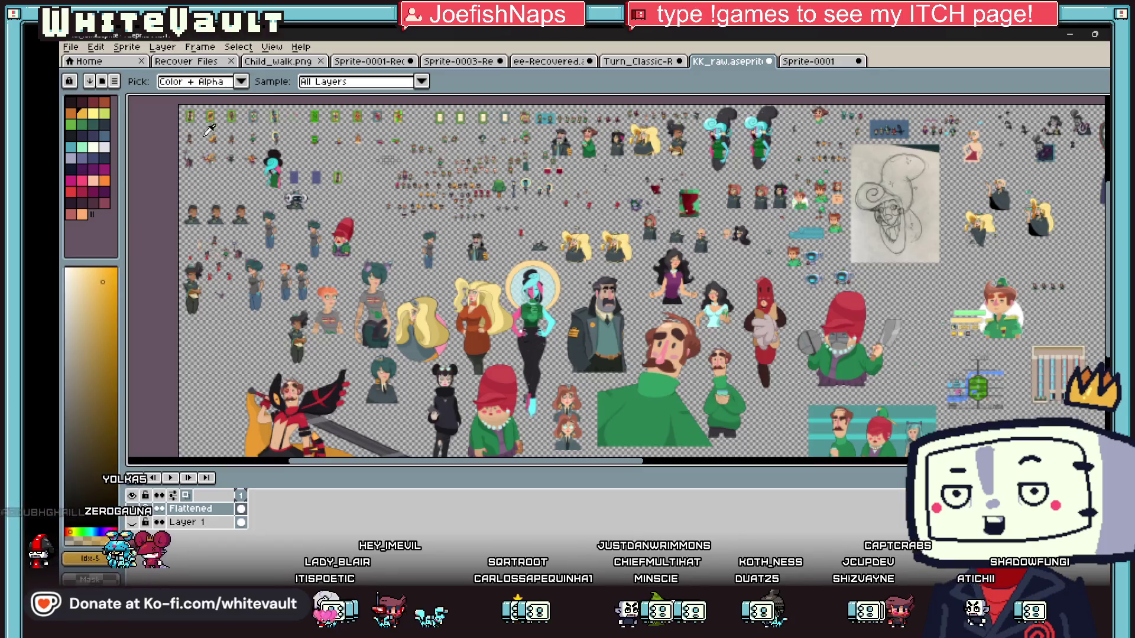
# Choose a light mint-green colour and switch to the Pencil (B).
pyautogui.click(83, 147)
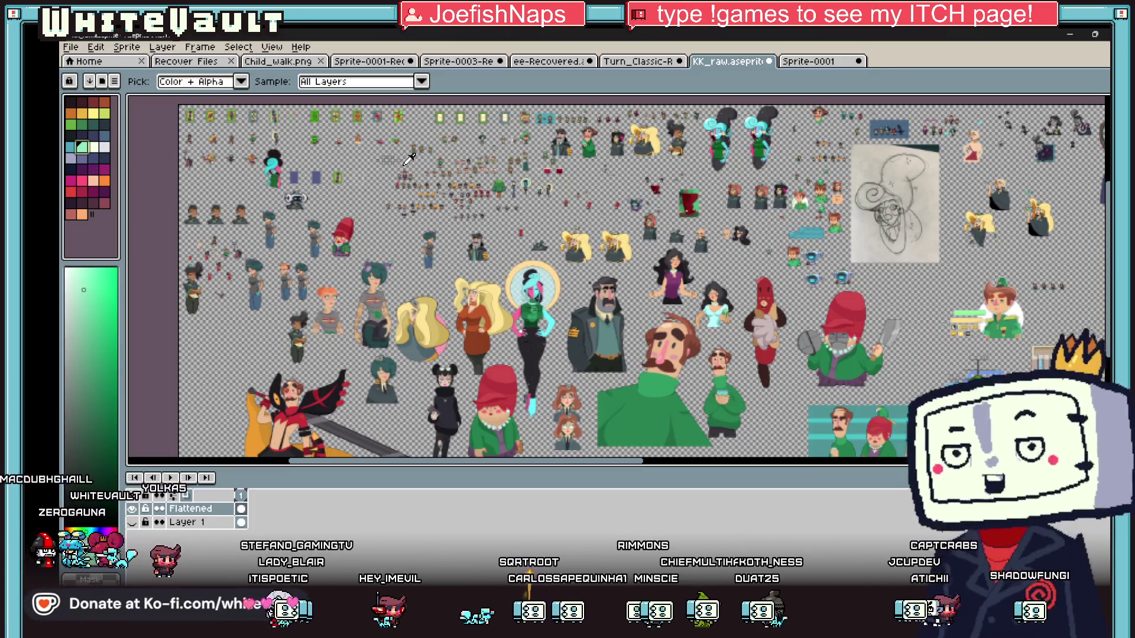
pyautogui.press('v')
pyautogui.press('b')
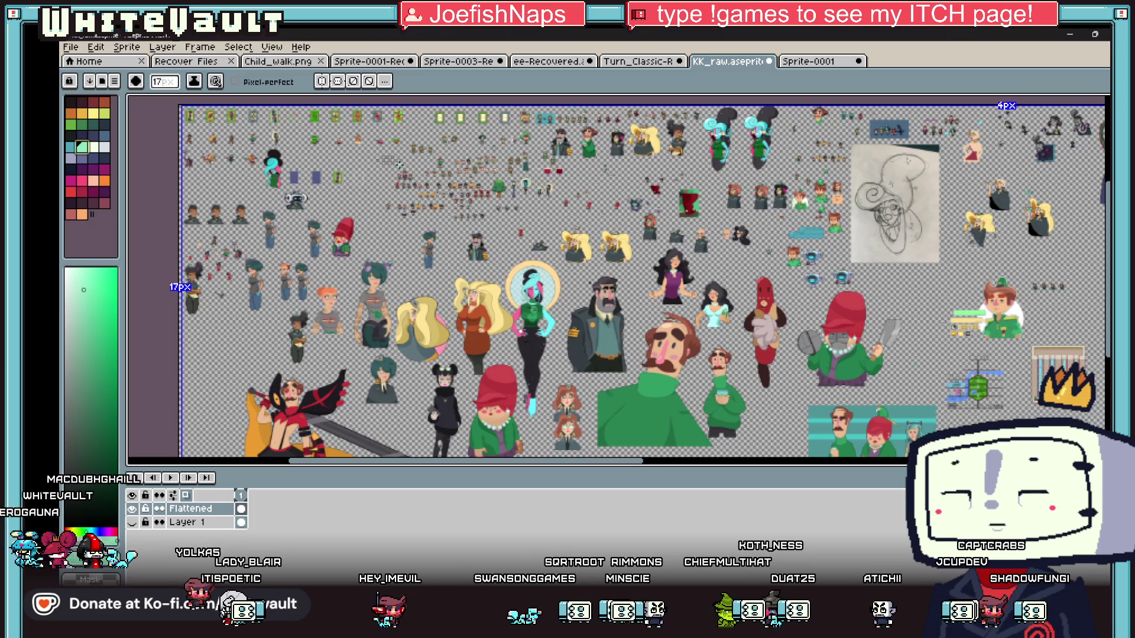
# Draw a green loop around the tiny sprites and arrow strokes pointing down to the blonde character.
pyautogui.moveTo(329, 136)
pyautogui.mouseDown()
pyautogui.moveTo(411, 159)
pyautogui.moveTo(384, 167)
pyautogui.moveTo(393, 210)
pyautogui.moveTo(529, 168)
pyautogui.moveTo(405, 173)
pyautogui.mouseUp()
pyautogui.moveTo(462, 224); pyautogui.dragTo(462, 273)
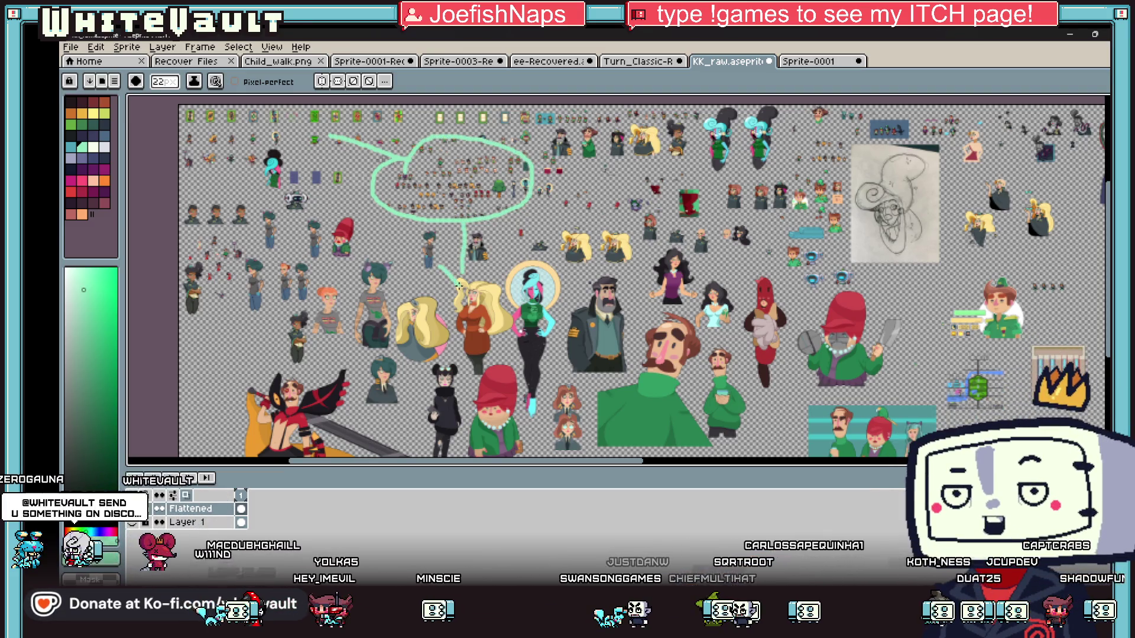
pyautogui.scroll(2, 244, 270)
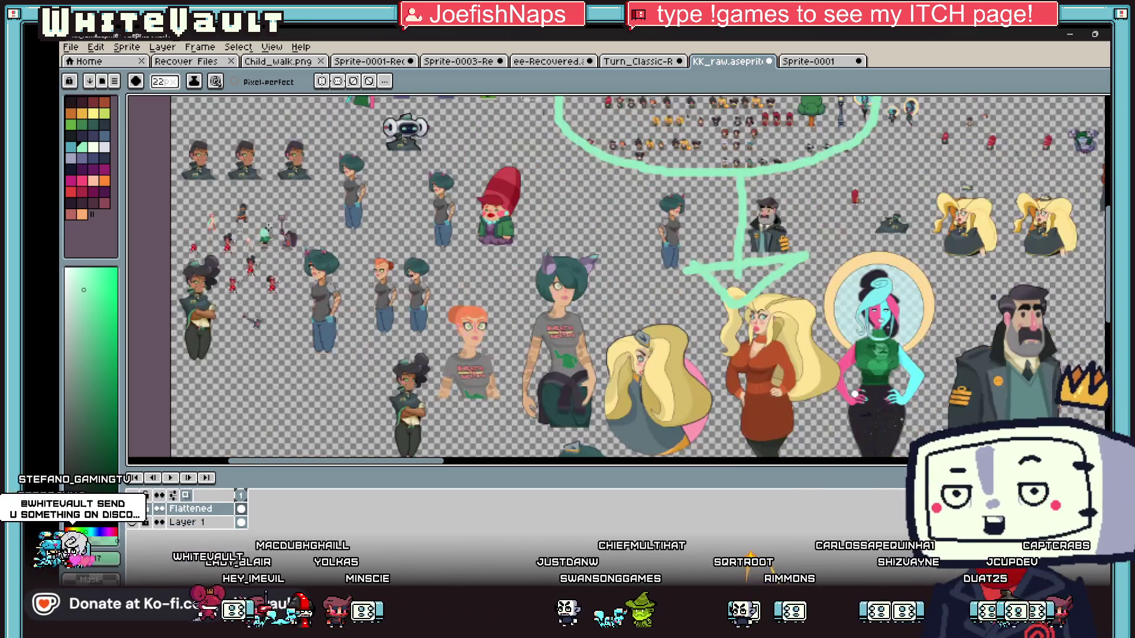
pyautogui.moveTo(295, 182)
pyautogui.mouseDown()
pyautogui.moveTo(162, 241)
pyautogui.moveTo(331, 283)
pyautogui.moveTo(287, 206)
pyautogui.mouseUp()
pyautogui.scroll(3, 204, 231)
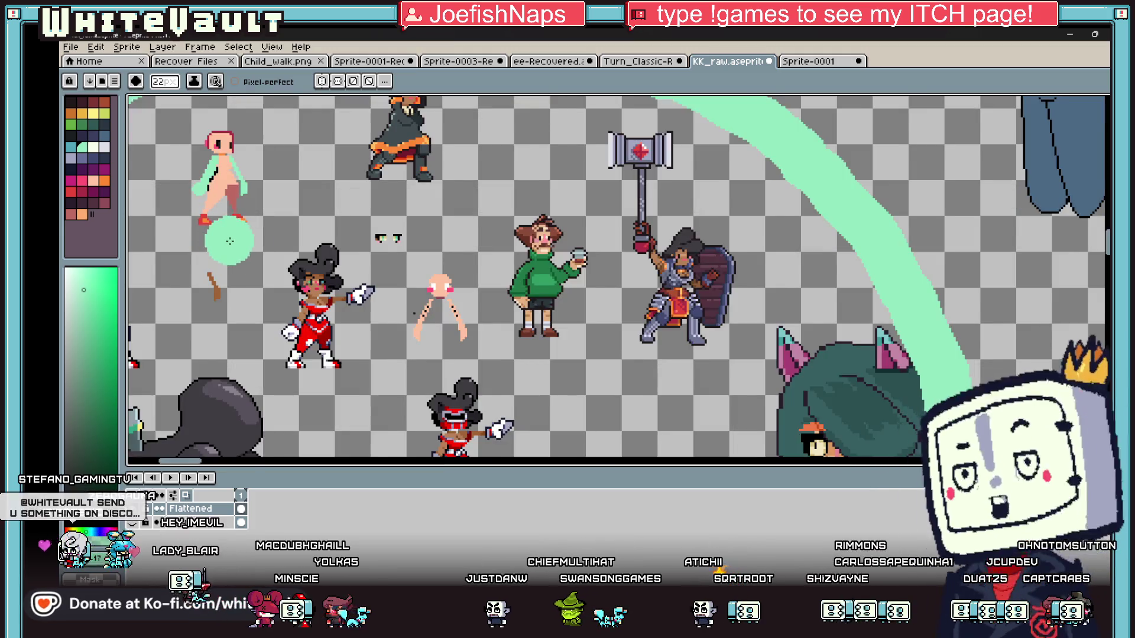
pyautogui.scroll(-1, 226, 241)
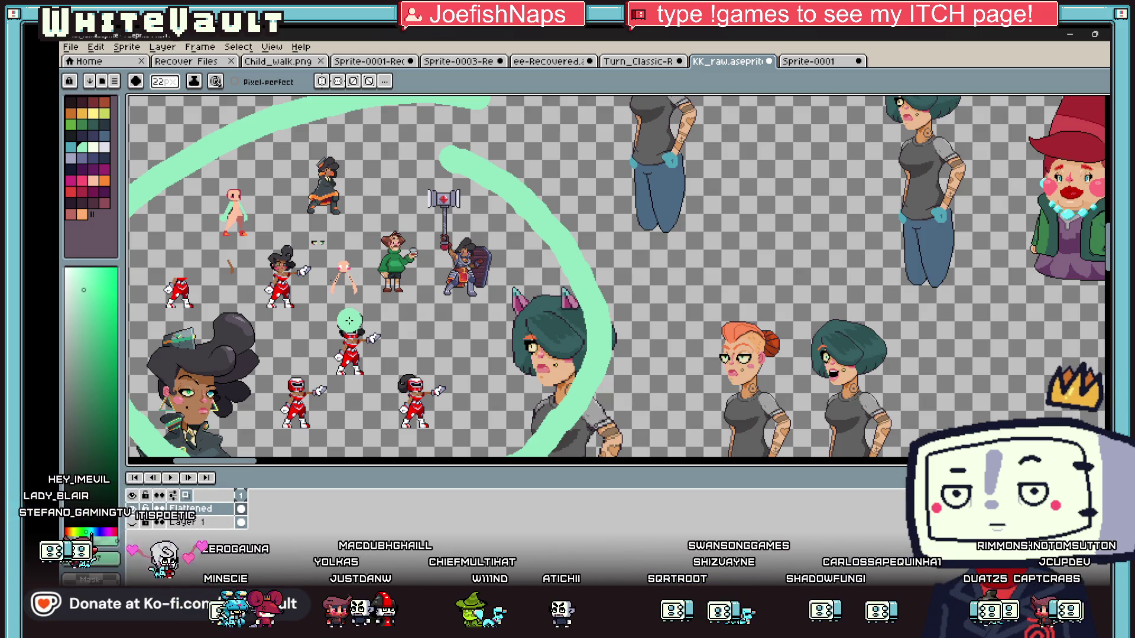
pyautogui.scroll(-4, 349, 321)
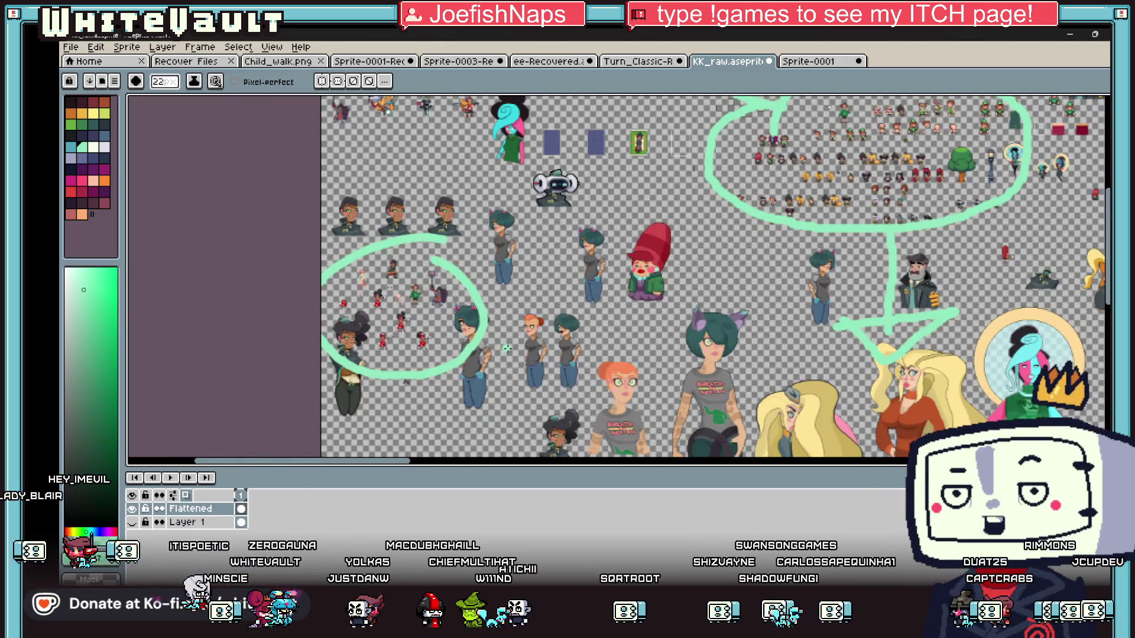
pyautogui.hscroll(-3, 713, 361)
pyautogui.moveTo(492, 461); pyautogui.dragTo(603, 464)
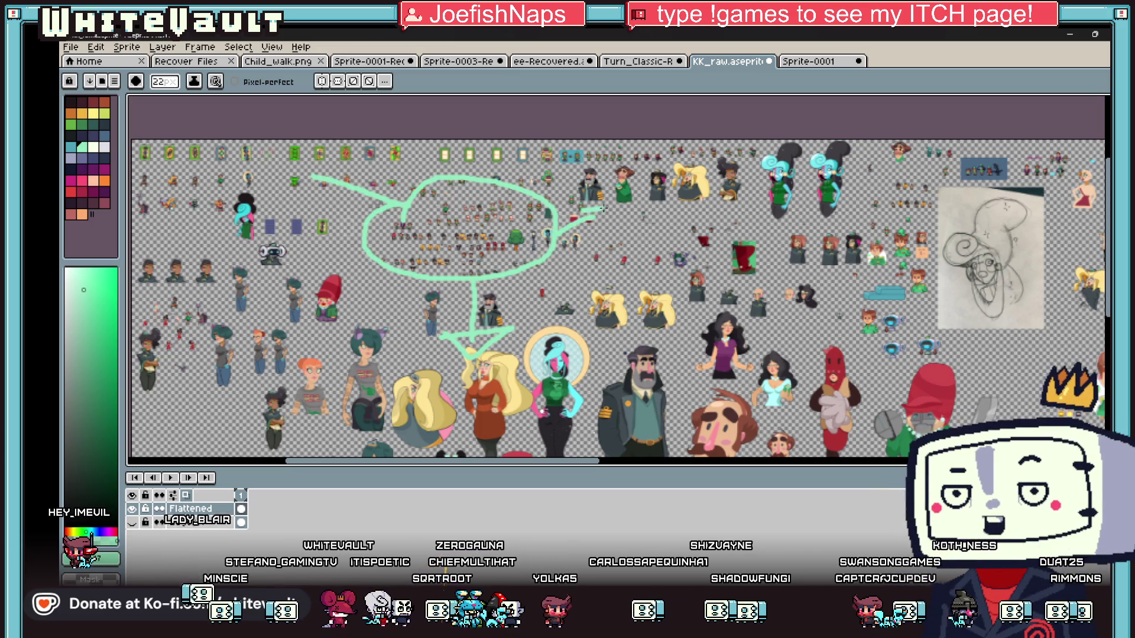
# Draw green arrows from the sketch to the buildings and on past the teal-haired character.
pyautogui.scroll(-2, 585, 213)
pyautogui.scroll(1, 585, 212)
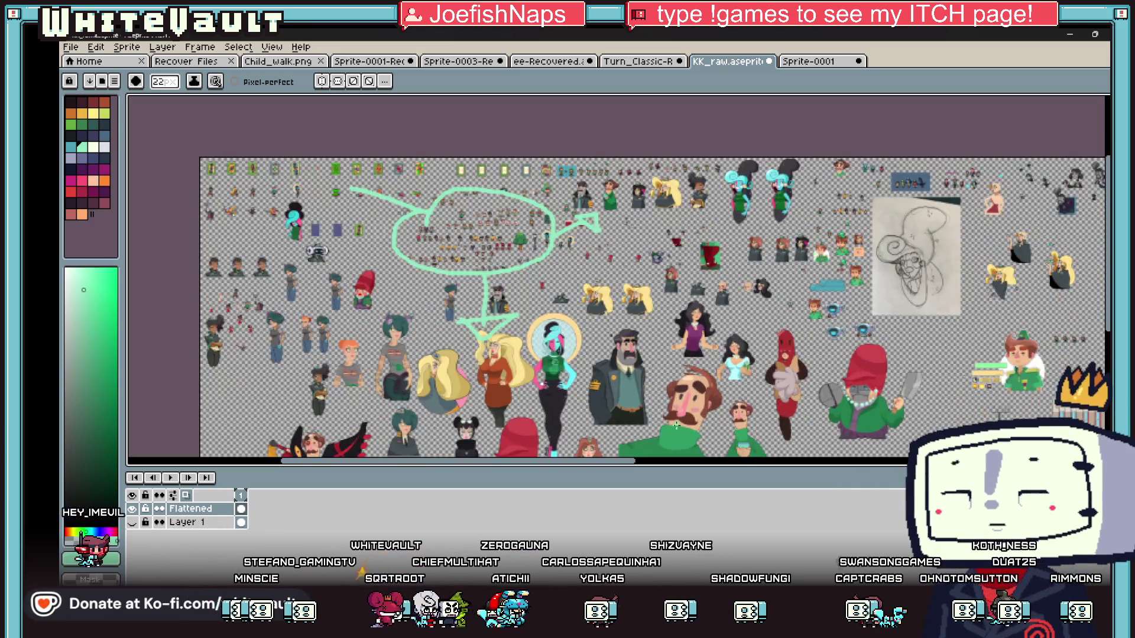
pyautogui.moveTo(629, 469); pyautogui.dragTo(802, 467)
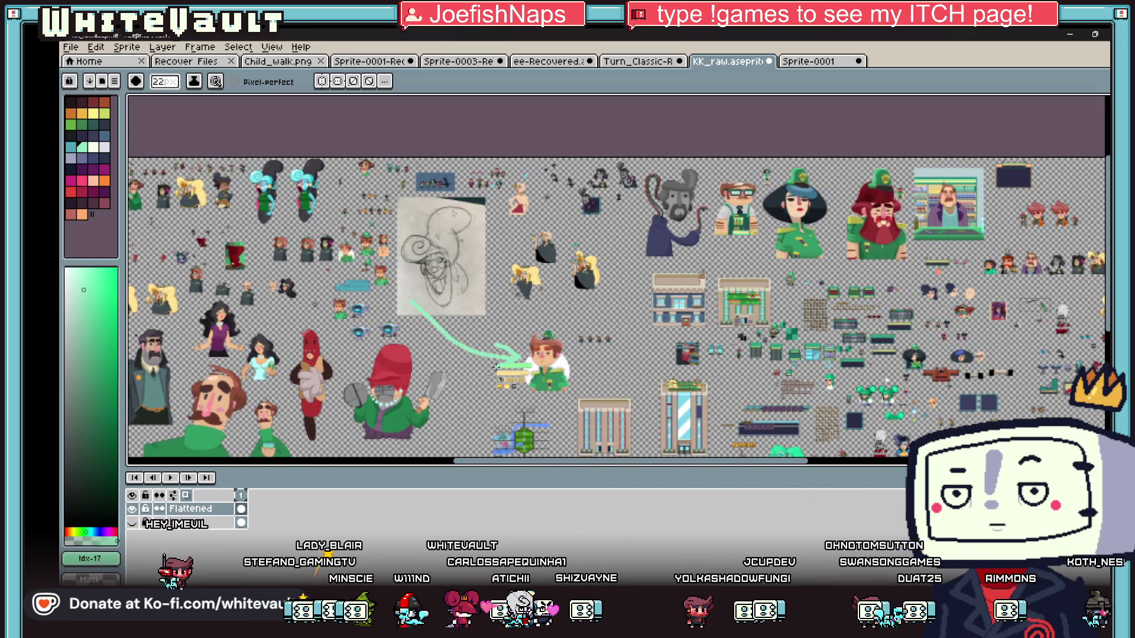
pyautogui.moveTo(587, 359); pyautogui.dragTo(643, 363)
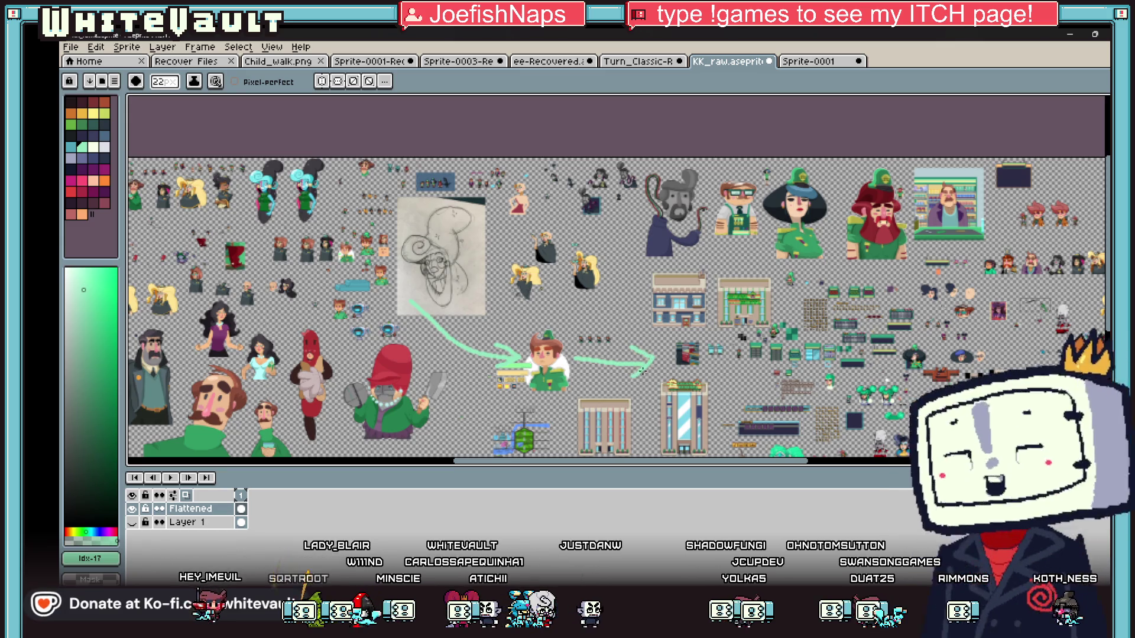
pyautogui.scroll(2, 733, 438)
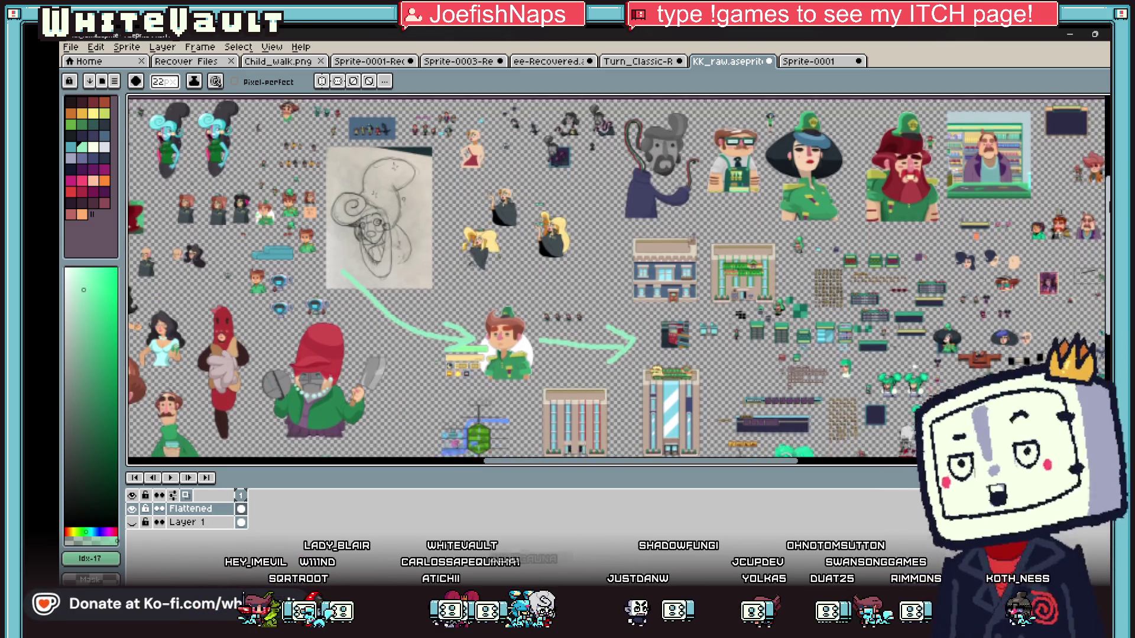
pyautogui.scroll(-3, 1090, 244)
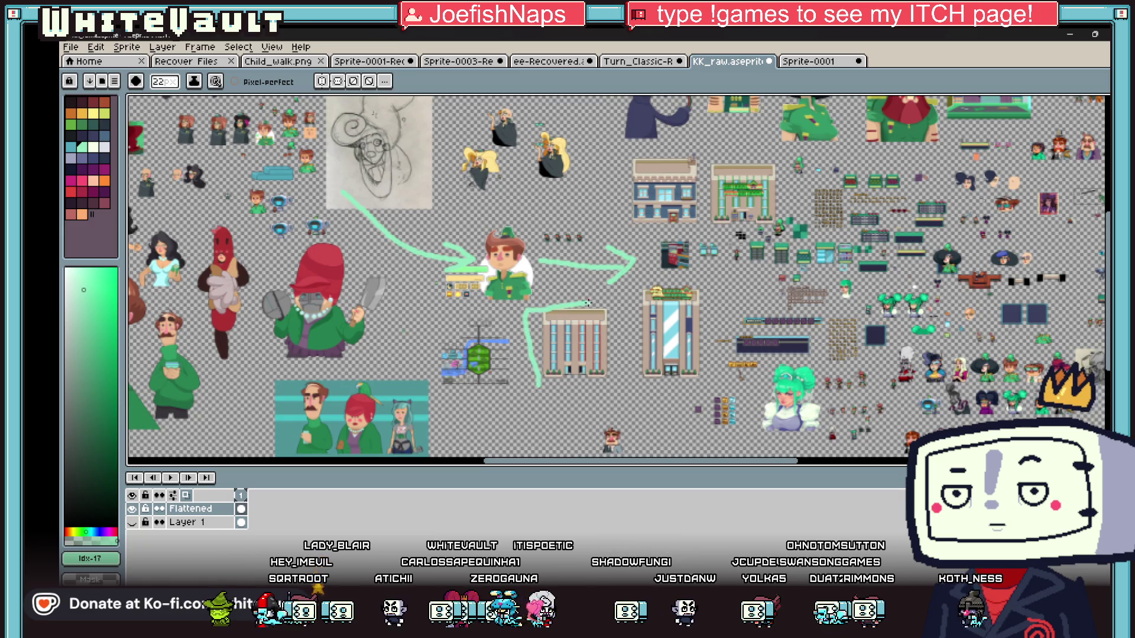
pyautogui.moveTo(704, 306)
pyautogui.mouseDown()
pyautogui.moveTo(709, 361)
pyautogui.moveTo(754, 389)
pyautogui.mouseUp()
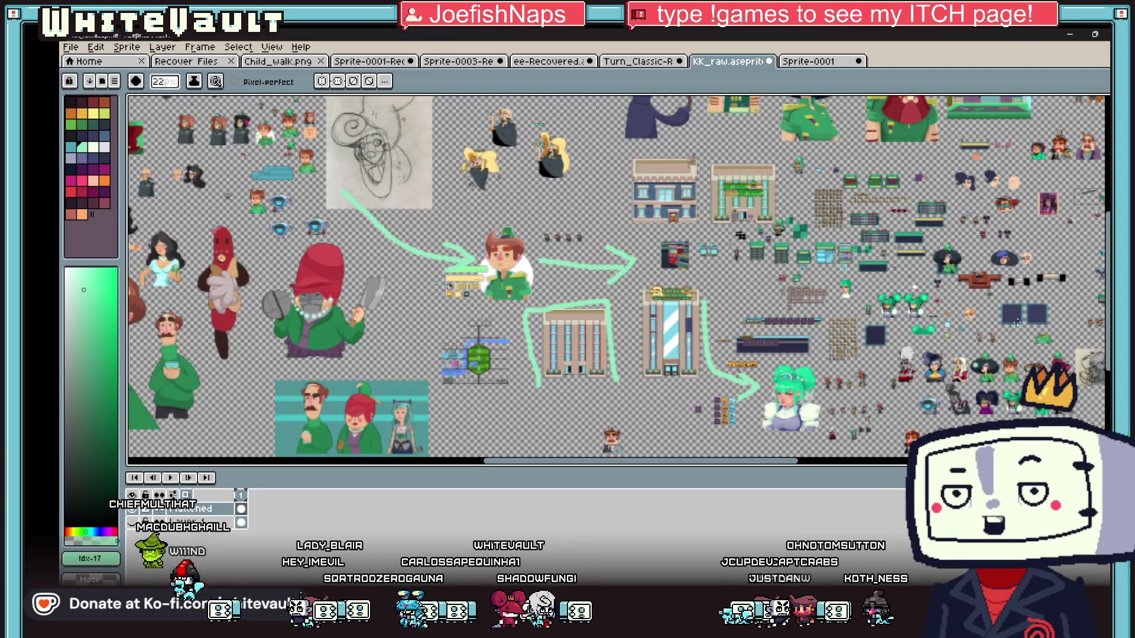
pyautogui.scroll(-2, 1101, 267)
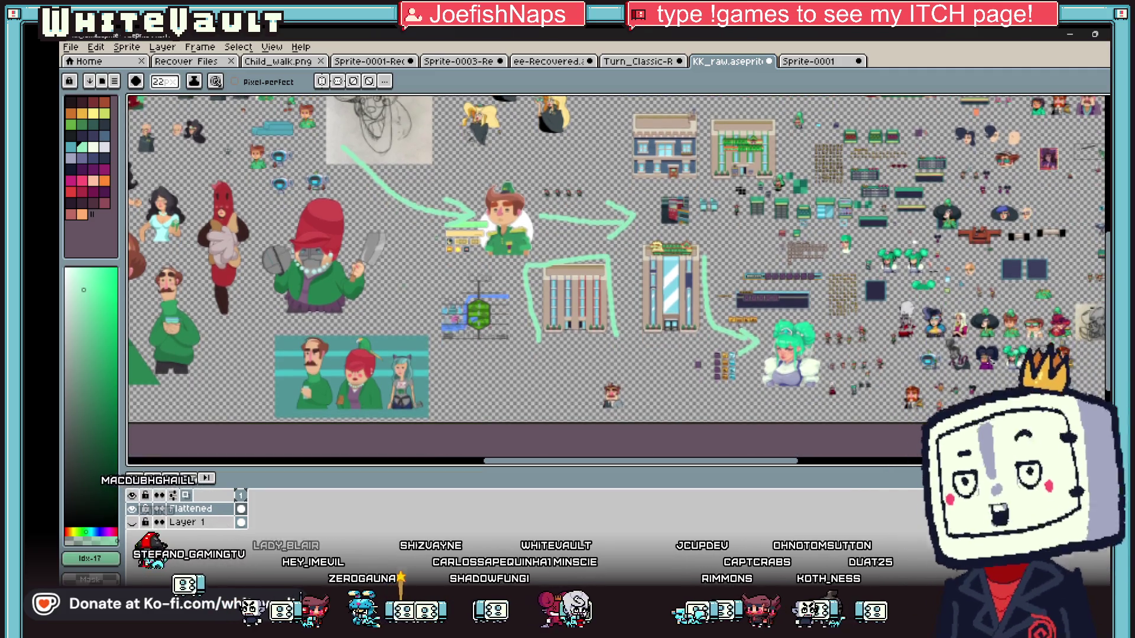
pyautogui.moveTo(844, 367); pyautogui.dragTo(927, 367)
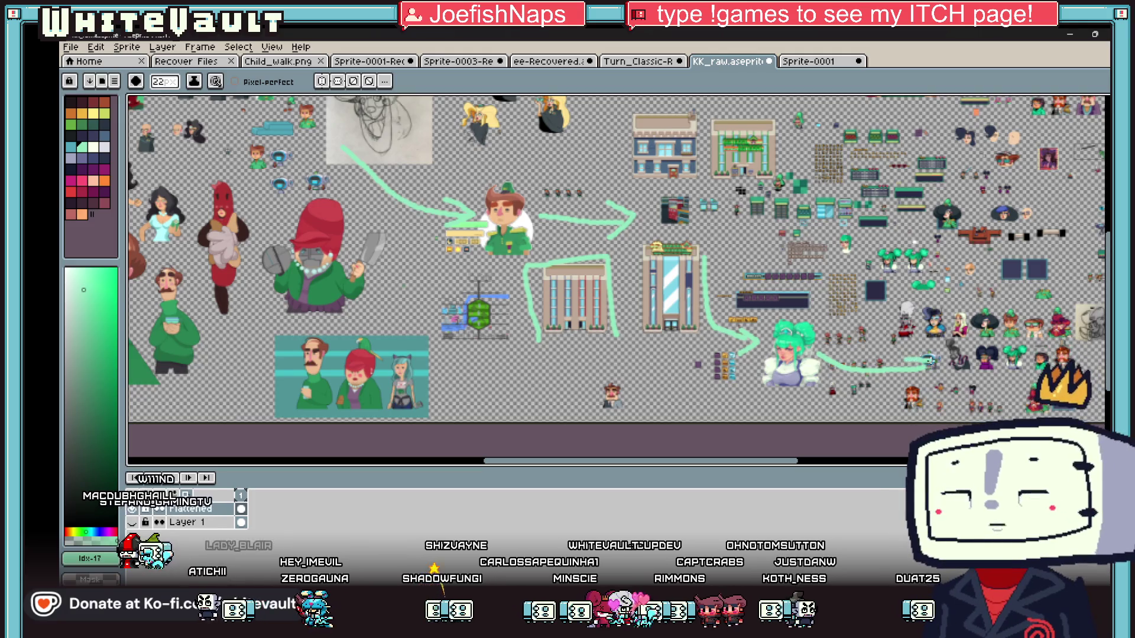
pyautogui.moveTo(797, 461)
pyautogui.mouseDown()
pyautogui.moveTo(894, 449)
pyautogui.moveTo(933, 430)
pyautogui.mouseUp()
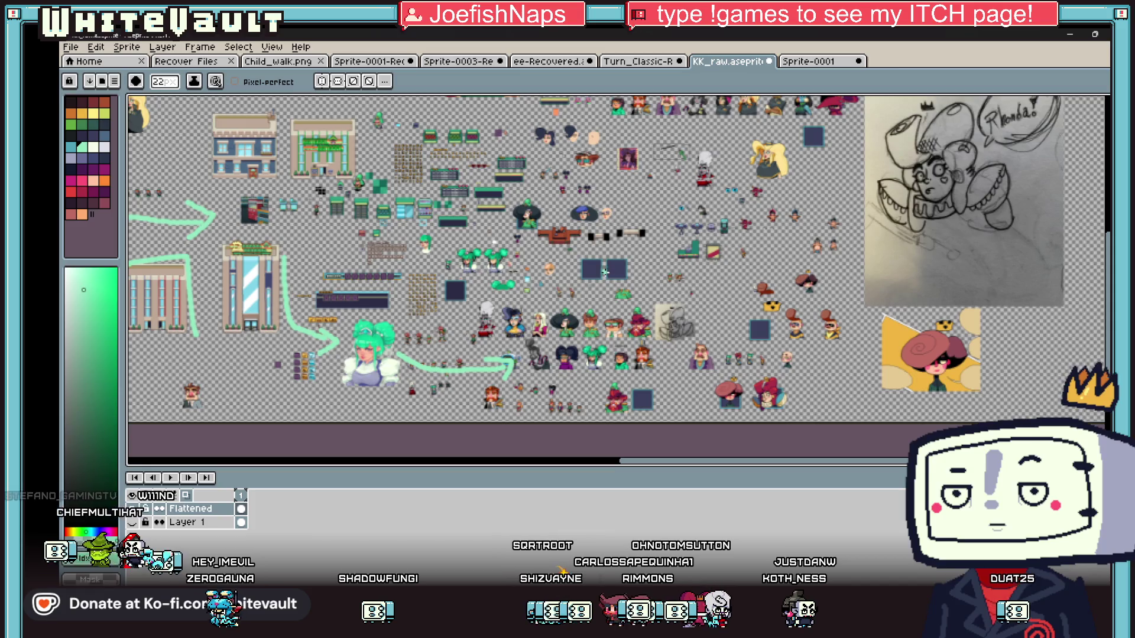
# Draw green loops around the tile assets and dark squares, plus an upward arrow, then zoom out.
pyautogui.moveTo(366, 141); pyautogui.dragTo(386, 169)
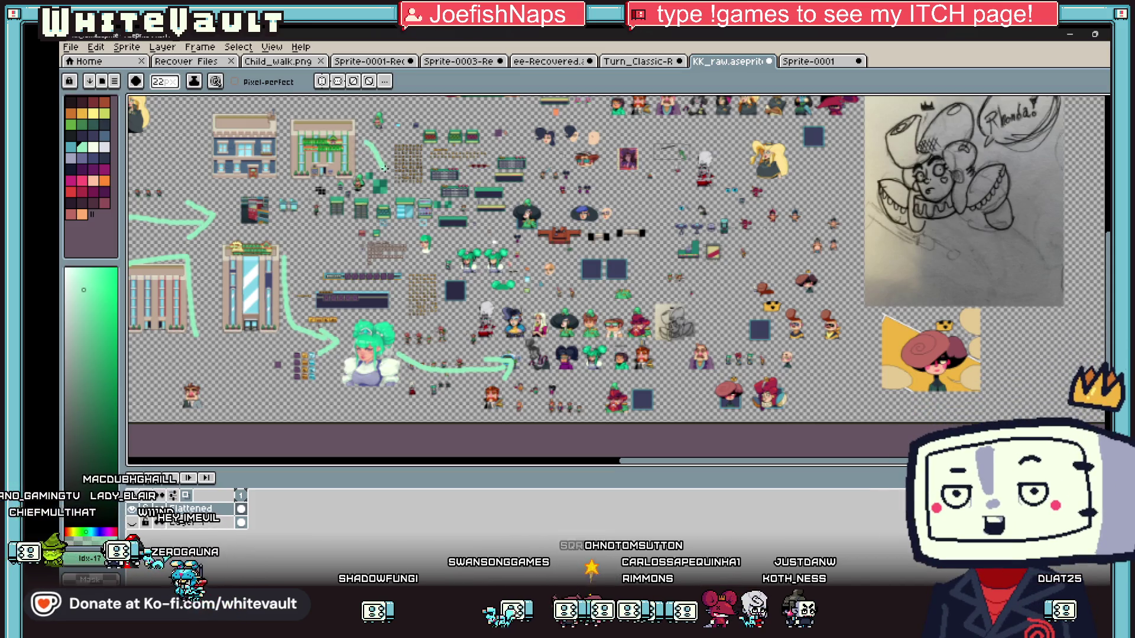
pyautogui.moveTo(456, 139)
pyautogui.mouseDown()
pyautogui.moveTo(324, 145)
pyautogui.moveTo(296, 240)
pyautogui.moveTo(378, 303)
pyautogui.moveTo(567, 266)
pyautogui.moveTo(463, 135)
pyautogui.mouseUp()
pyautogui.moveTo(611, 236)
pyautogui.mouseDown()
pyautogui.moveTo(534, 273)
pyautogui.moveTo(601, 234)
pyautogui.mouseUp()
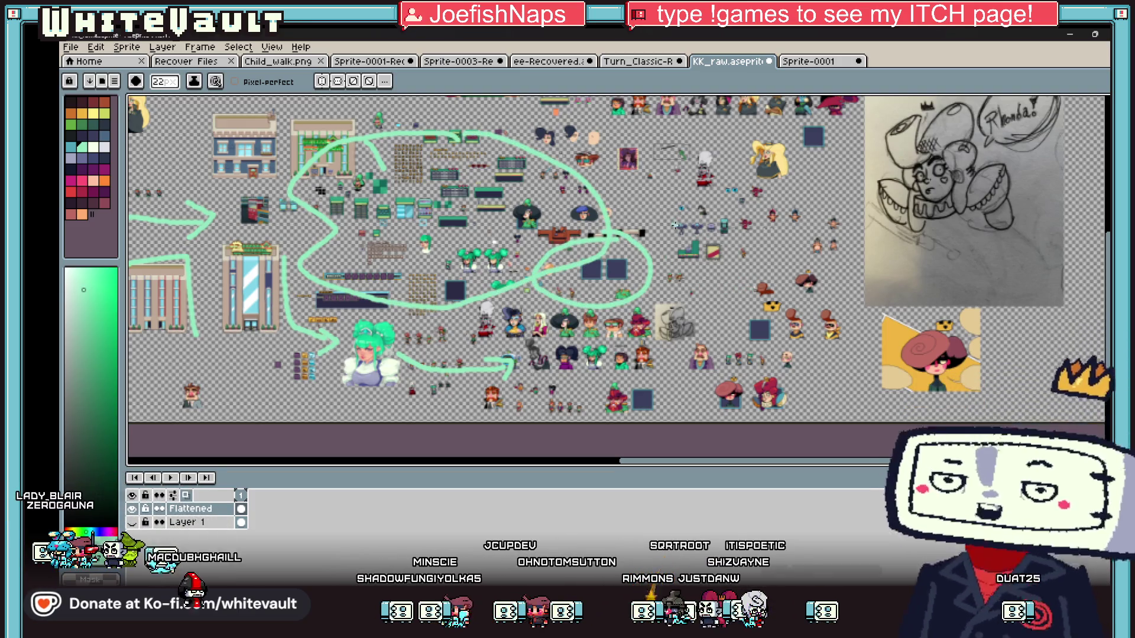
pyautogui.scroll(2, 675, 224)
pyautogui.moveTo(600, 245)
pyautogui.mouseDown()
pyautogui.moveTo(685, 122)
pyautogui.moveTo(682, 134)
pyautogui.mouseUp()
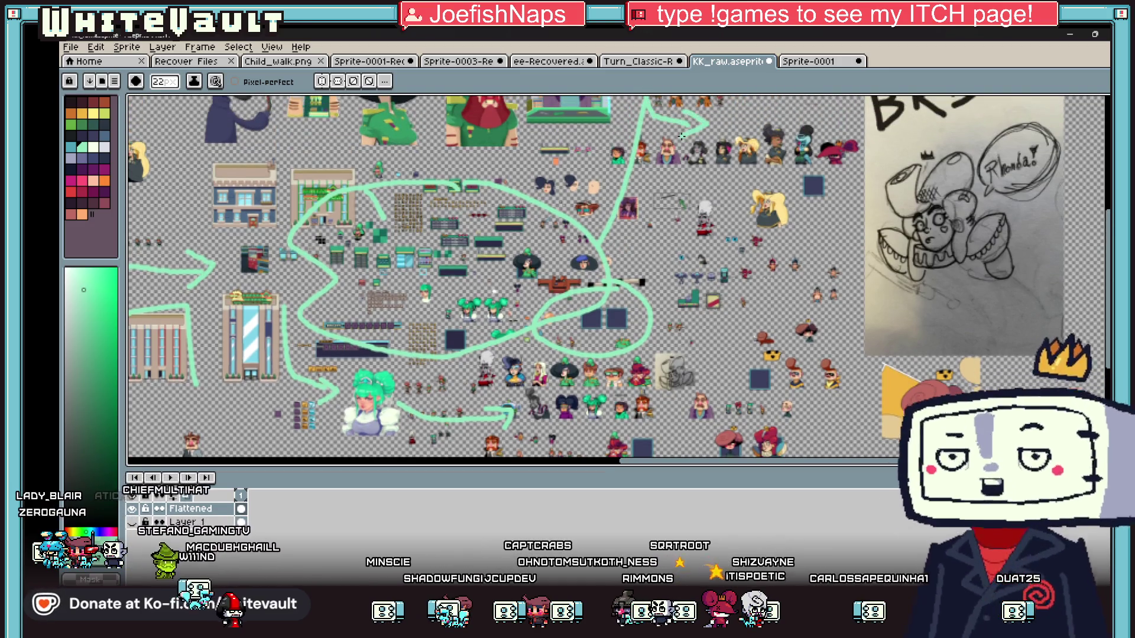
pyautogui.scroll(-3, 682, 134)
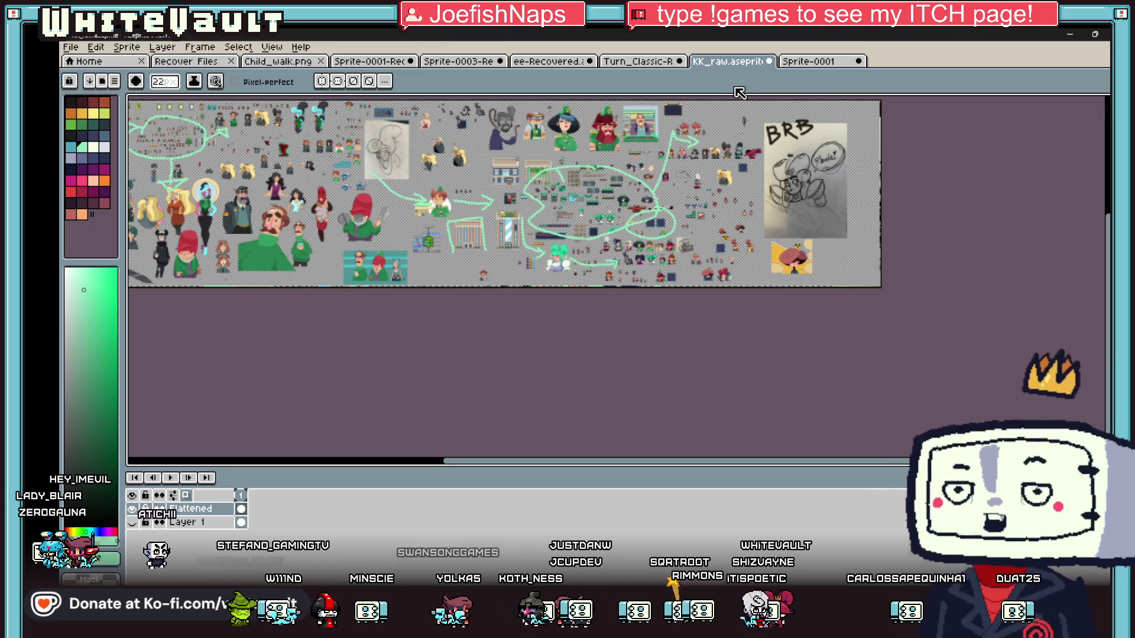
pyautogui.scroll(1, 791, 254)
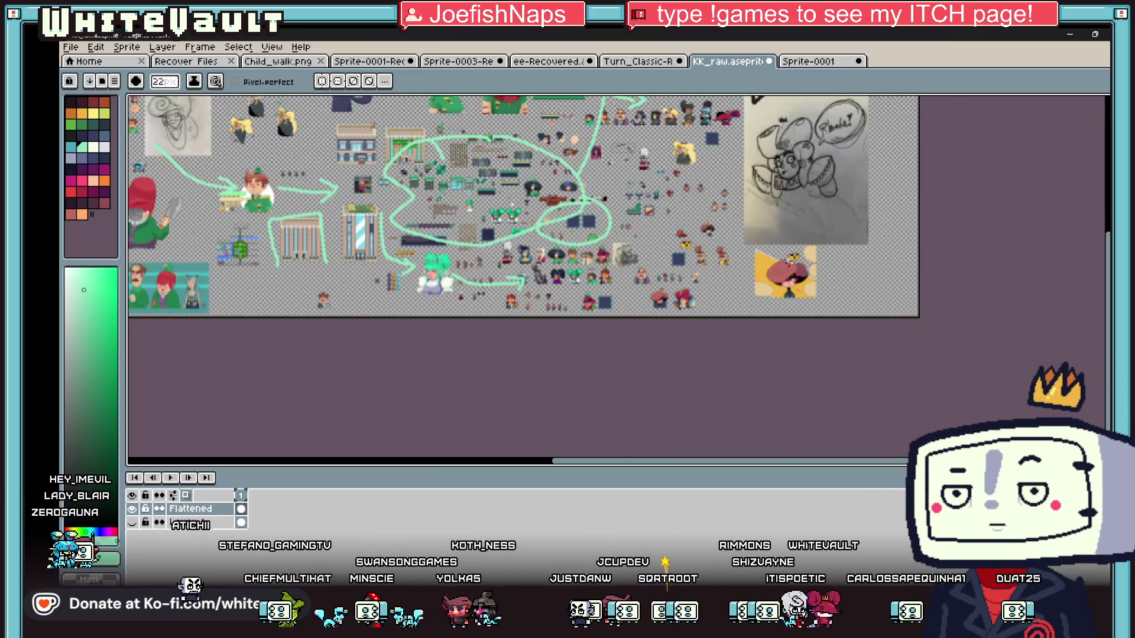
pyautogui.scroll(1, 789, 260)
pyautogui.scroll(-4, 874, 268)
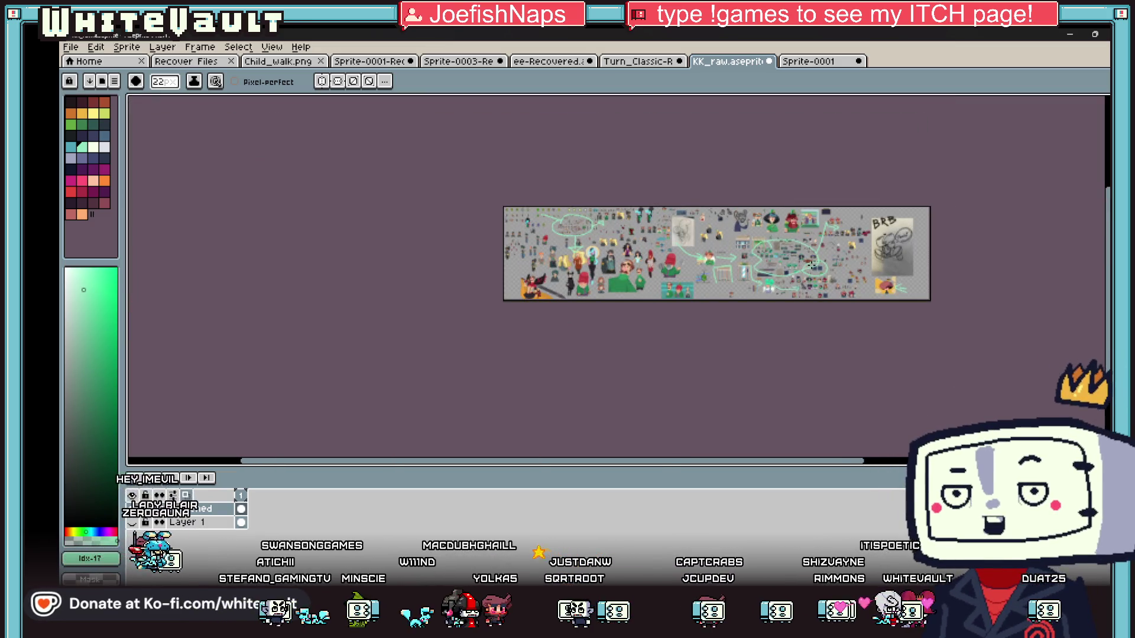
# Undo the last two mint-green strokes with Ctrl+Z and return to the Pencil.
pyautogui.press('v')
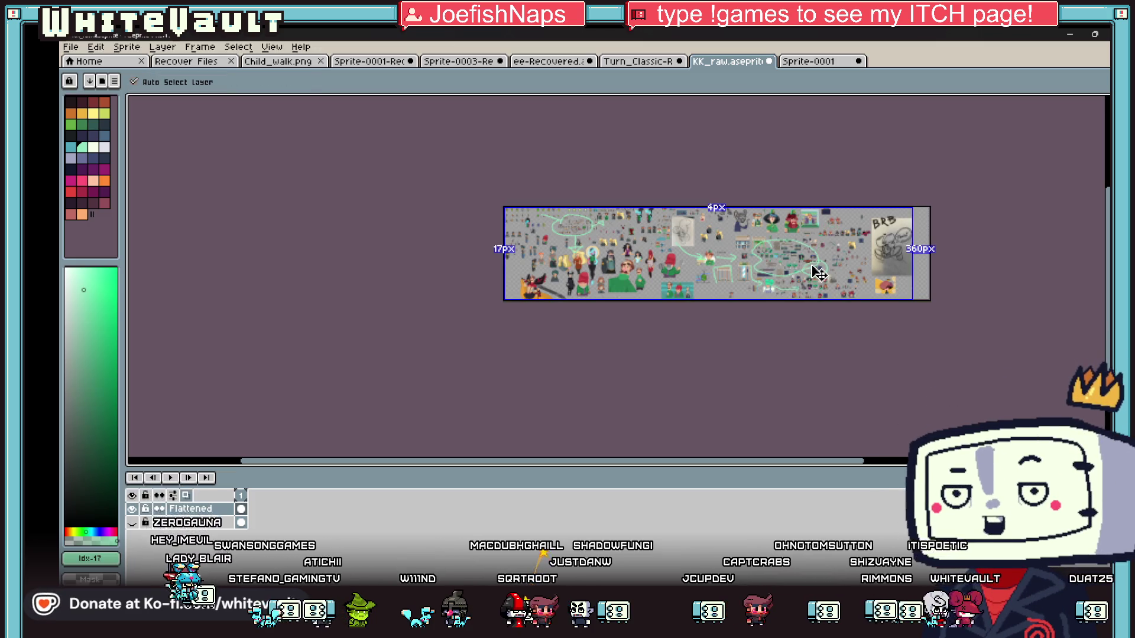
pyautogui.hotkey('ctrl', 'z')
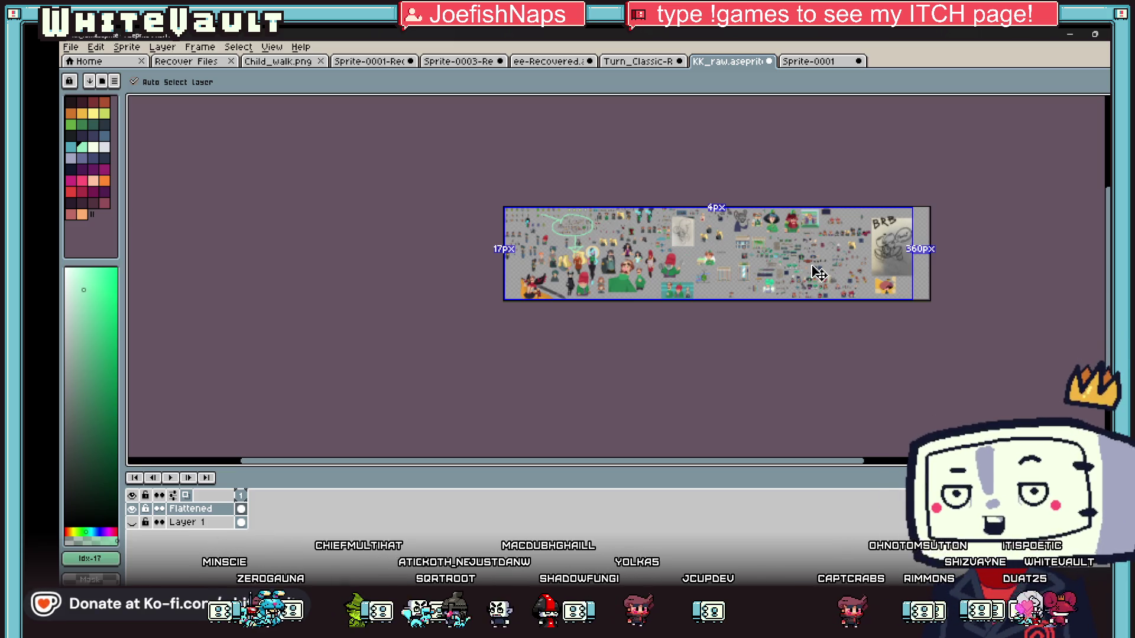
pyautogui.hotkey('ctrl', 'z')
pyautogui.press('b')
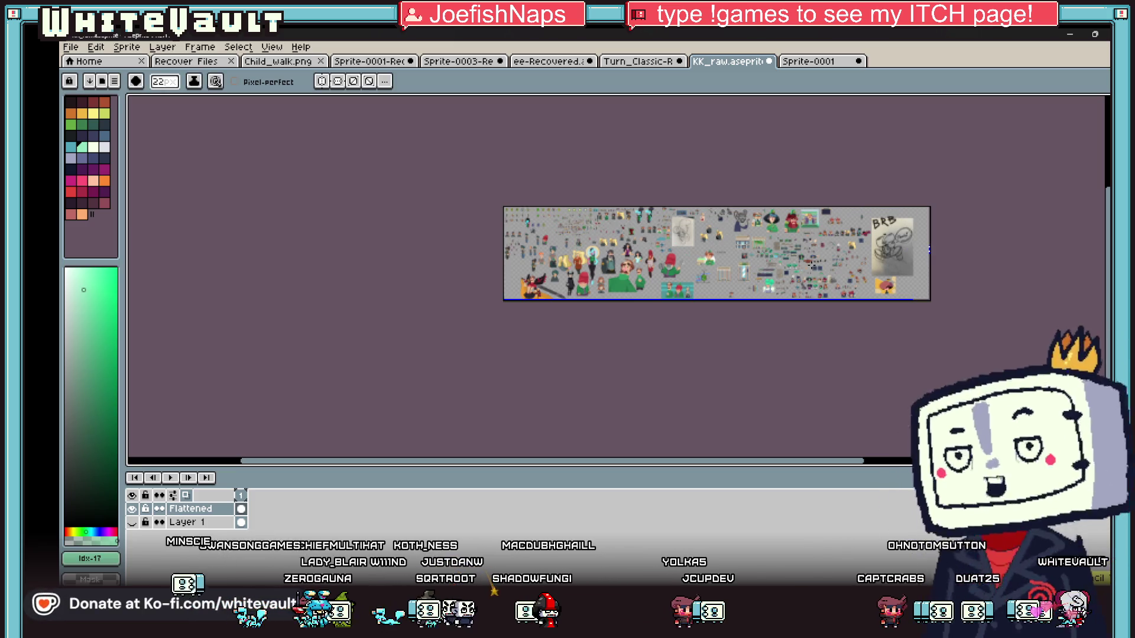
pyautogui.scroll(2, 559, 236)
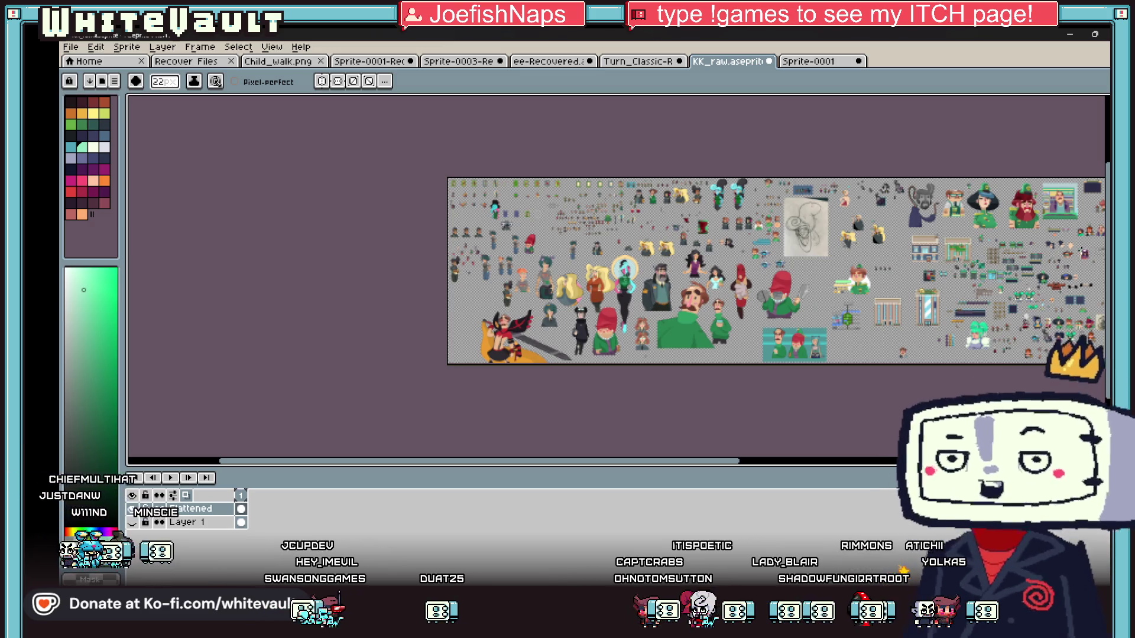
# Open Vampire_moc-Recovered.aseprite from the Home page's recent files list.
pyautogui.click(553, 62)
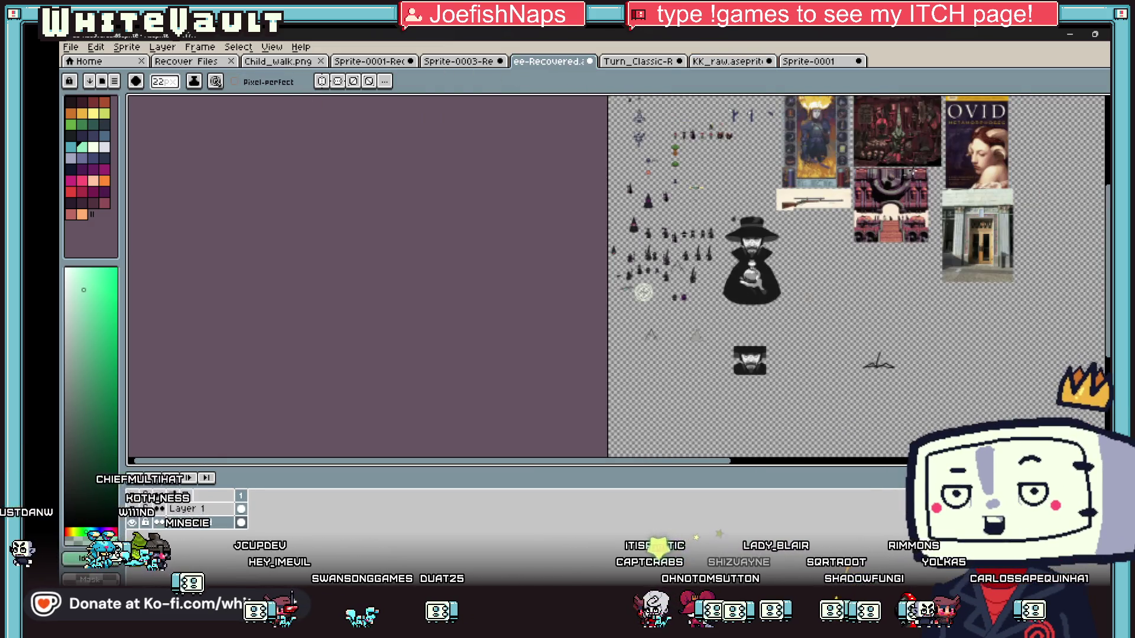
pyautogui.scroll(1, 1027, 116)
pyautogui.moveTo(1108, 239)
pyautogui.mouseDown()
pyautogui.moveTo(1108, 201)
pyautogui.moveTo(1108, 218)
pyautogui.mouseUp()
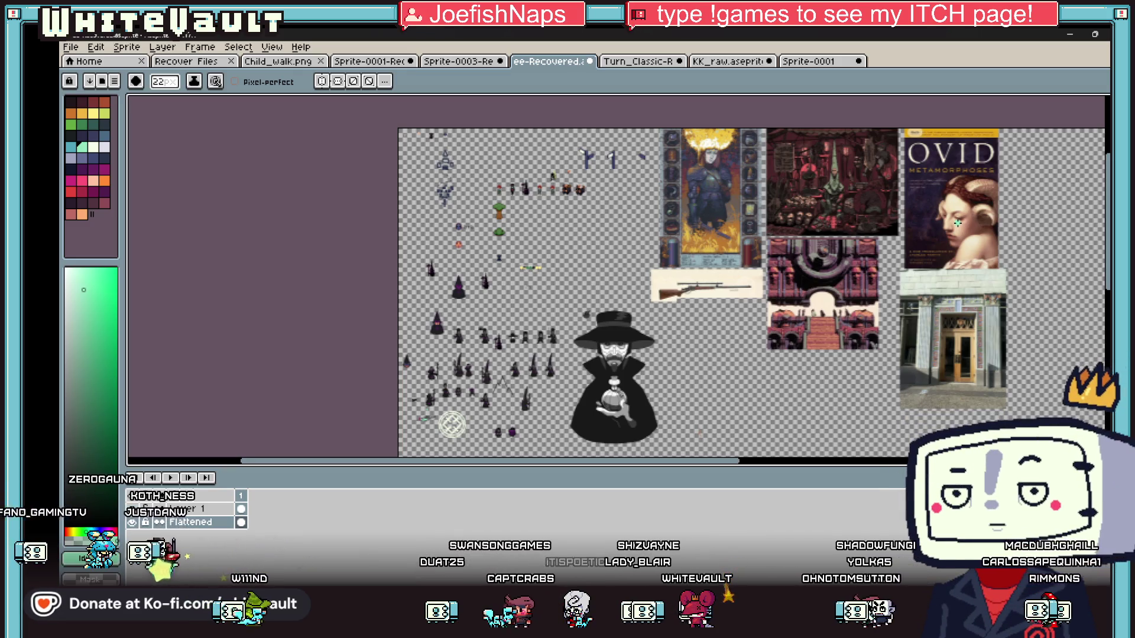
pyautogui.click(108, 65)
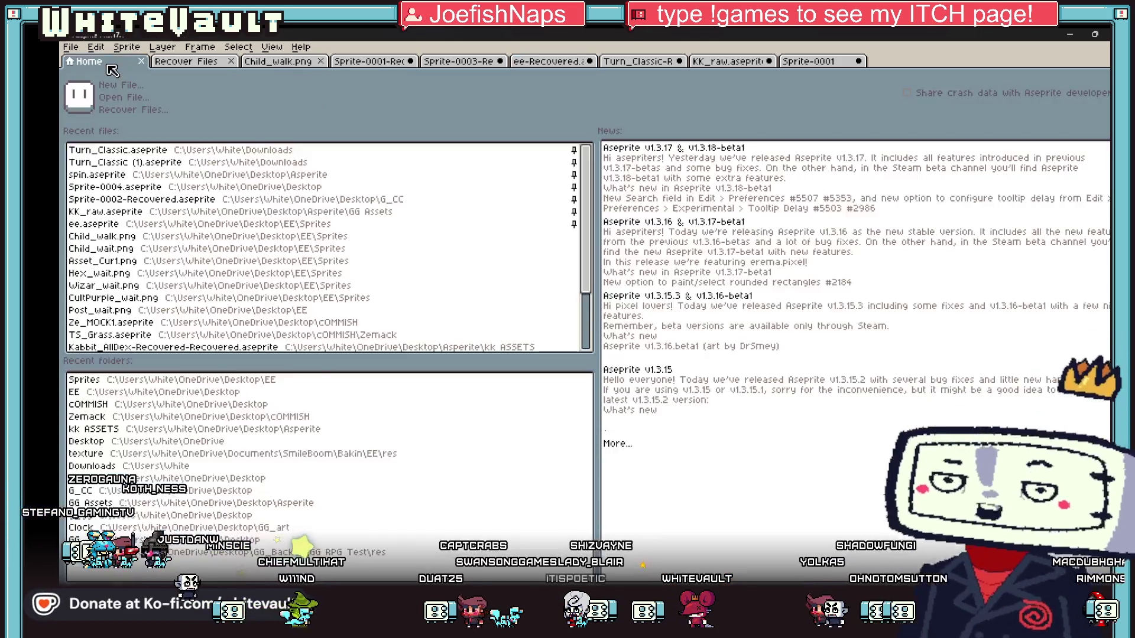
pyautogui.scroll(-3, 166, 201)
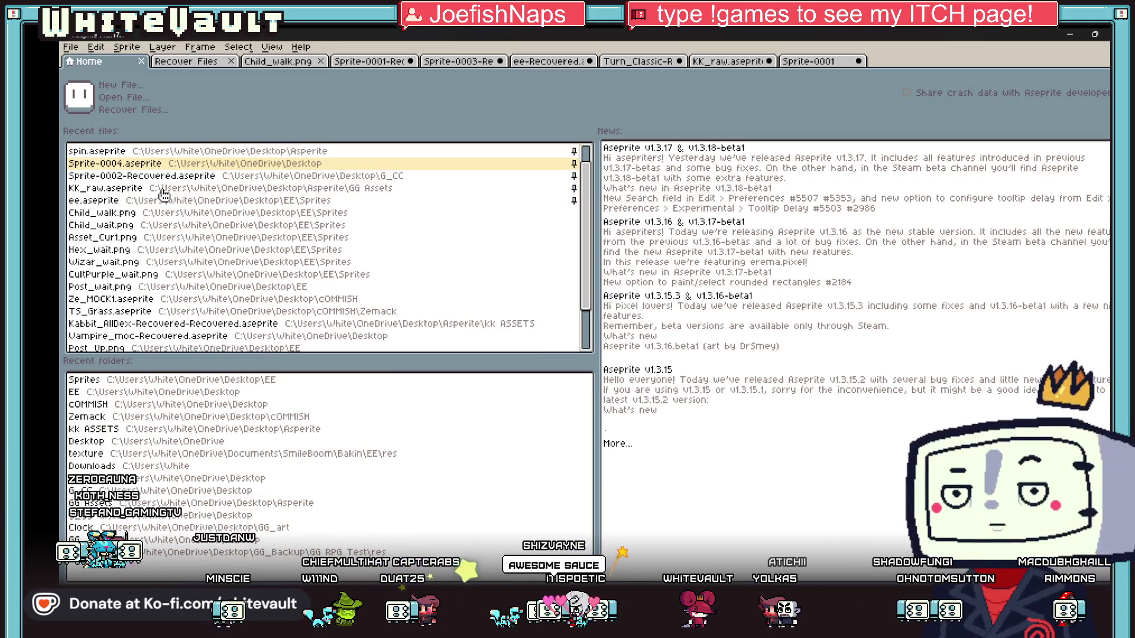
pyautogui.scroll(-1, 166, 201)
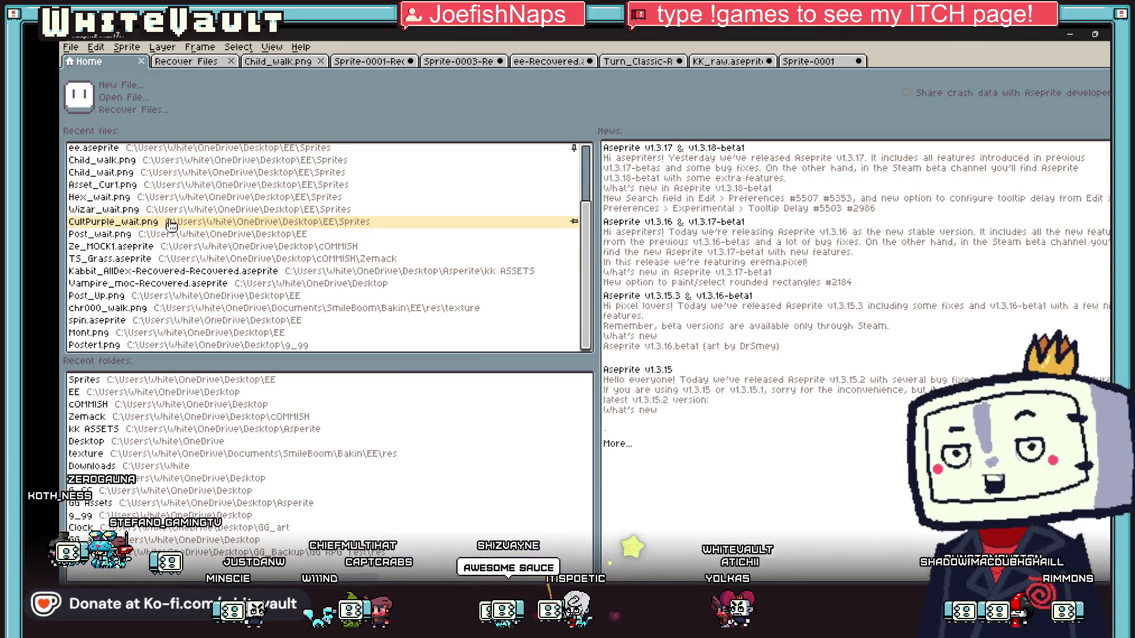
pyautogui.click(171, 284)
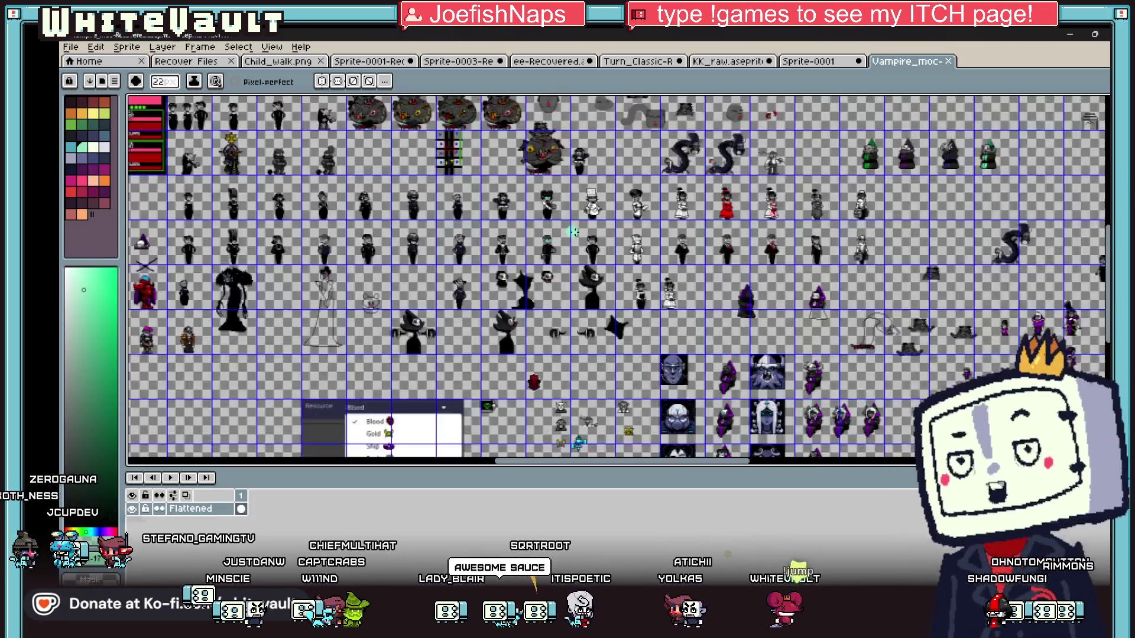
pyautogui.scroll(1, 269, 140)
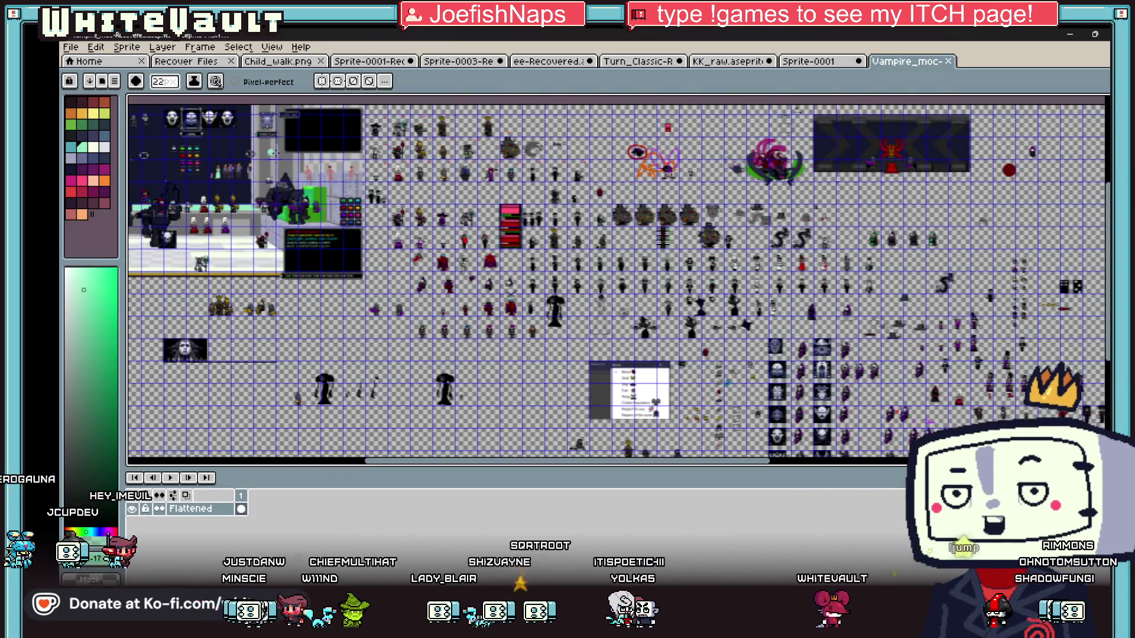
pyautogui.scroll(1, 200, 168)
pyautogui.moveTo(425, 464); pyautogui.dragTo(338, 452)
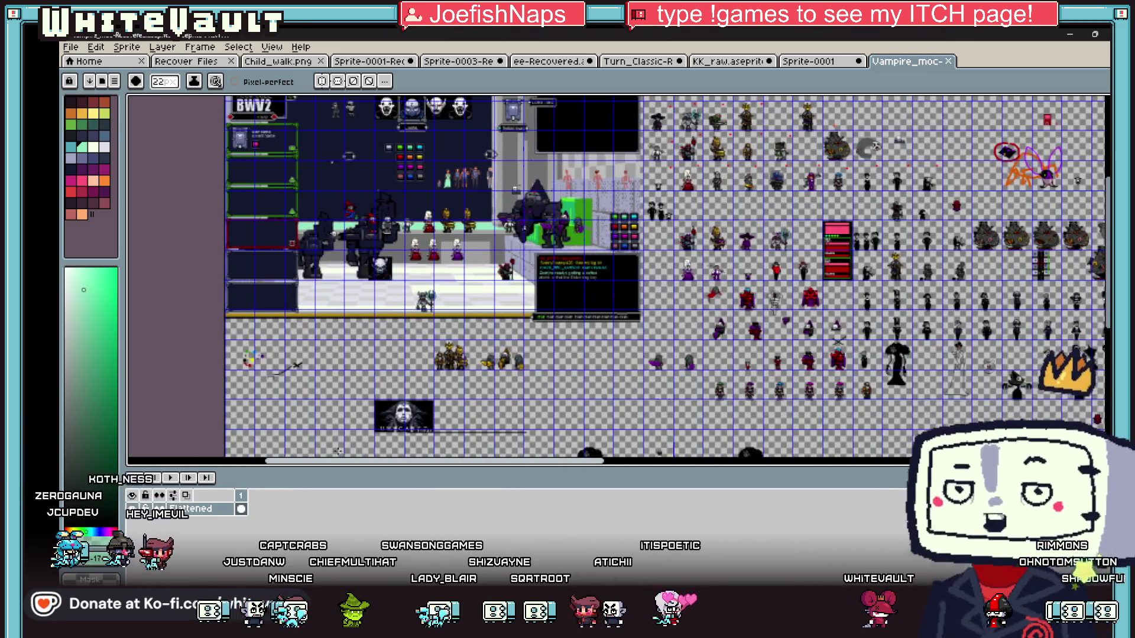
pyautogui.scroll(-1, 338, 451)
pyautogui.scroll(3, 248, 126)
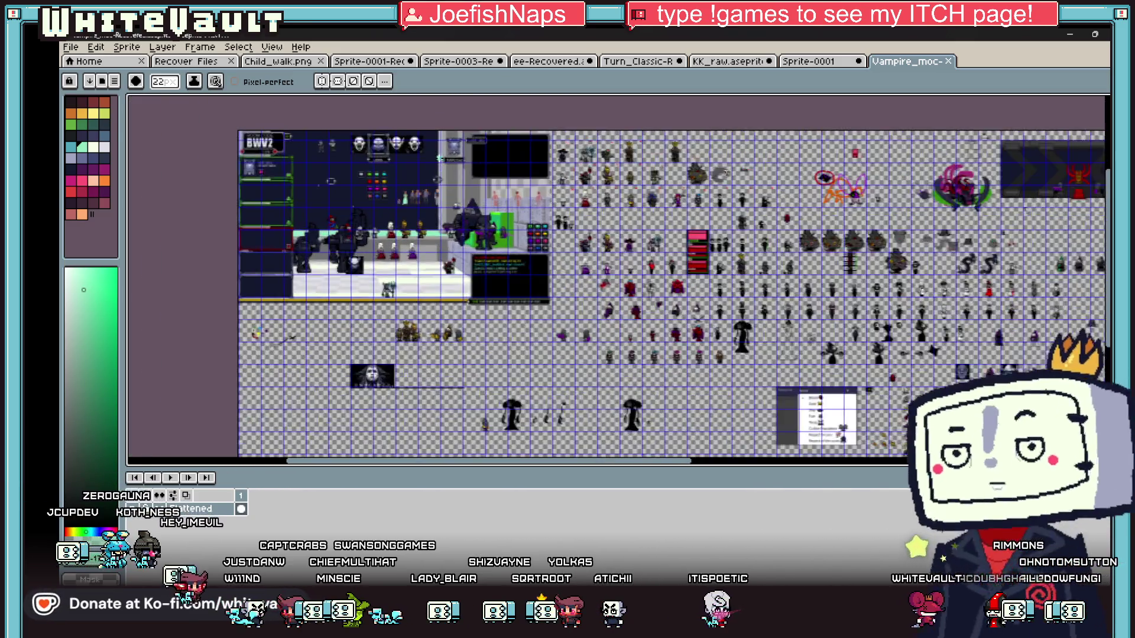
pyautogui.scroll(-1, 646, 242)
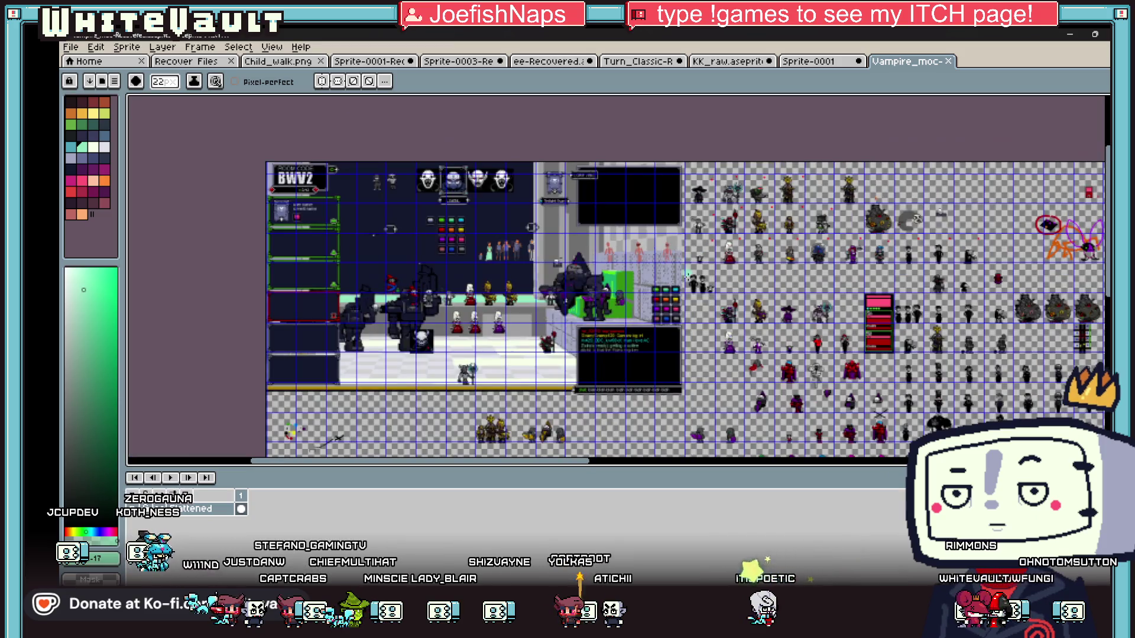
pyautogui.hscroll(2, 578, 468)
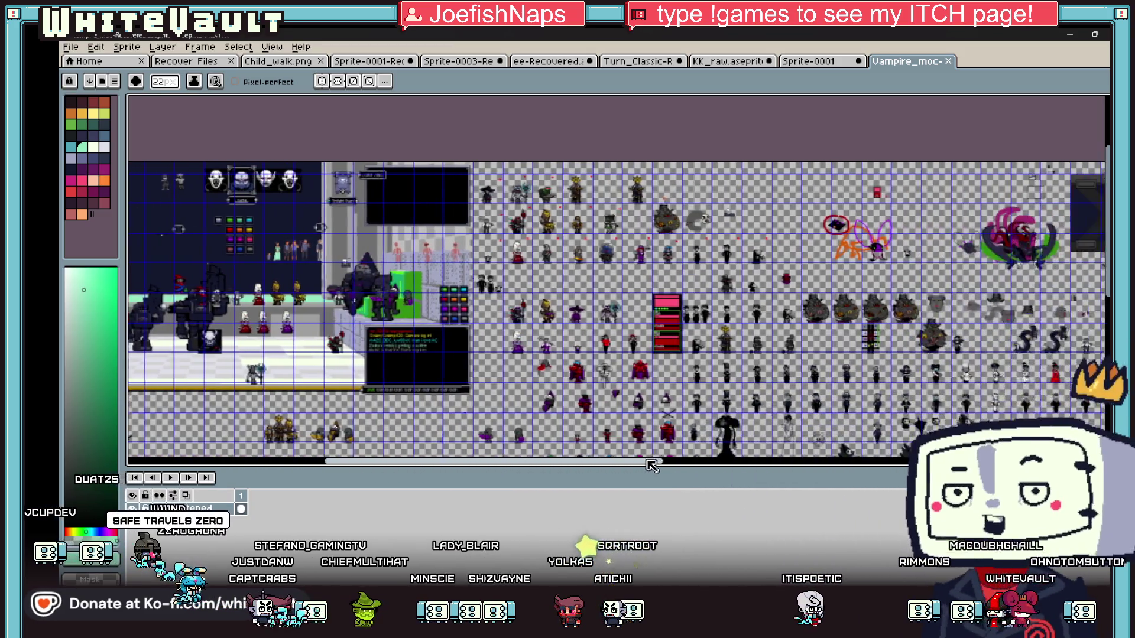
pyautogui.scroll(3, 457, 151)
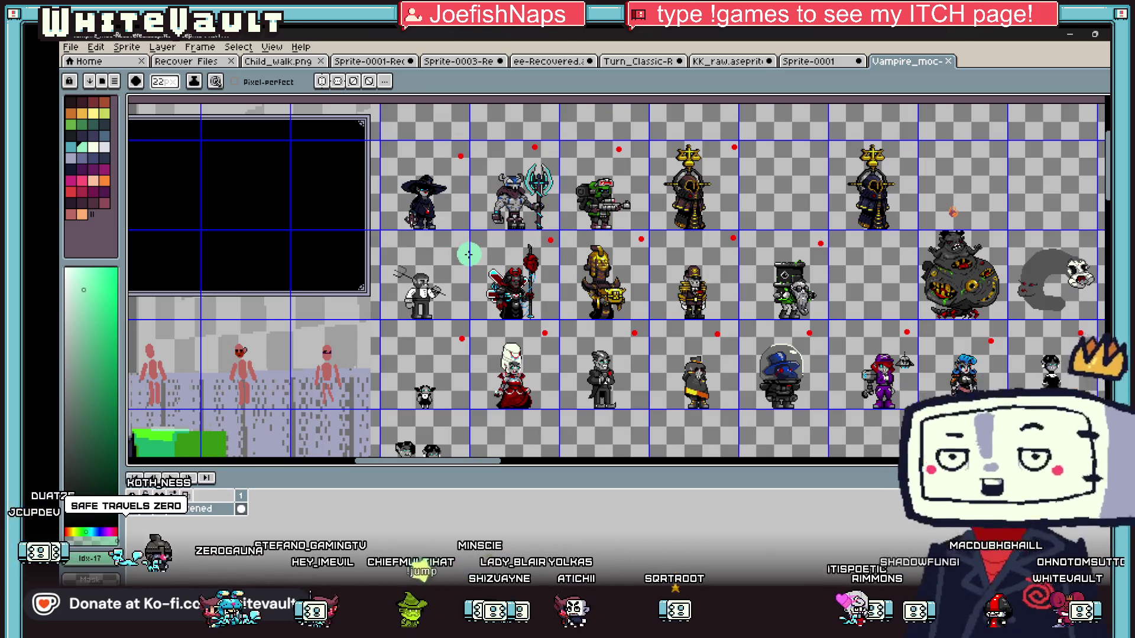
pyautogui.scroll(-2, 467, 250)
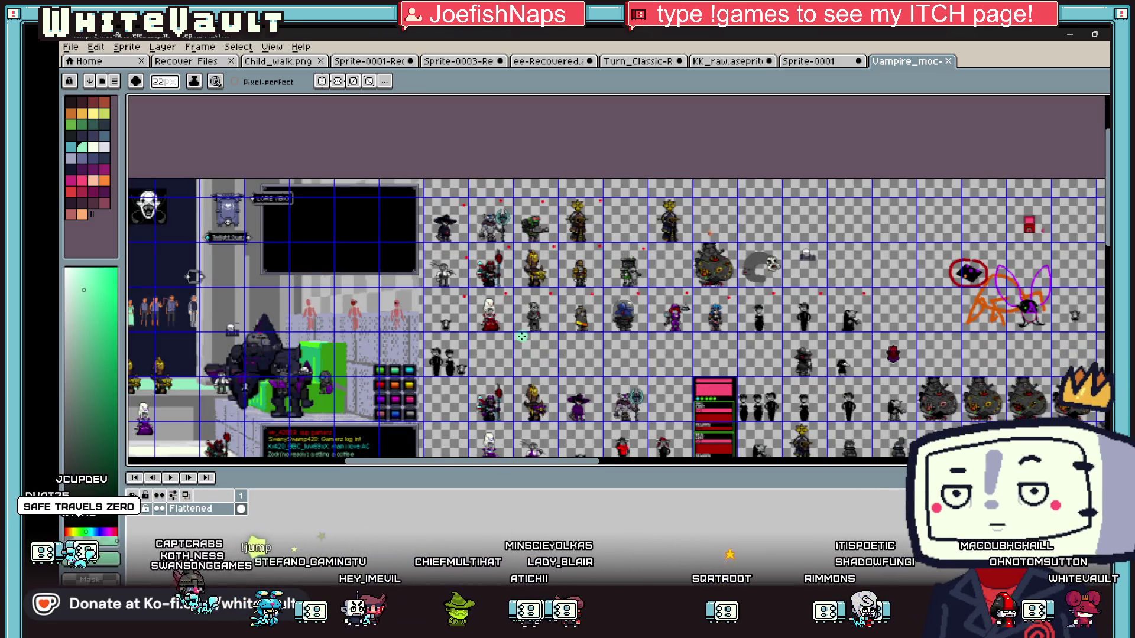
pyautogui.scroll(3, 455, 260)
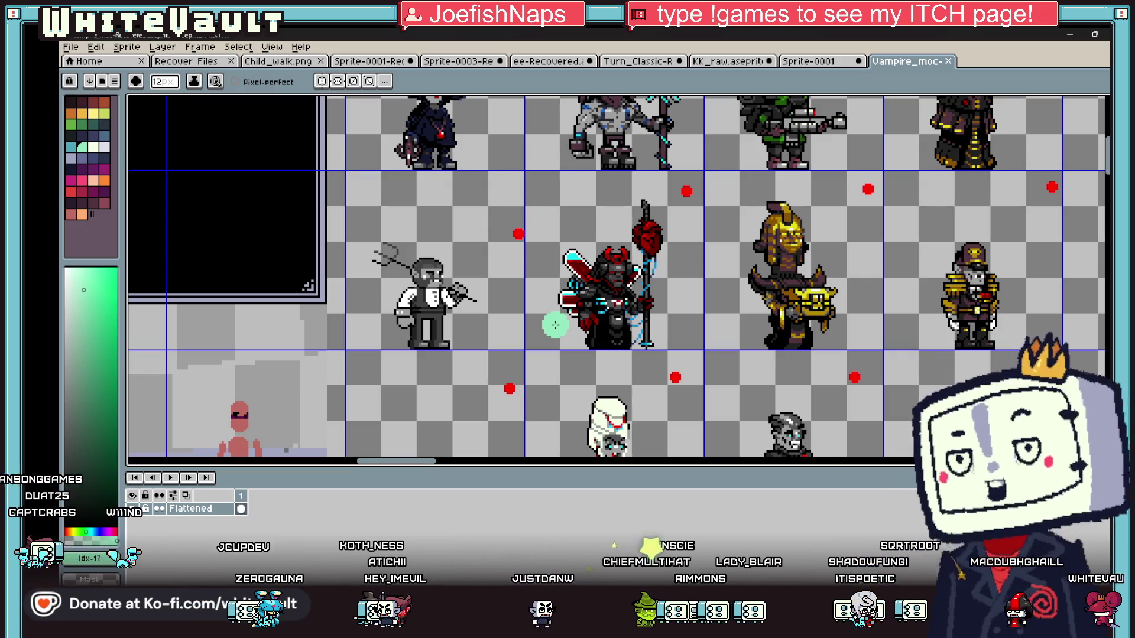
pyautogui.scroll(-2, 674, 285)
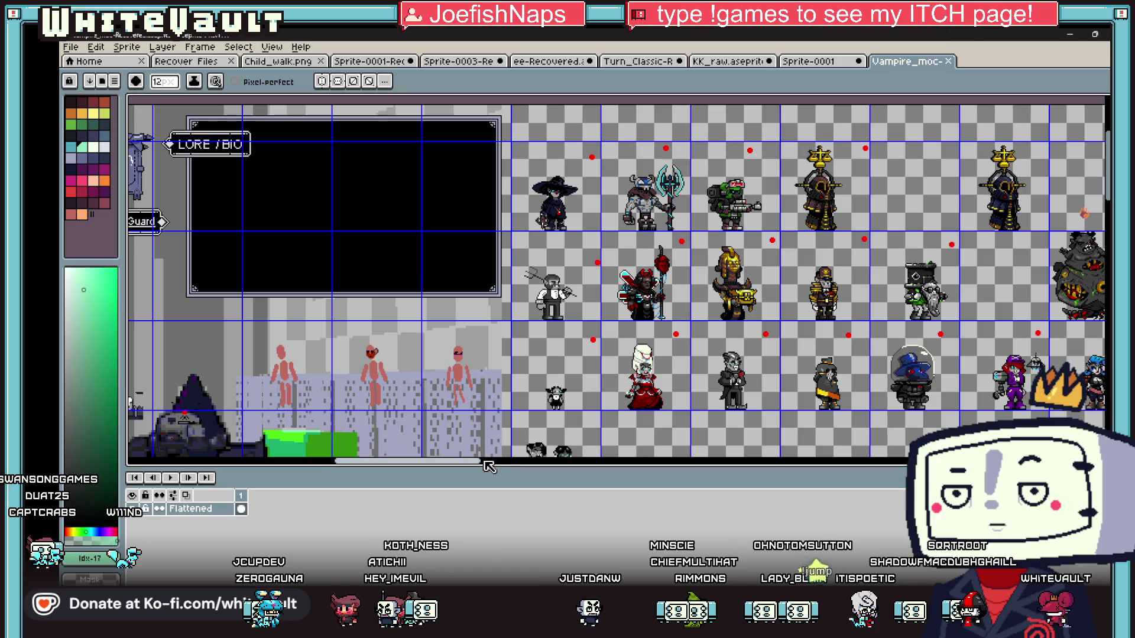
pyautogui.hscroll(10, 757, 342)
pyautogui.scroll(-3, 757, 342)
pyautogui.scroll(-2, 758, 341)
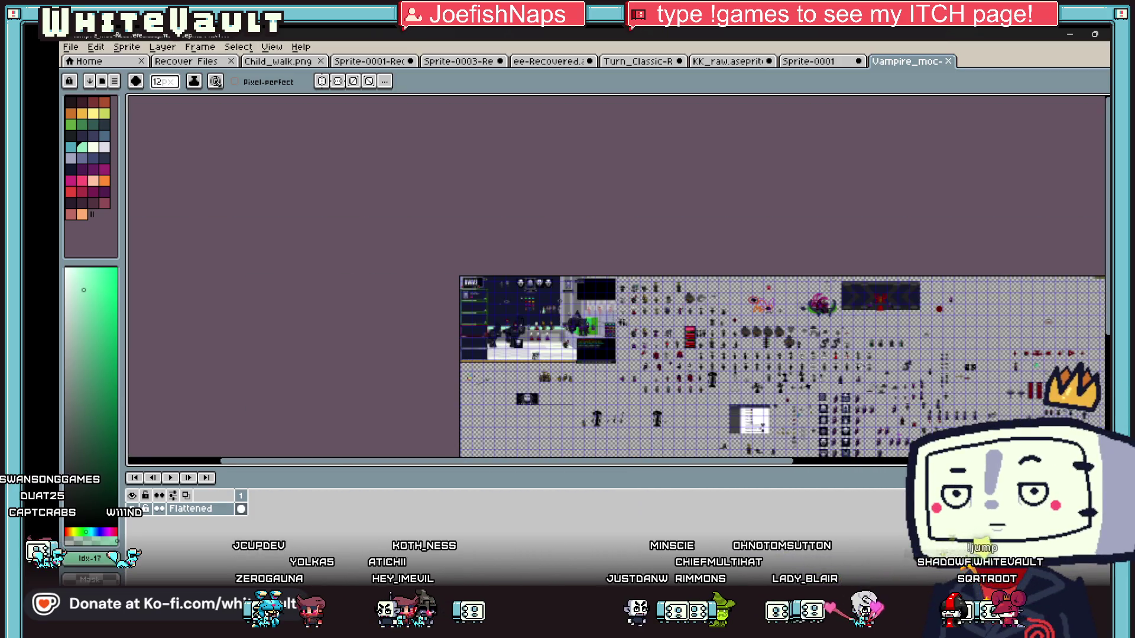
pyautogui.scroll(1, 746, 353)
pyautogui.scroll(1, 804, 406)
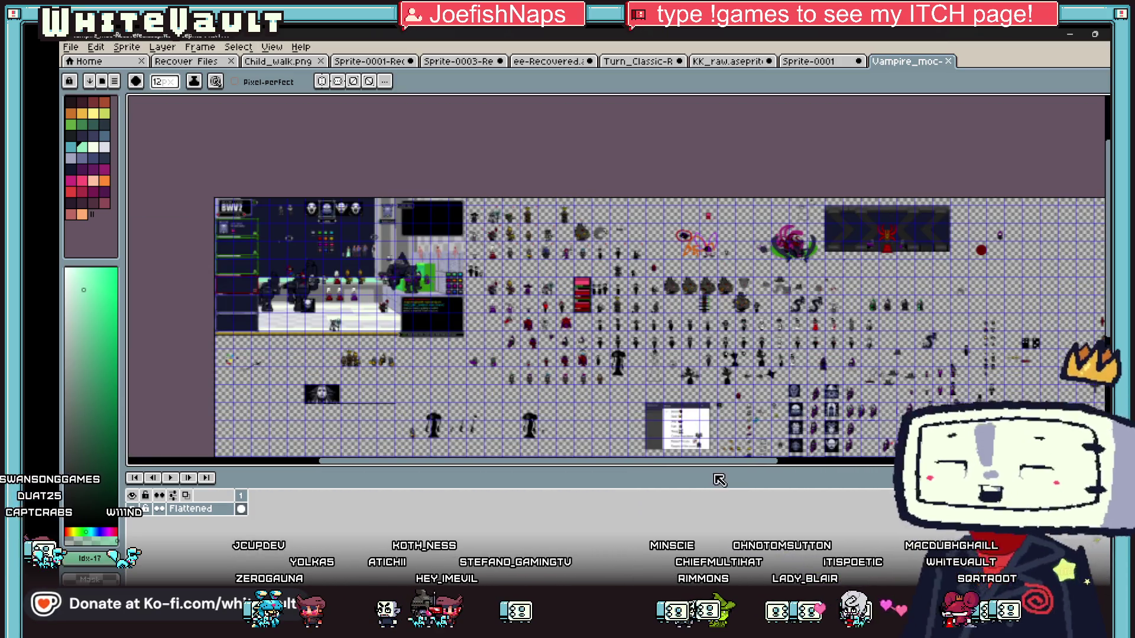
pyautogui.hscroll(8, 740, 459)
pyautogui.scroll(-4, 792, 415)
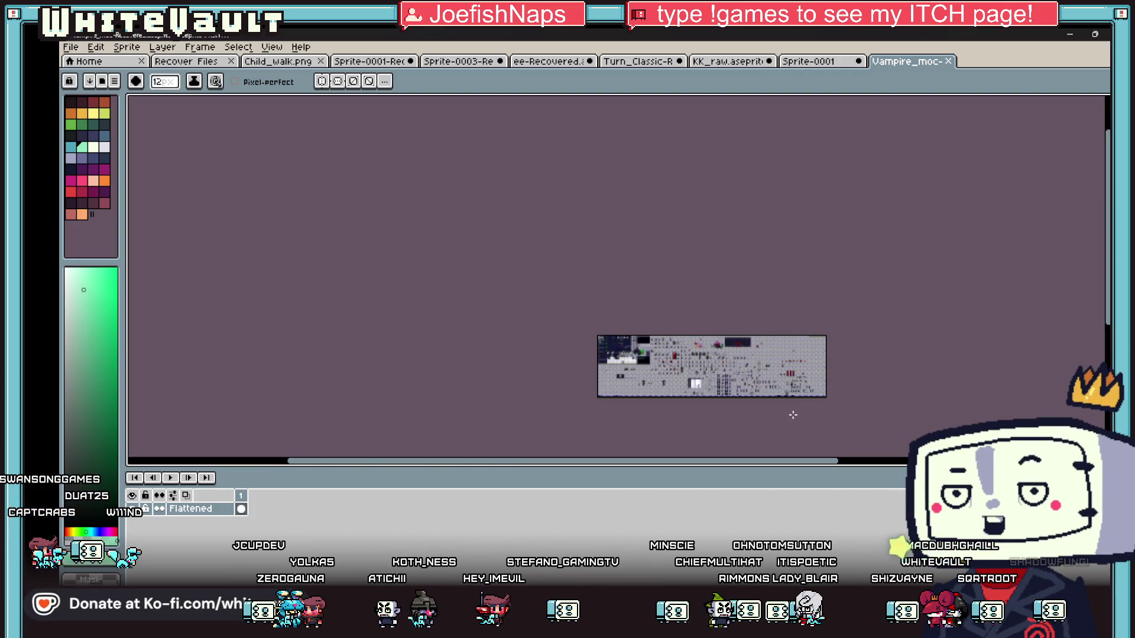
pyautogui.scroll(4, 793, 415)
pyautogui.scroll(-1, 790, 413)
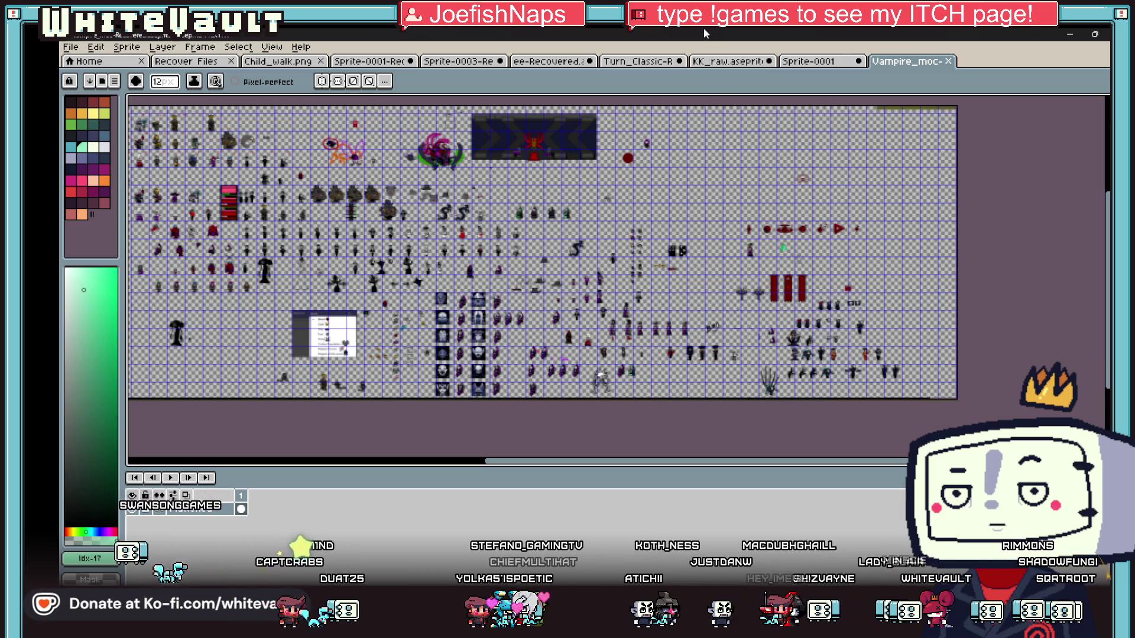
pyautogui.click(722, 62)
# Cycle through Child_walk.png, KK_raw, Turn_Classic and Vampire_moc, viewing Sprite-0001 before returning to KK_raw.
pyautogui.click(639, 62)
pyautogui.click(388, 62)
pyautogui.click(278, 62)
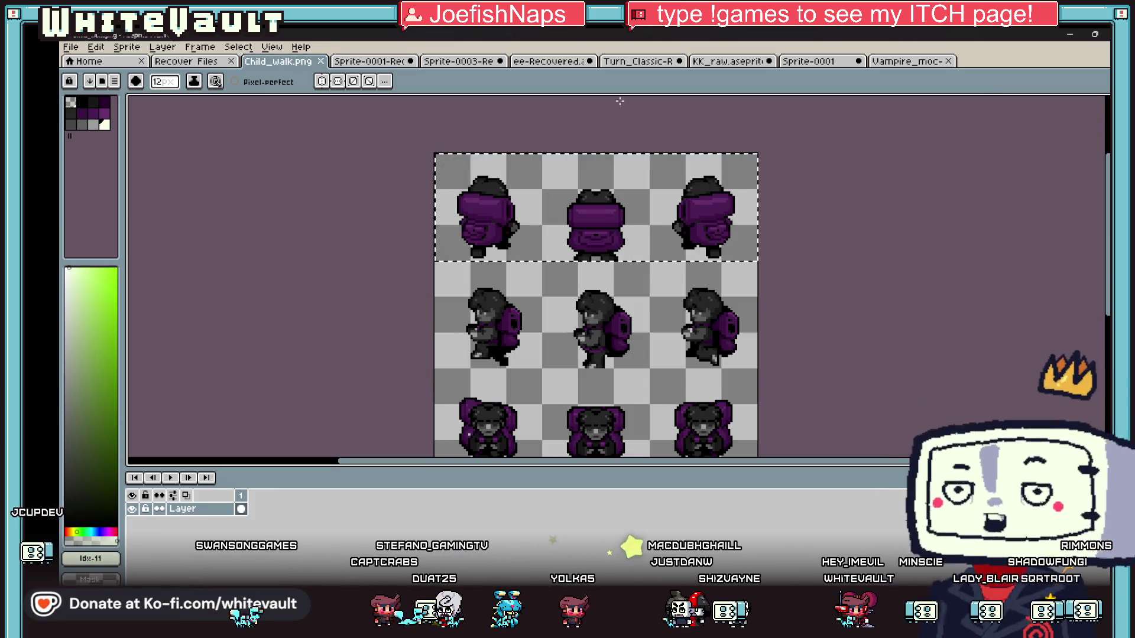
pyautogui.click(730, 62)
pyautogui.click(639, 62)
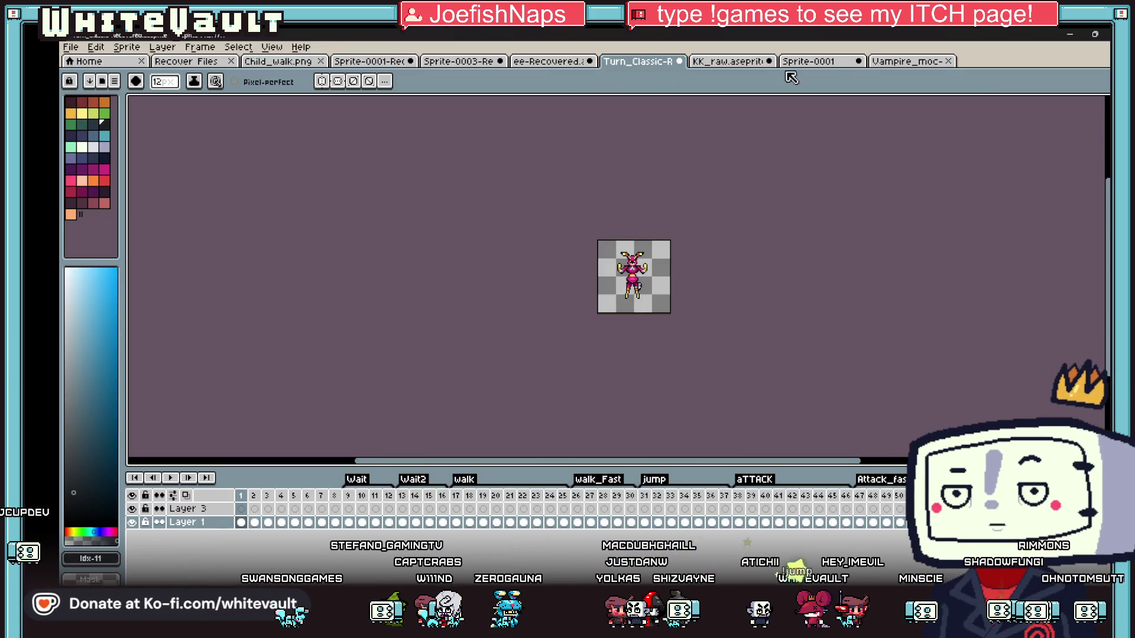
pyautogui.click(917, 62)
pyautogui.click(808, 65)
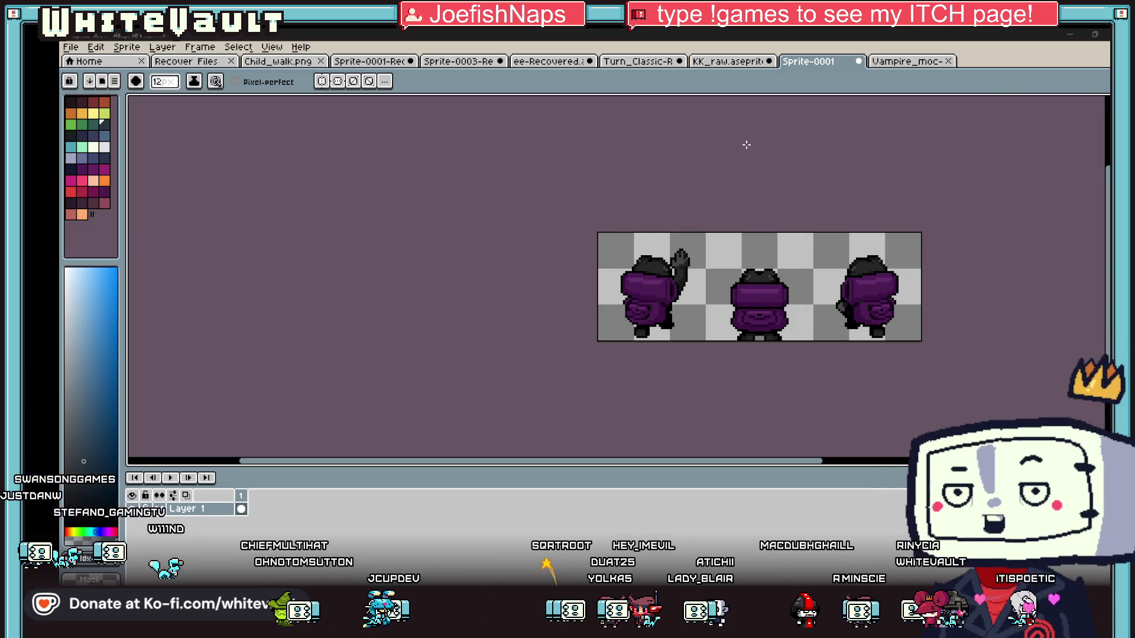
pyautogui.click(724, 61)
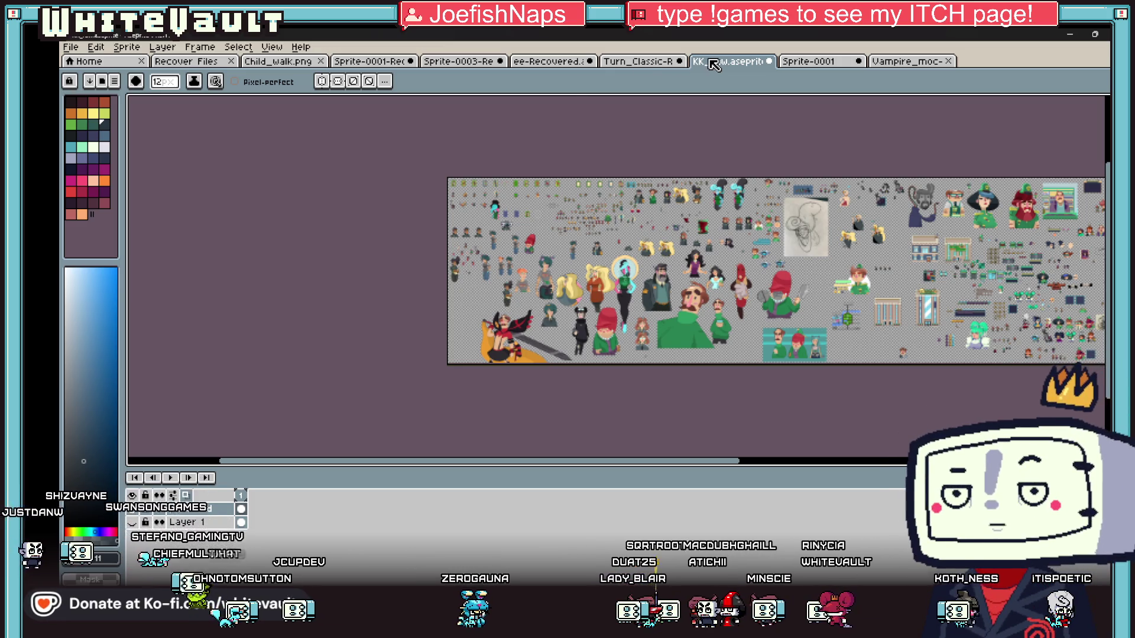
# On KK_raw, zoom in and circle the robot sprite, then undo that stroke.
pyautogui.scroll(2, 684, 226)
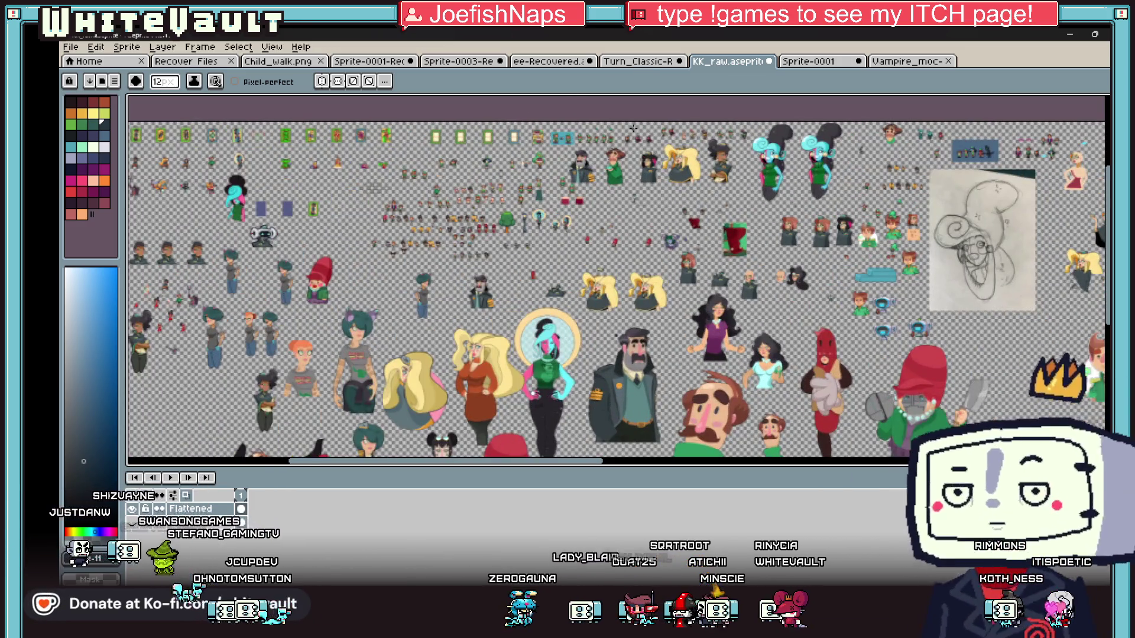
pyautogui.scroll(-1, 664, 208)
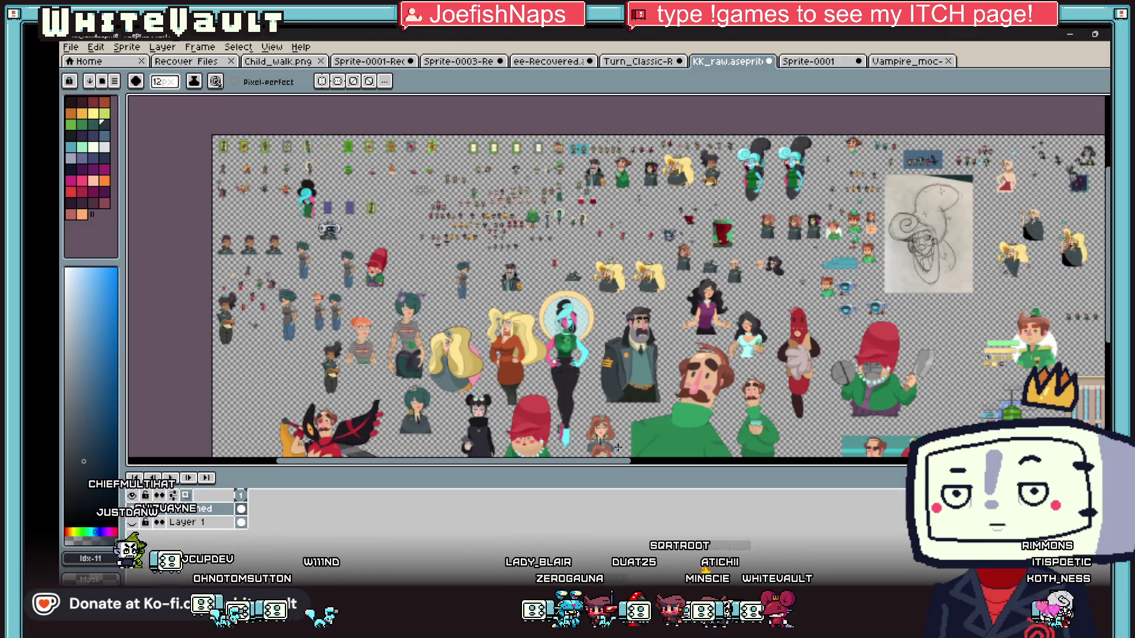
pyautogui.moveTo(617, 448)
pyautogui.mouseDown()
pyautogui.moveTo(781, 447)
pyautogui.moveTo(606, 442)
pyautogui.mouseUp()
pyautogui.scroll(4, 359, 221)
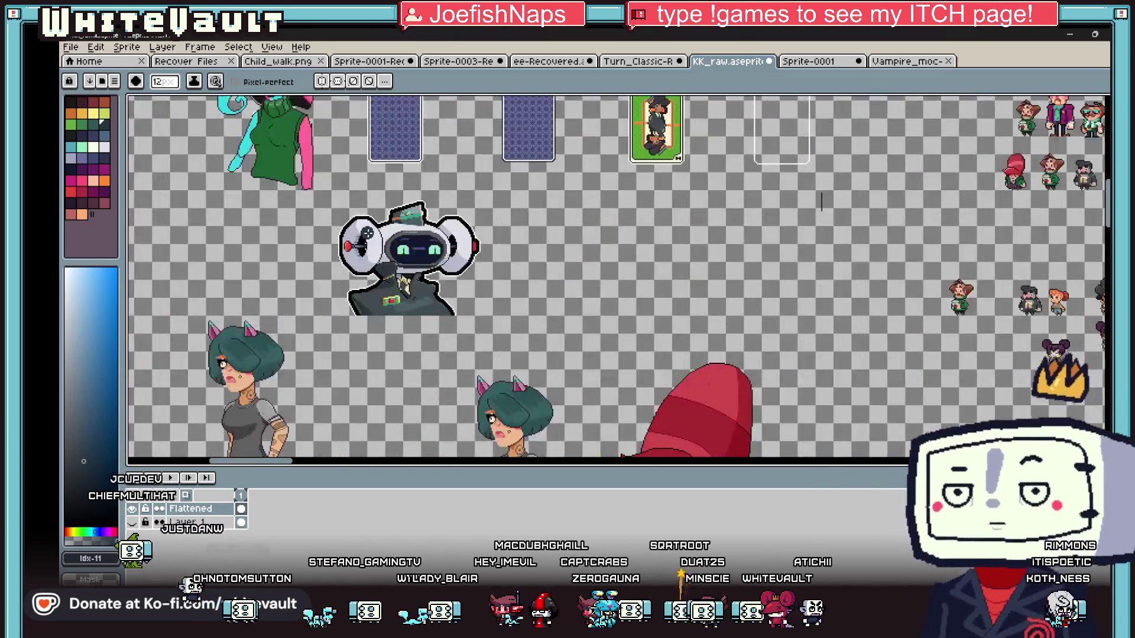
pyautogui.moveTo(465, 200)
pyautogui.mouseDown()
pyautogui.moveTo(615, 278)
pyautogui.moveTo(449, 189)
pyautogui.mouseUp()
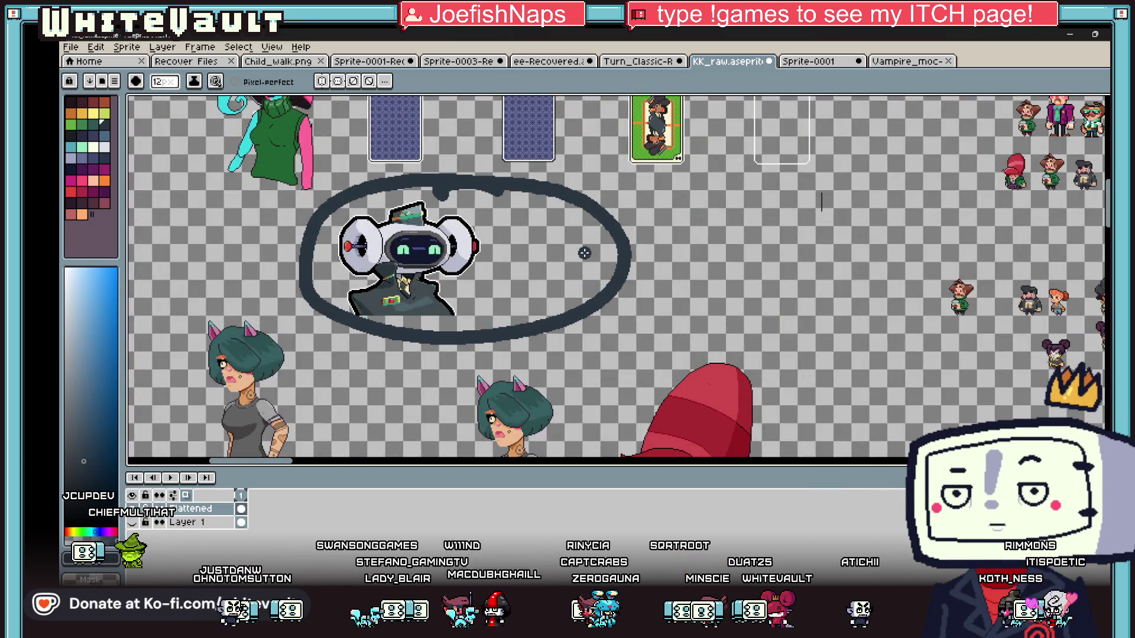
pyautogui.hotkey('ctrl', 'z')
pyautogui.scroll(-4, 585, 254)
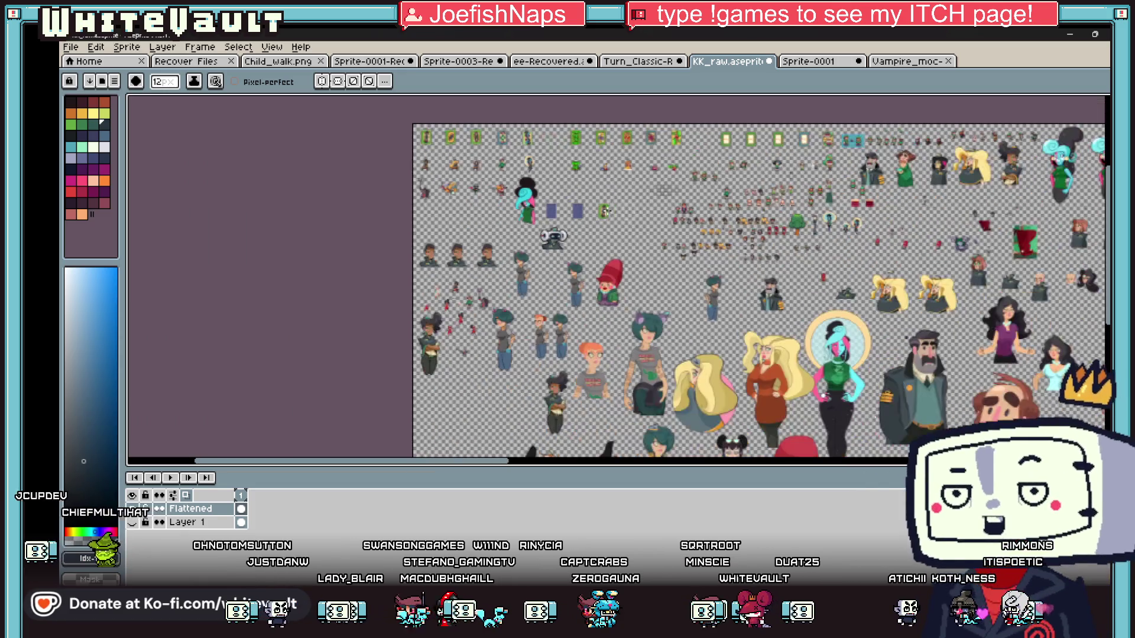
# Zoom back out across KK_raw and bring up the Turn_Classic animation.
pyautogui.moveTo(503, 461); pyautogui.dragTo(840, 461)
pyautogui.scroll(-4, 970, 335)
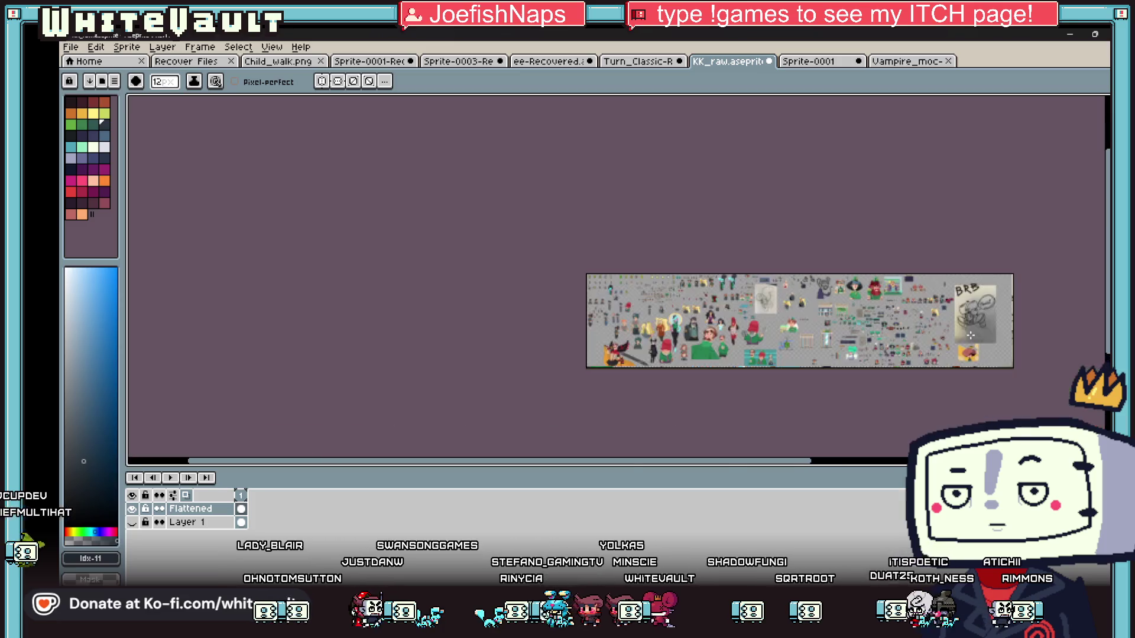
pyautogui.scroll(4, 975, 341)
pyautogui.click(638, 61)
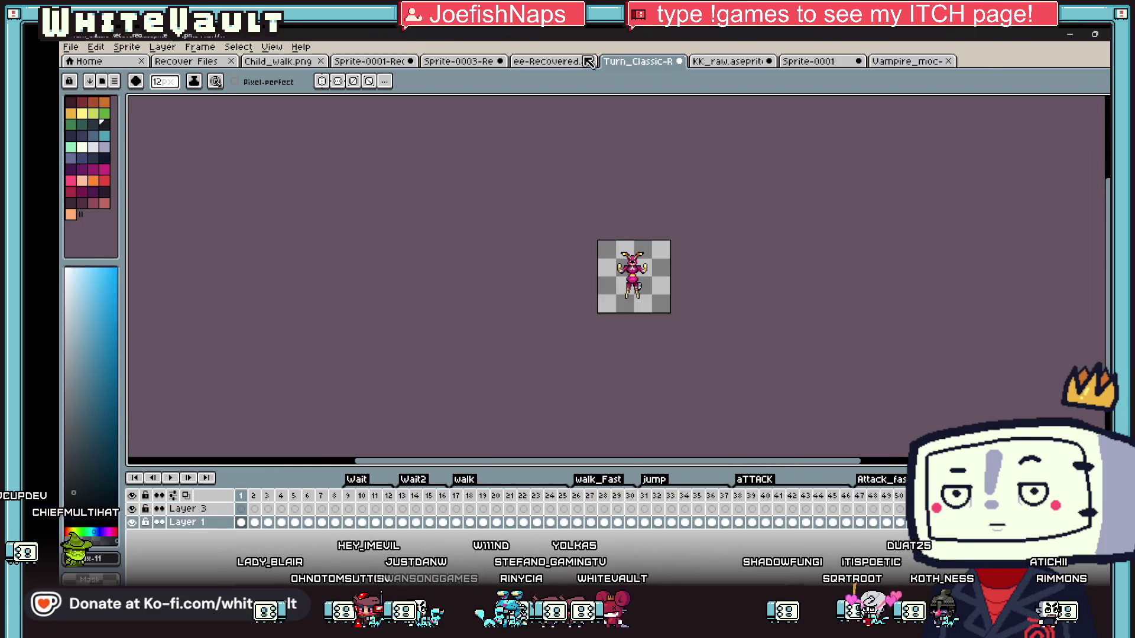
# Visit the ee-Recovered sheet and sketch a circle, then go to Turn_Classic-R with the Move tool.
pyautogui.click(569, 63)
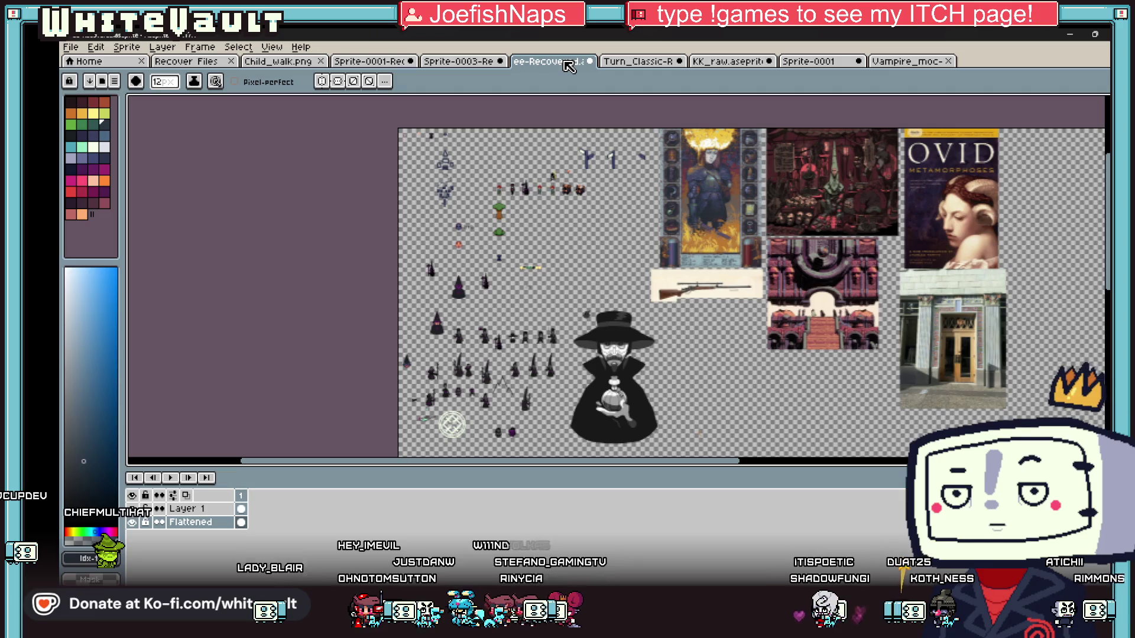
pyautogui.scroll(1, 394, 258)
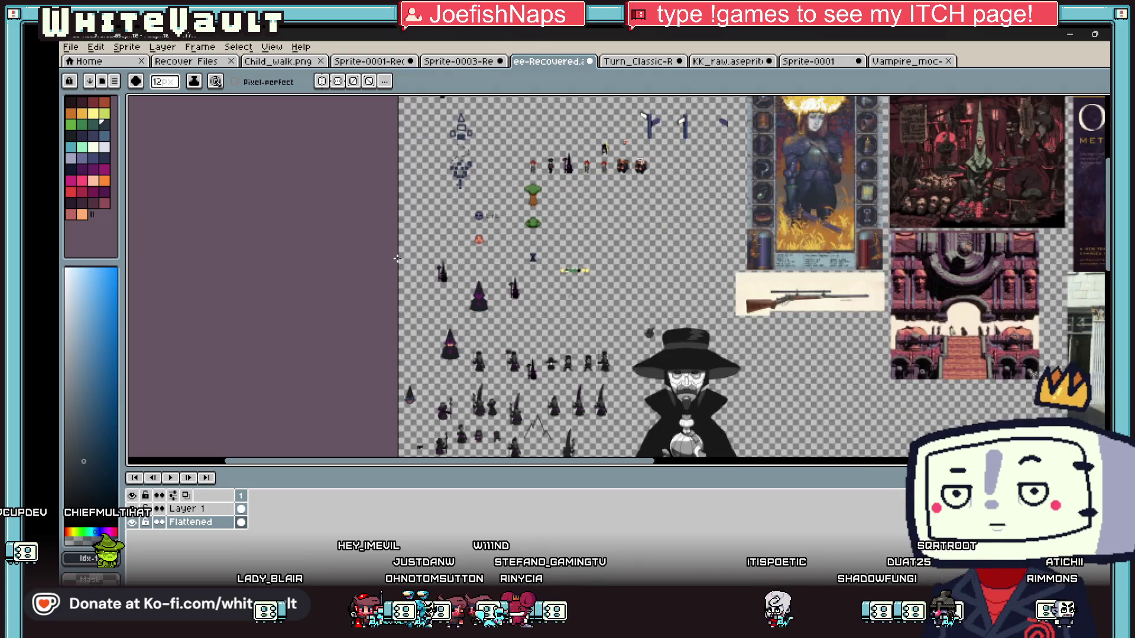
pyautogui.scroll(1, 523, 407)
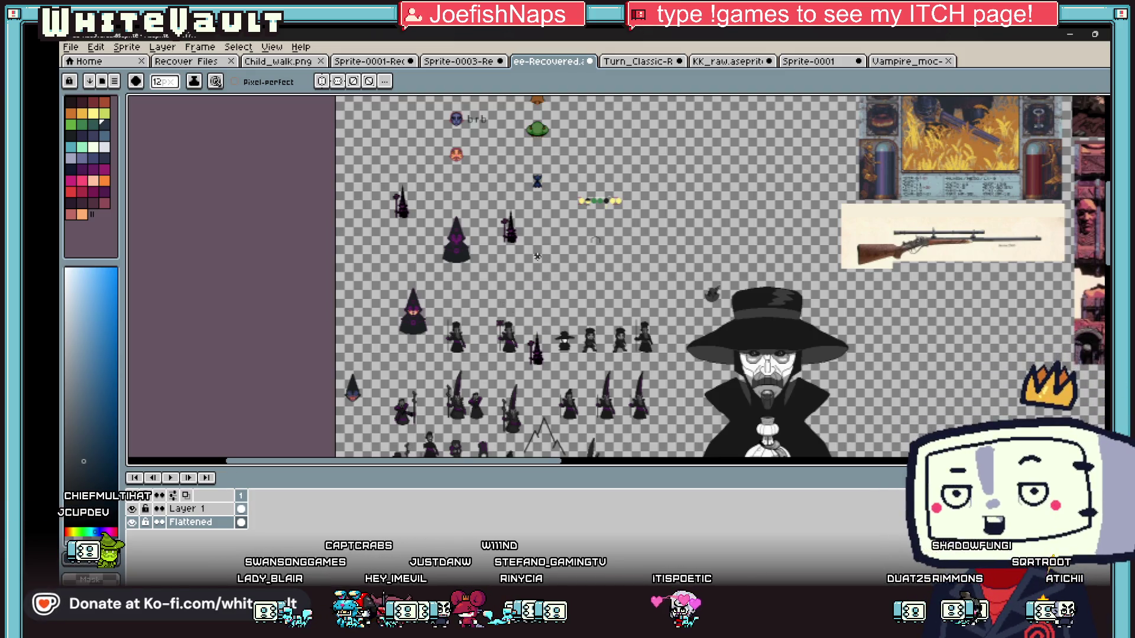
pyautogui.scroll(1, 585, 195)
pyautogui.scroll(-1, 563, 221)
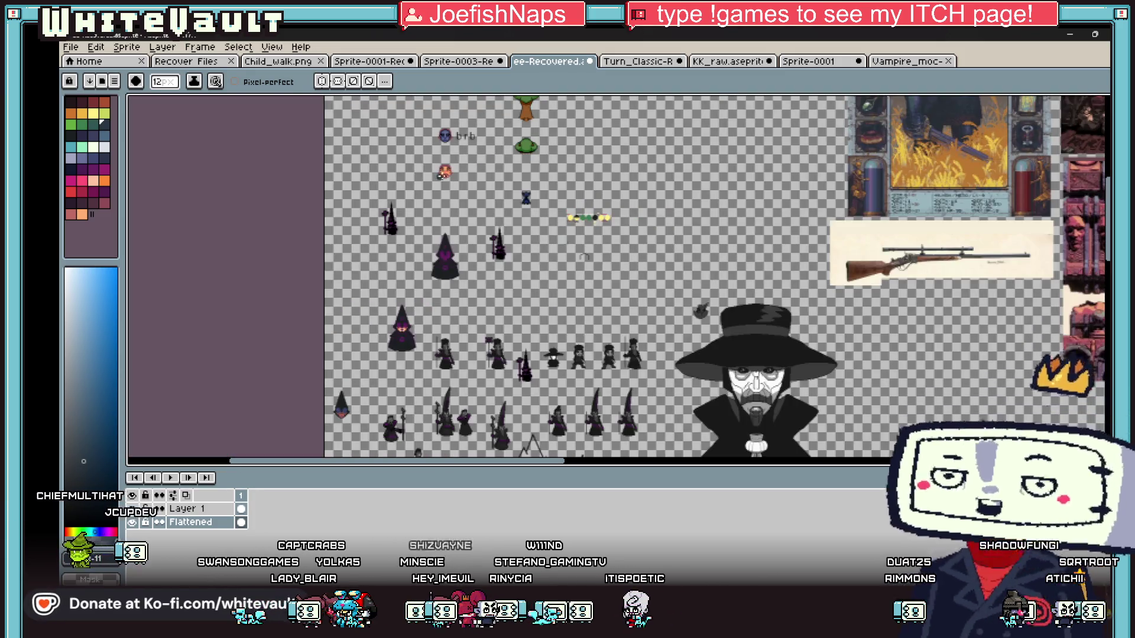
pyautogui.scroll(1, 418, 166)
pyautogui.scroll(1, 431, 168)
pyautogui.moveTo(455, 127)
pyautogui.mouseDown()
pyautogui.moveTo(413, 236)
pyautogui.moveTo(464, 121)
pyautogui.mouseUp()
pyautogui.scroll(-3, 543, 177)
pyautogui.press('v')
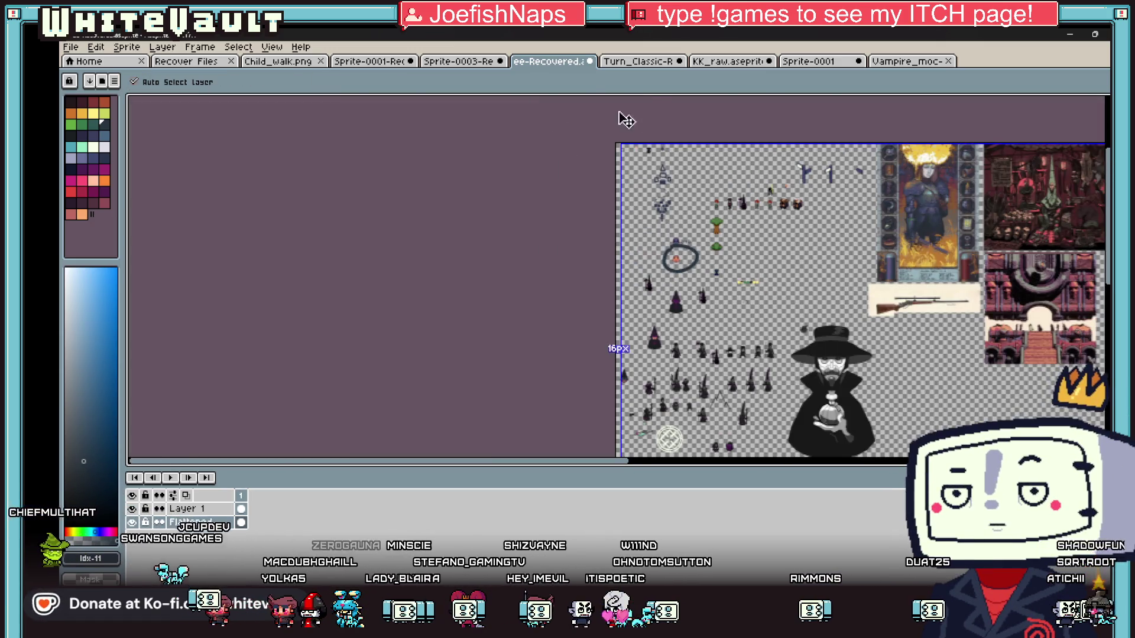
pyautogui.click(638, 61)
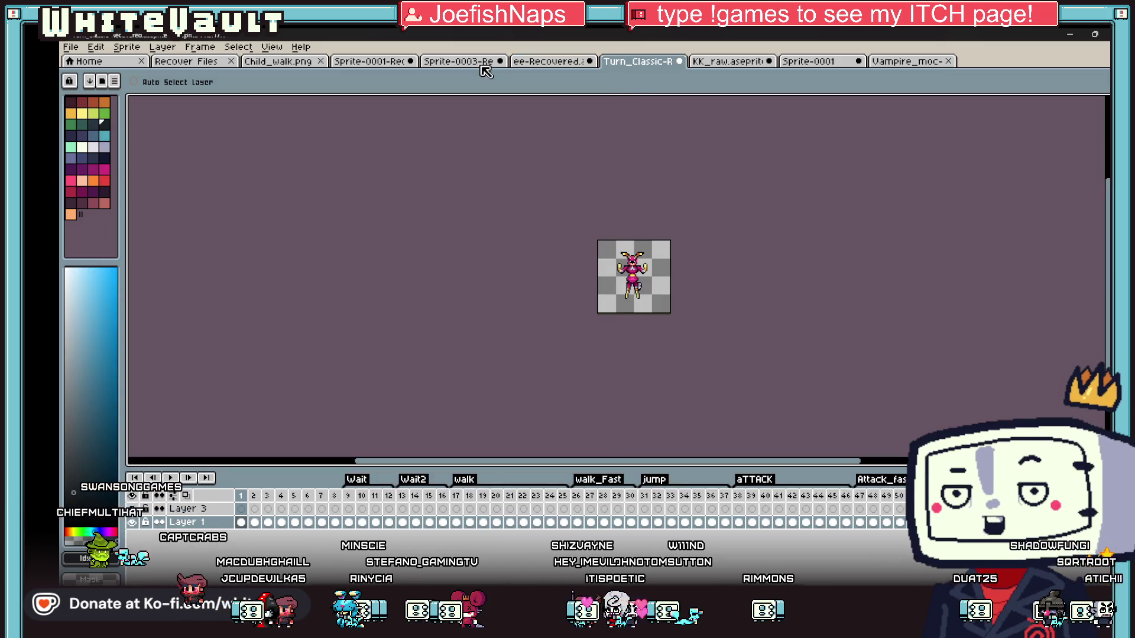
# Flip through Recover Files, Child_walk.png, the other sheets and KK_raw to the vampire sheet.
pyautogui.click(214, 62)
pyautogui.click(278, 62)
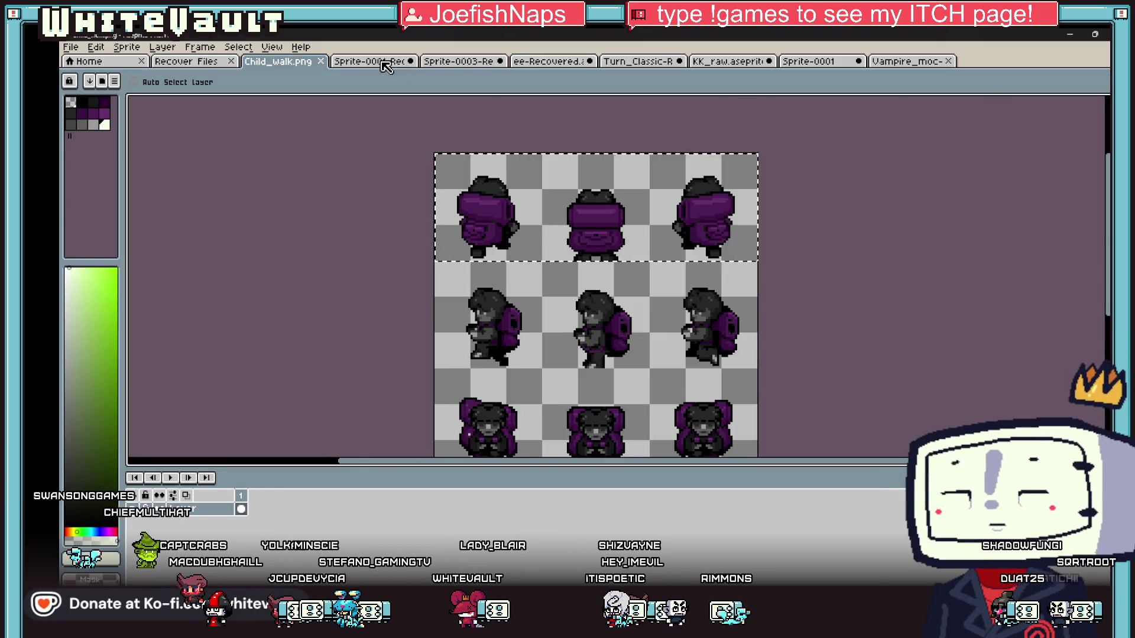
pyautogui.click(413, 62)
pyautogui.click(455, 62)
pyautogui.click(727, 61)
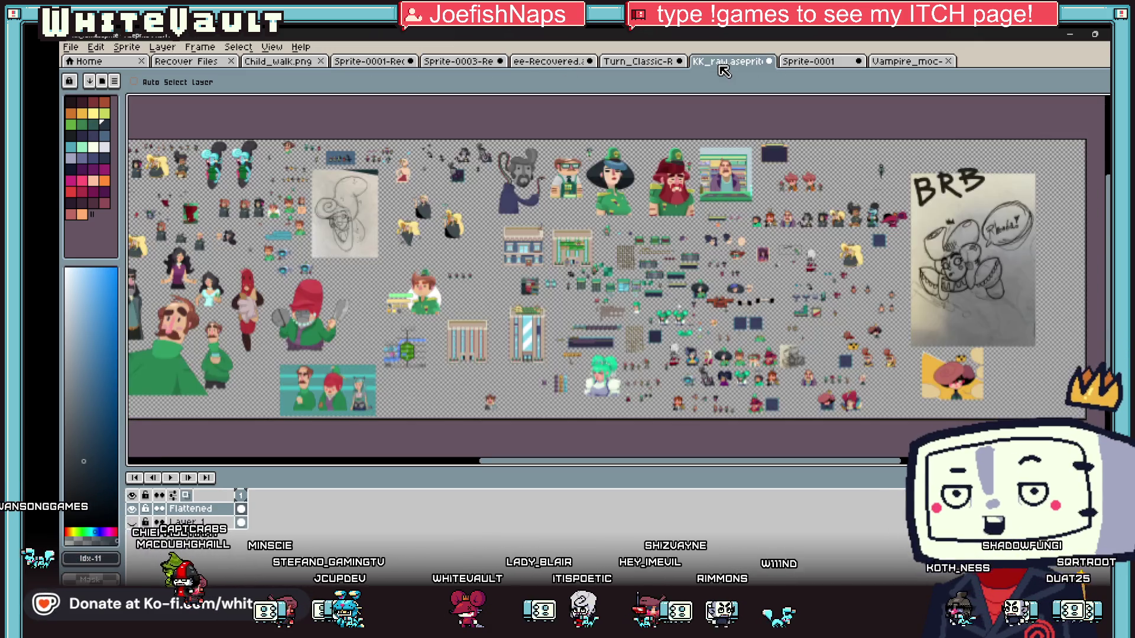
pyautogui.hotkey('ctrl', 'Tab')
pyautogui.hotkey('ctrl', 'Tab')
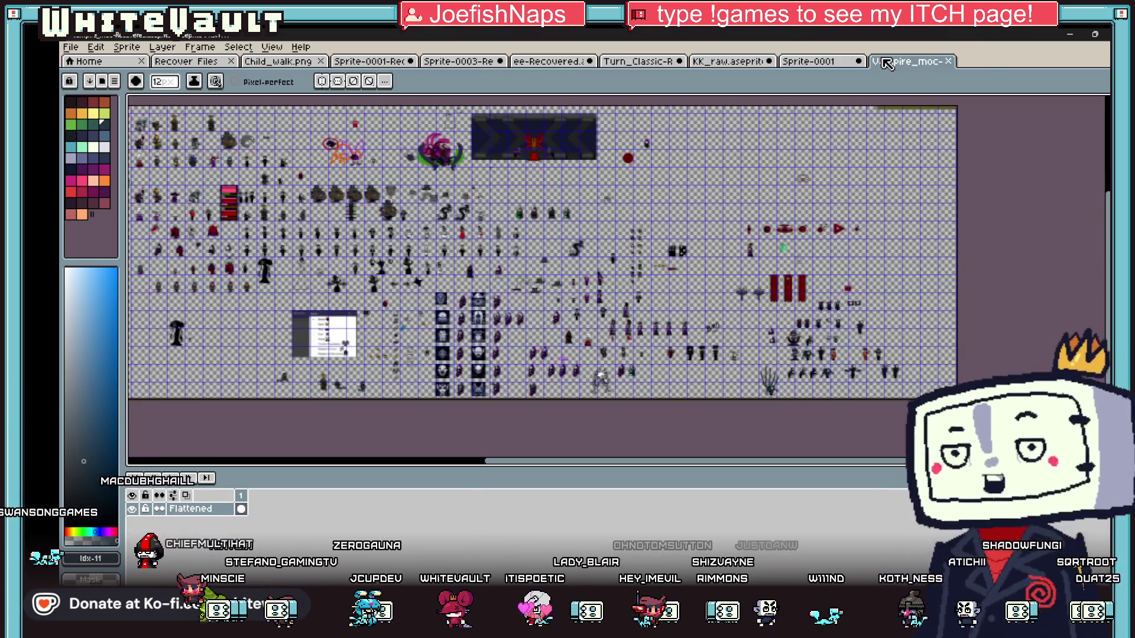
# Zoom and pan around the Vampire_moc-Recovered sprite grid.
pyautogui.scroll(3, 266, 203)
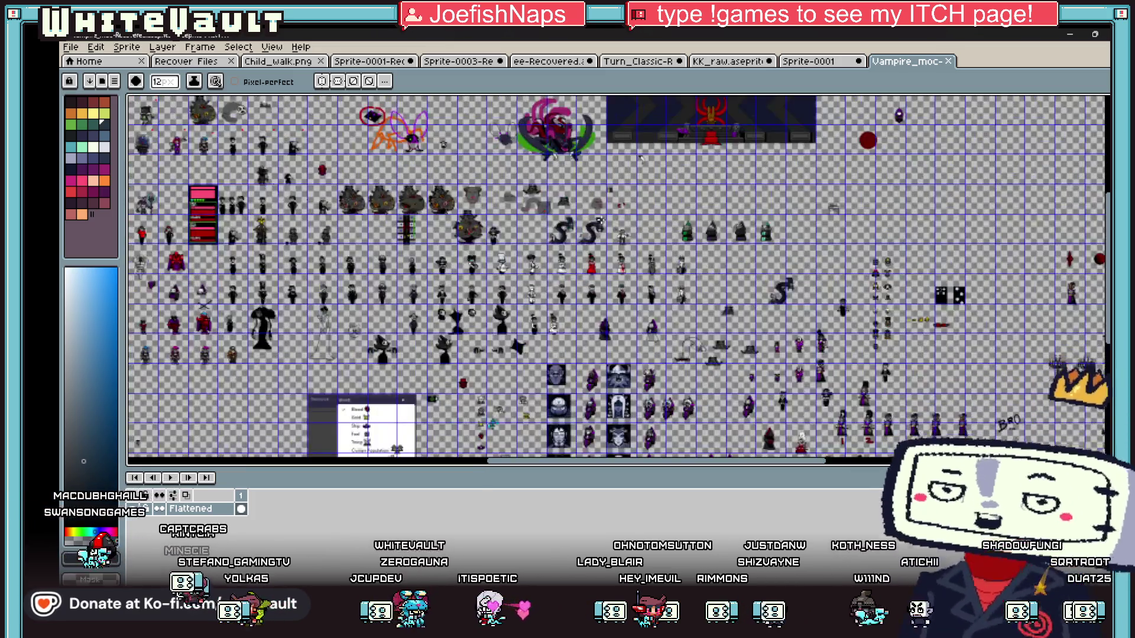
pyautogui.scroll(2, 298, 178)
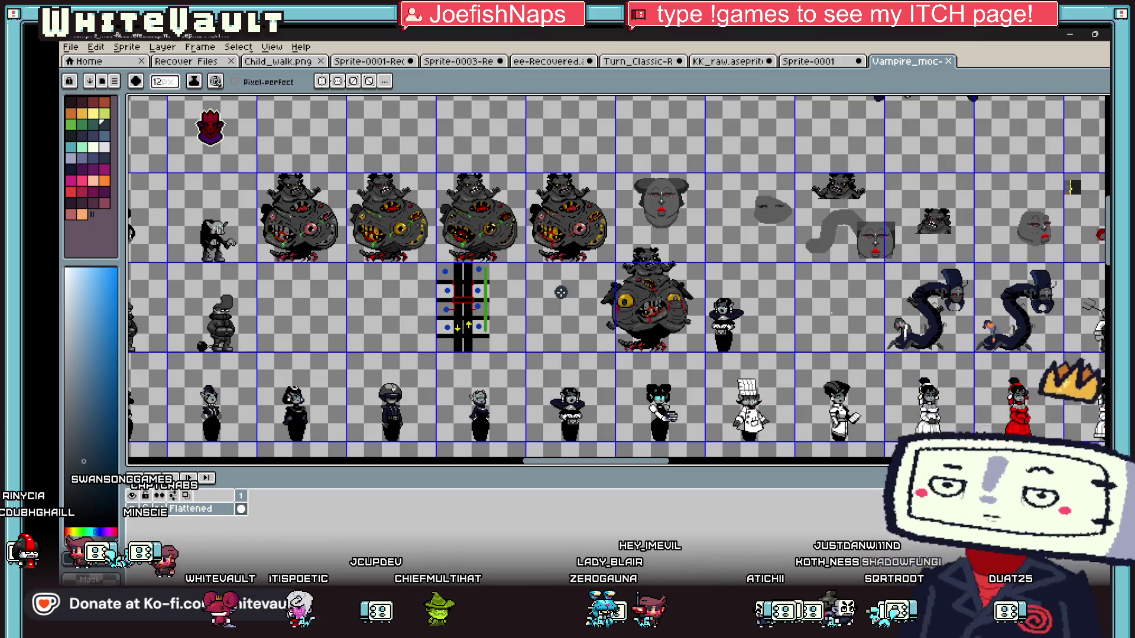
pyautogui.scroll(2, 502, 228)
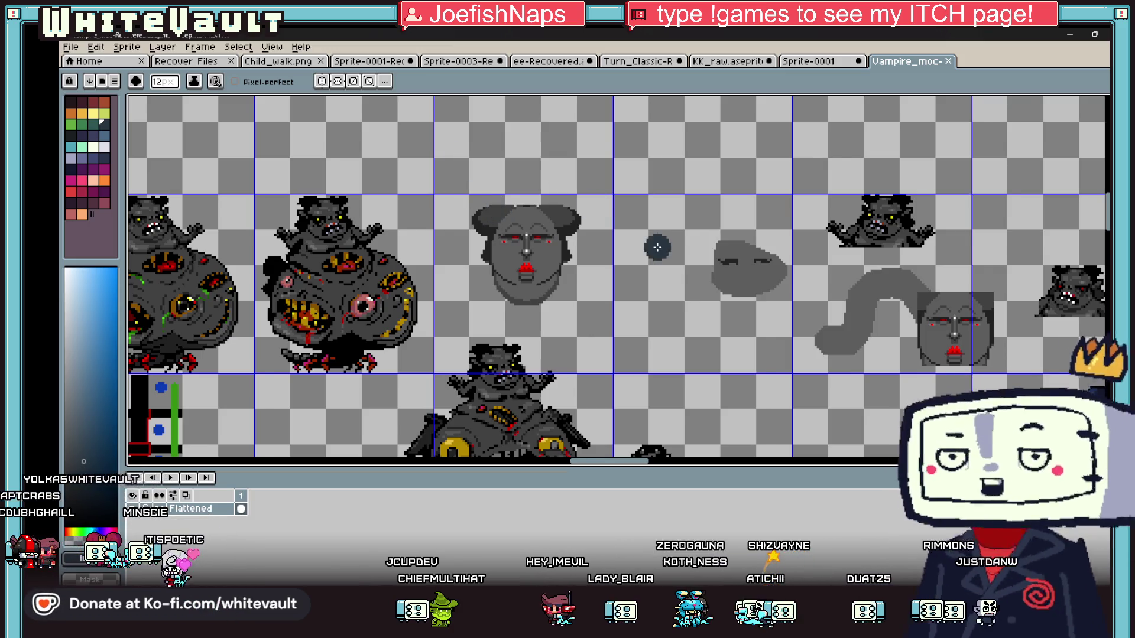
pyautogui.scroll(-2, 656, 246)
pyautogui.scroll(1, 654, 267)
pyautogui.scroll(1, 900, 242)
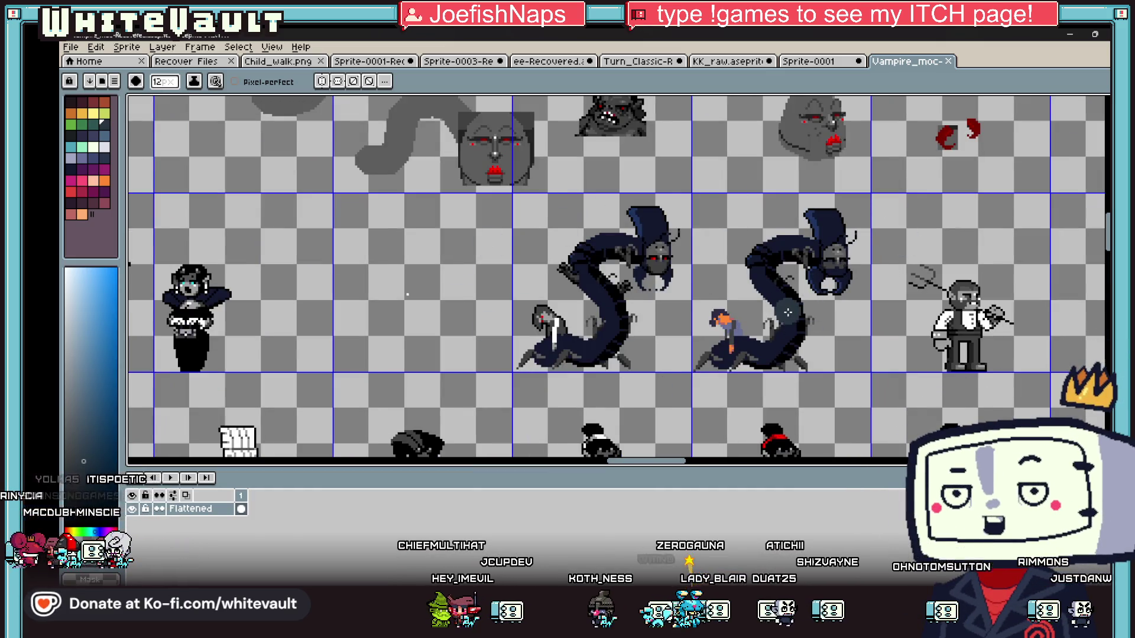
pyautogui.scroll(-1, 798, 306)
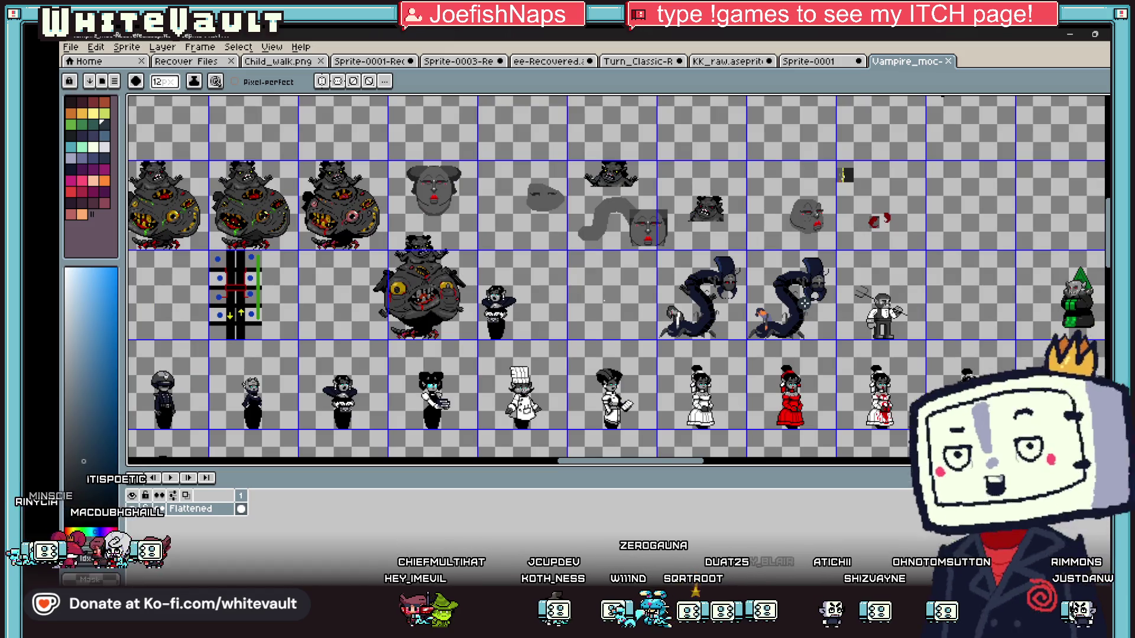
pyautogui.scroll(-2, 802, 304)
pyautogui.moveTo(709, 464); pyautogui.dragTo(883, 464)
pyautogui.moveTo(1107, 236); pyautogui.dragTo(1107, 315)
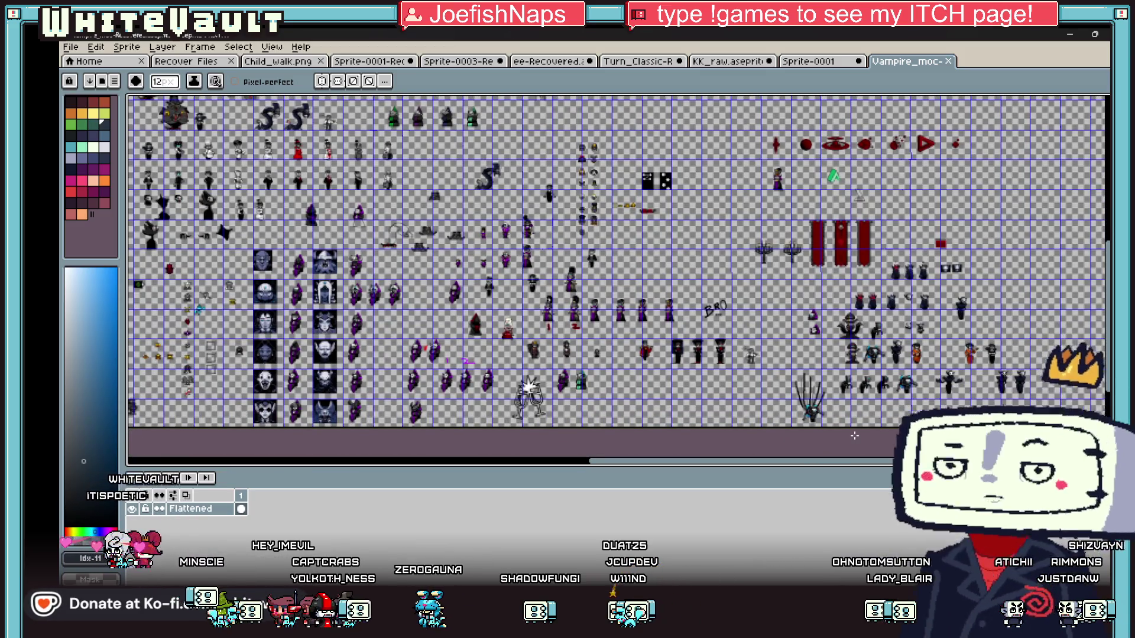
pyautogui.moveTo(873, 468)
pyautogui.mouseDown()
pyautogui.moveTo(791, 471)
pyautogui.moveTo(879, 471)
pyautogui.moveTo(839, 471)
pyautogui.mouseUp()
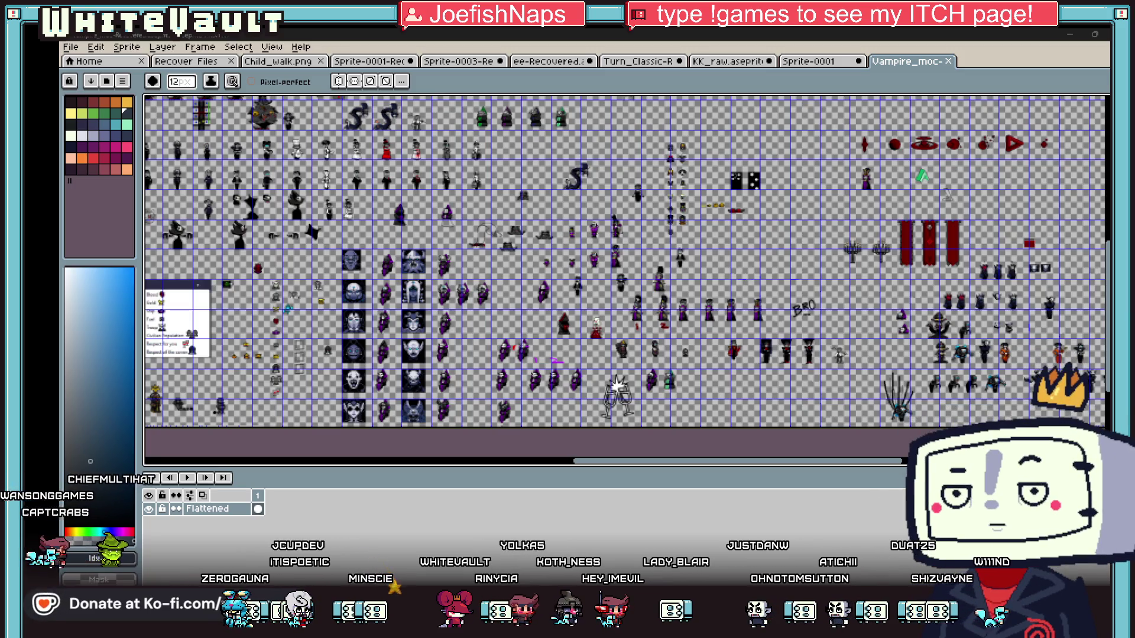
pyautogui.click(70, 47)
pyautogui.click(87, 77)
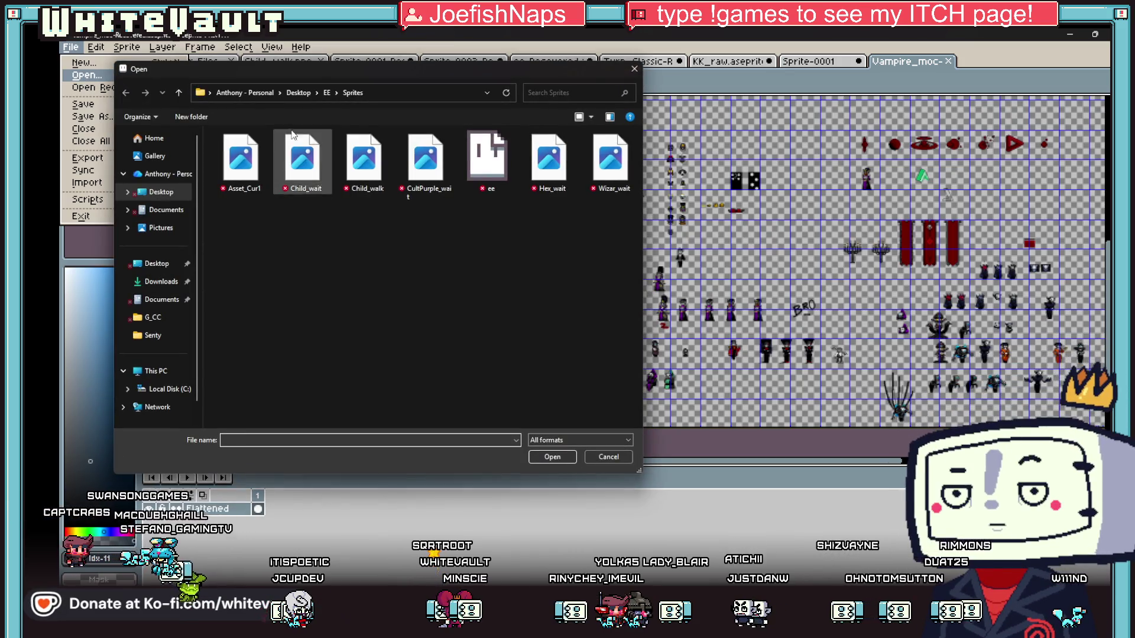
pyautogui.click(298, 93)
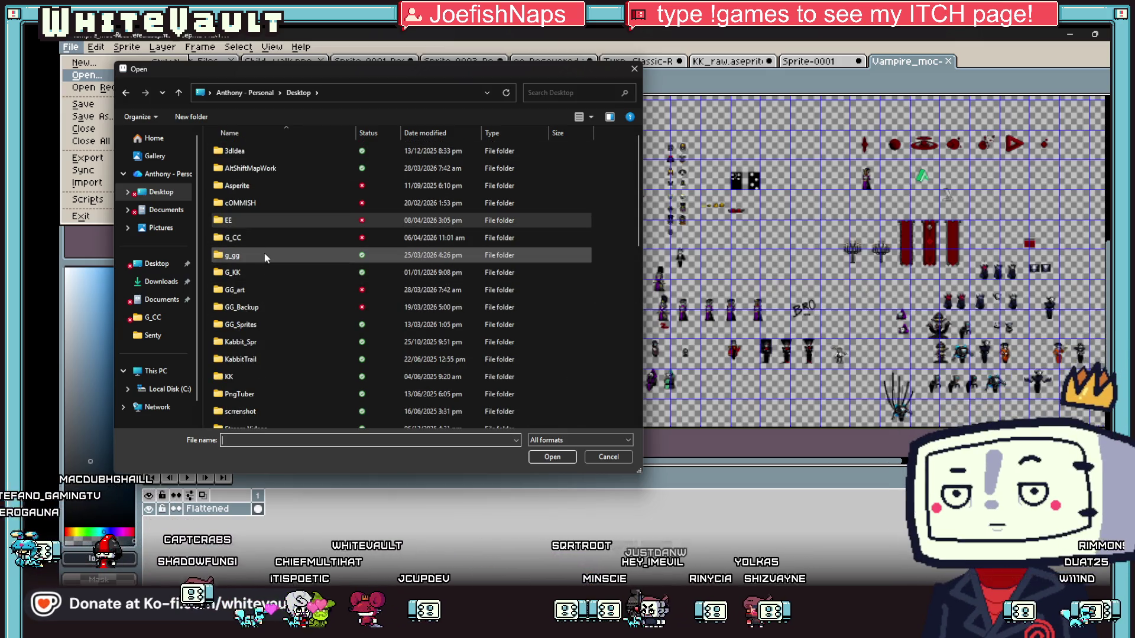
pyautogui.click(260, 203)
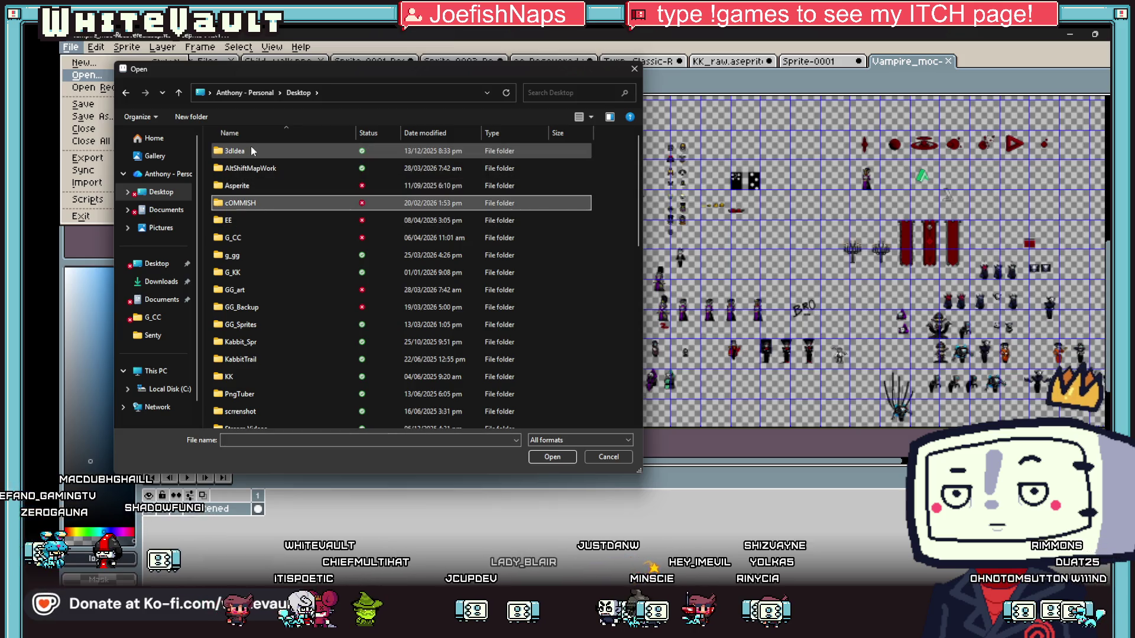
pyautogui.doubleClick(254, 186)
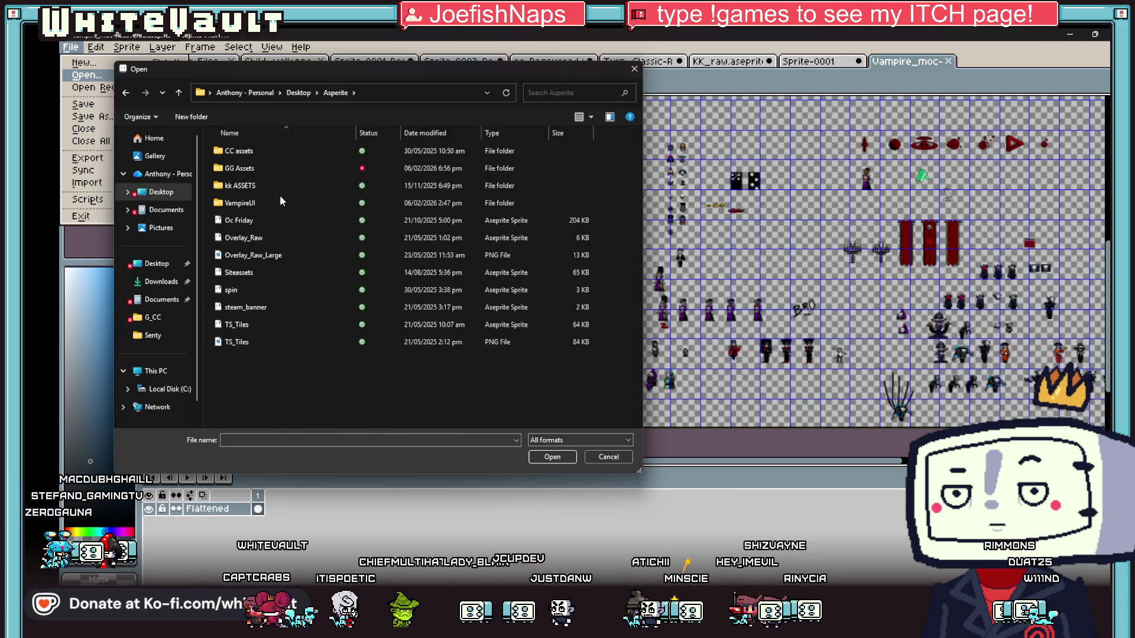
pyautogui.doubleClick(279, 201)
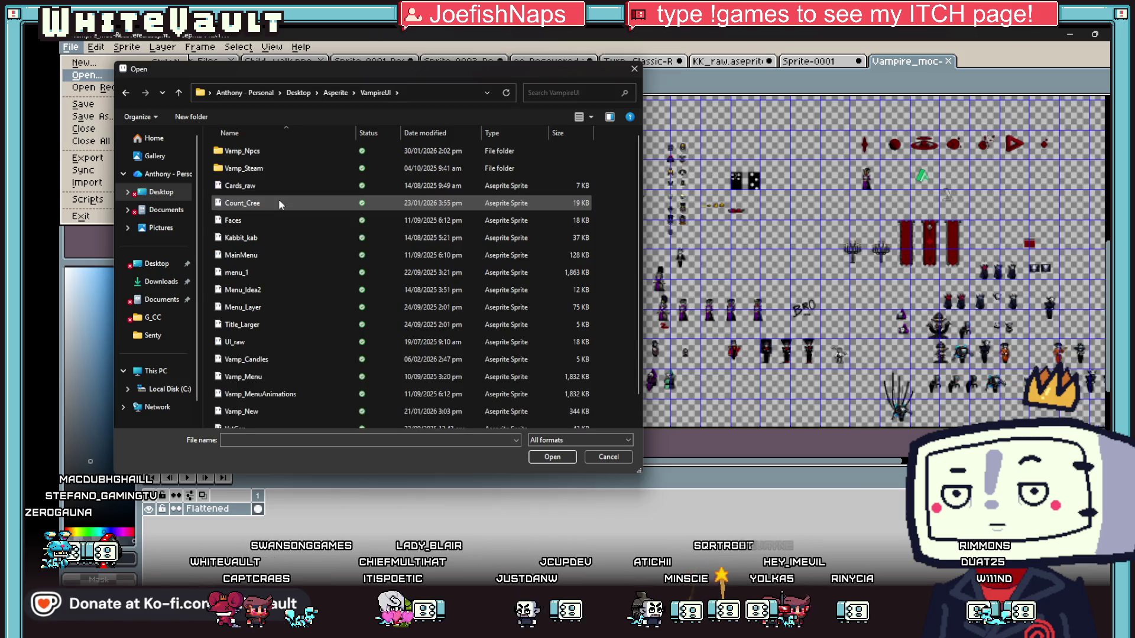
pyautogui.doubleClick(261, 155)
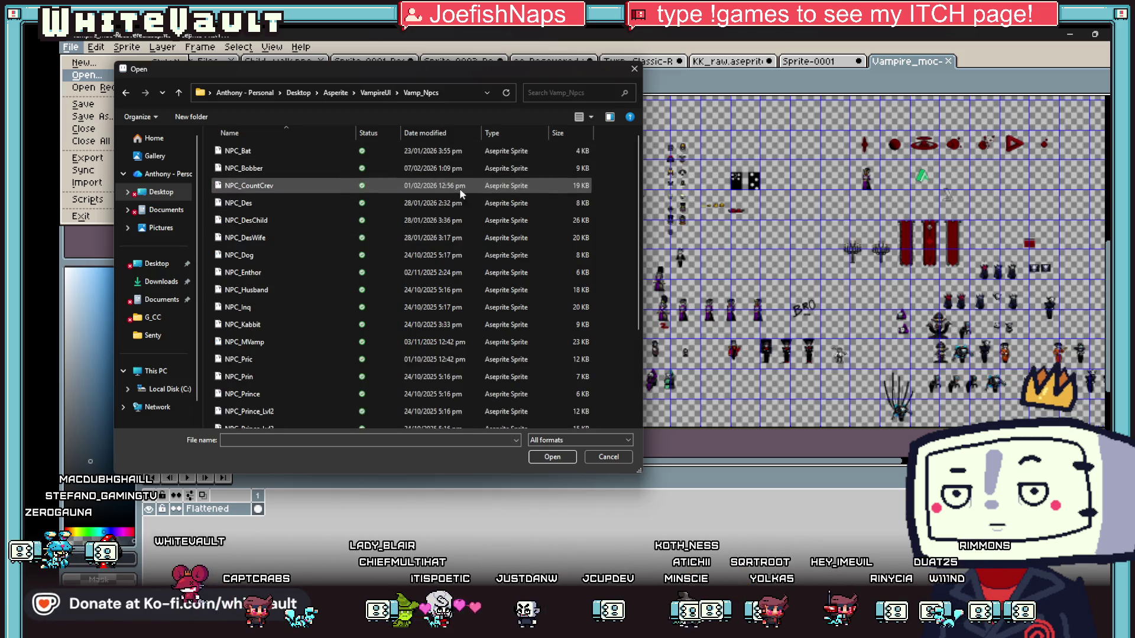
pyautogui.scroll(-1, 493, 225)
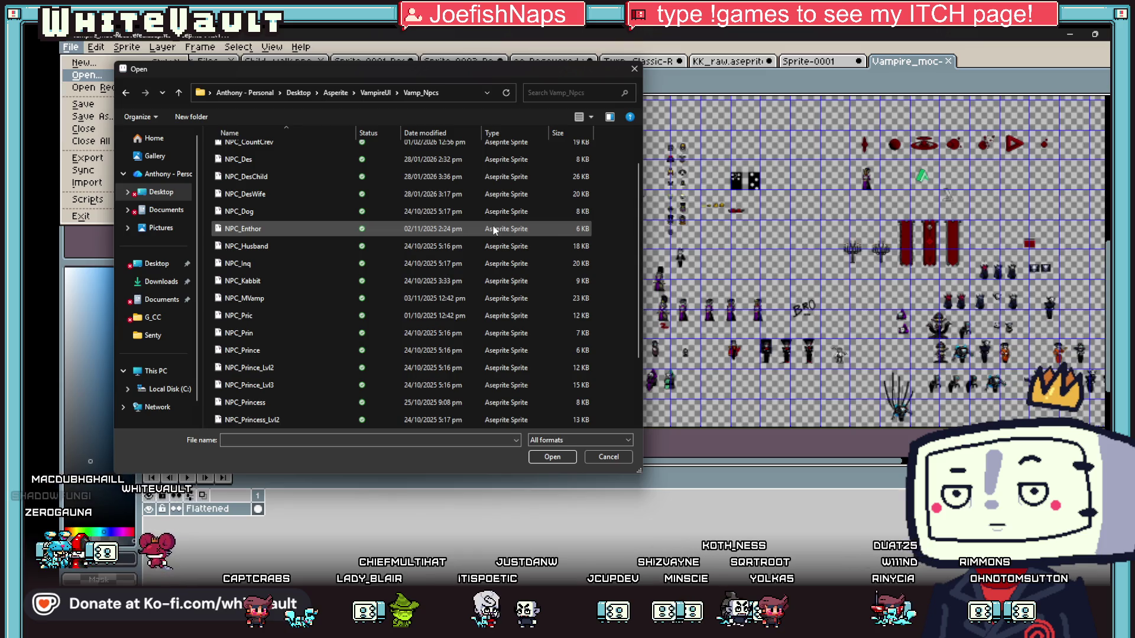
pyautogui.scroll(-2, 493, 230)
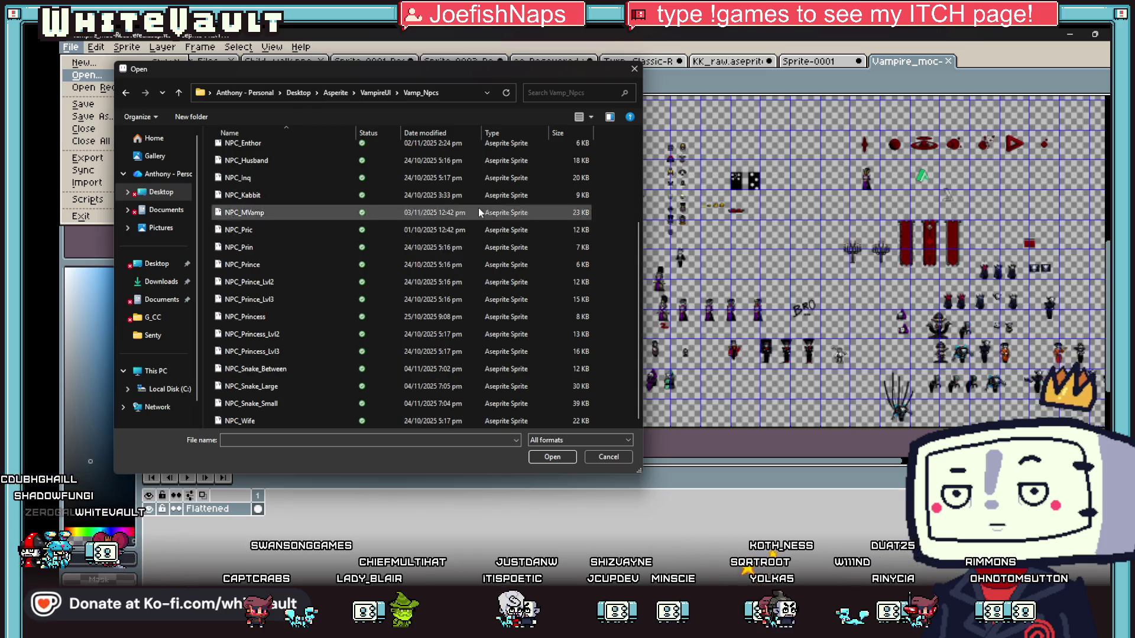
pyautogui.click(178, 93)
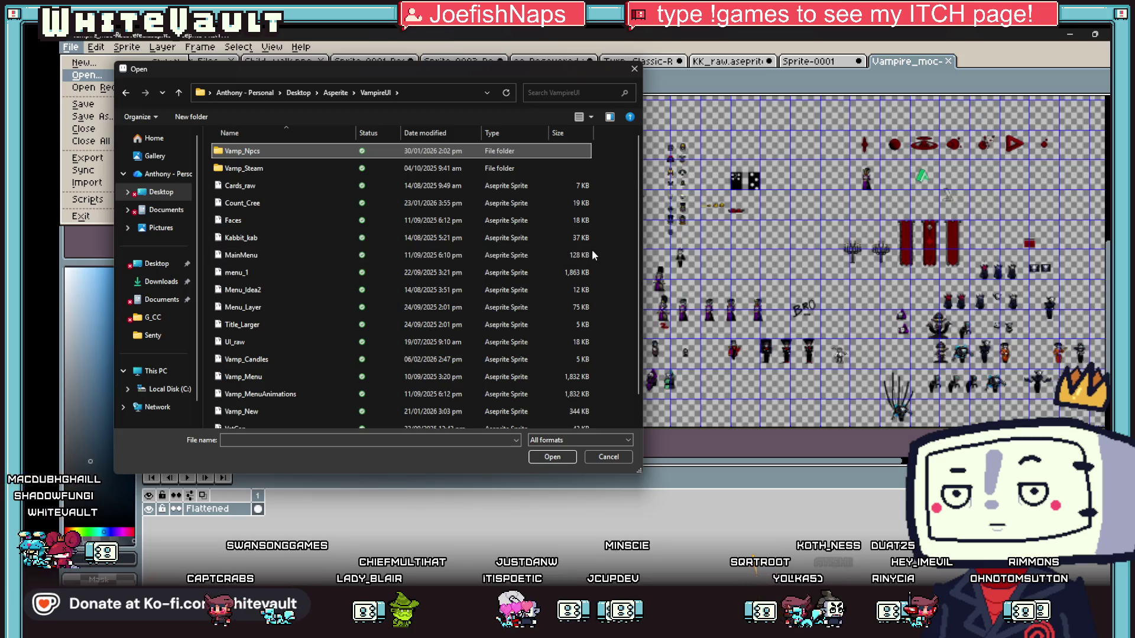
pyautogui.scroll(-1, 591, 249)
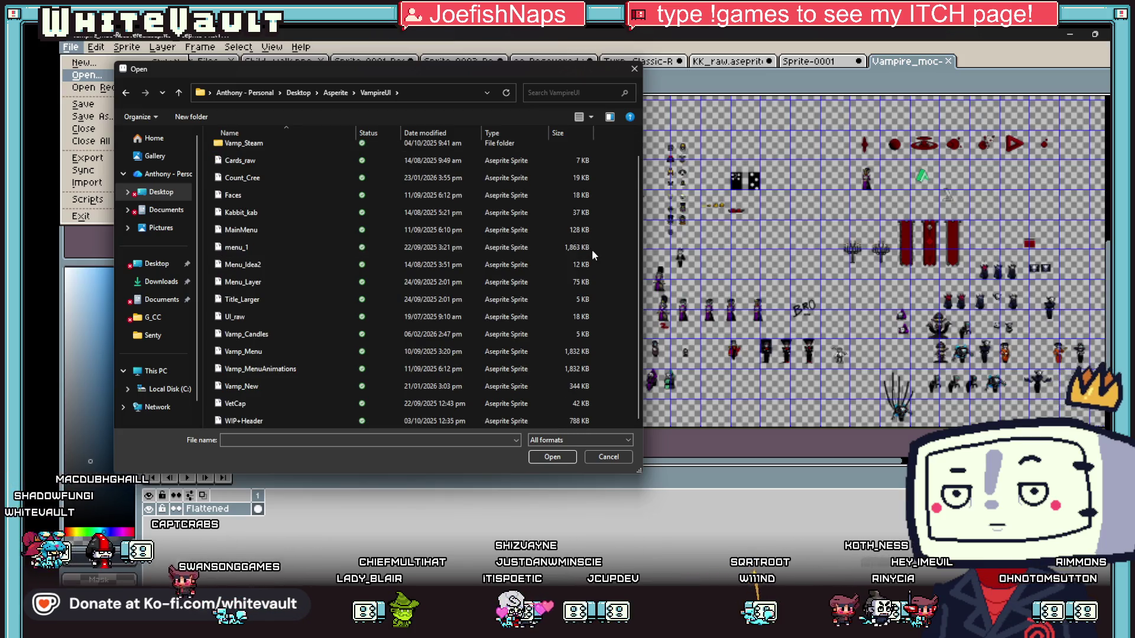
pyautogui.scroll(1, 591, 249)
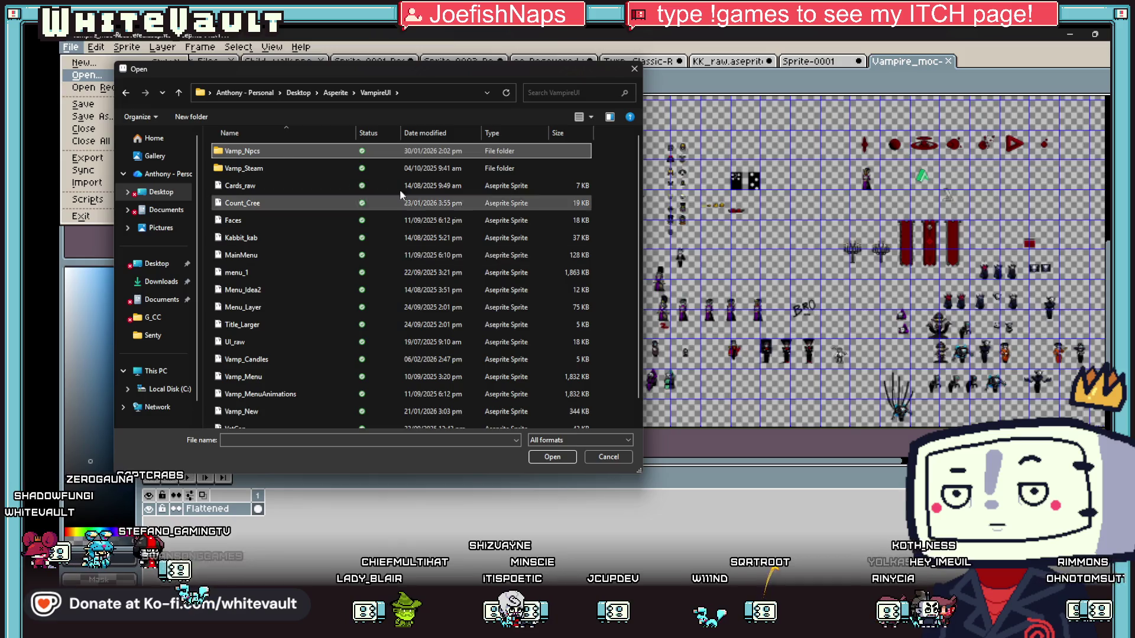
pyautogui.doubleClick(271, 168)
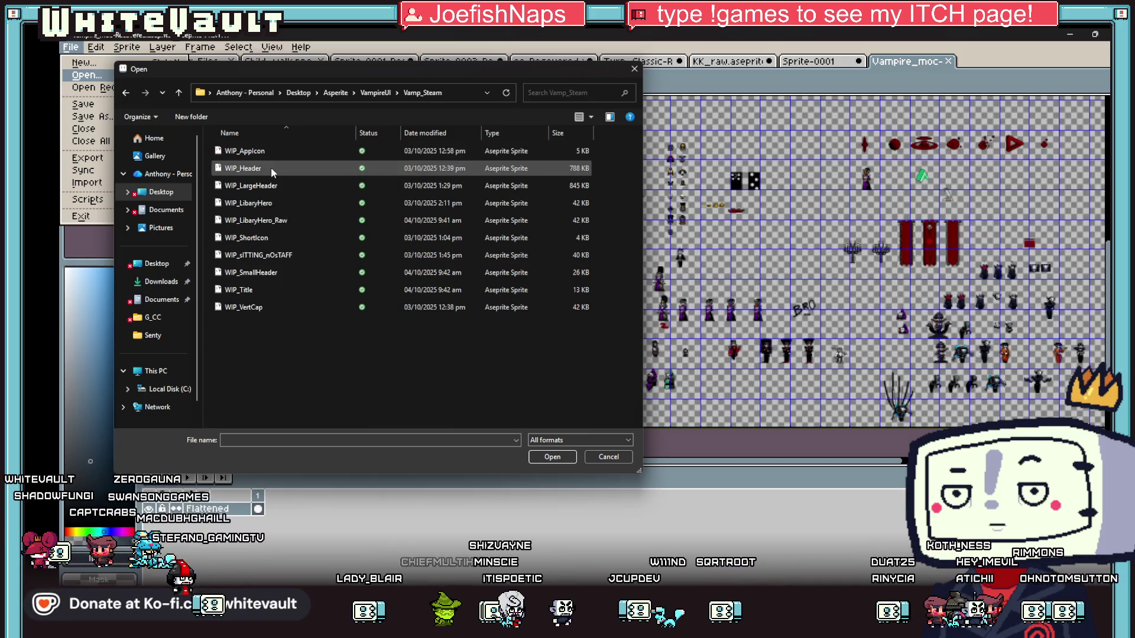
pyautogui.click(179, 93)
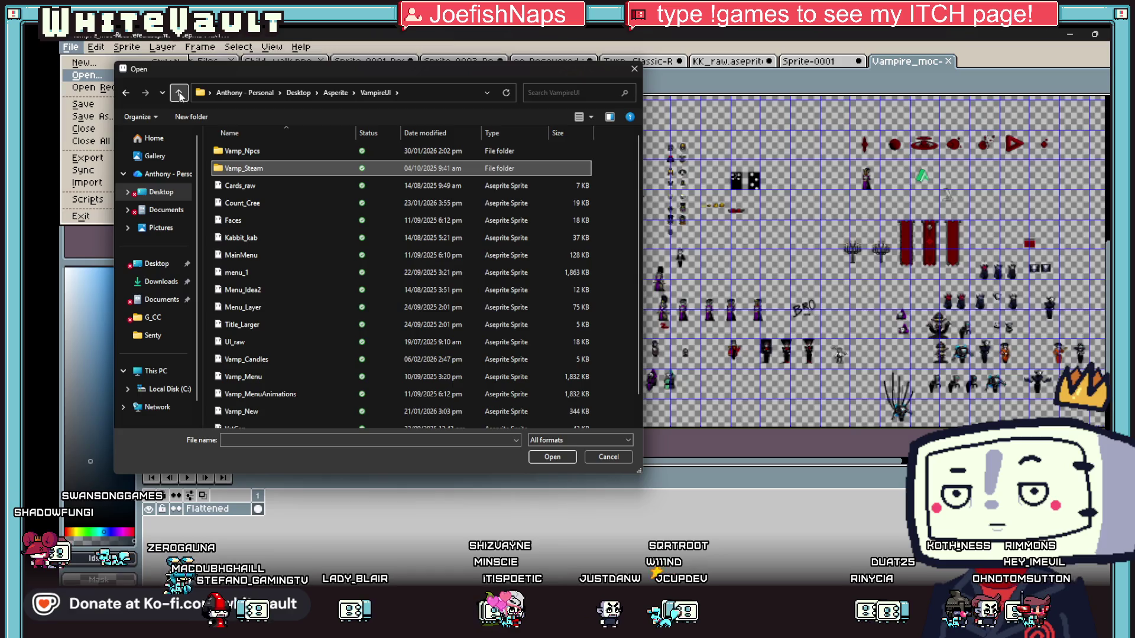
pyautogui.scroll(-1, 389, 285)
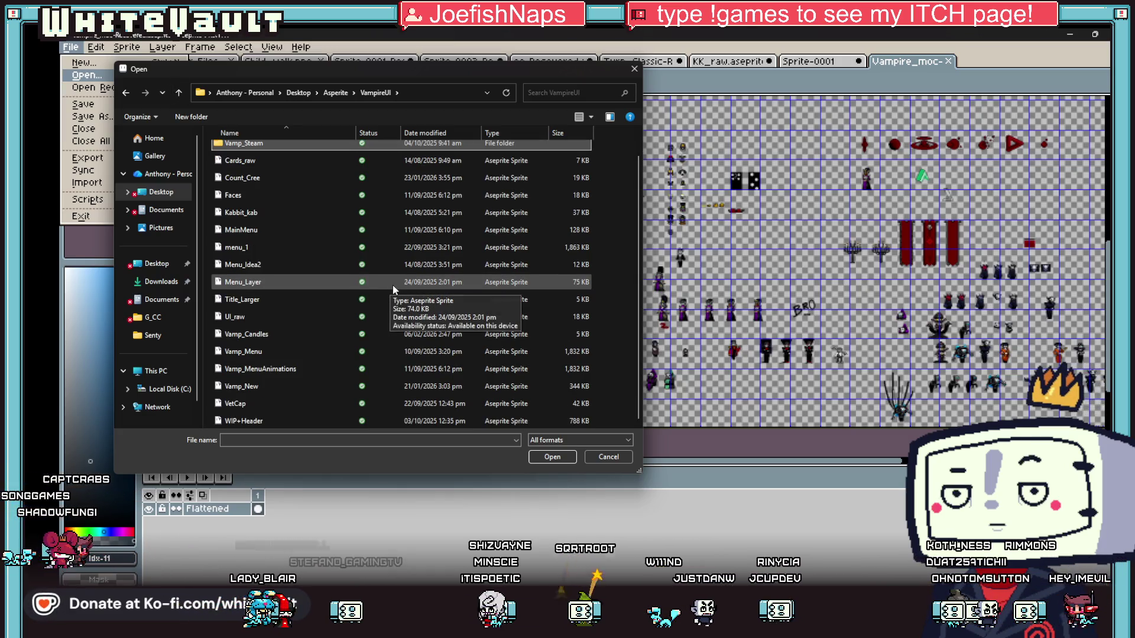
pyautogui.click(604, 463)
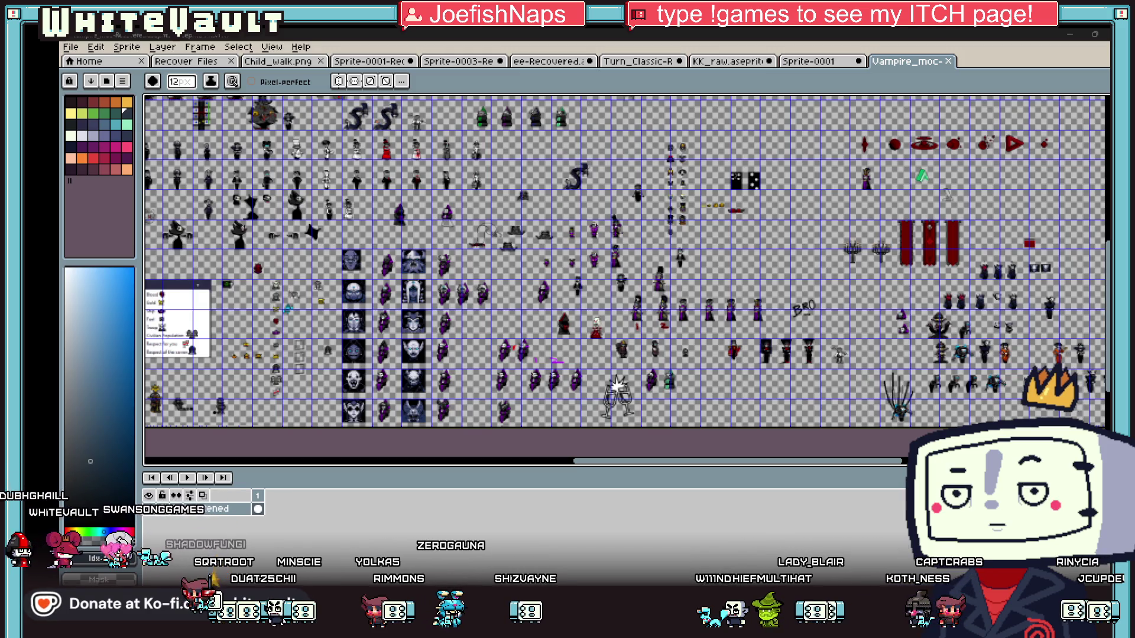
# Paste the throne carriage, scale it down to about half size, nudge it left and commit.
pyautogui.scroll(1, 633, 180)
pyautogui.hotkey('ctrl', 'v')
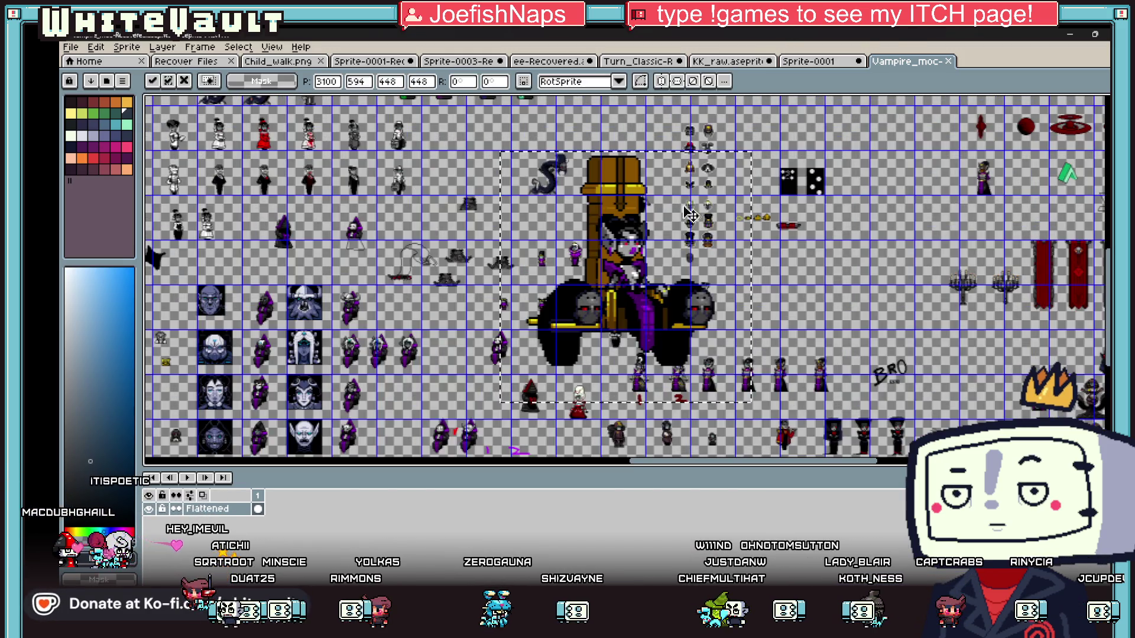
pyautogui.scroll(-1, 683, 263)
pyautogui.moveTo(730, 186)
pyautogui.mouseDown()
pyautogui.moveTo(652, 329)
pyautogui.moveTo(701, 286)
pyautogui.moveTo(746, 273)
pyautogui.moveTo(886, 290)
pyautogui.mouseUp()
pyautogui.scroll(3, 746, 273)
pyautogui.scroll(-1, 886, 289)
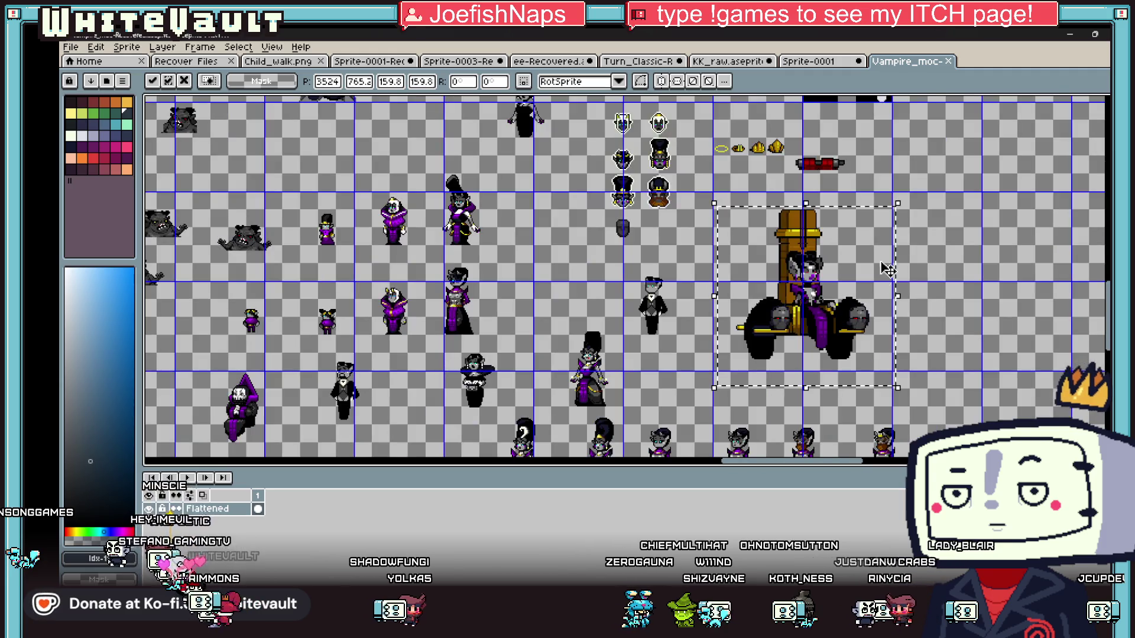
pyautogui.moveTo(897, 197)
pyautogui.mouseDown()
pyautogui.moveTo(892, 238)
pyautogui.moveTo(854, 265)
pyautogui.mouseUp()
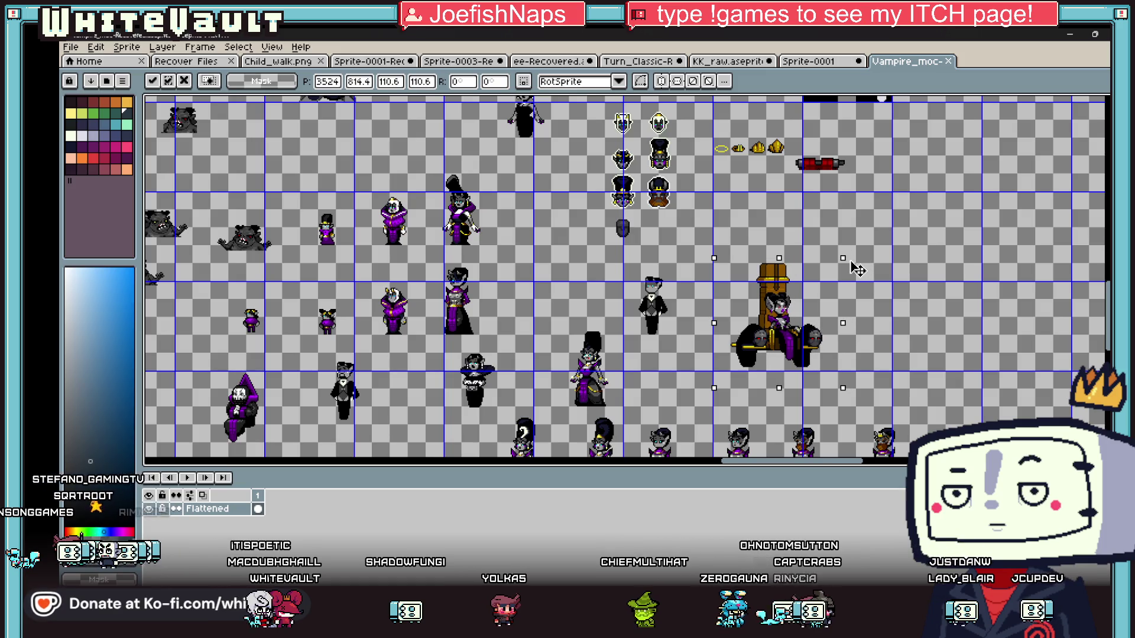
pyautogui.scroll(1, 789, 343)
pyautogui.moveTo(789, 343); pyautogui.dragTo(761, 343)
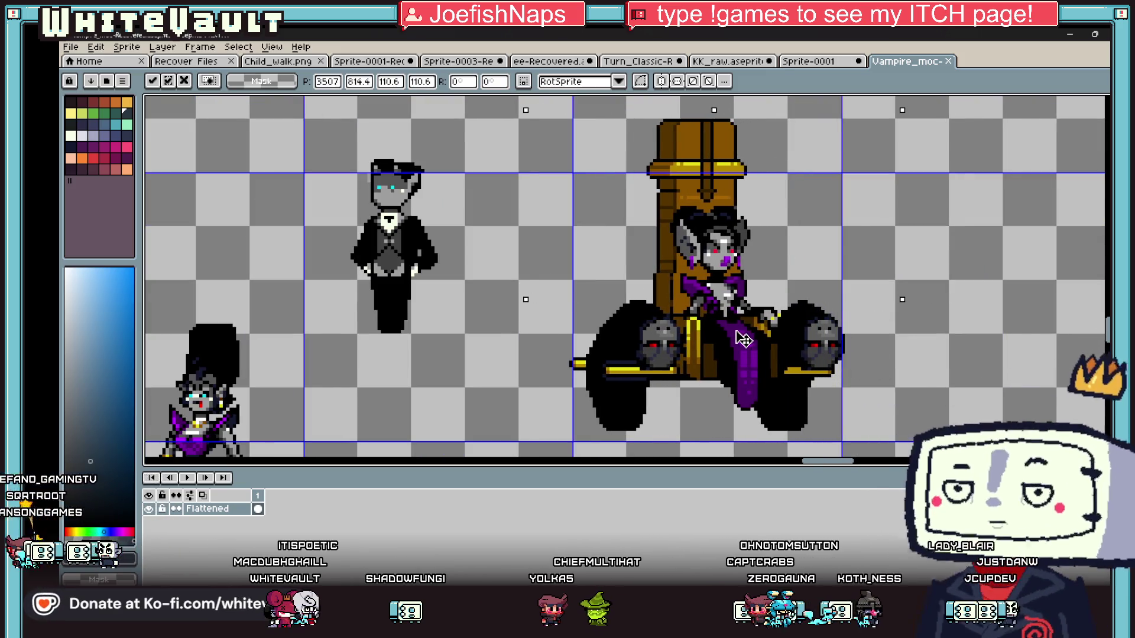
pyautogui.click(885, 297)
# Zoom and pan across the vampire sheet to review the placed throne.
pyautogui.scroll(-1, 884, 297)
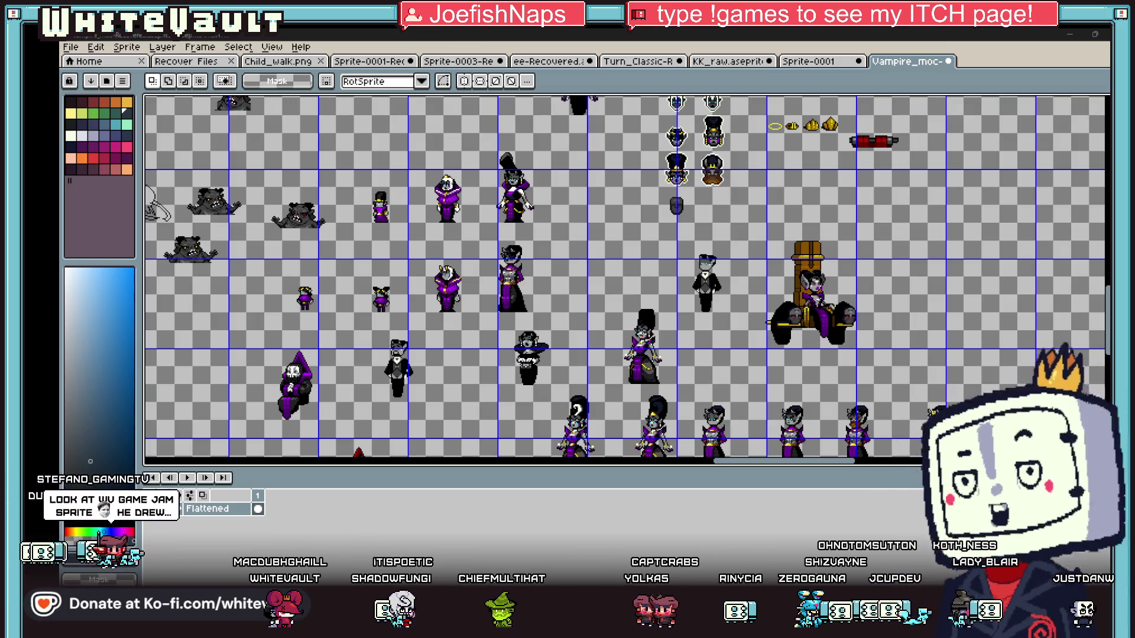
pyautogui.scroll(-1, 686, 307)
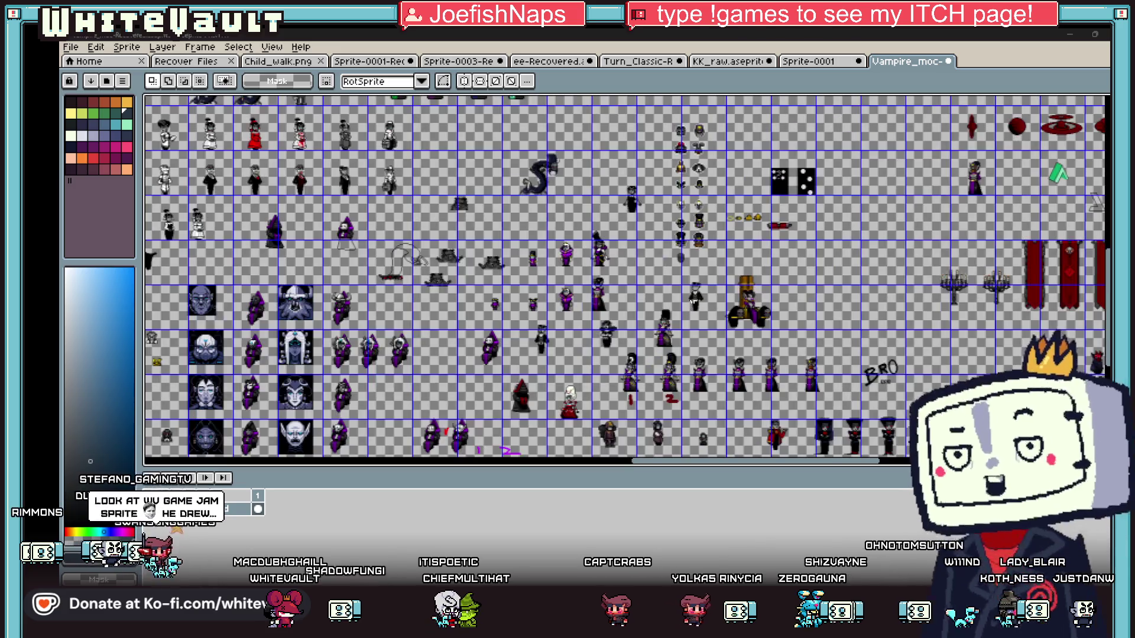
pyautogui.scroll(-1, 281, 142)
pyautogui.scroll(-2, 249, 114)
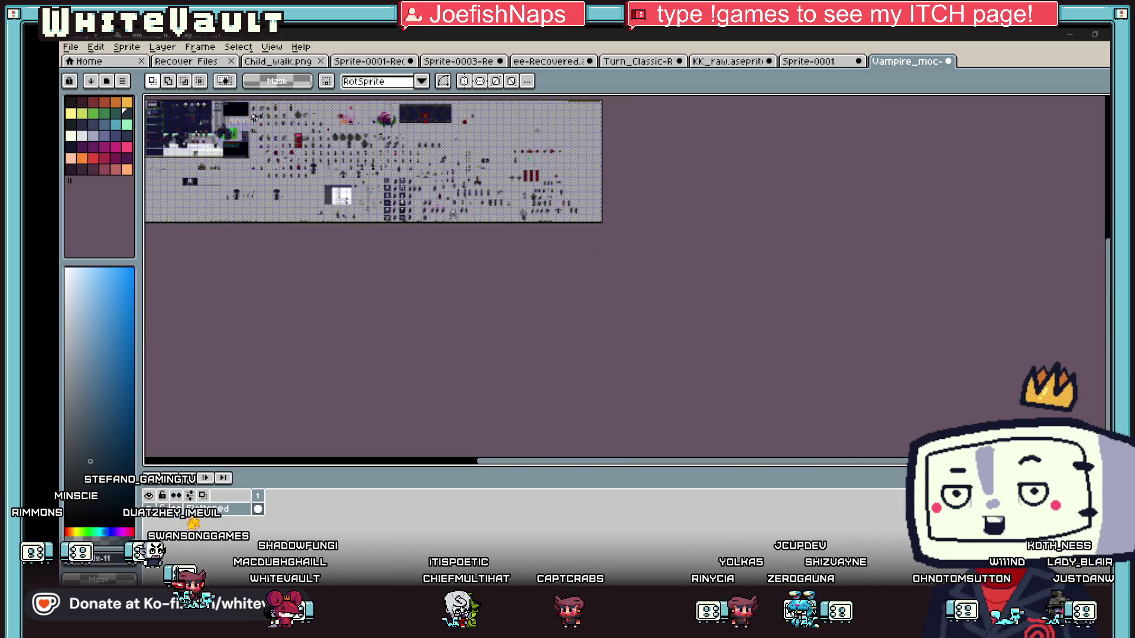
pyautogui.scroll(3, 472, 184)
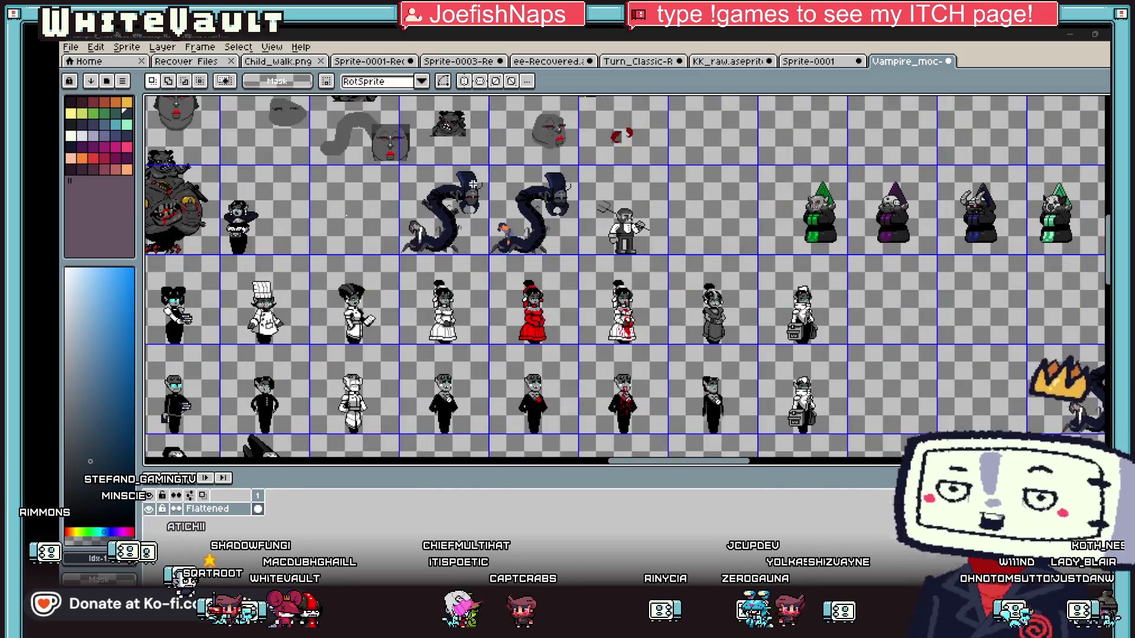
pyautogui.scroll(-1, 526, 207)
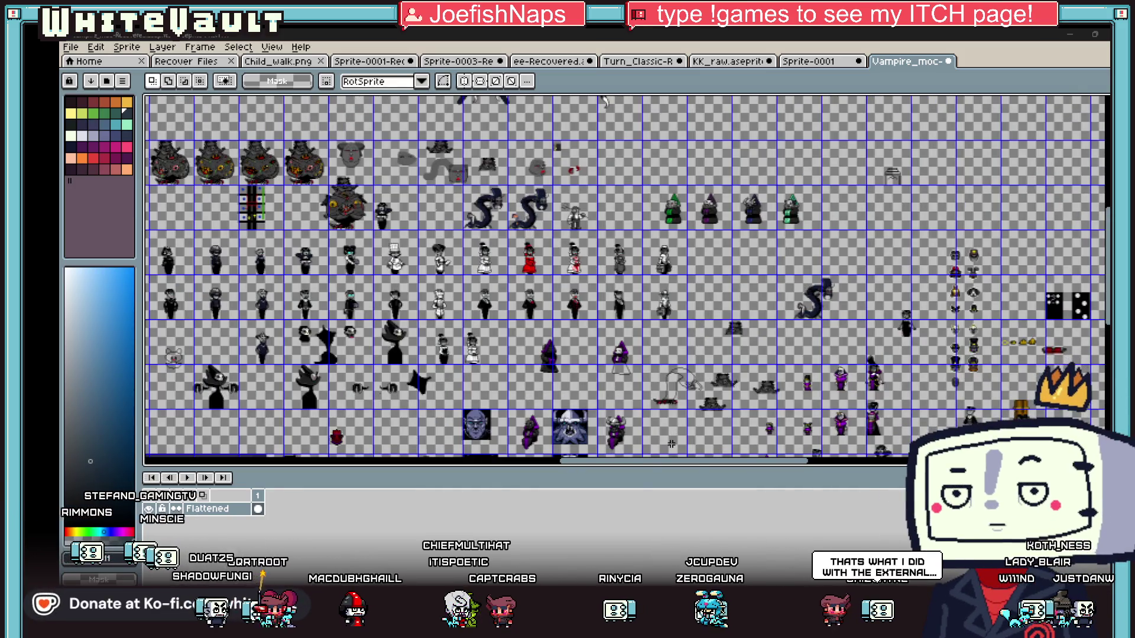
pyautogui.moveTo(648, 466); pyautogui.dragTo(804, 466)
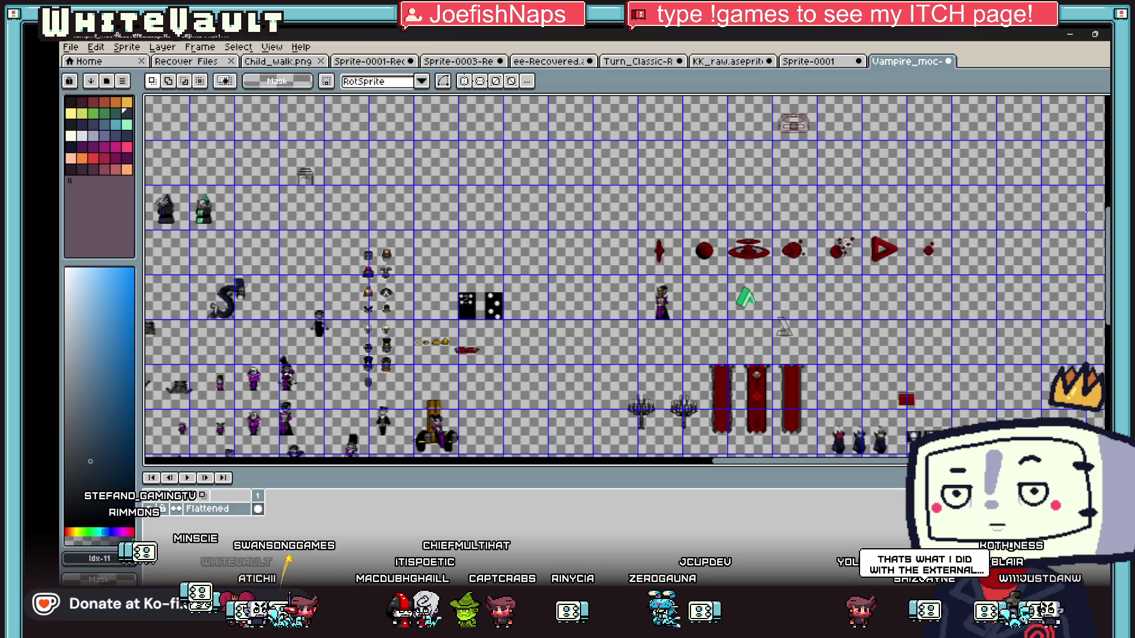
pyautogui.scroll(-5, 865, 250)
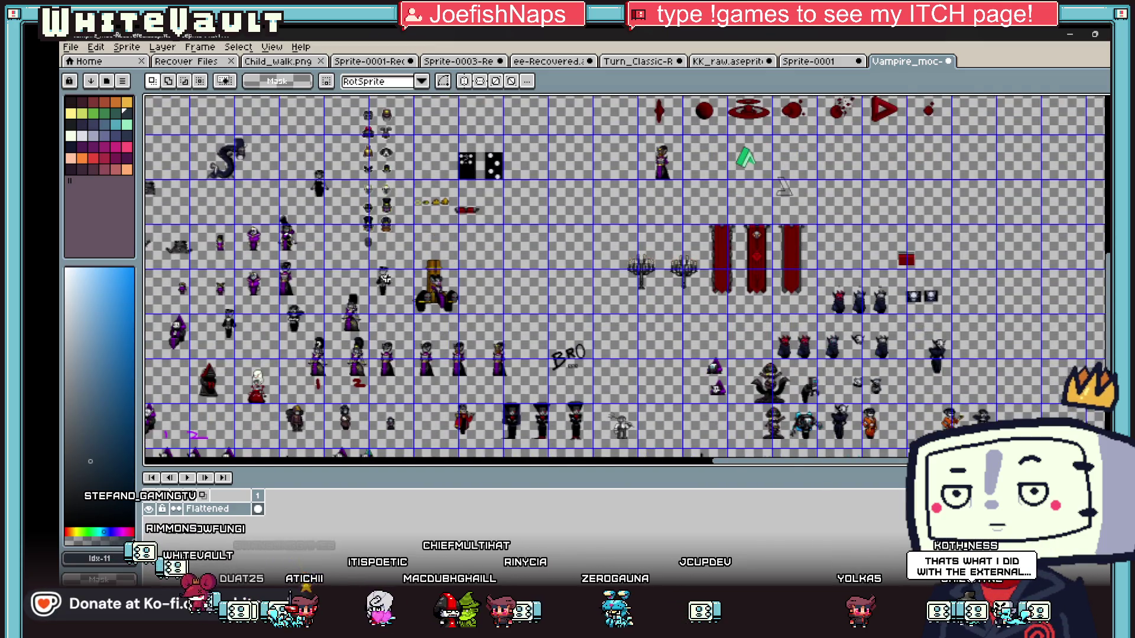
pyautogui.scroll(4, 387, 278)
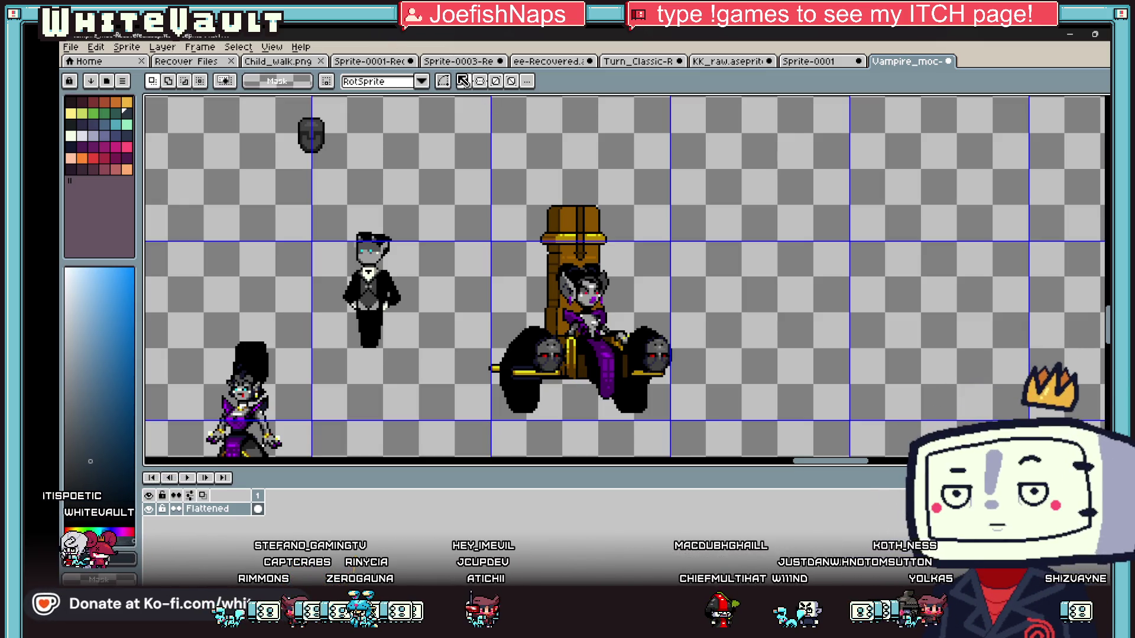
# Save the vampire sheet via File > Save and switch to the Sprite-0001 back-view strip.
pyautogui.click(71, 47)
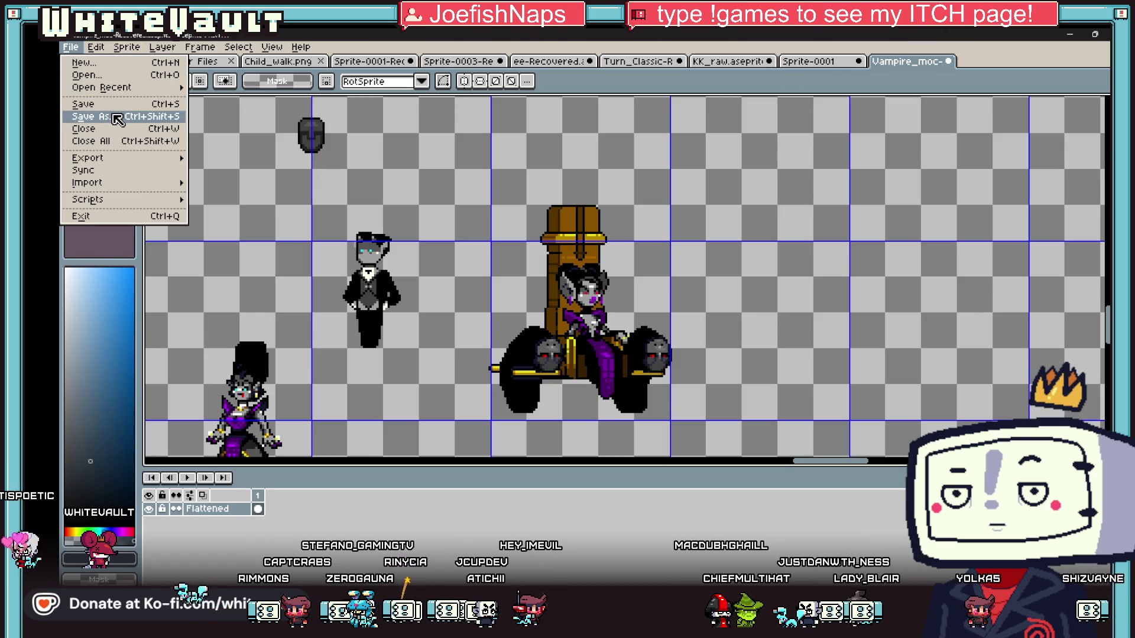
pyautogui.click(83, 112)
pyautogui.click(748, 62)
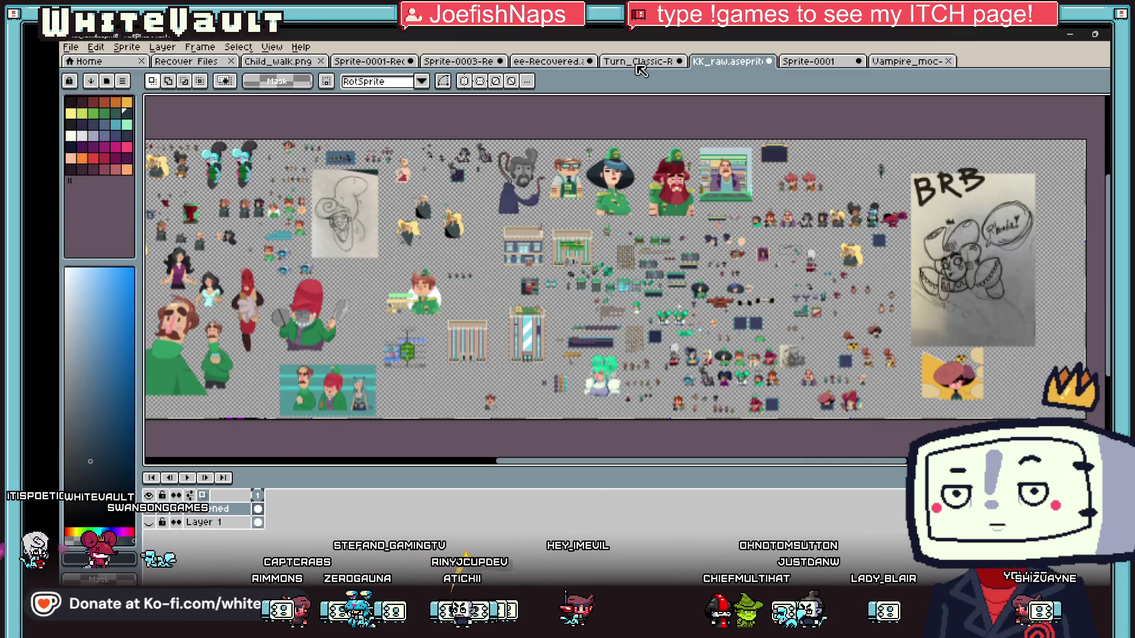
pyautogui.click(640, 65)
pyautogui.click(549, 61)
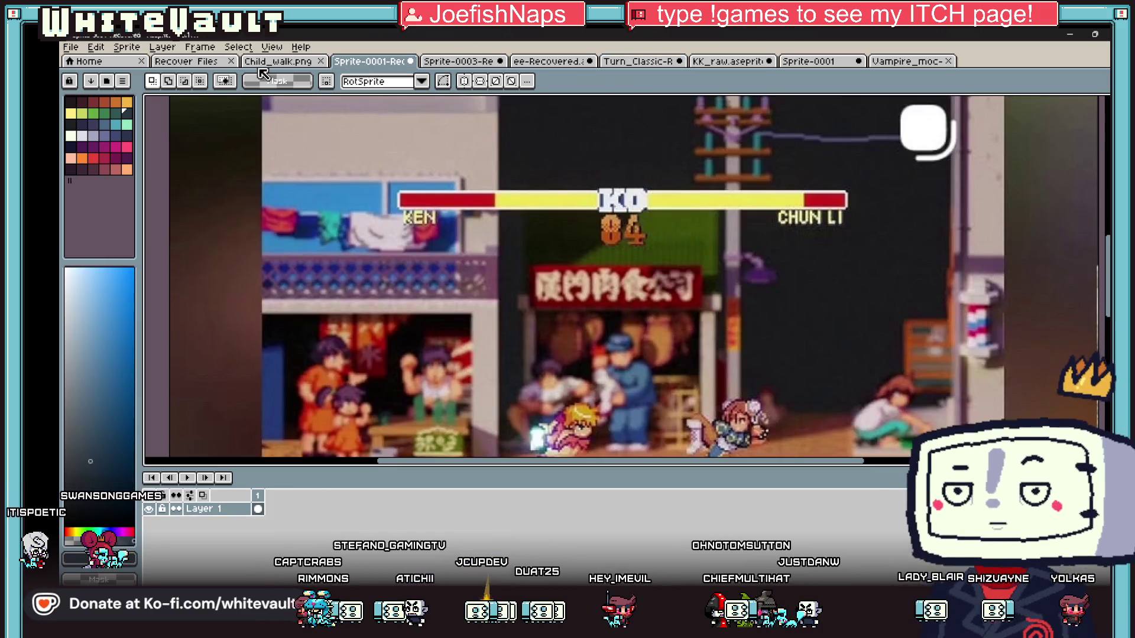
pyautogui.click(186, 62)
pyautogui.click(267, 62)
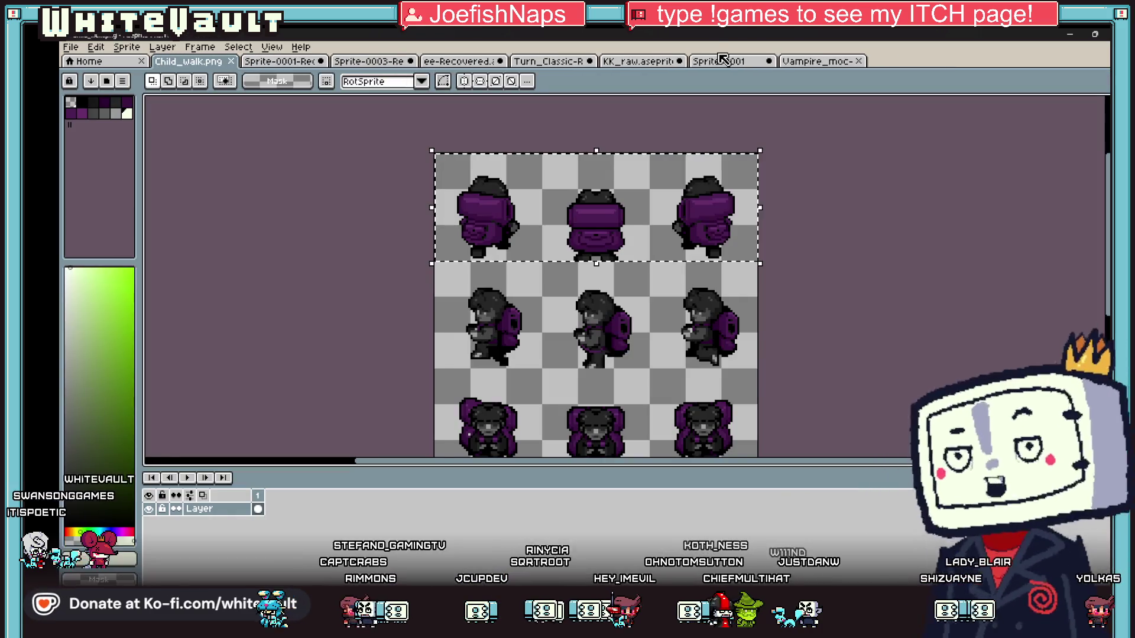
pyautogui.click(718, 62)
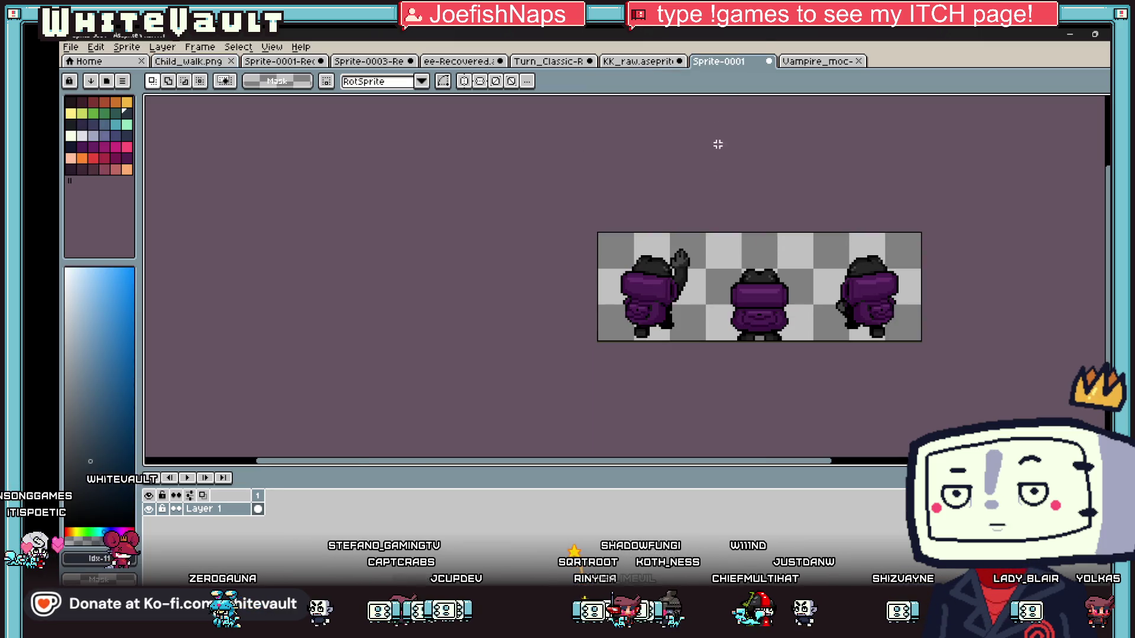
# Pick black from the outline and draw a black outline along the first frame's lower foot.
pyautogui.scroll(3, 677, 267)
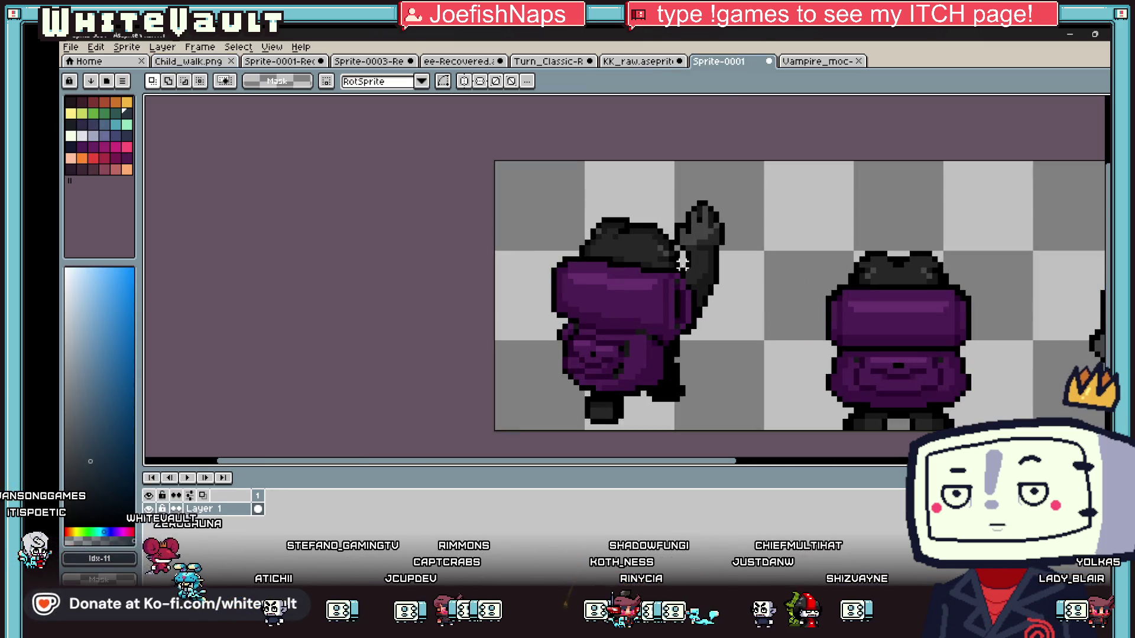
pyautogui.press('i')
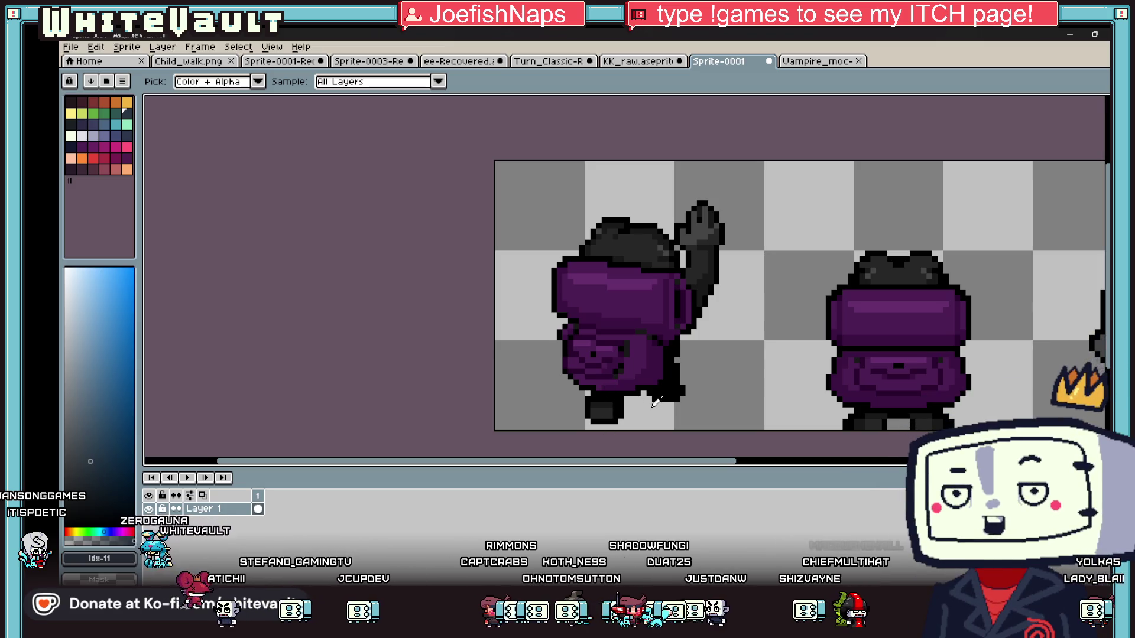
pyautogui.scroll(2, 653, 404)
pyautogui.click(683, 363)
pyautogui.press('b')
pyautogui.scroll(2, 680, 355)
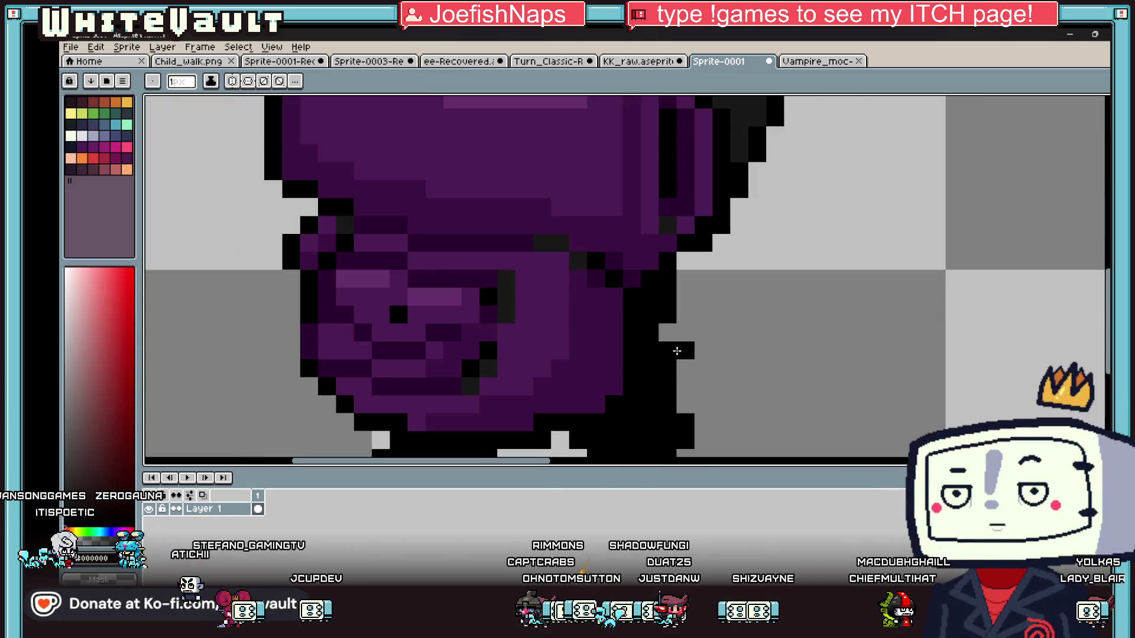
pyautogui.scroll(-4, 678, 349)
pyautogui.scroll(4, 617, 369)
pyautogui.click(617, 365)
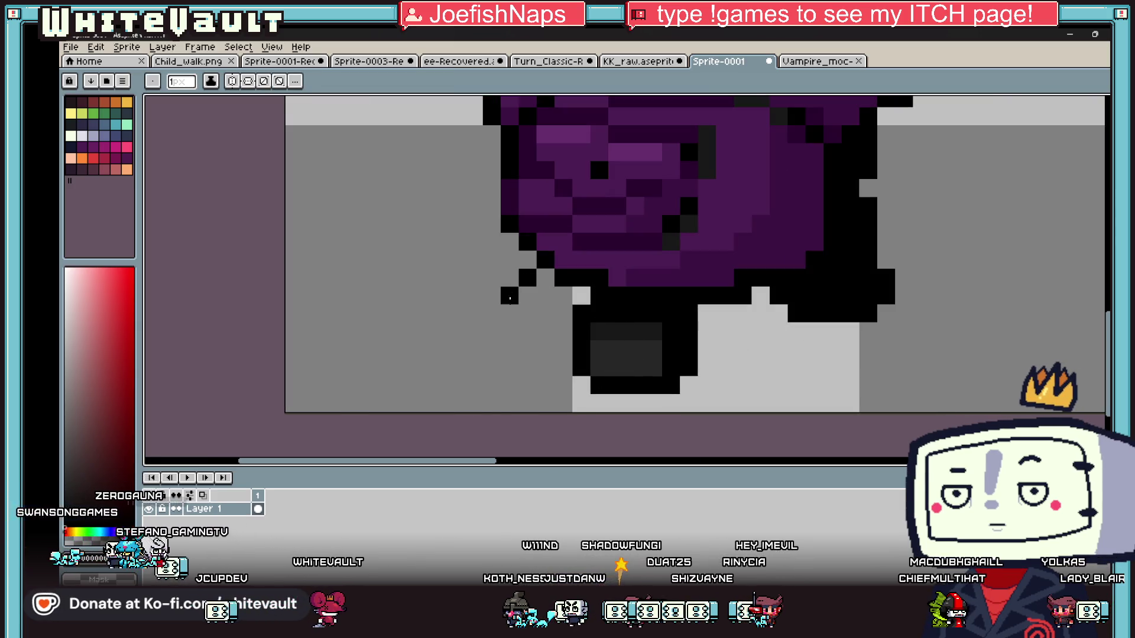
pyautogui.moveTo(489, 342)
pyautogui.mouseDown()
pyautogui.moveTo(526, 384)
pyautogui.moveTo(564, 385)
pyautogui.mouseUp()
# Fill the foot with dark-grey pixels, undoing an accidental flood fill along the way.
pyautogui.press('i')
pyautogui.press('b')
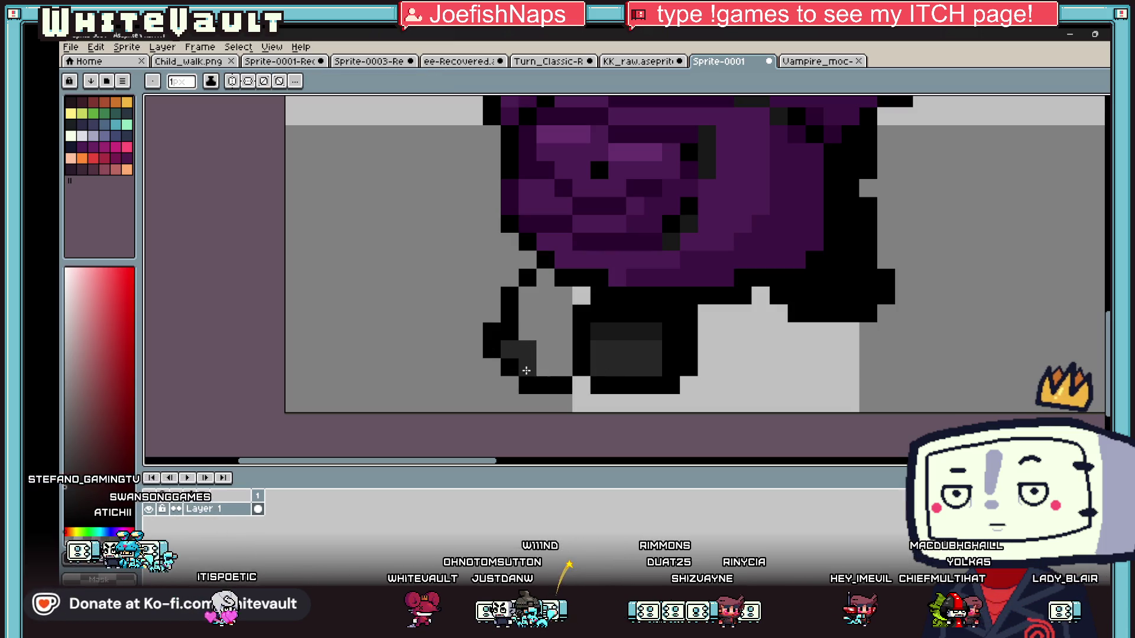
pyautogui.keyDown('alt'); pyautogui.click(615, 328); pyautogui.keyUp('alt')
pyautogui.click(523, 340)
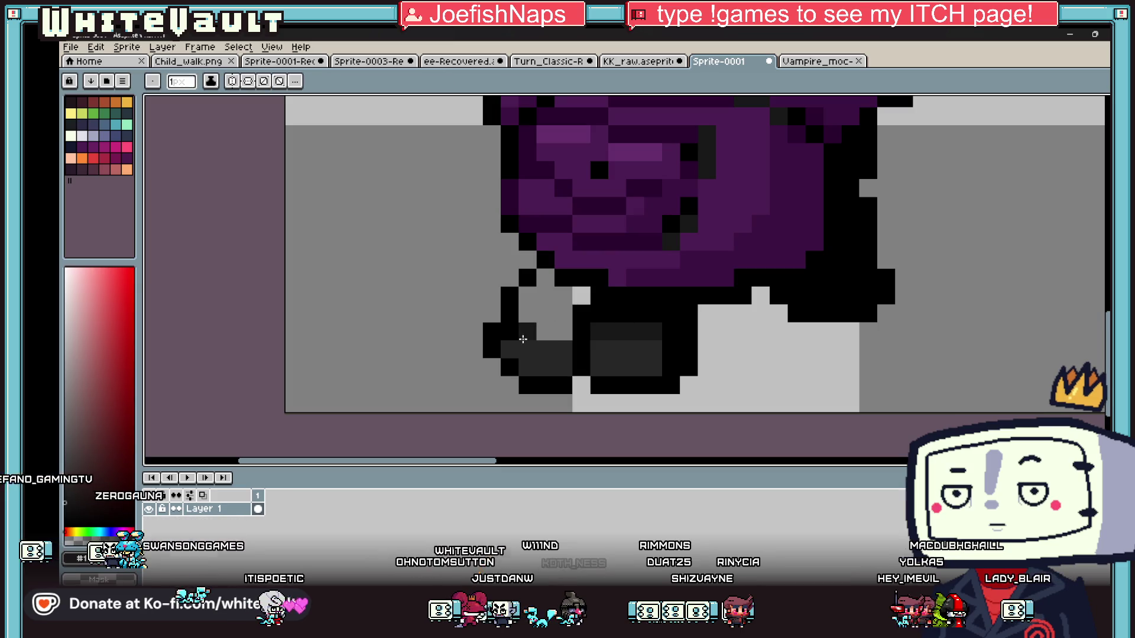
pyautogui.keyDown('alt'); pyautogui.click(612, 370); pyautogui.keyUp('alt')
pyautogui.moveTo(599, 385)
pyautogui.mouseDown()
pyautogui.moveTo(613, 367)
pyautogui.moveTo(711, 325)
pyautogui.moveTo(617, 332)
pyautogui.moveTo(688, 368)
pyautogui.mouseUp()
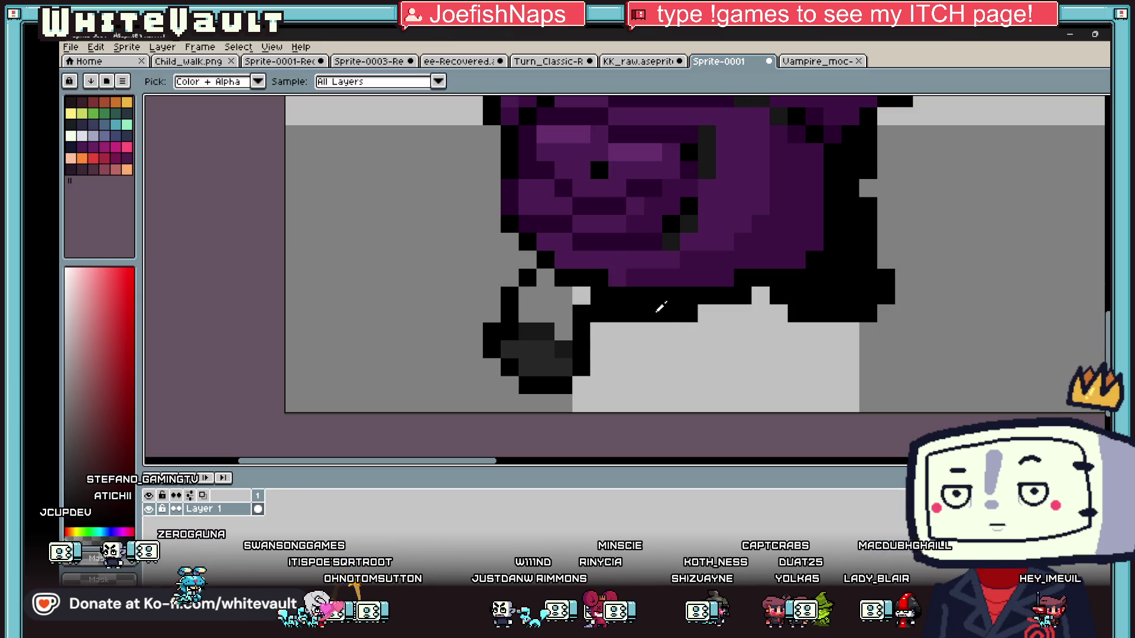
pyautogui.click(520, 316)
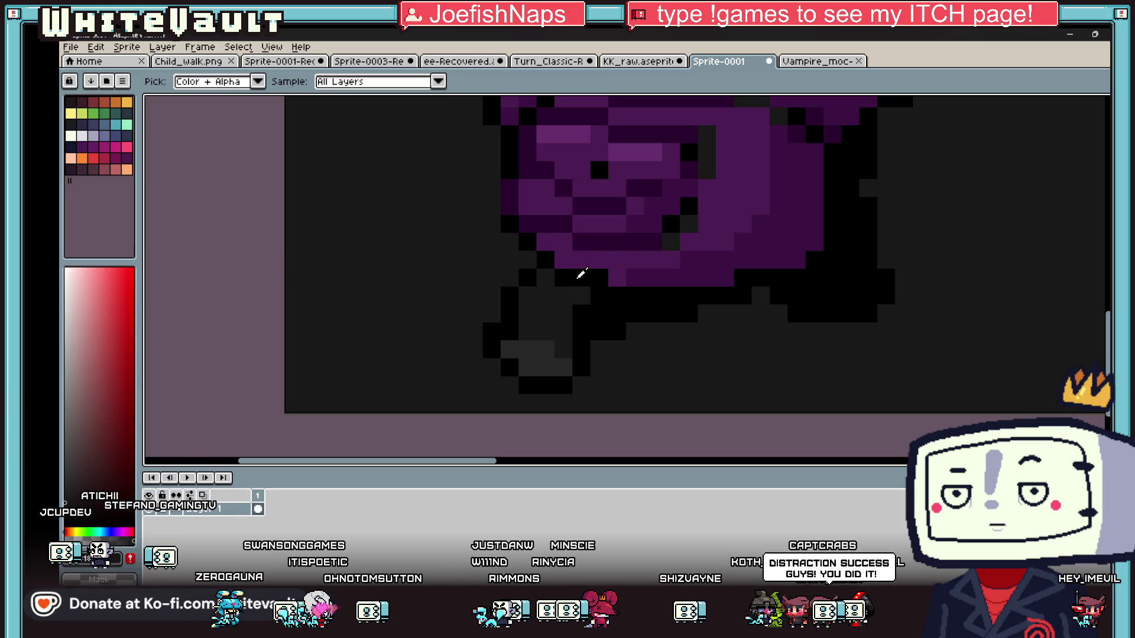
pyautogui.hotkey('ctrl', 'z')
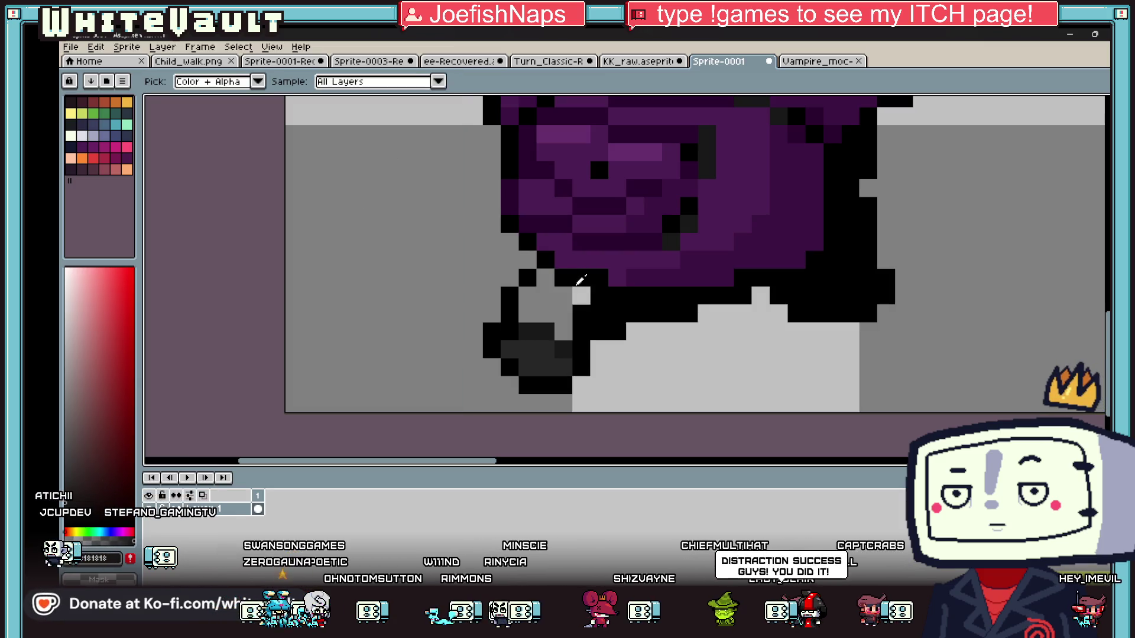
pyautogui.keyDown('alt'); pyautogui.click(613, 274); pyautogui.keyUp('alt')
pyautogui.keyDown('alt'); pyautogui.click(555, 333); pyautogui.keyUp('alt')
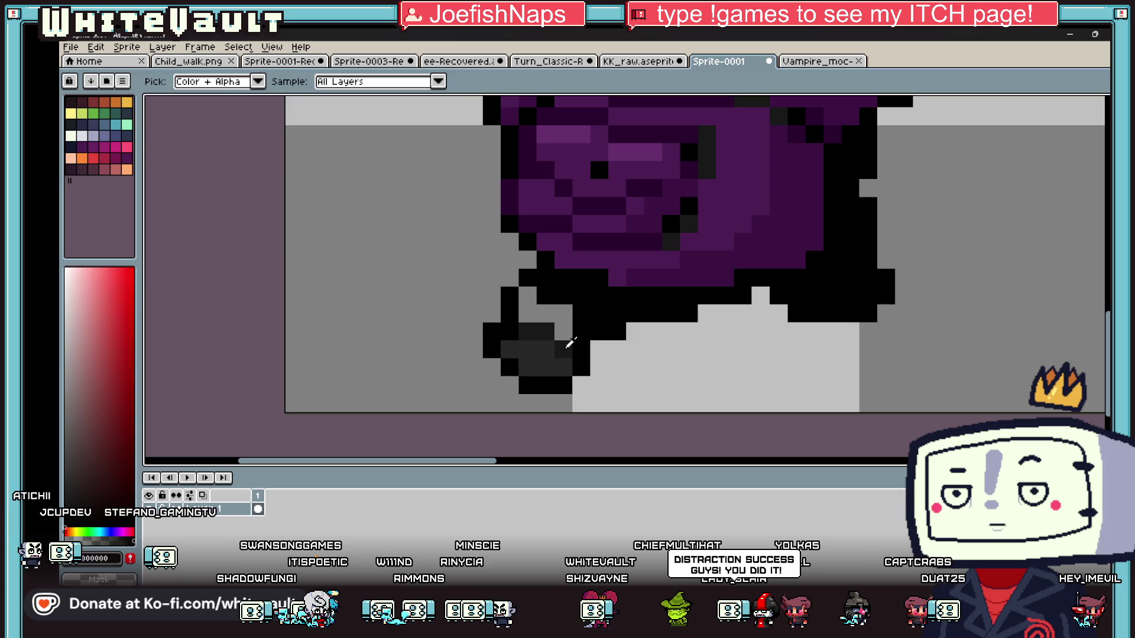
pyautogui.click(544, 314)
pyautogui.scroll(-5, 563, 318)
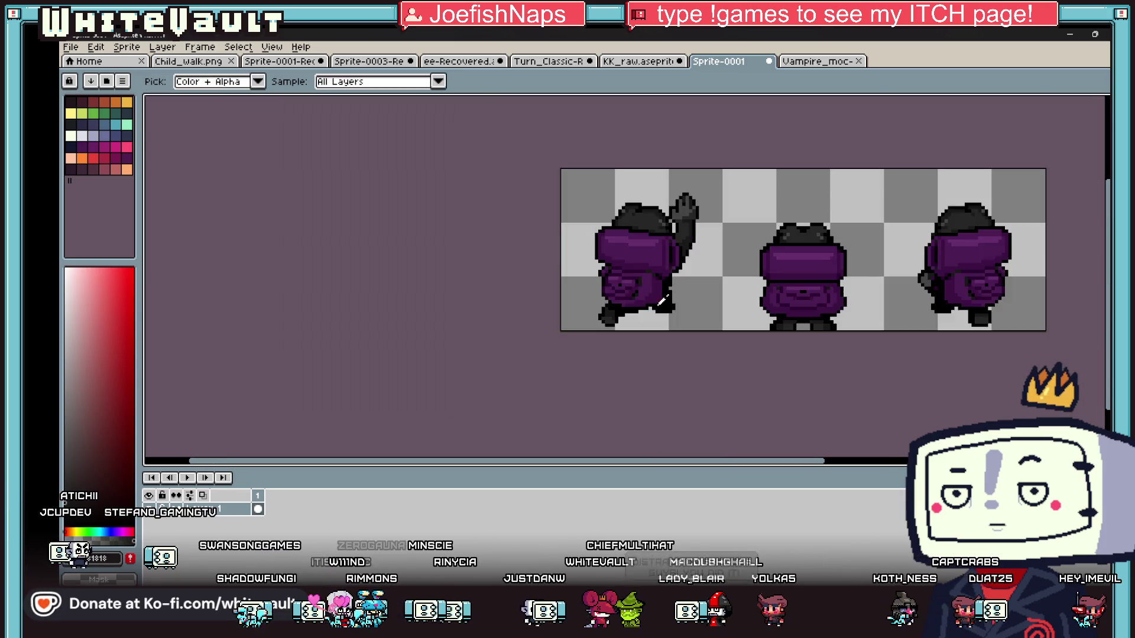
pyautogui.scroll(5, 686, 296)
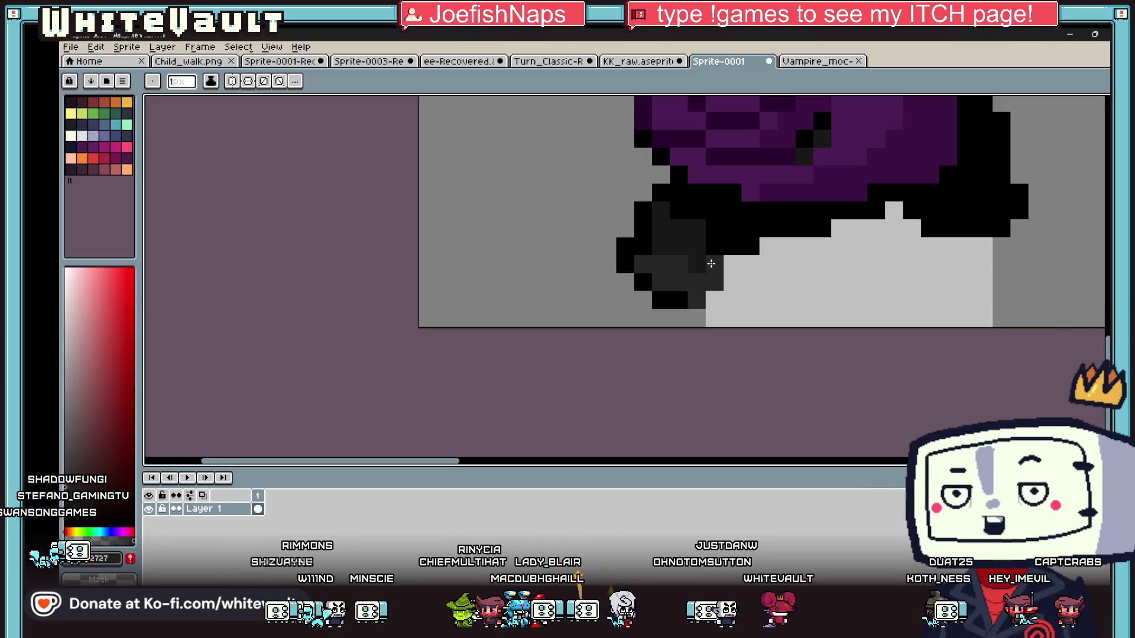
# Blacken the foot and outline pixels of the first back-view sprite with the pencil.
pyautogui.click(735, 269)
pyautogui.click(713, 304)
pyautogui.keyDown('alt'); pyautogui.click(715, 253); pyautogui.keyUp('alt')
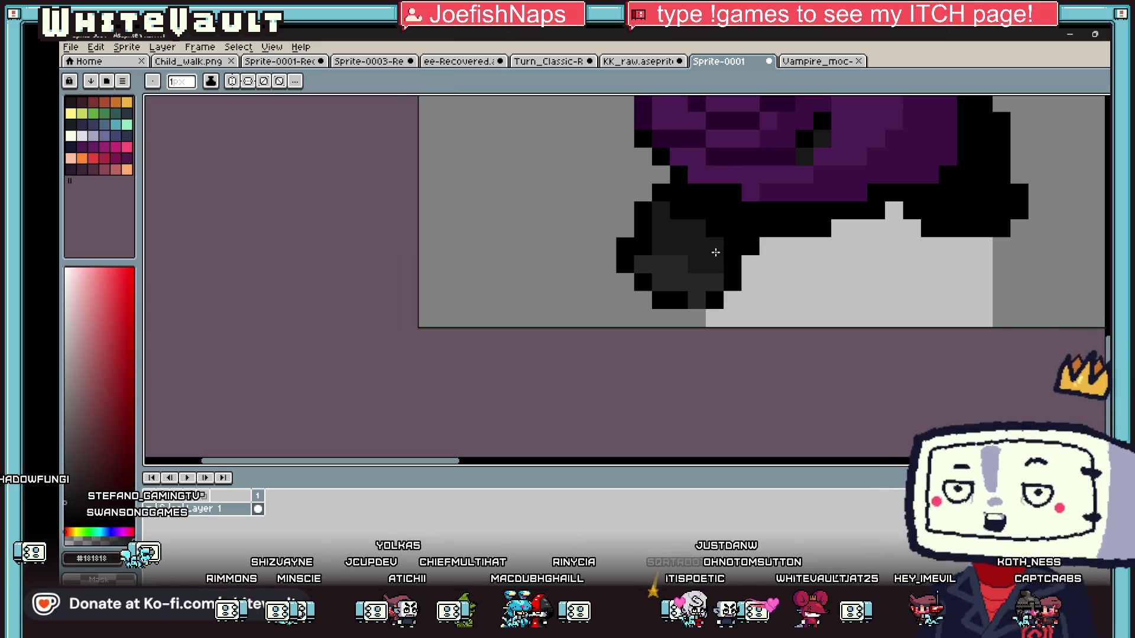
pyautogui.press('alt')
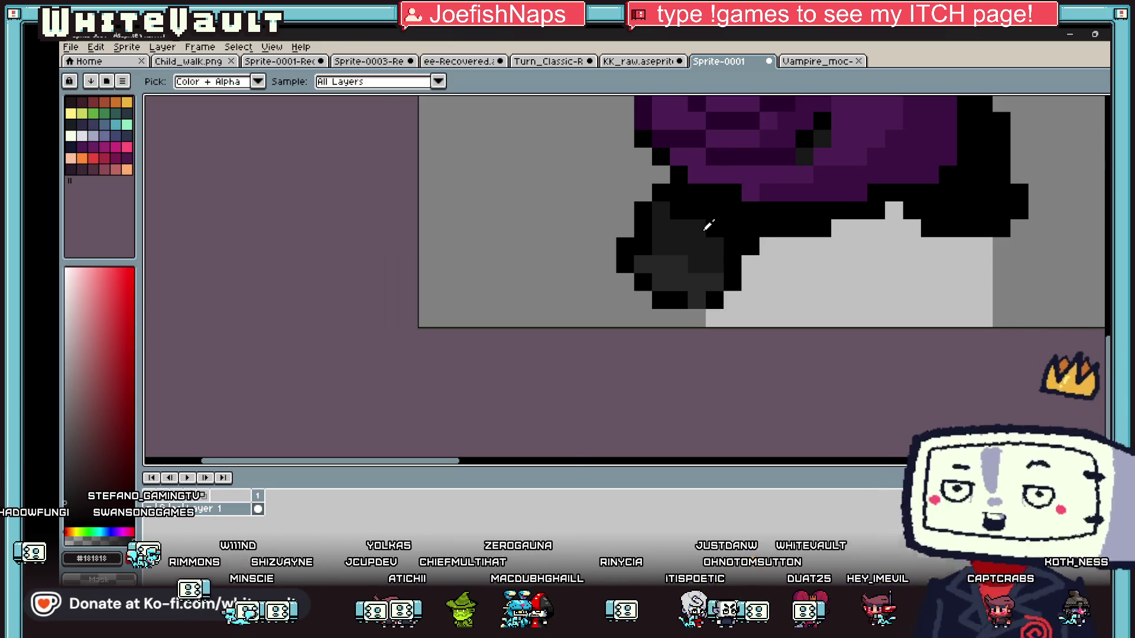
pyautogui.scroll(-3, 708, 226)
pyautogui.scroll(3, 703, 228)
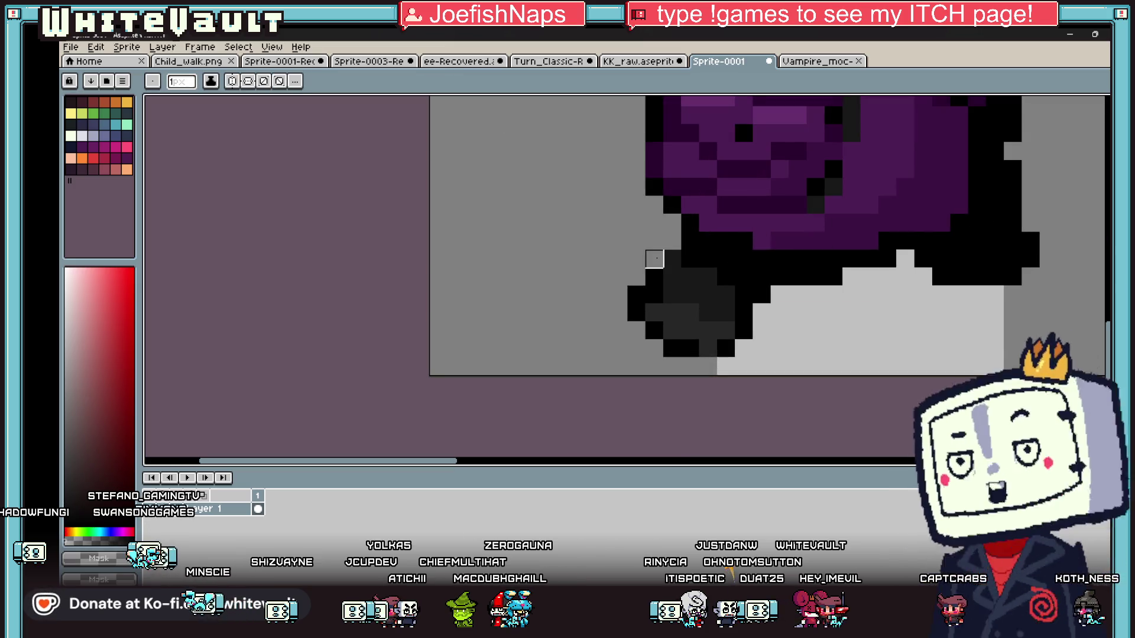
pyautogui.click(674, 258)
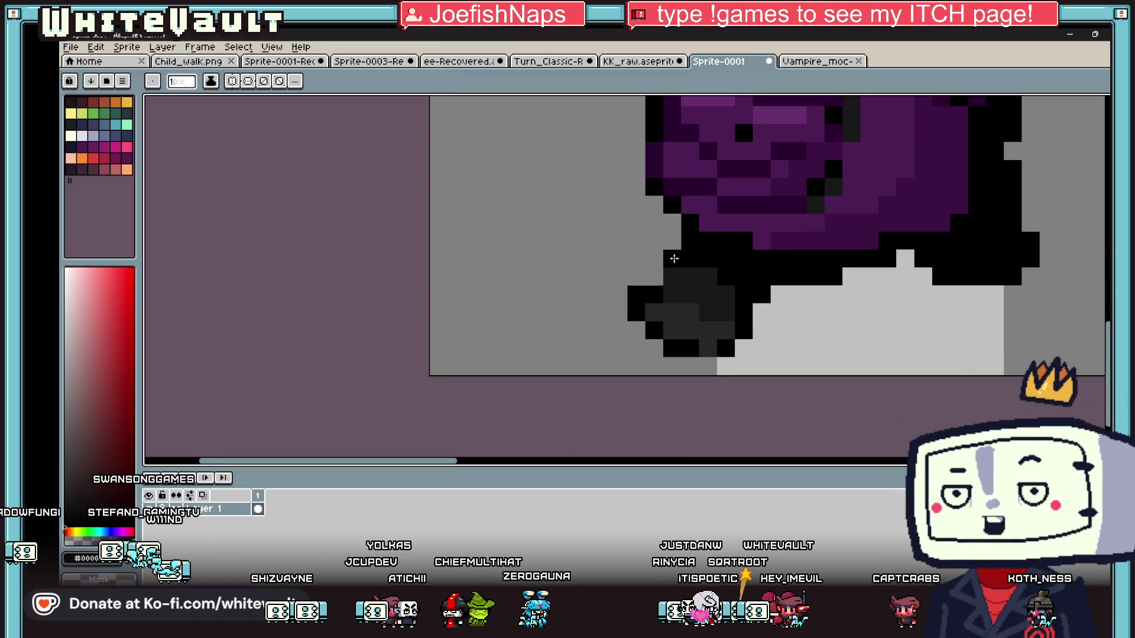
pyautogui.scroll(-3, 658, 276)
pyautogui.press('alt')
pyautogui.scroll(3, 661, 287)
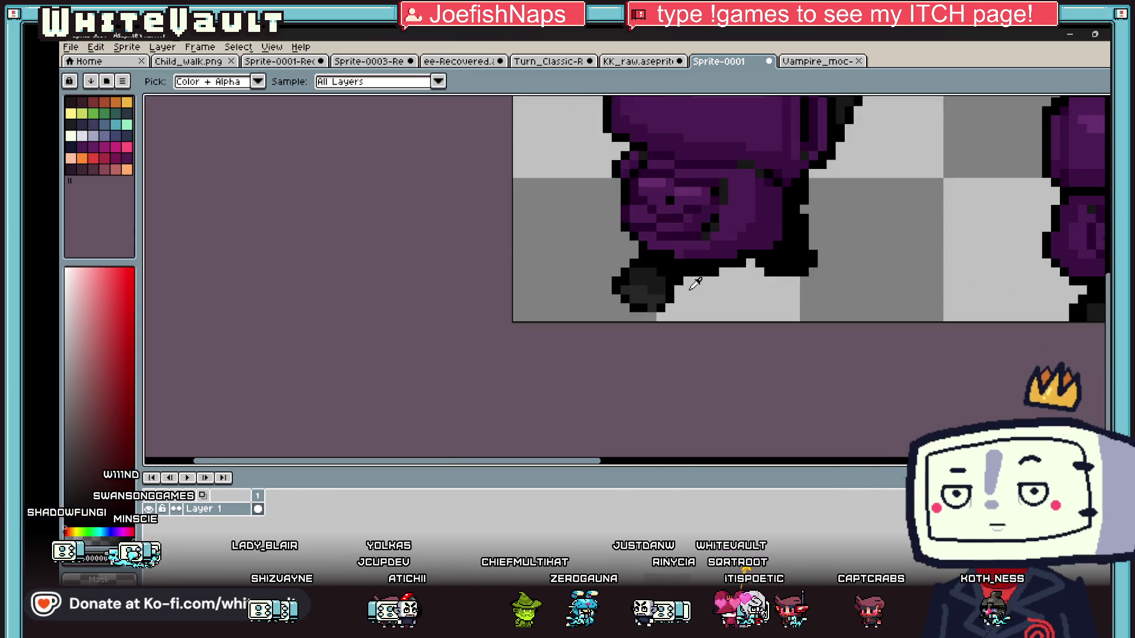
pyautogui.moveTo(660, 287); pyautogui.dragTo(697, 253)
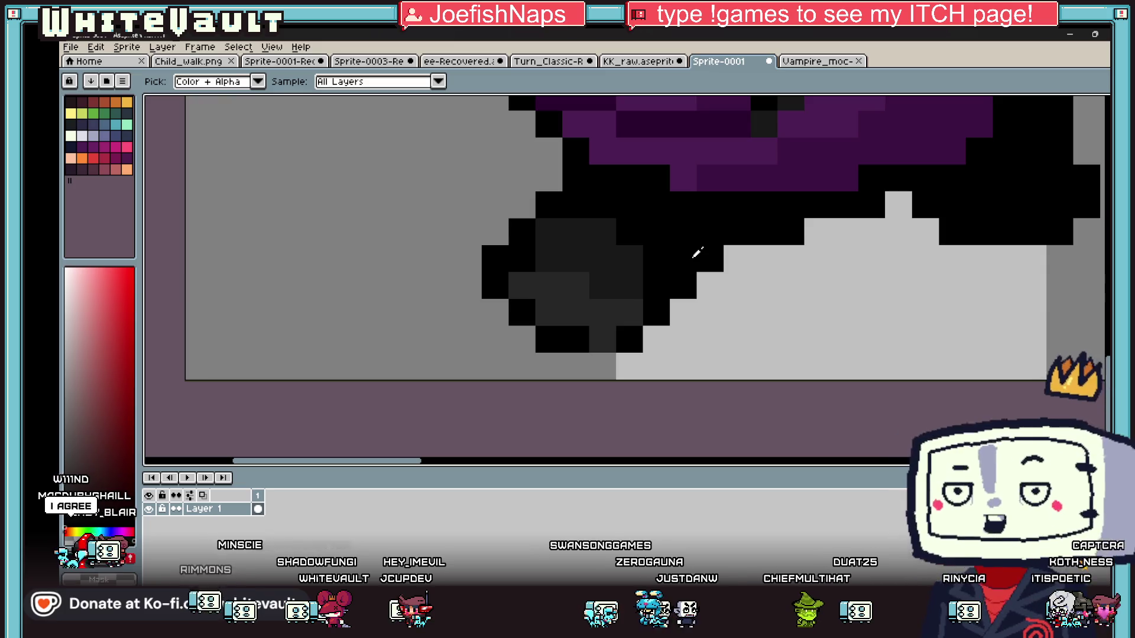
pyautogui.scroll(-5, 697, 253)
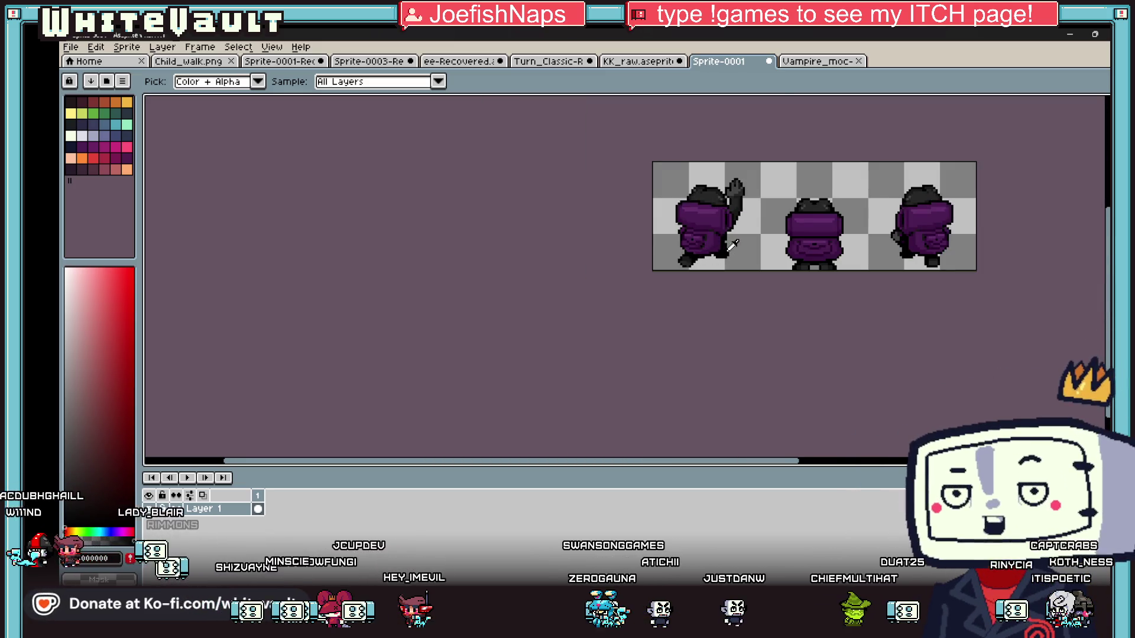
pyautogui.scroll(4, 732, 245)
# Shift the right outline section one pixel right and fill the remaining gap black.
pyautogui.click(1101, 116)
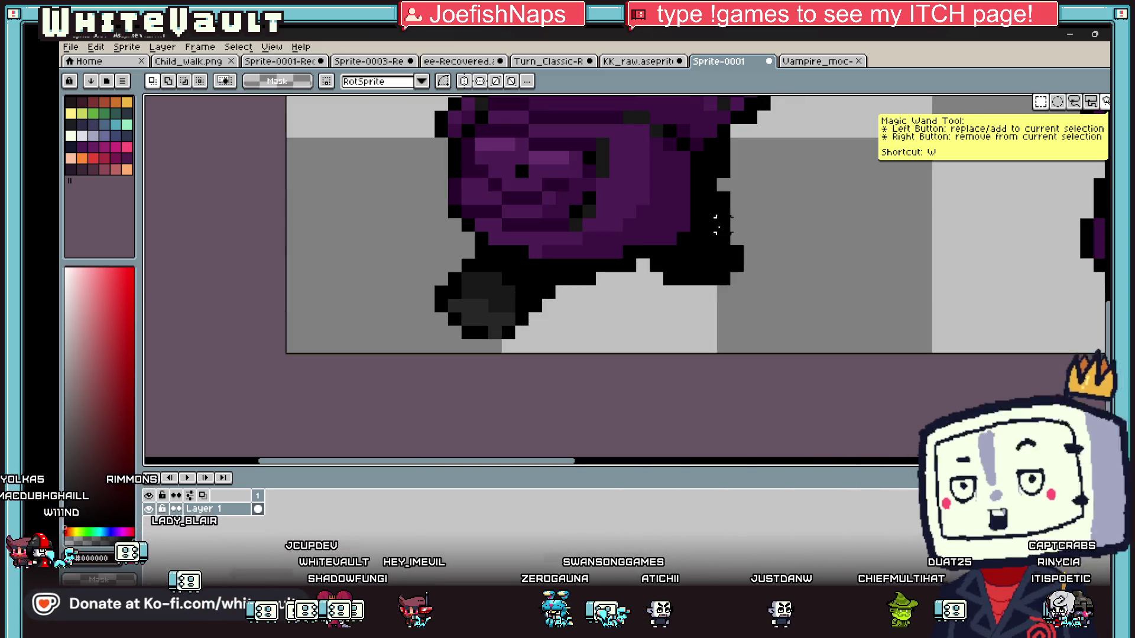
pyautogui.moveTo(714, 202); pyautogui.dragTo(854, 315)
pyautogui.moveTo(647, 196); pyautogui.dragTo(853, 341)
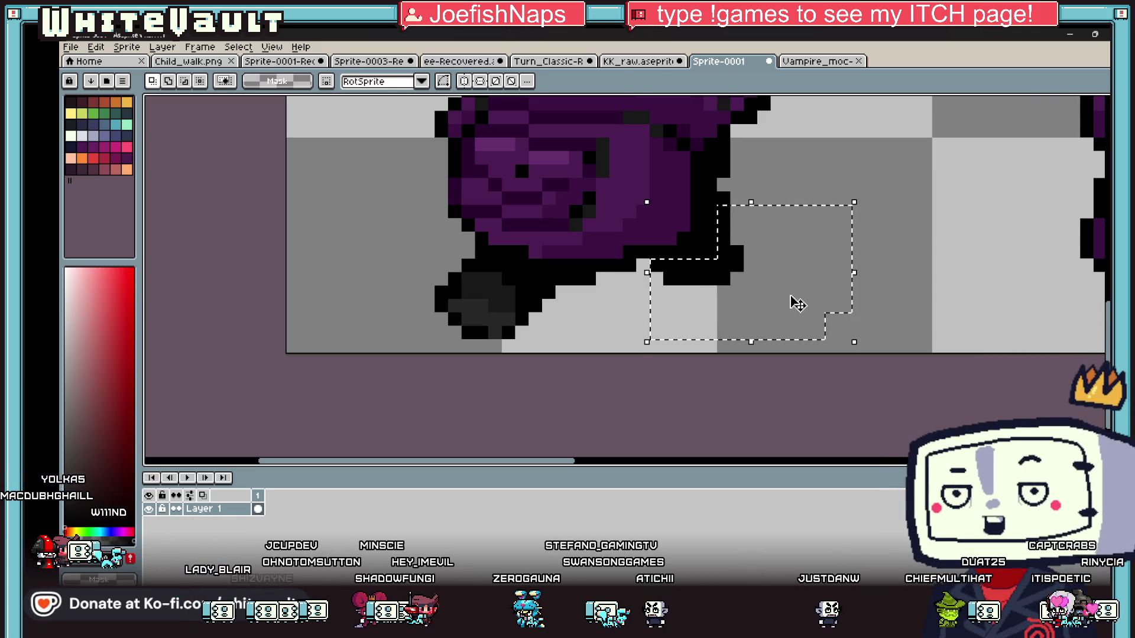
pyautogui.moveTo(793, 302); pyautogui.dragTo(805, 299)
pyautogui.hotkey('ctrl', 'd')
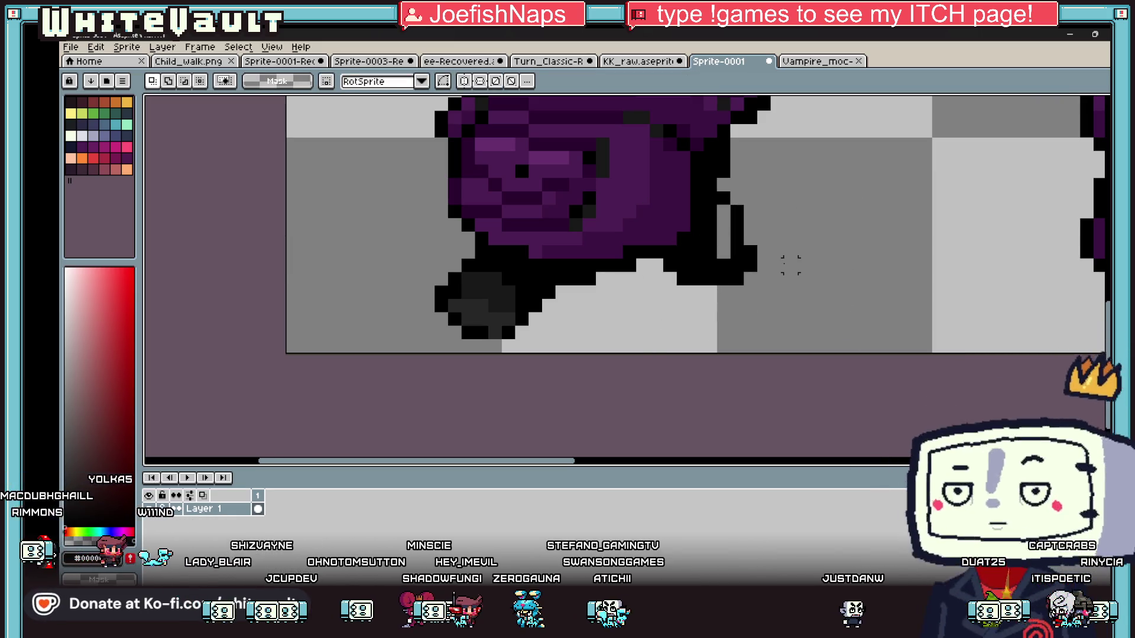
pyautogui.press('b')
pyautogui.moveTo(724, 207); pyautogui.dragTo(724, 254)
pyautogui.press('i')
pyautogui.scroll(-5, 739, 222)
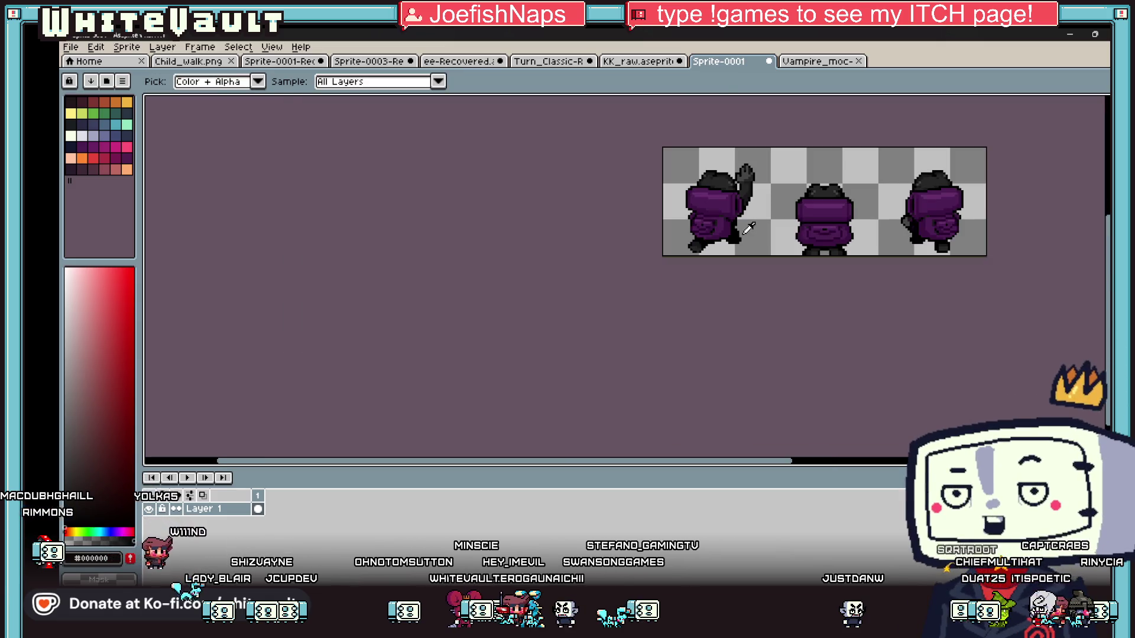
pyautogui.scroll(3, 746, 229)
pyautogui.scroll(-2, 716, 254)
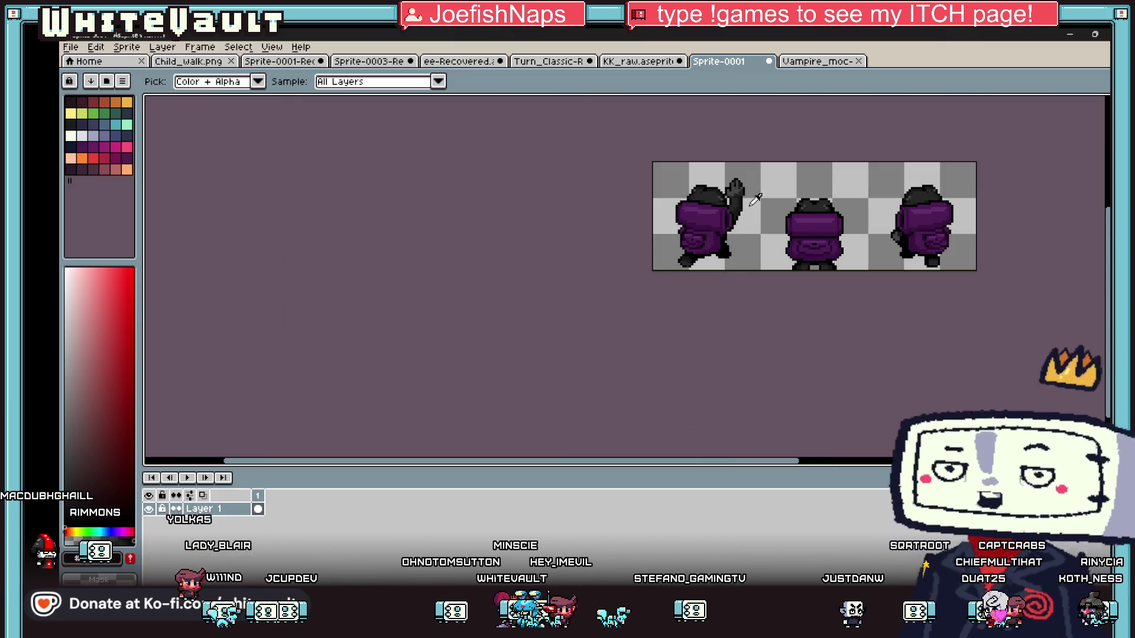
# Marquee-select the whole first sprite frame for copying.
pyautogui.click(1117, 118)
pyautogui.moveTo(644, 157)
pyautogui.mouseDown()
pyautogui.moveTo(717, 297)
pyautogui.moveTo(759, 314)
pyautogui.mouseUp()
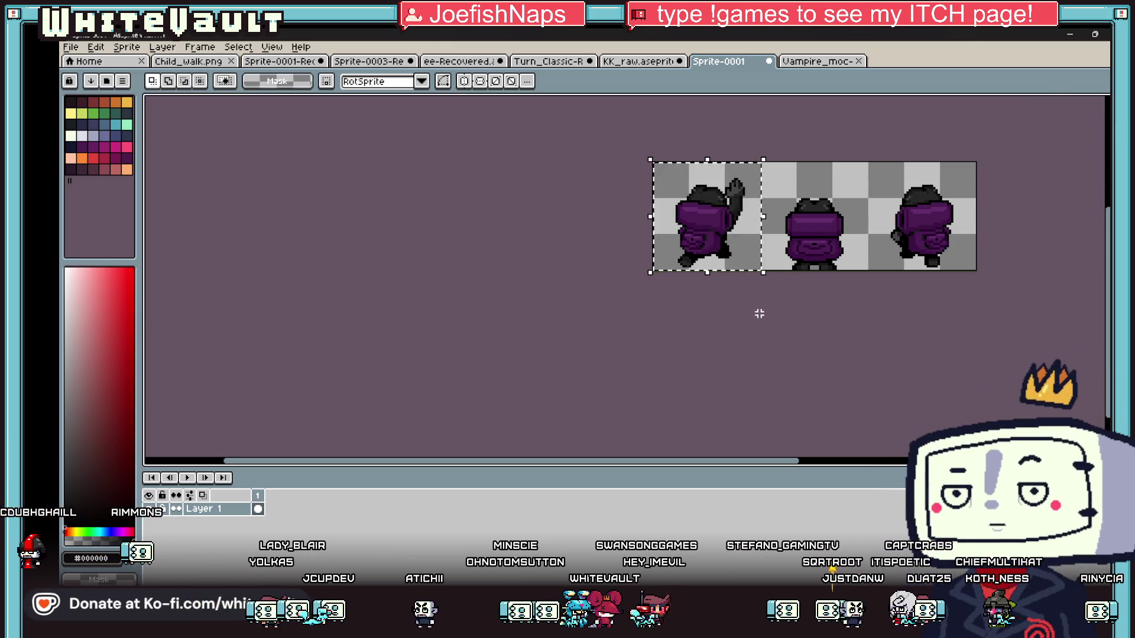
pyautogui.click(95, 47)
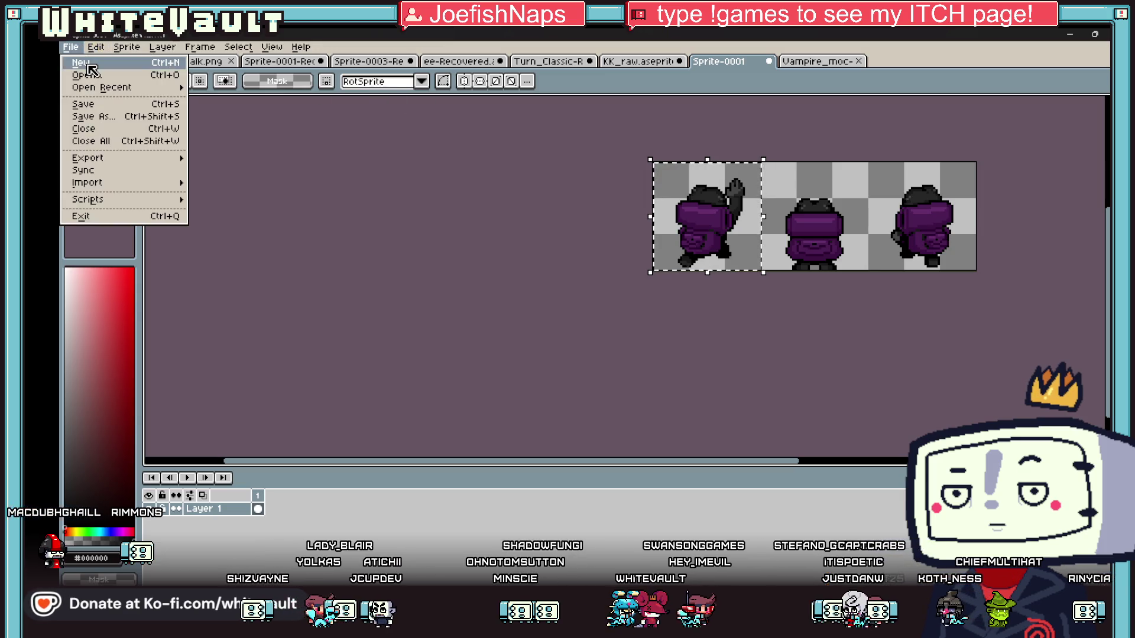
# Create a new sprite and paste the first back-view pose into it.
pyautogui.click(95, 110)
pyautogui.hotkey('ctrl', 'n')
pyautogui.click(567, 425)
pyautogui.hotkey('ctrl', 'v')
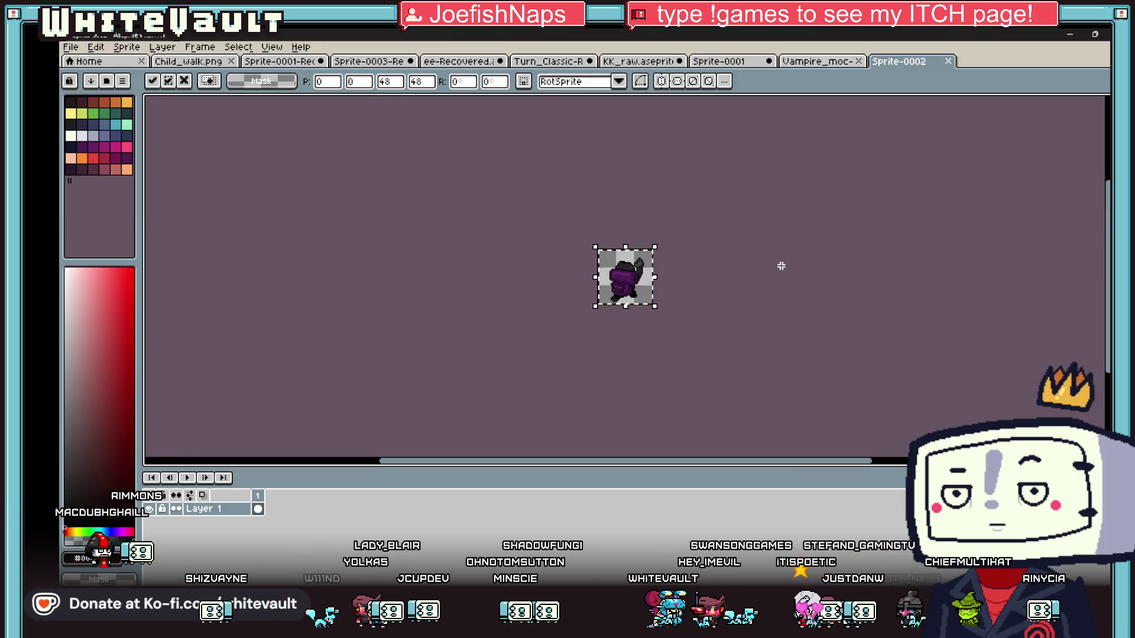
pyautogui.scroll(4, 630, 295)
pyautogui.press('Return')
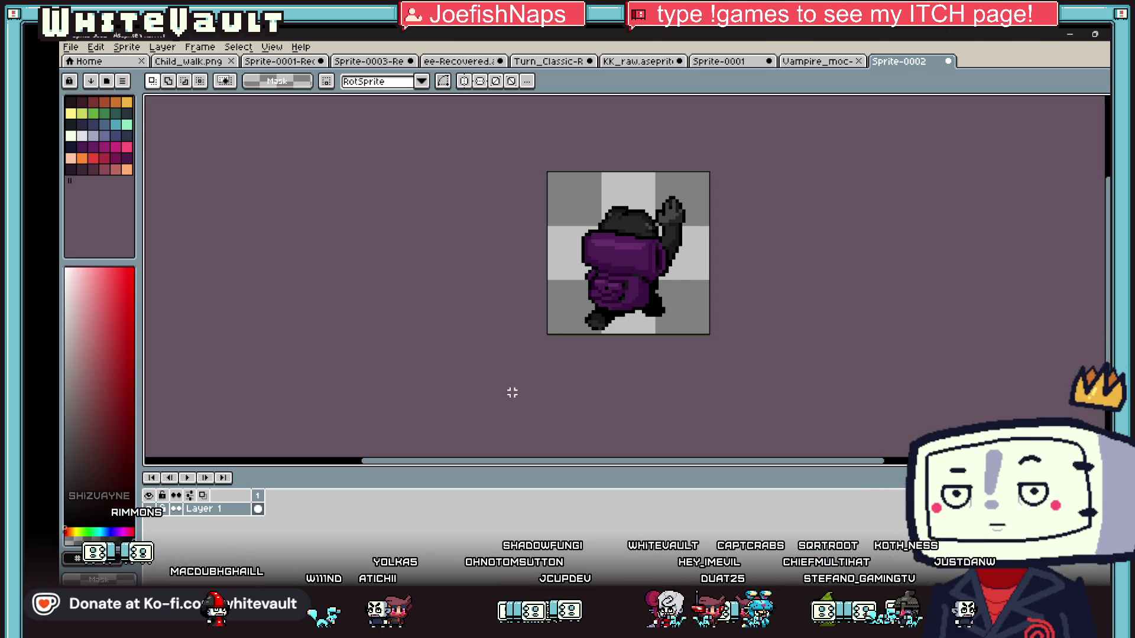
# Extend the timeline to three frames, each duplicating the raised-arm pose.
pyautogui.scroll(2, 682, 233)
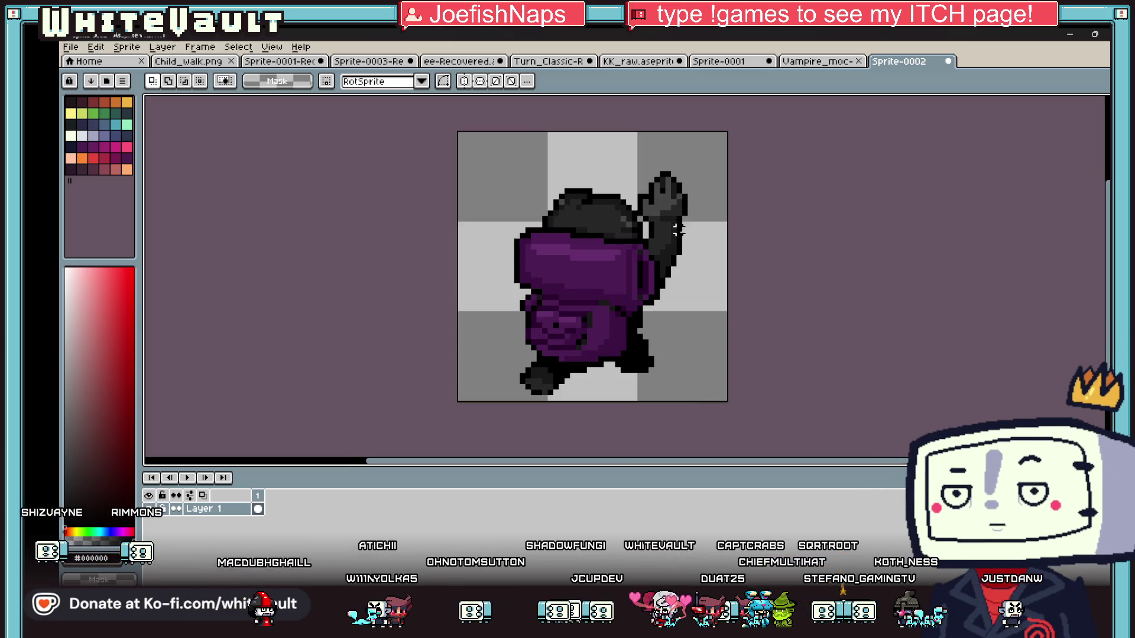
pyautogui.moveTo(714, 145); pyautogui.dragTo(638, 219)
pyautogui.click(814, 275)
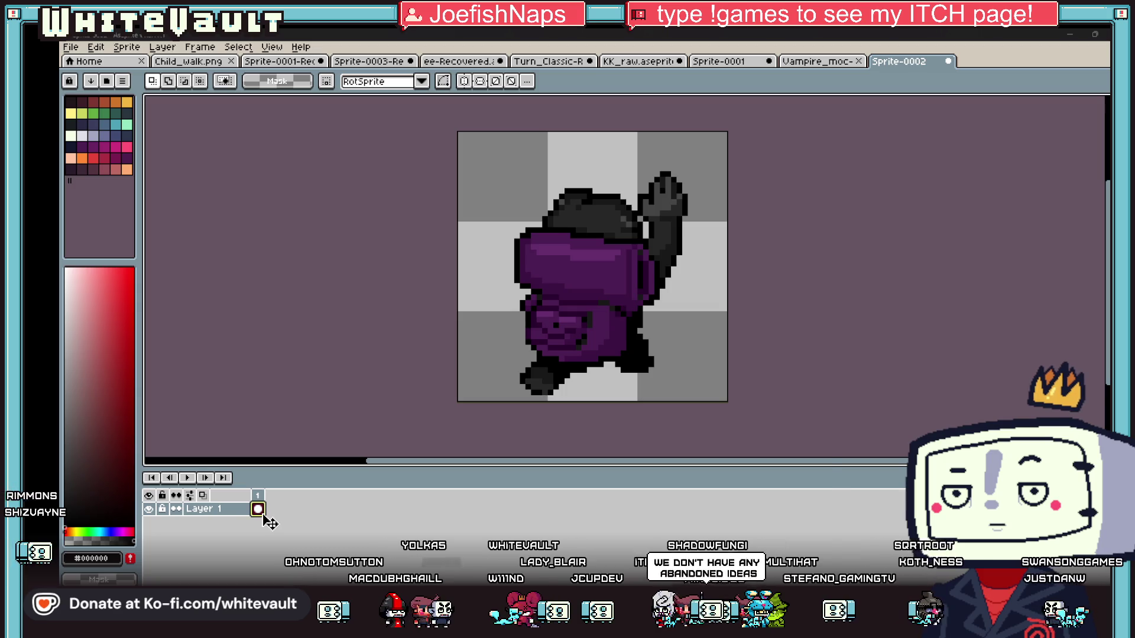
pyautogui.press('super')
pyautogui.press('Escape')
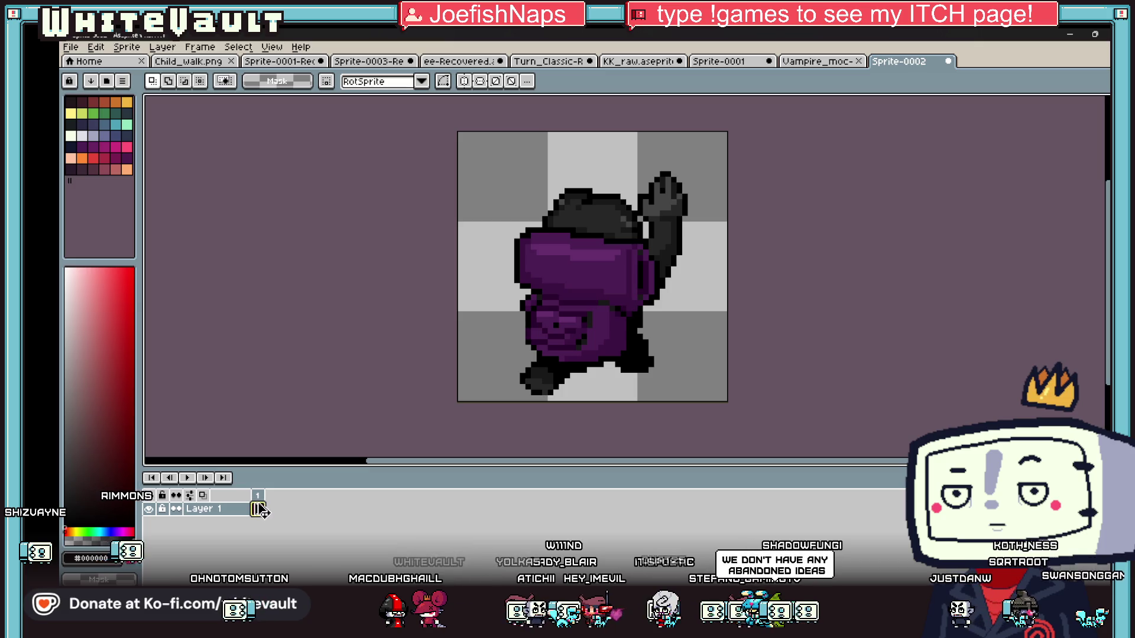
pyautogui.rightClick(258, 509)
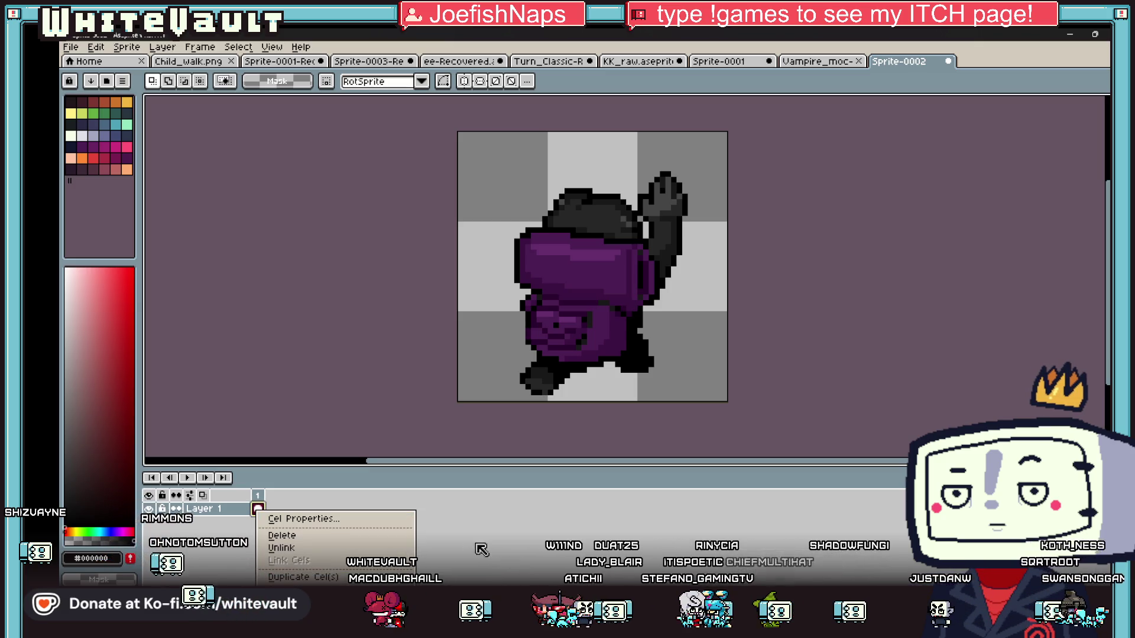
pyautogui.press('Escape')
pyautogui.hotkey('alt', 'n')
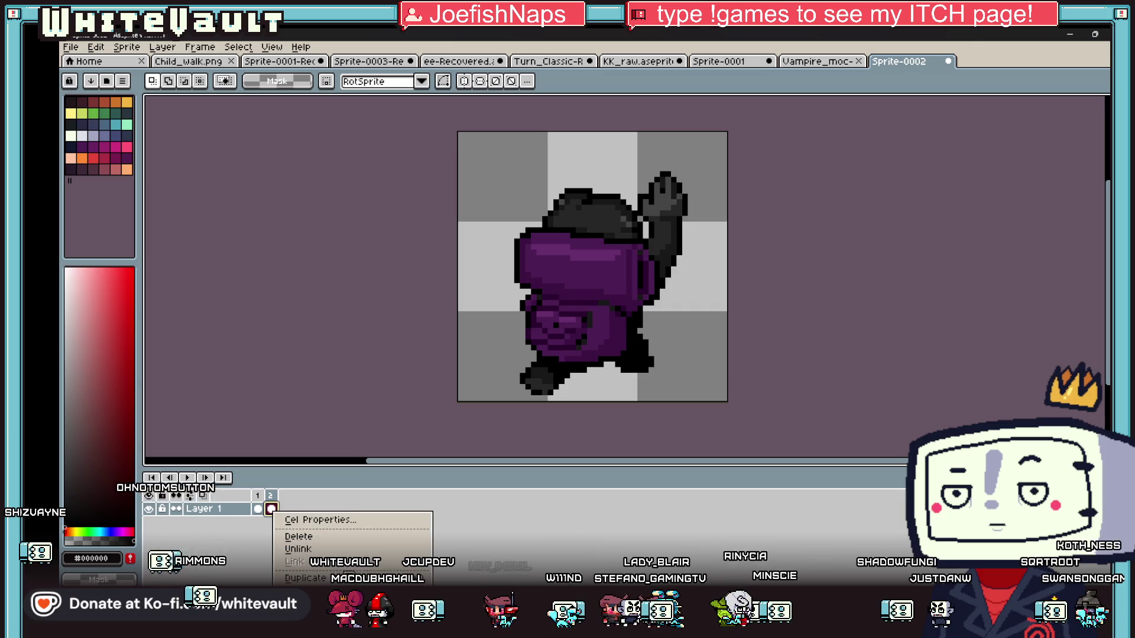
# Erase the tip of the raised hand in frame 2.
pyautogui.press('Left')
pyautogui.scroll(3, 668, 174)
pyautogui.moveTo(731, 137); pyautogui.dragTo(619, 221)
pyautogui.press('Delete')
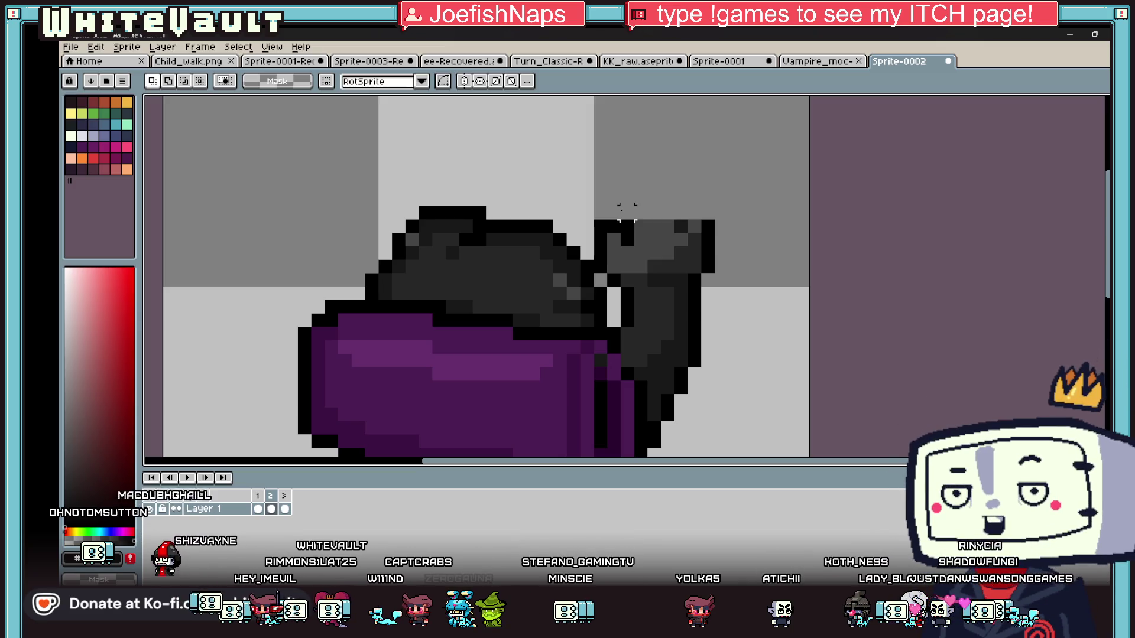
pyautogui.press('i')
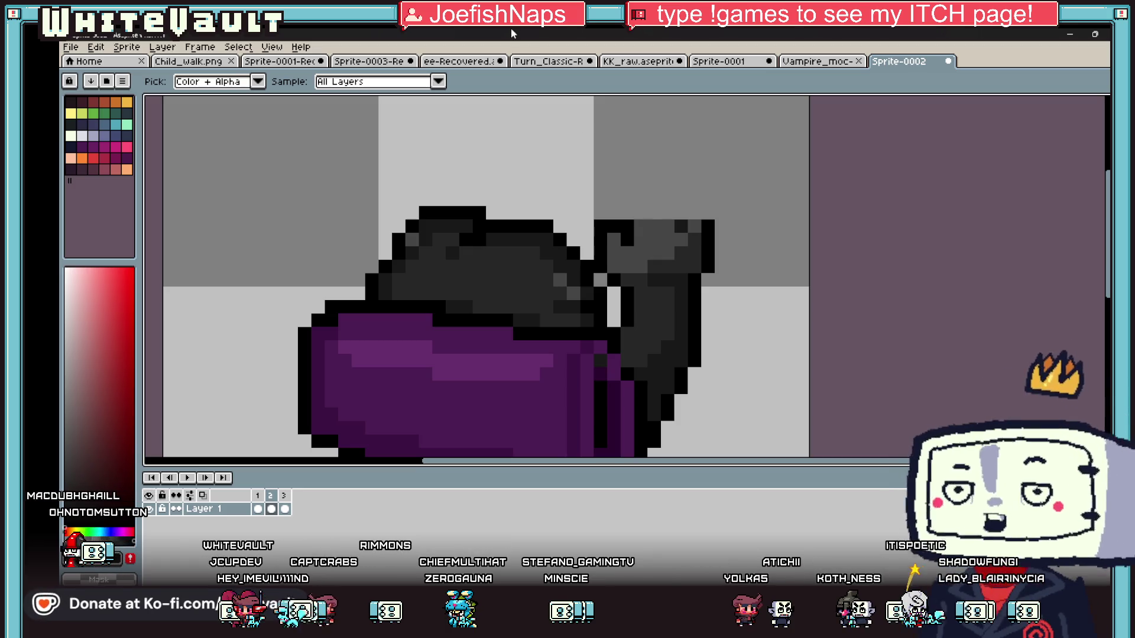
# Repaint head and hand pixels in frame 2 with black and mid grey.
pyautogui.scroll(1, 633, 232)
pyautogui.press('b')
pyautogui.click(616, 200)
pyautogui.keyDown('alt'); pyautogui.click(662, 236); pyautogui.keyUp('alt')
pyautogui.moveTo(628, 221); pyautogui.dragTo(628, 238)
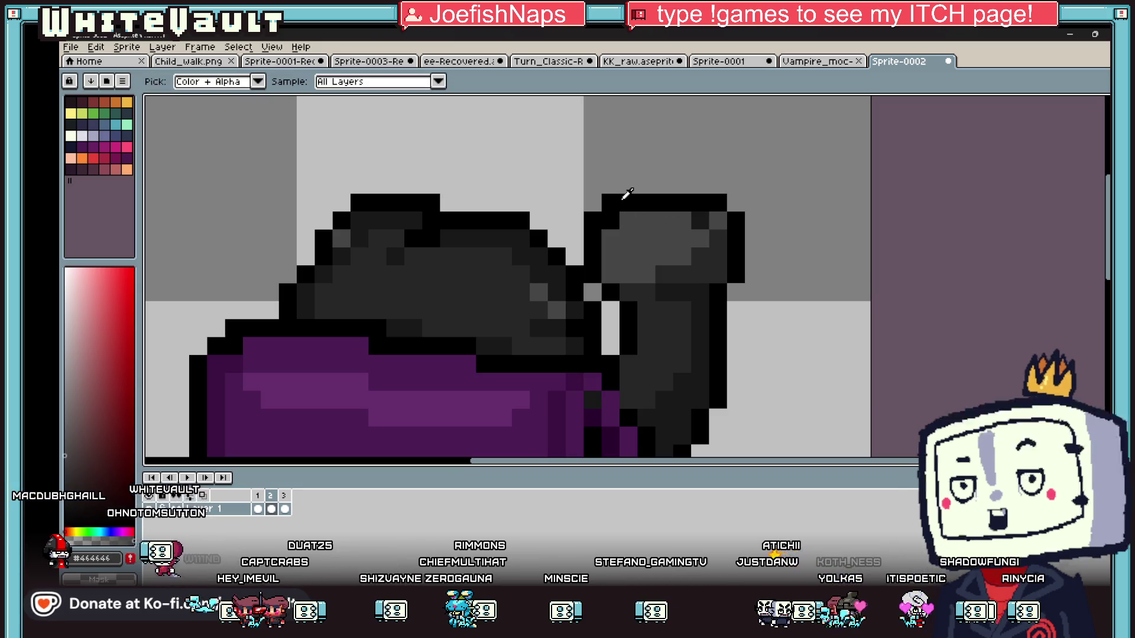
pyautogui.press('Right')
pyautogui.press('Left')
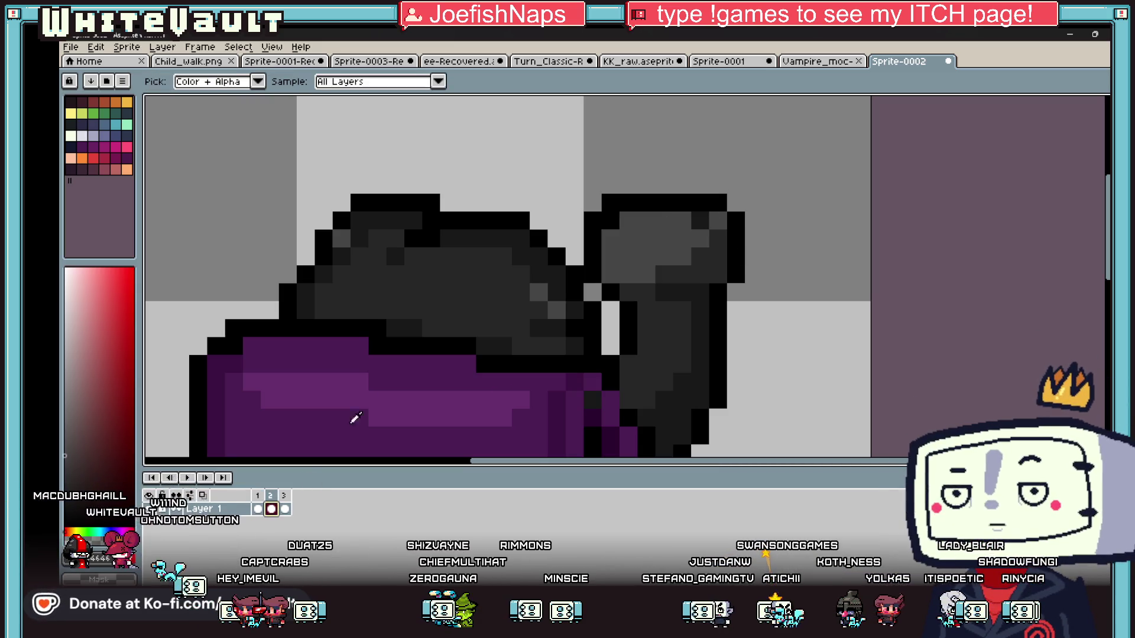
pyautogui.scroll(-3, 355, 418)
pyautogui.scroll(3, 601, 286)
pyautogui.scroll(-1, 601, 287)
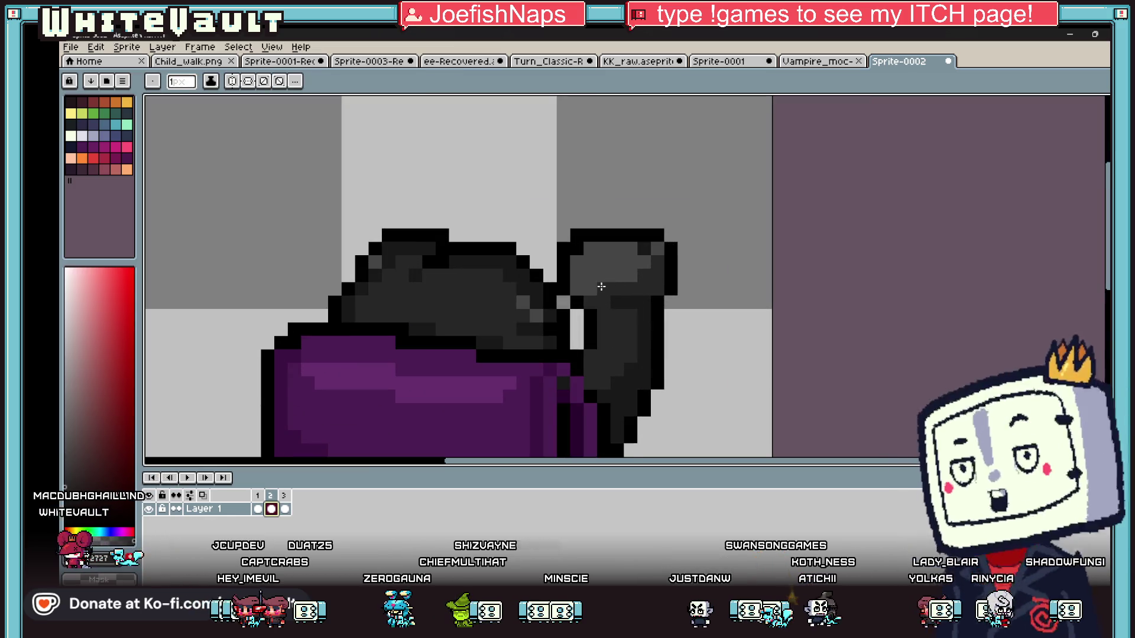
pyautogui.keyDown('alt'); pyautogui.click(620, 266); pyautogui.keyUp('alt')
pyautogui.click(643, 276)
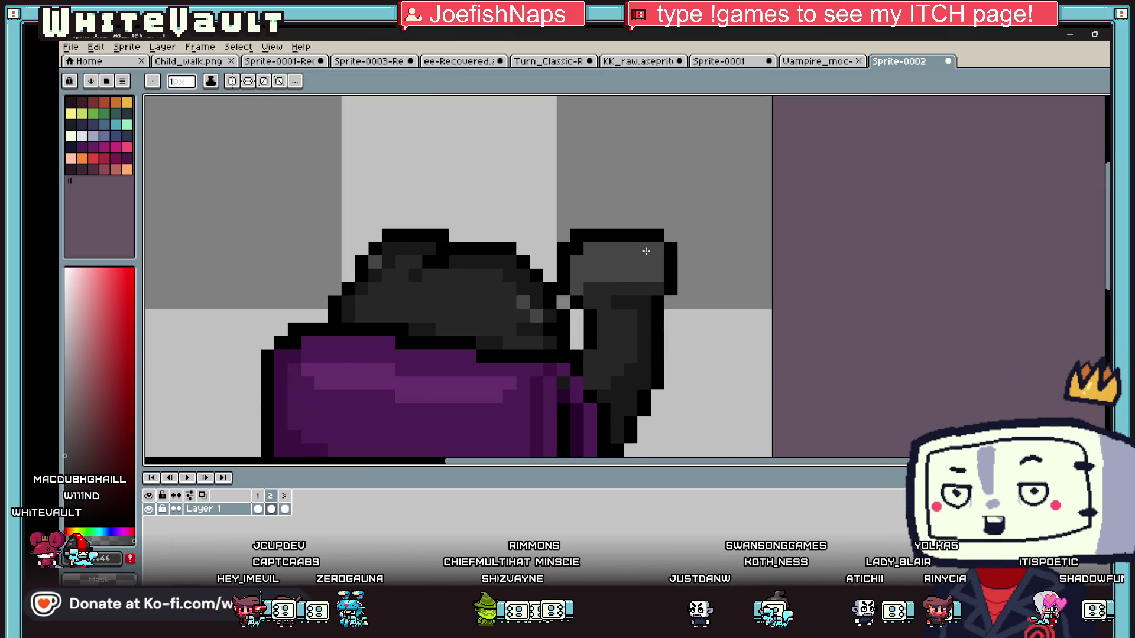
pyautogui.press('i')
pyautogui.scroll(-5, 643, 249)
# Nudge the raised hand in frame 1 down two pixels and shift its lower part.
pyautogui.click(259, 509)
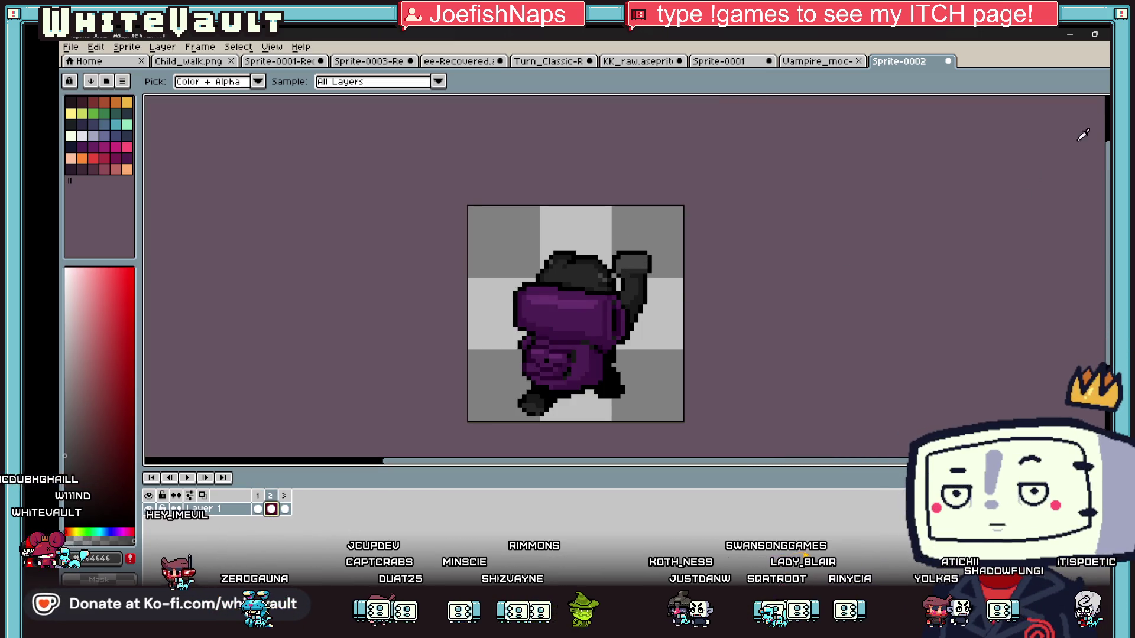
pyautogui.press('m')
pyautogui.scroll(1, 636, 278)
pyautogui.moveTo(709, 190); pyautogui.dragTo(594, 288)
pyautogui.moveTo(632, 207); pyautogui.dragTo(585, 288)
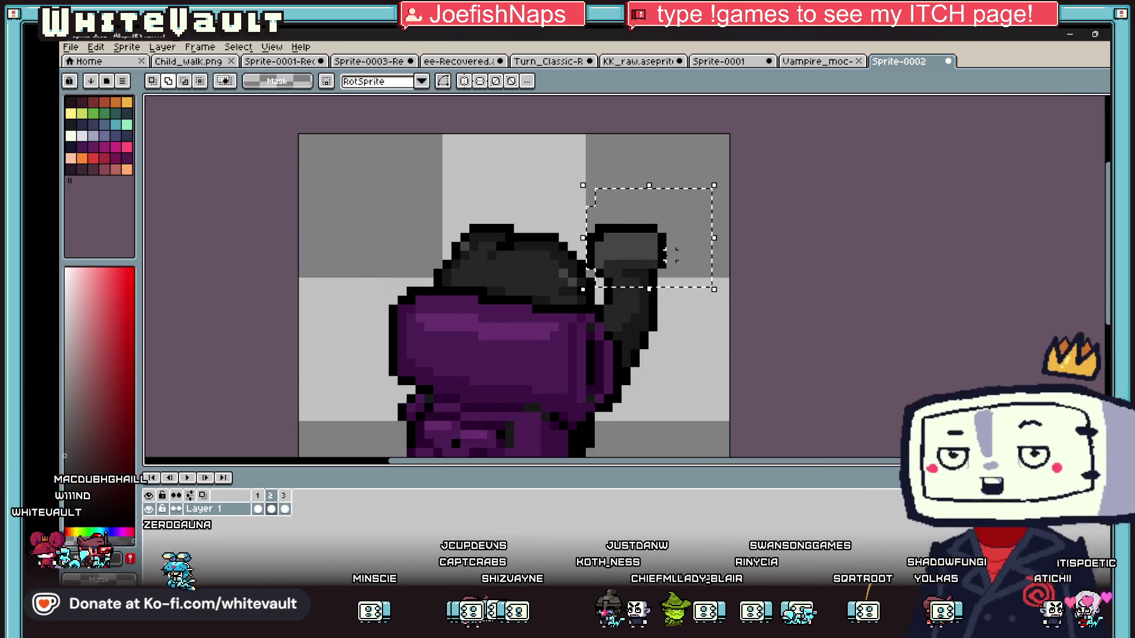
pyautogui.press('Down')
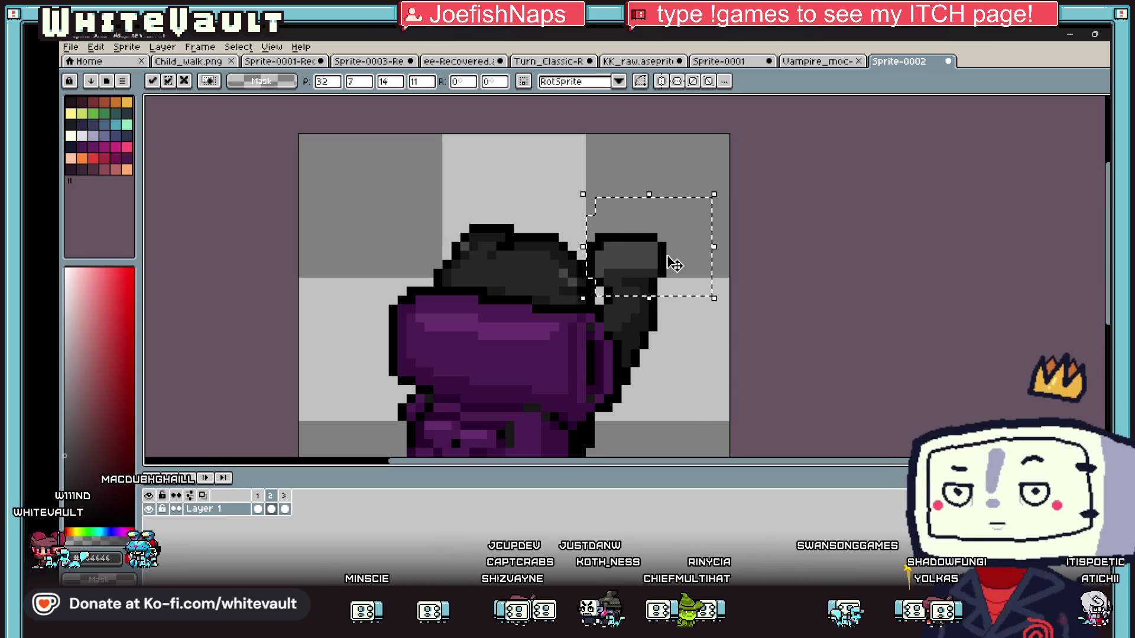
pyautogui.press('Down')
pyautogui.hotkey('ctrl', 'd')
pyautogui.scroll(1, 635, 327)
pyautogui.moveTo(590, 275)
pyautogui.mouseDown()
pyautogui.moveTo(684, 380)
pyautogui.moveTo(733, 391)
pyautogui.moveTo(725, 362)
pyautogui.mouseUp()
pyautogui.scroll(-1, 732, 367)
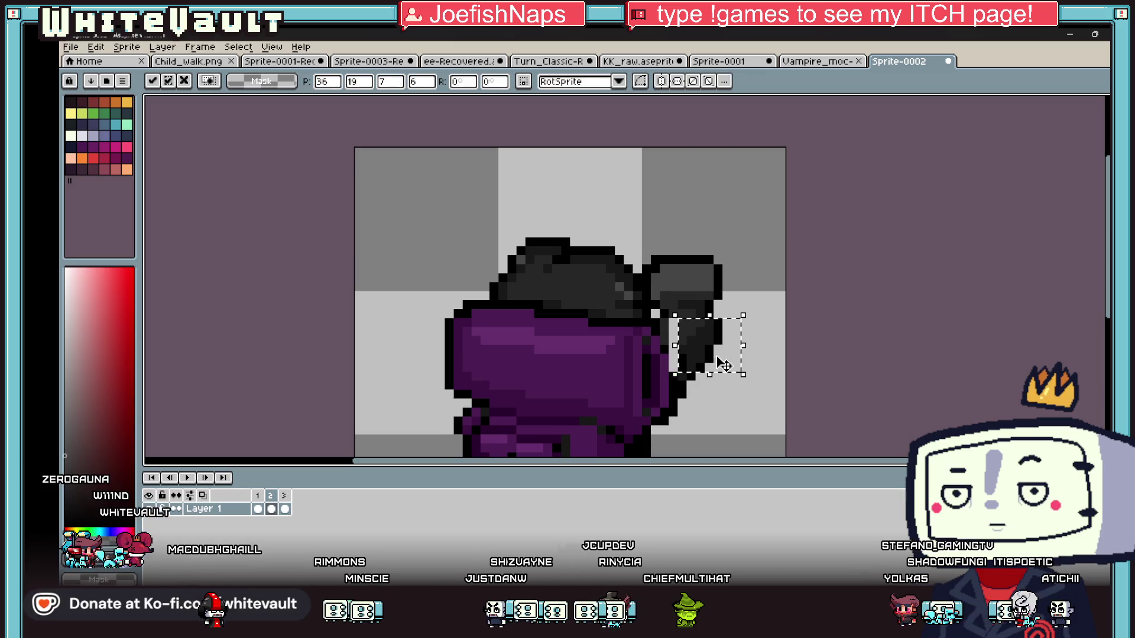
pyautogui.hotkey('ctrl', 'd')
pyautogui.scroll(1, 693, 341)
# Paint the light arm pixels beside the hand dark grey.
pyautogui.press('b')
pyautogui.moveTo(666, 314); pyautogui.dragTo(666, 326)
pyautogui.click(667, 354)
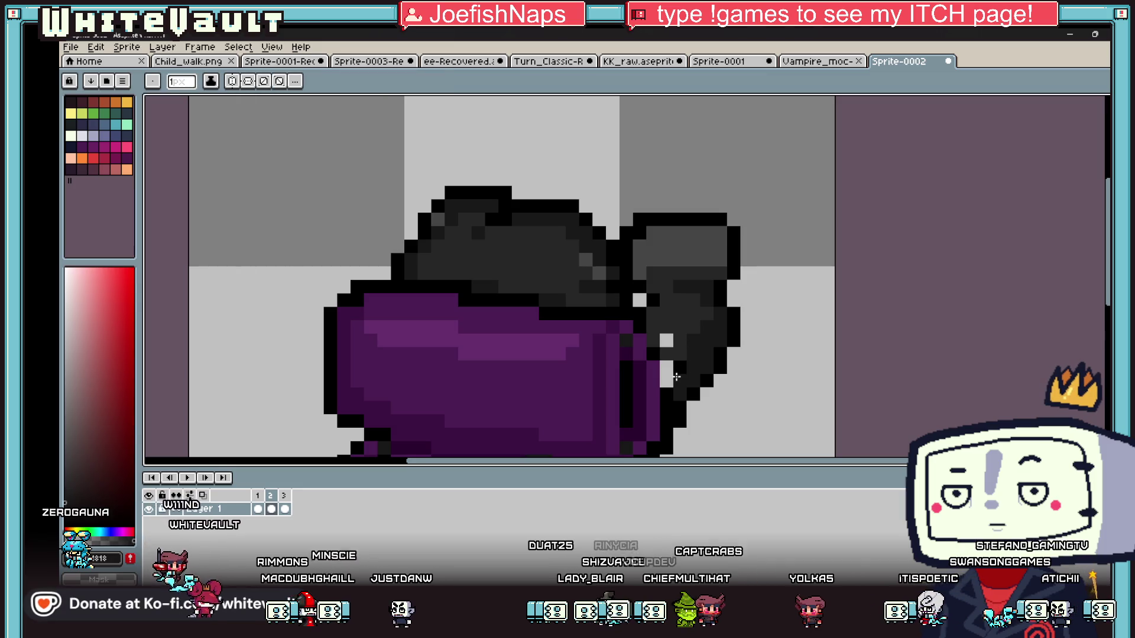
pyautogui.press('alt')
pyautogui.moveTo(666, 341); pyautogui.dragTo(666, 378)
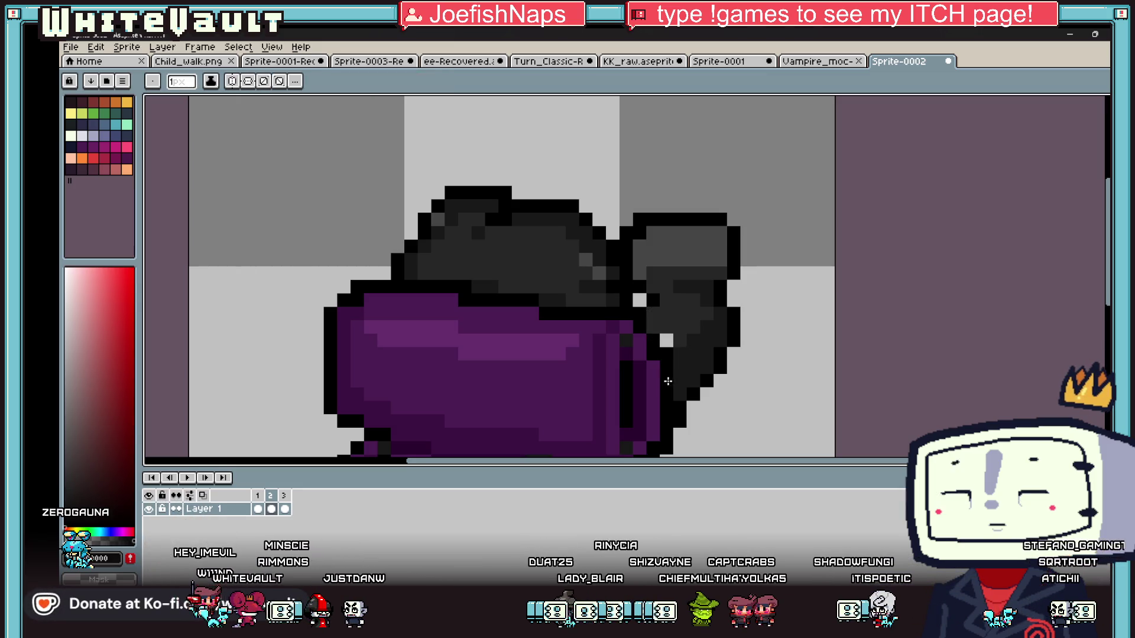
pyautogui.scroll(-5, 676, 335)
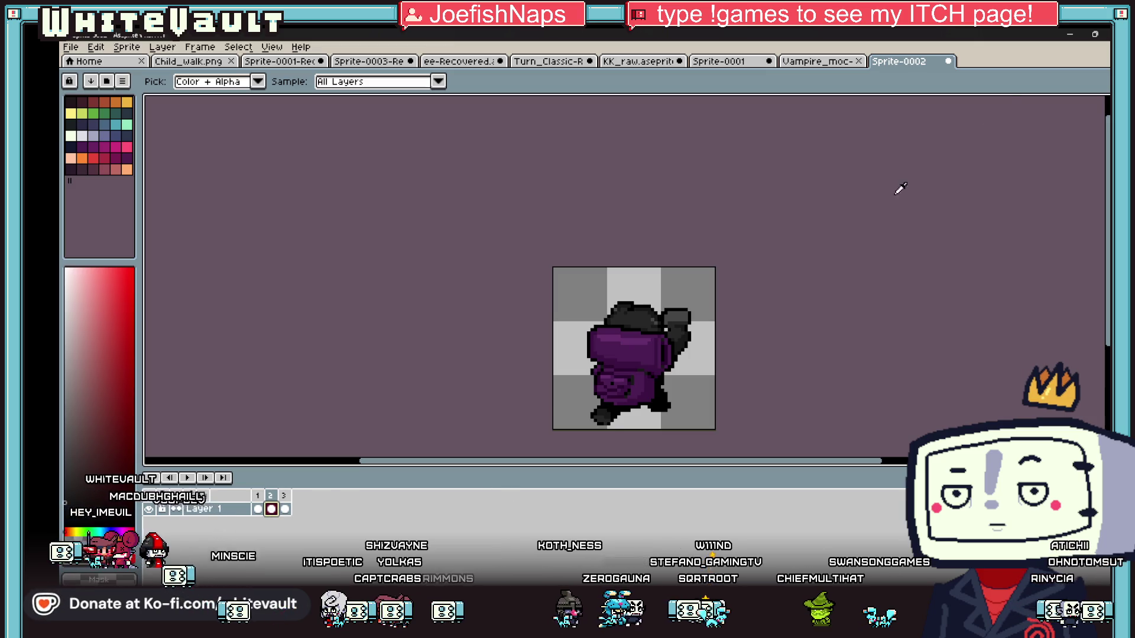
pyautogui.click(1107, 127)
# Select and reposition the child's lower body and legs, then deselect.
pyautogui.scroll(1, 552, 404)
pyautogui.moveTo(550, 255)
pyautogui.mouseDown()
pyautogui.moveTo(625, 419)
pyautogui.moveTo(694, 454)
pyautogui.mouseUp()
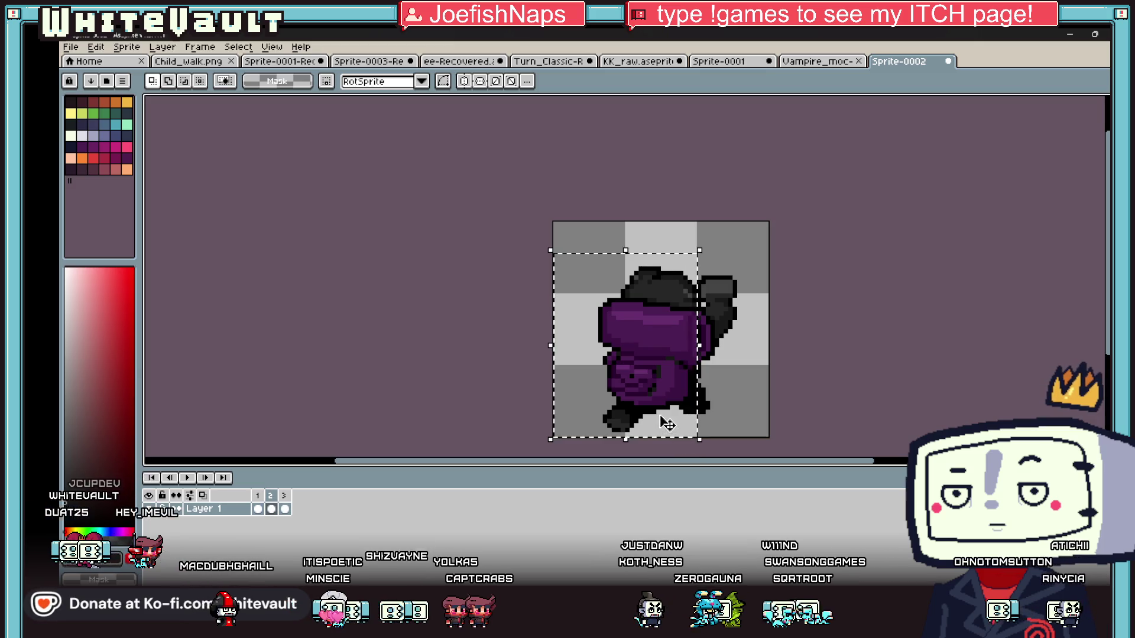
pyautogui.moveTo(552, 242); pyautogui.dragTo(699, 386)
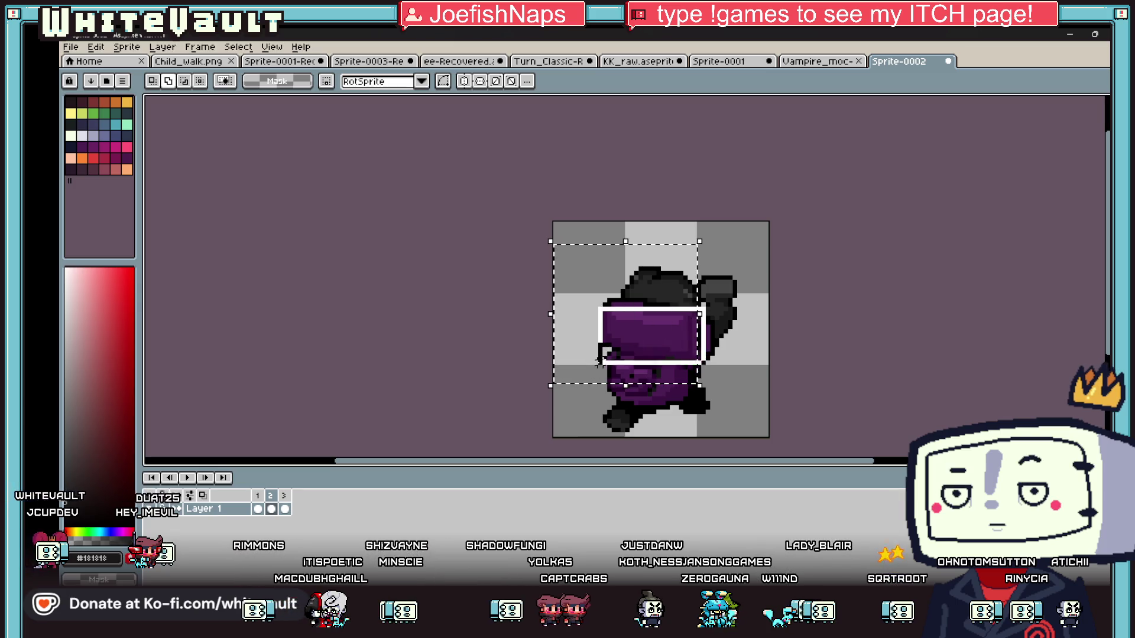
pyautogui.scroll(1, 724, 337)
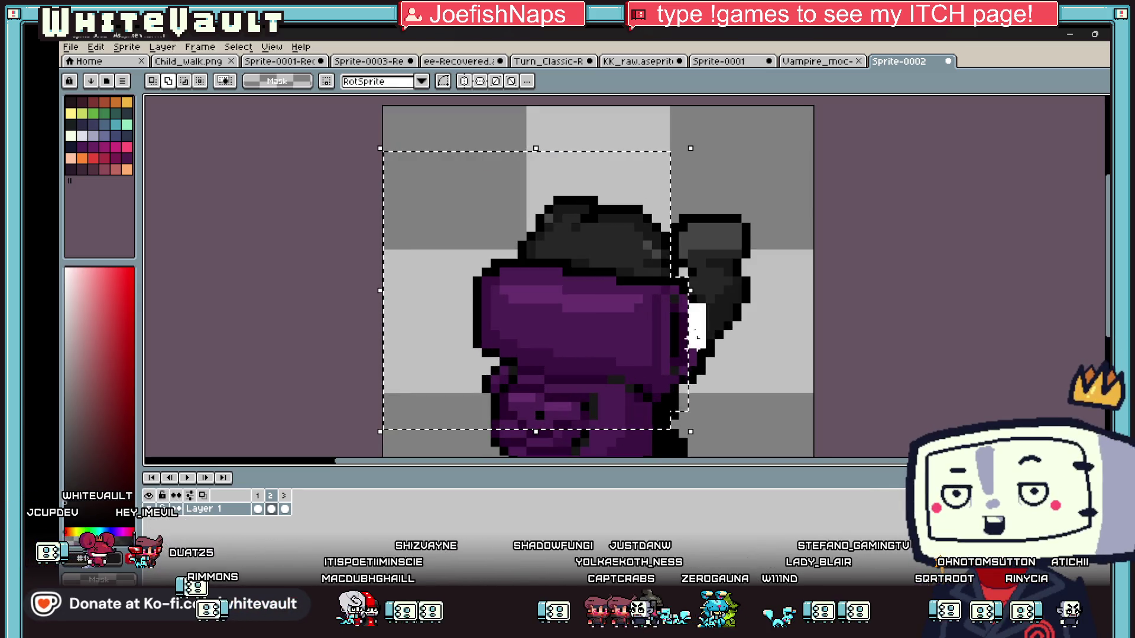
pyautogui.scroll(-2, 532, 378)
pyautogui.scroll(1, 555, 379)
pyautogui.moveTo(462, 359)
pyautogui.mouseDown()
pyautogui.moveTo(520, 431)
pyautogui.moveTo(606, 414)
pyautogui.mouseUp()
pyautogui.scroll(-3, 591, 408)
pyautogui.scroll(5, 552, 322)
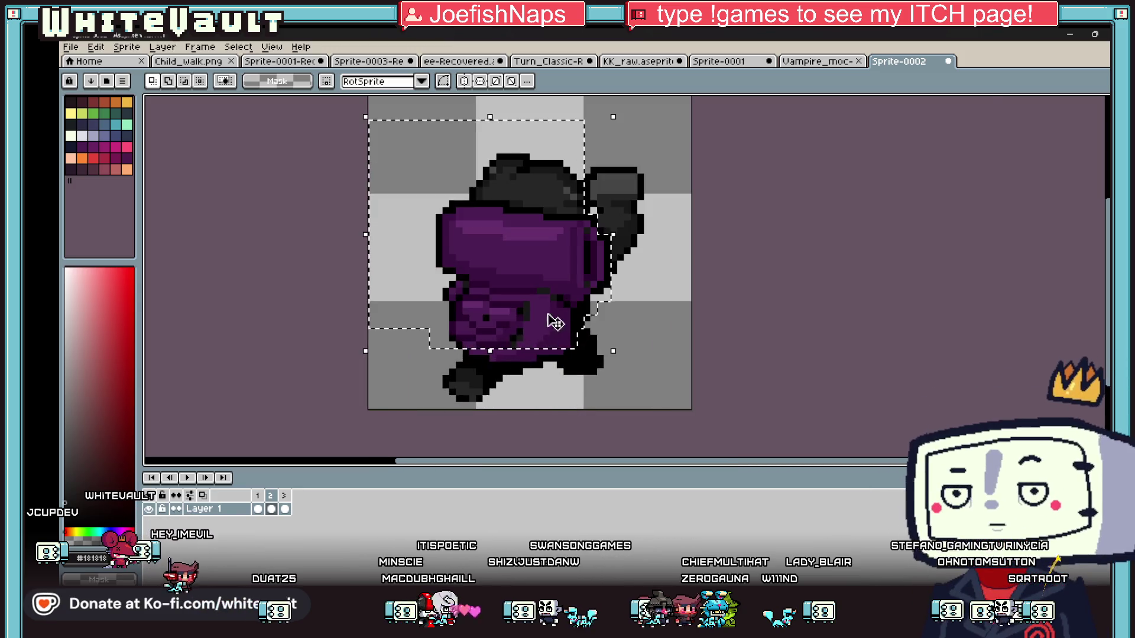
pyautogui.moveTo(376, 344)
pyautogui.mouseDown()
pyautogui.moveTo(645, 384)
pyautogui.moveTo(585, 382)
pyautogui.moveTo(532, 411)
pyautogui.moveTo(456, 412)
pyautogui.mouseUp()
pyautogui.moveTo(384, 376)
pyautogui.mouseDown()
pyautogui.moveTo(401, 359)
pyautogui.moveTo(582, 399)
pyautogui.mouseUp()
pyautogui.scroll(-3, 591, 384)
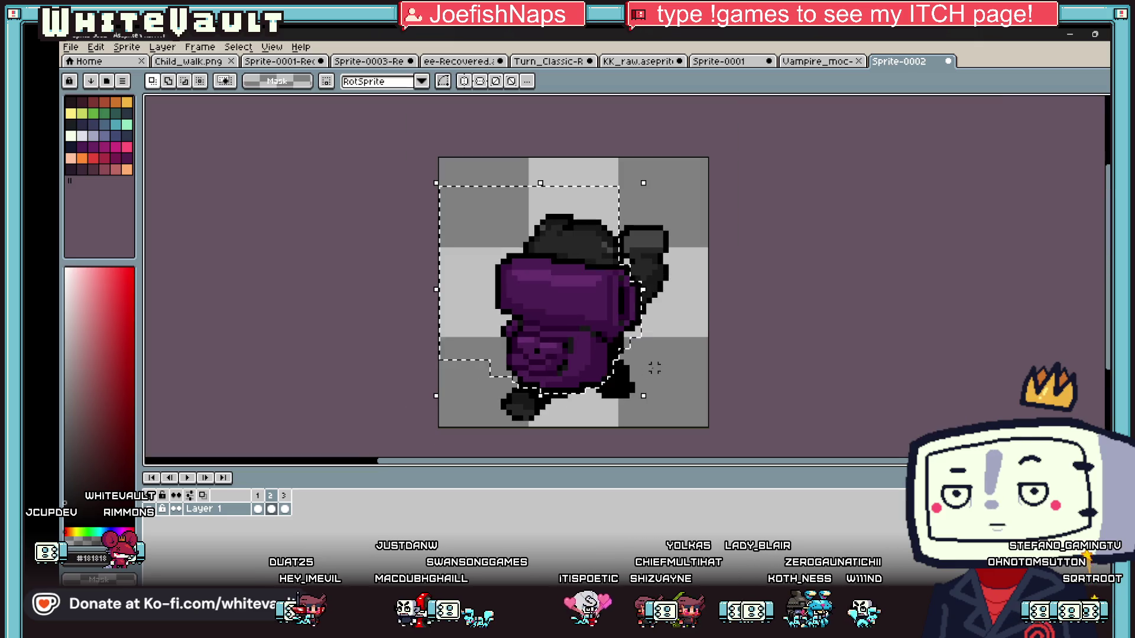
pyautogui.click(654, 368)
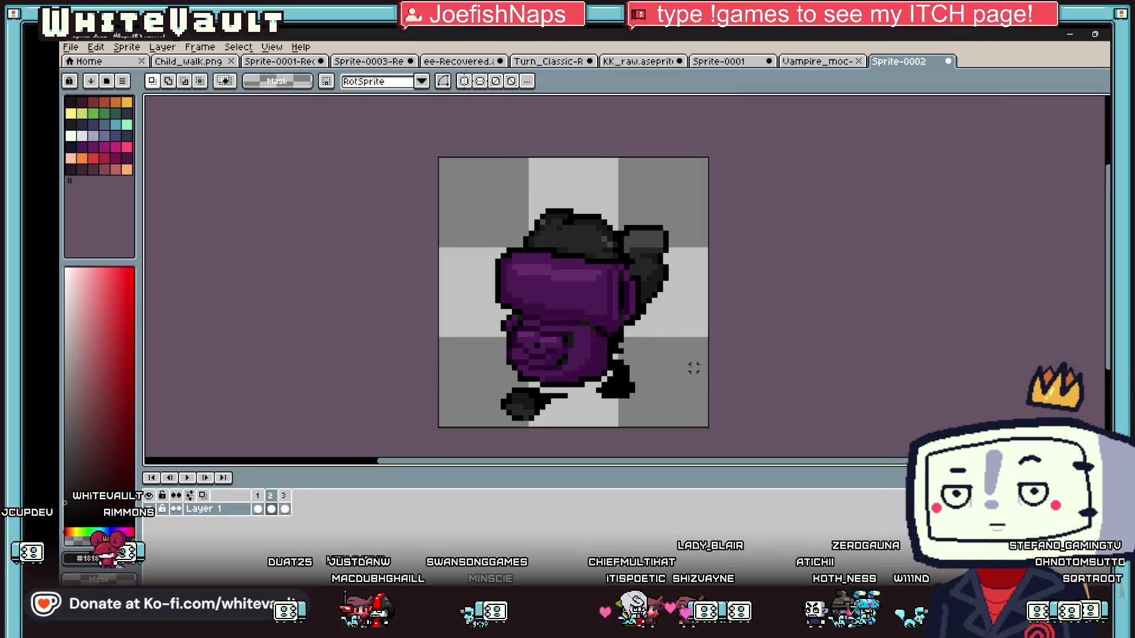
# Touch up the leg pixels with the pencil and colours sampled from the sprite.
pyautogui.press('b')
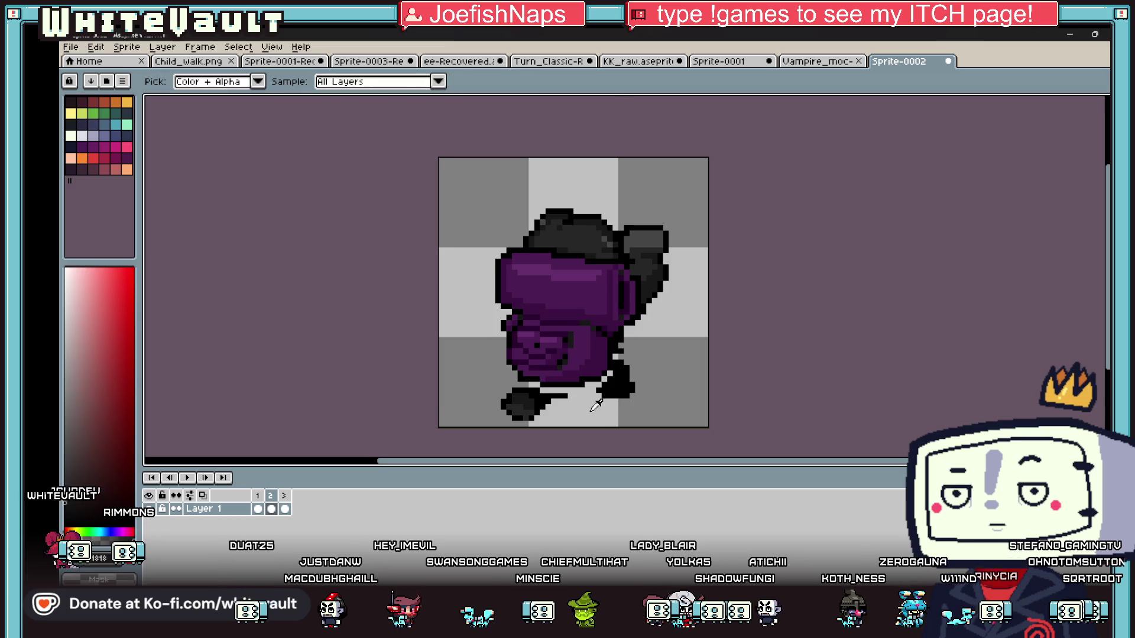
pyautogui.scroll(1, 523, 378)
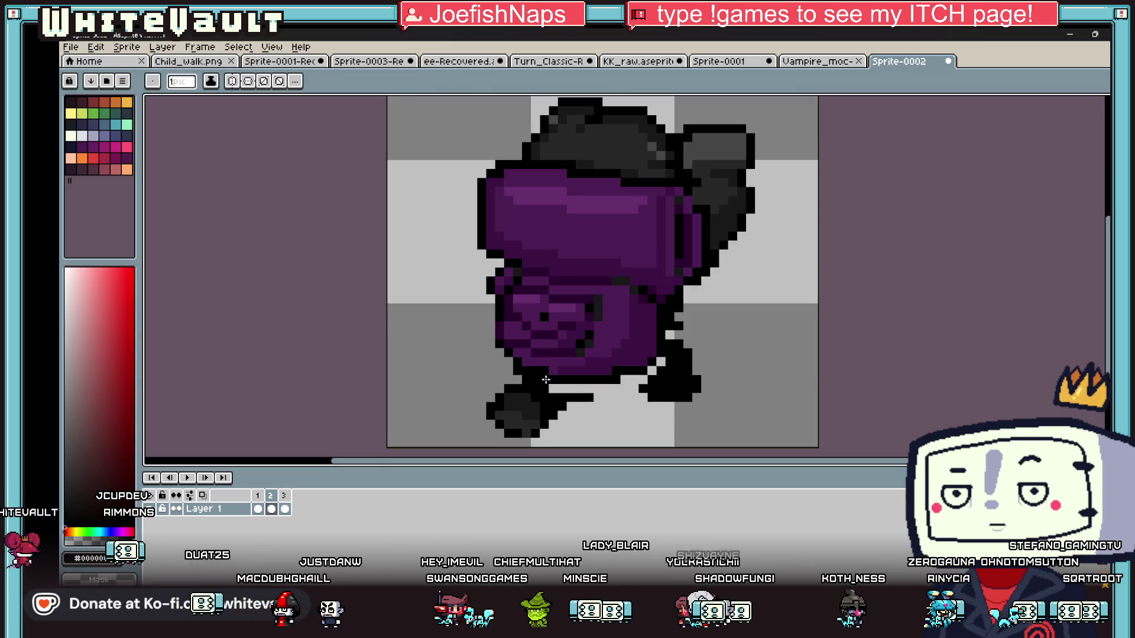
pyautogui.press('alt')
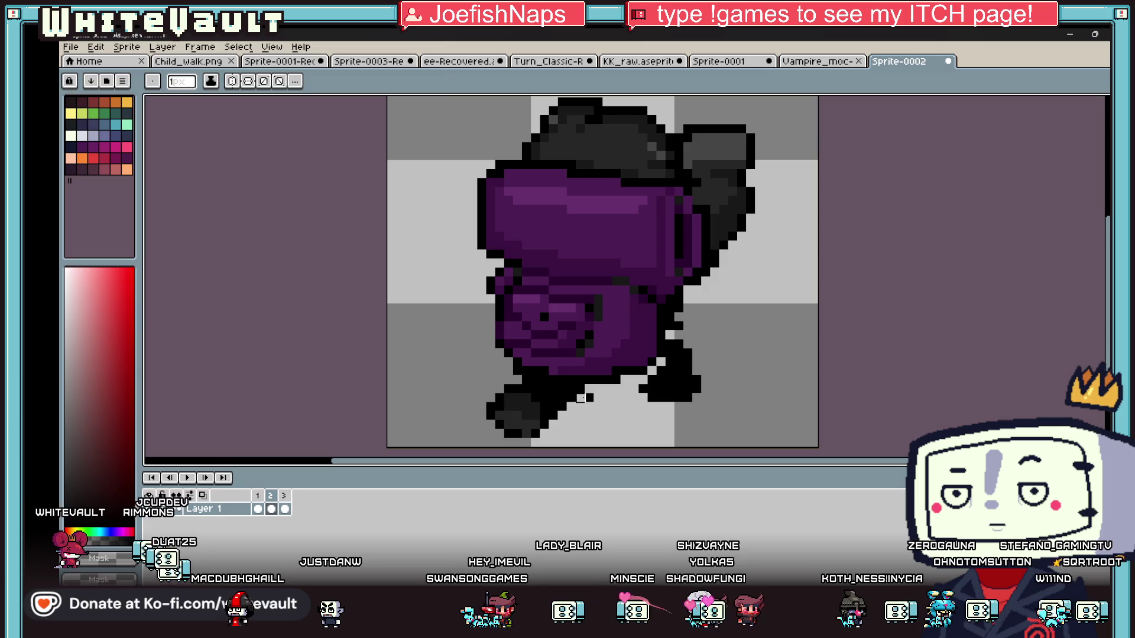
pyautogui.scroll(-2, 652, 370)
pyautogui.scroll(2, 652, 371)
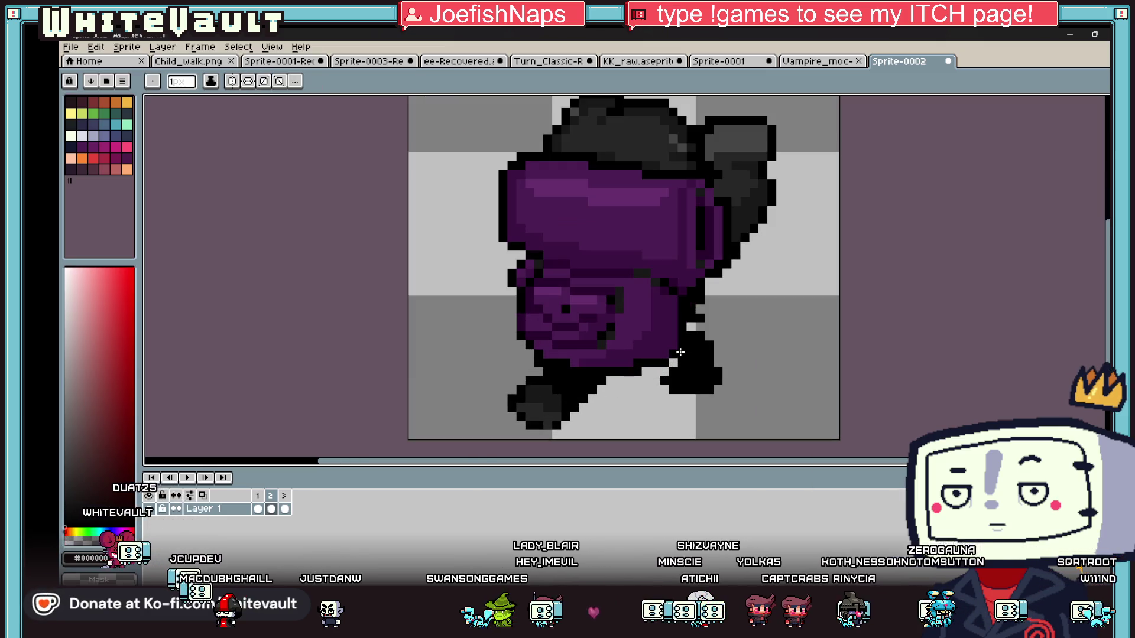
pyautogui.scroll(-3, 663, 372)
pyautogui.scroll(2, 672, 353)
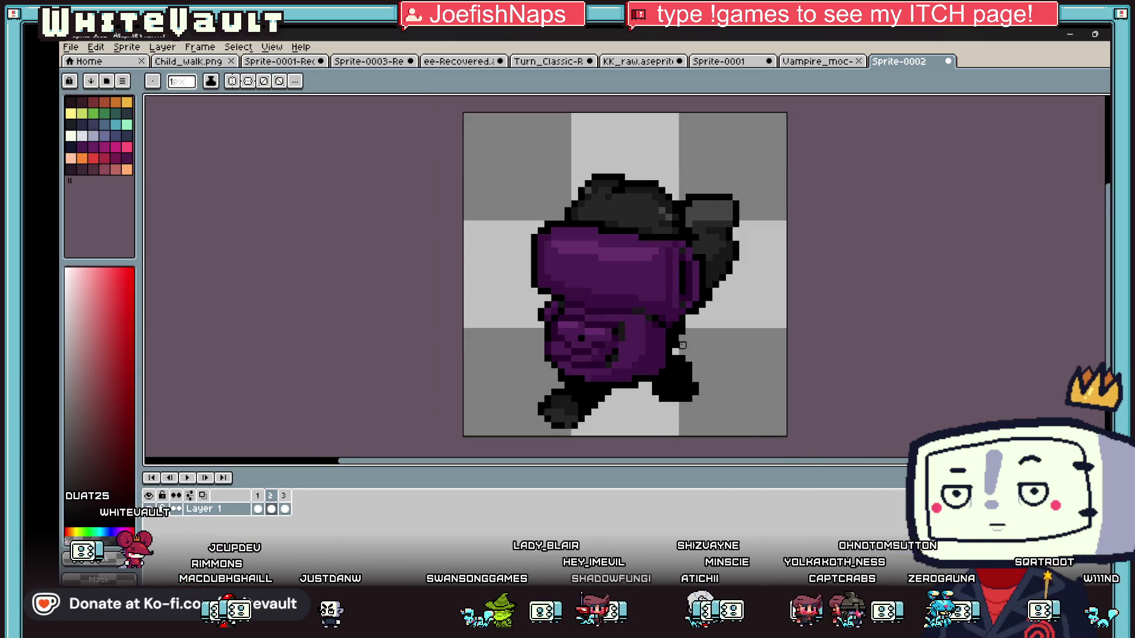
pyautogui.scroll(-3, 672, 353)
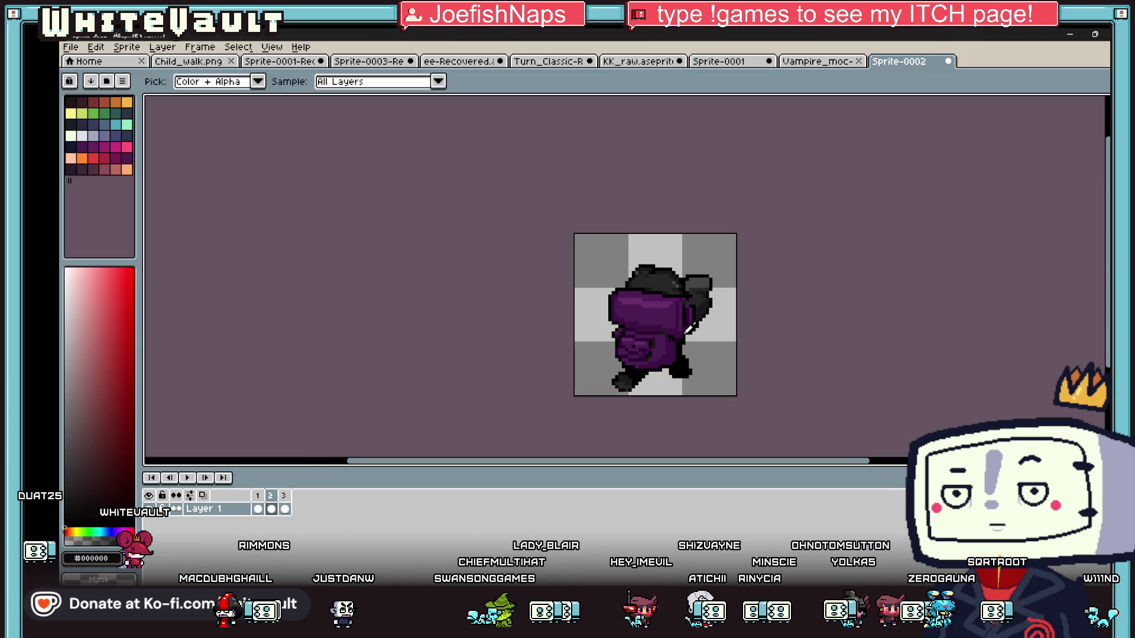
pyautogui.scroll(2, 662, 355)
pyautogui.click(260, 509)
# Marquee-select the middle standing back-view pose on the Sprite-0001 sheet.
pyautogui.click(273, 512)
pyautogui.click(822, 62)
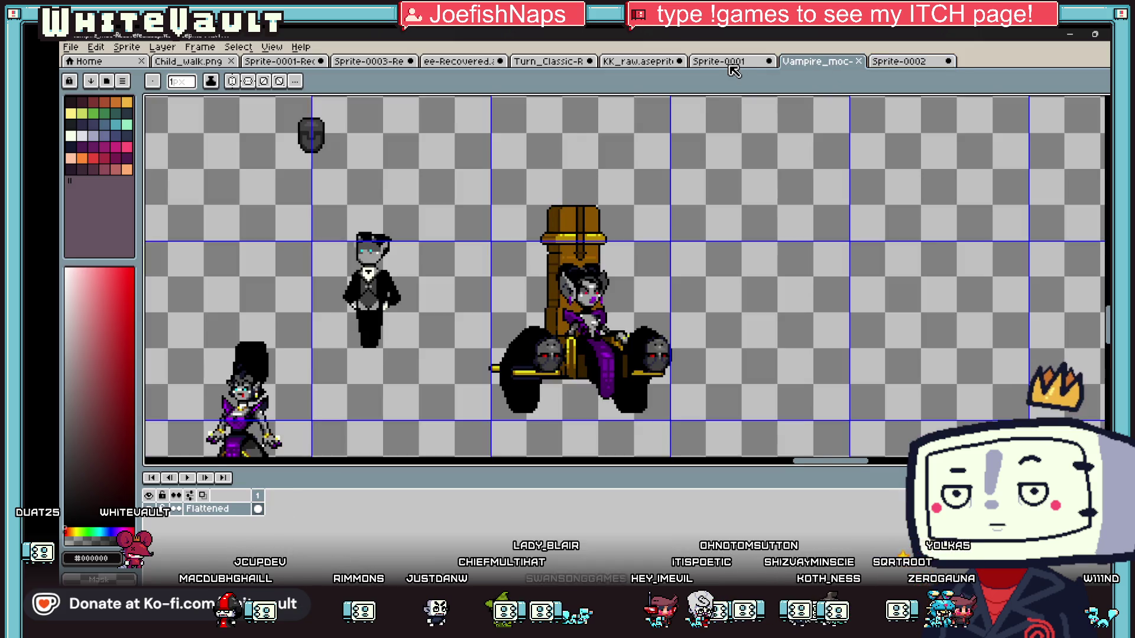
pyautogui.click(731, 63)
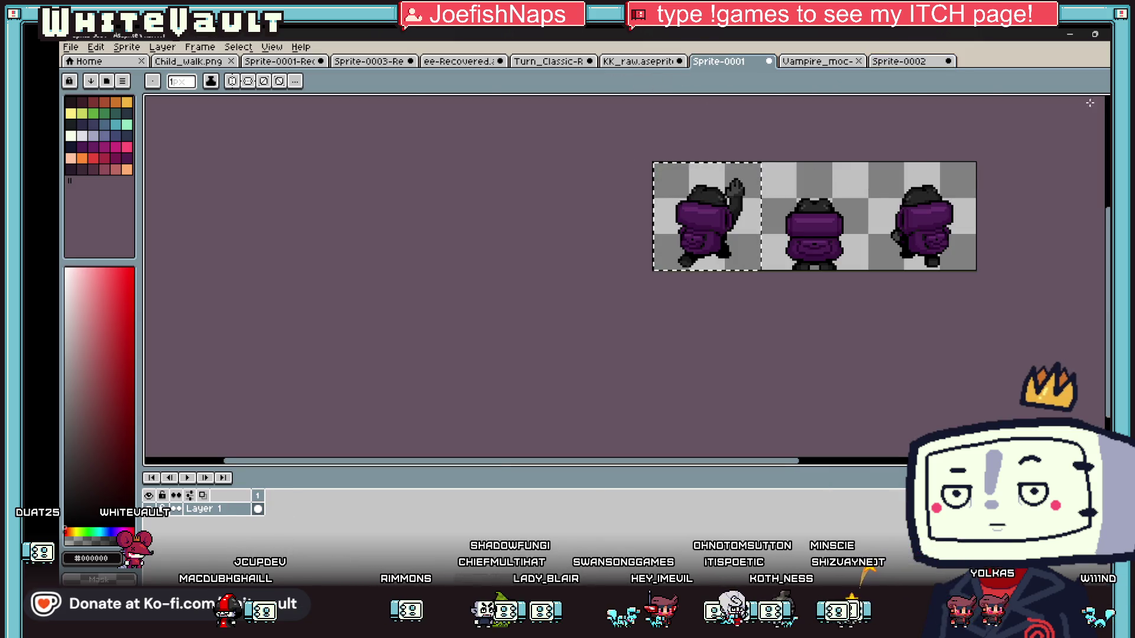
pyautogui.press('m')
pyautogui.click(804, 217)
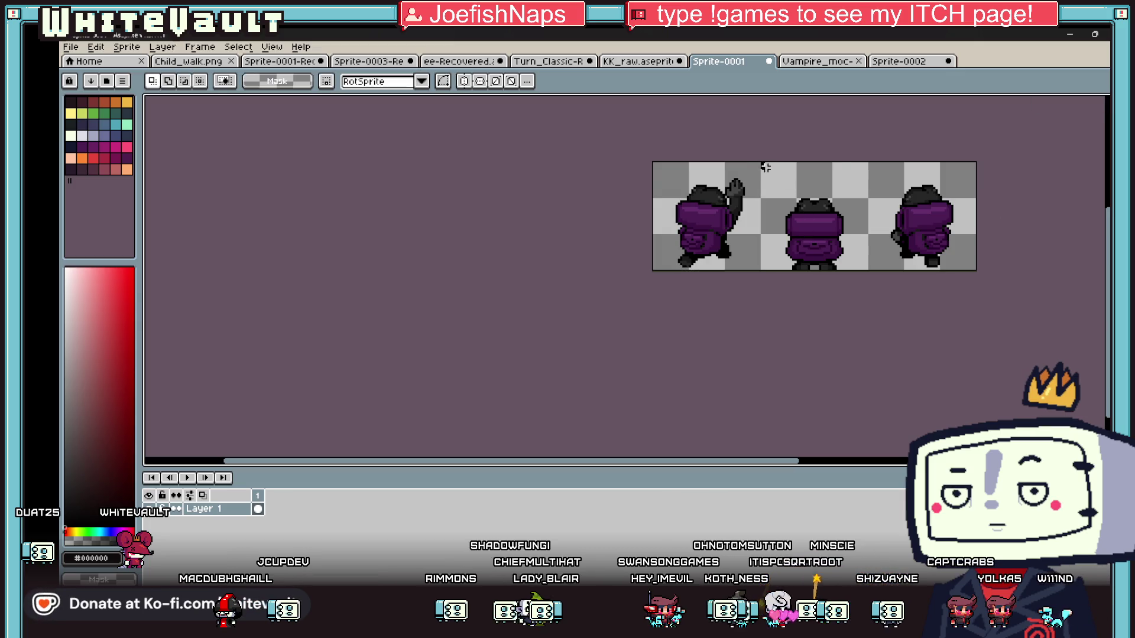
pyautogui.moveTo(761, 161); pyautogui.dragTo(869, 295)
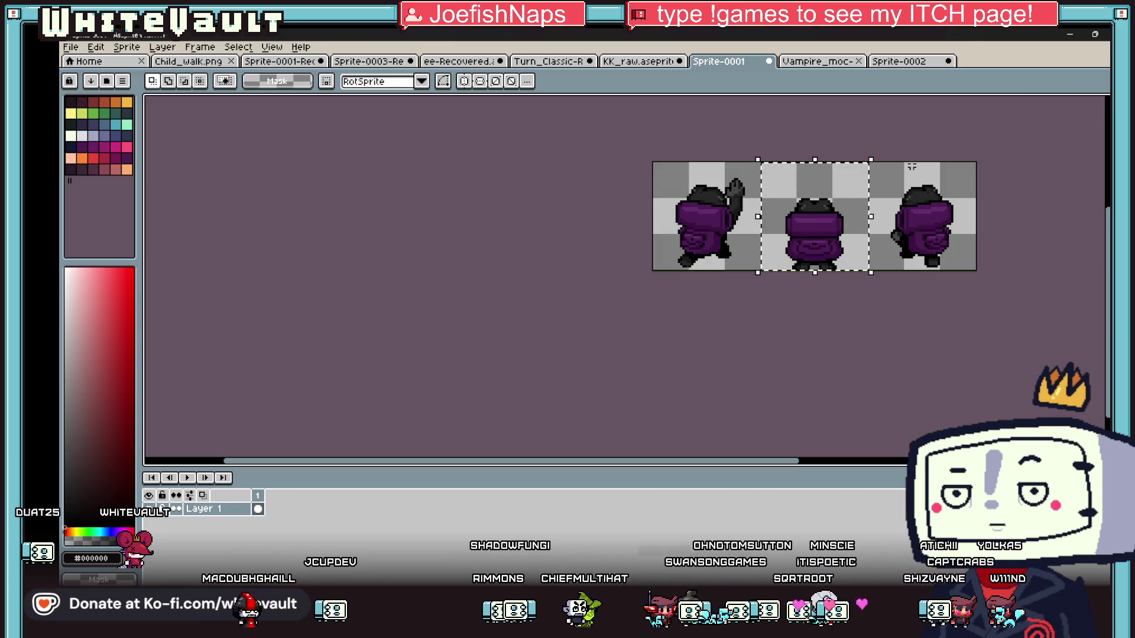
pyautogui.click(901, 63)
pyautogui.click(812, 64)
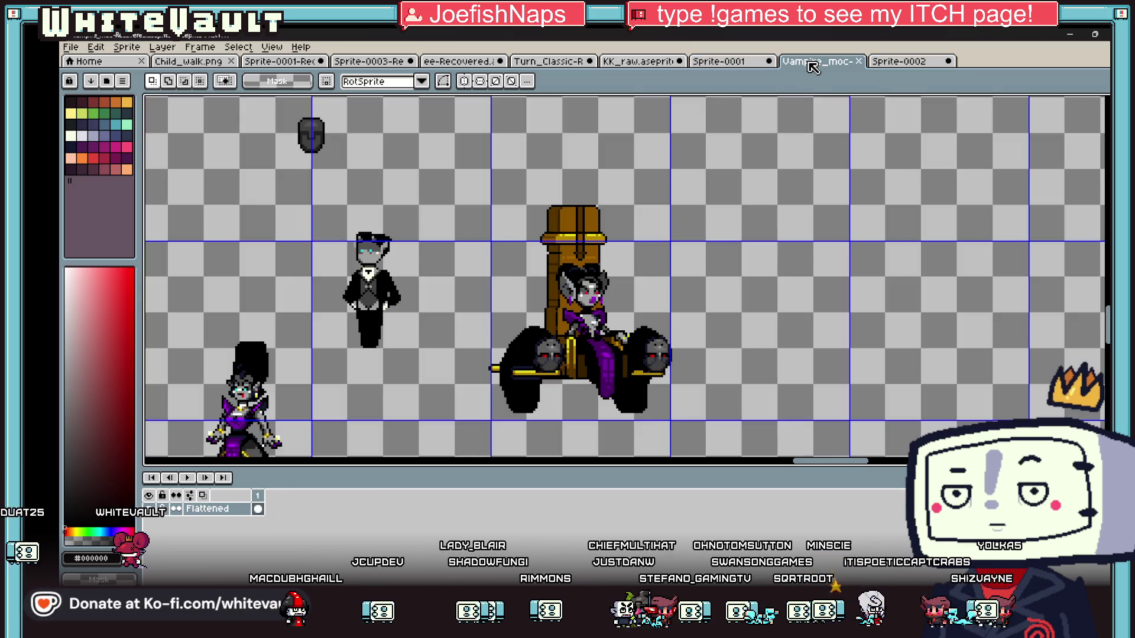
# Paste the standing back-view pose into frame 3 and nudge it up and right.
pyautogui.click(898, 61)
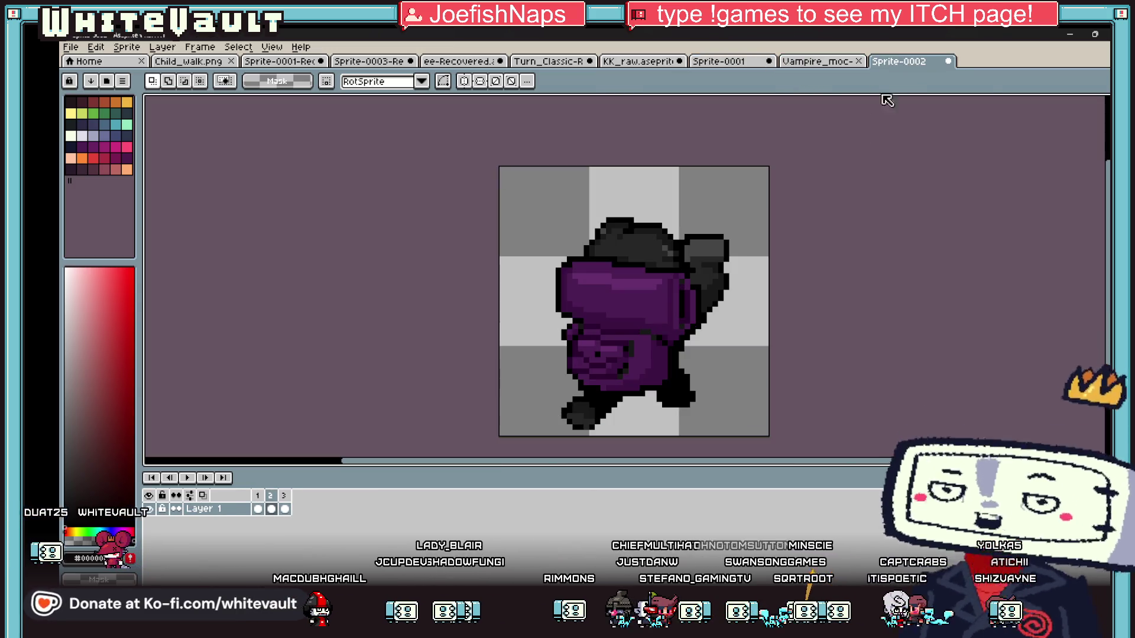
pyautogui.click(284, 509)
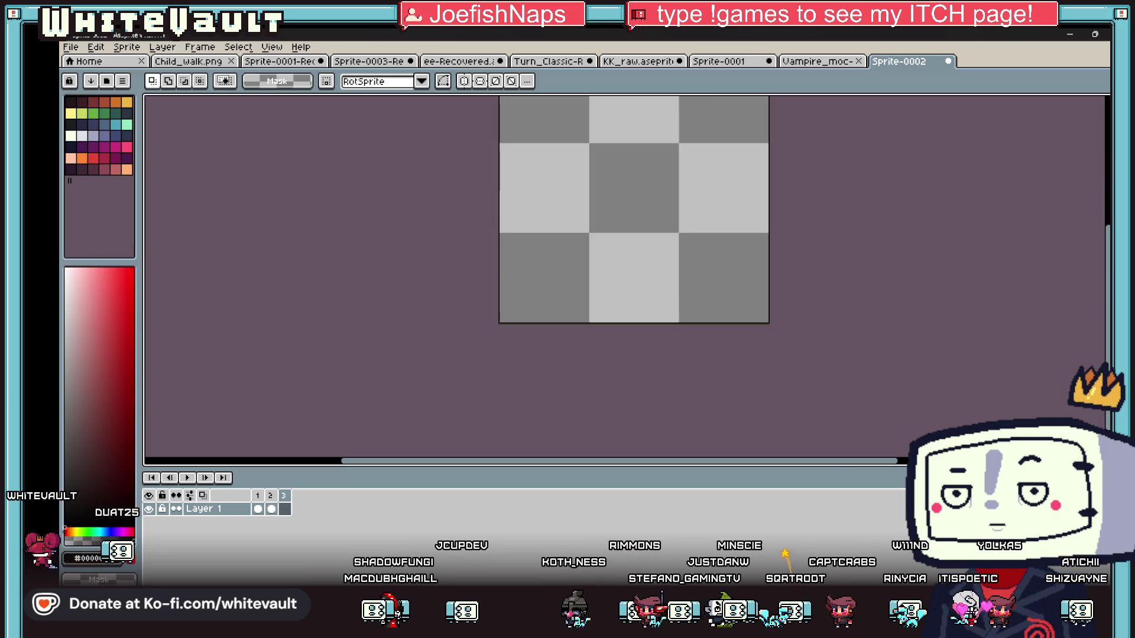
pyautogui.hotkey('ctrl', 'v')
pyautogui.press('Up')
pyautogui.press('Up')
pyautogui.press('Up')
pyautogui.press('Right')
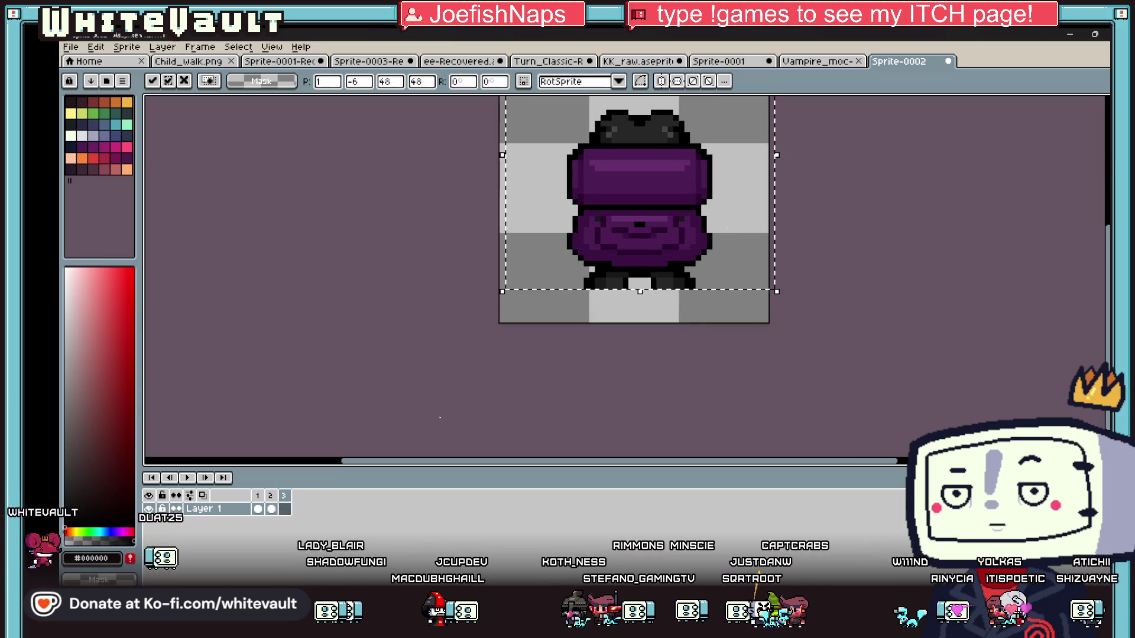
pyautogui.click(258, 509)
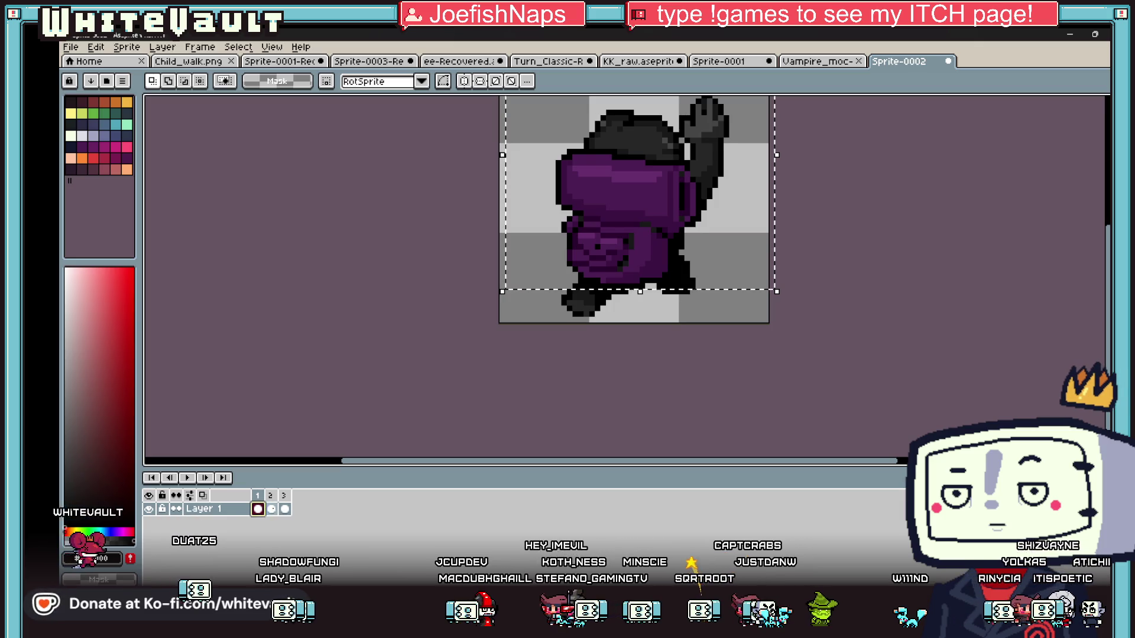
pyautogui.click(284, 509)
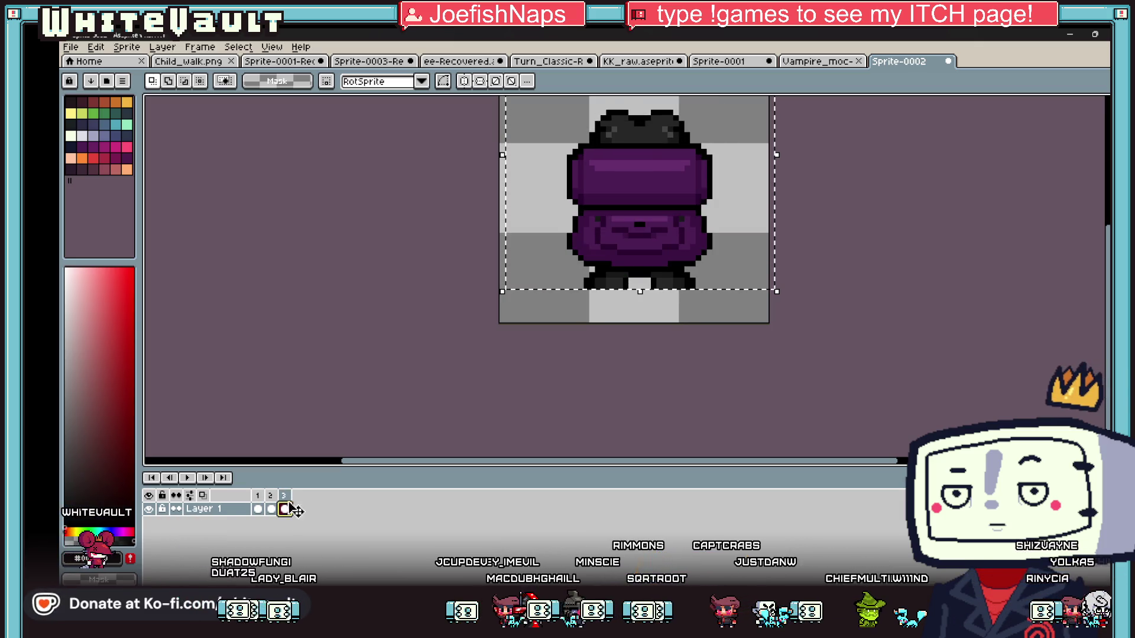
# Add frames 4 and 5 and paste the mirrored frame-2 leaning pose into frame 4.
pyautogui.click(270, 508)
pyautogui.hotkey('ctrl', 't')
pyautogui.scroll(-2, 767, 284)
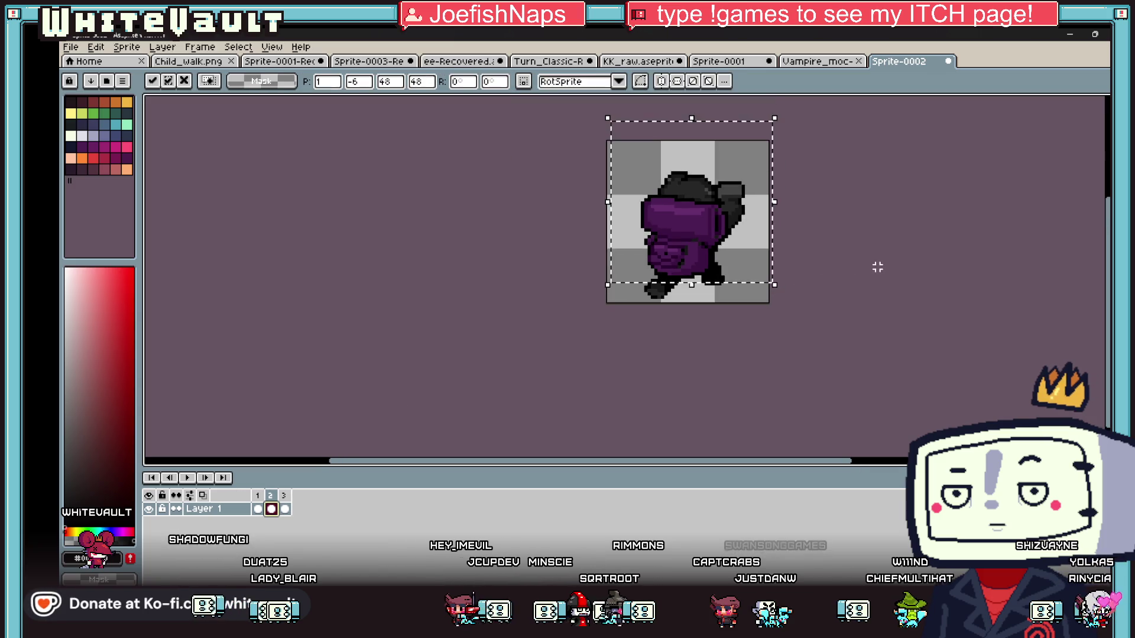
pyautogui.press('Return')
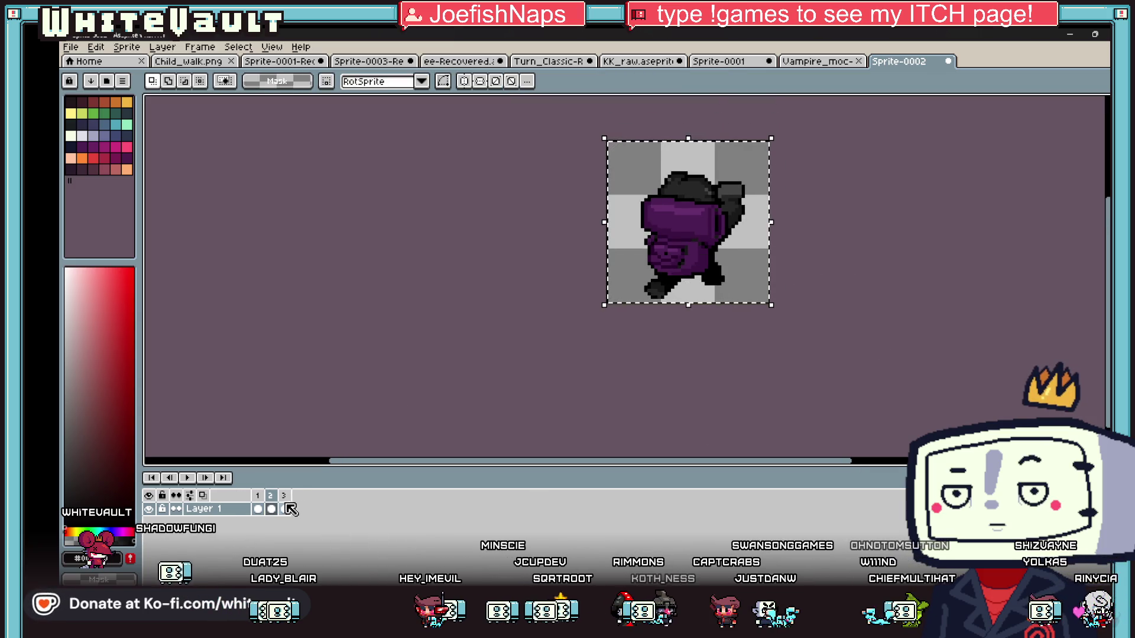
pyautogui.click(284, 509)
pyautogui.hotkey('alt', 'n')
pyautogui.hotkey('alt', 'n')
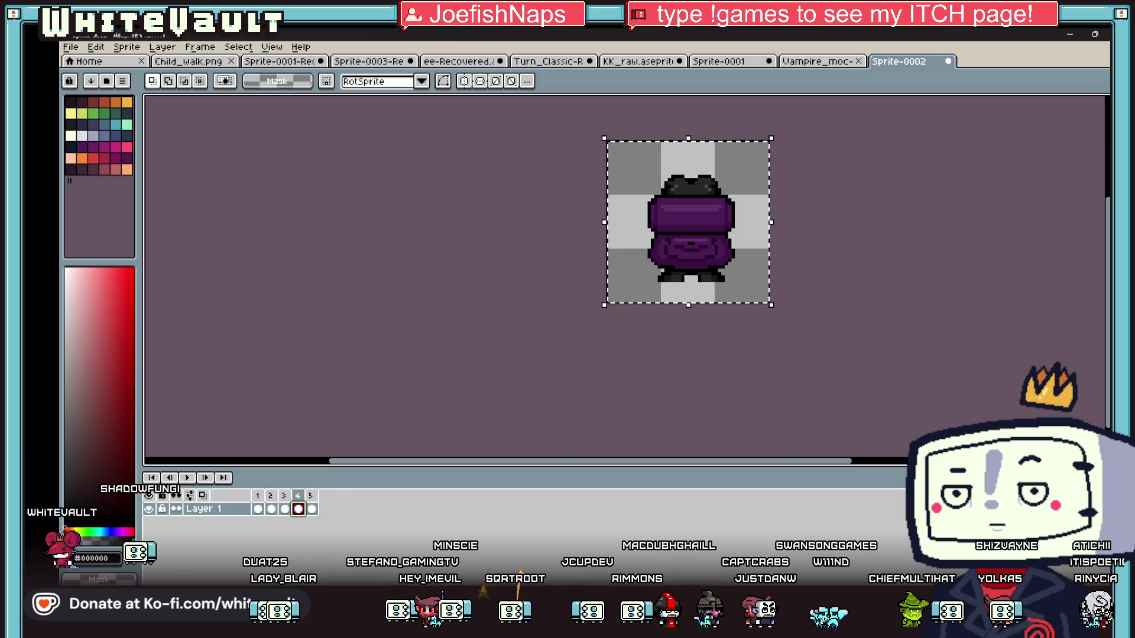
pyautogui.hotkey('ctrl', 't')
pyautogui.press('Delete')
pyautogui.hotkey('ctrl', 'v')
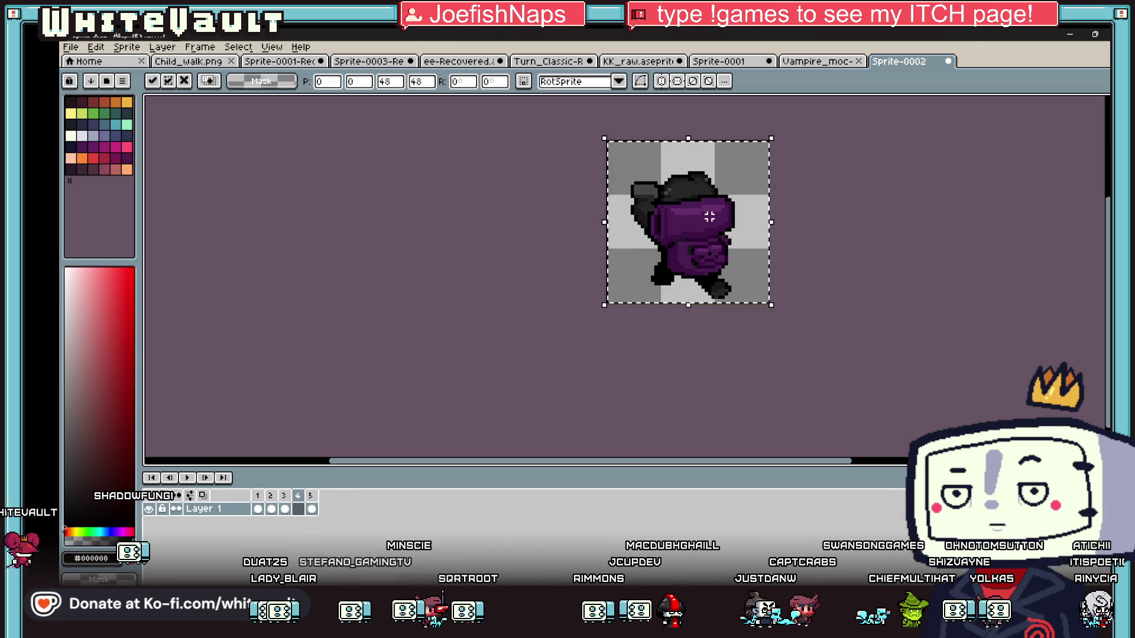
pyautogui.press('Home')
# Paste the frame-1 raised-arm pose into frame 5, flipped horizontally.
pyautogui.hotkey('ctrl', 't')
pyautogui.click(312, 509)
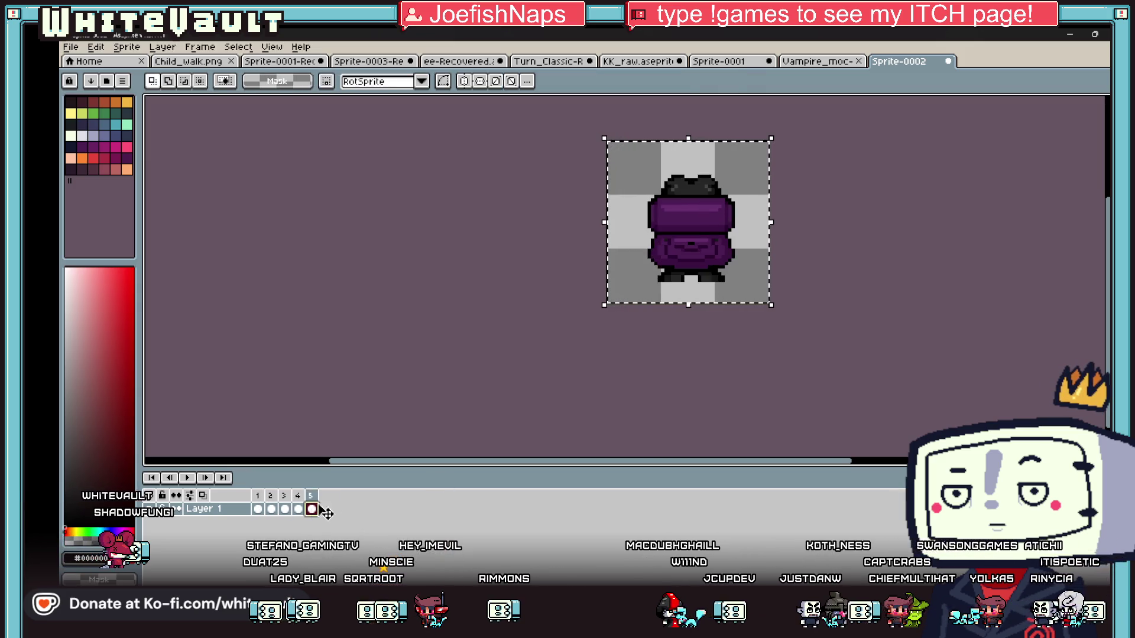
pyautogui.press('Delete')
pyautogui.hotkey('ctrl', 'v')
pyautogui.hotkey('shift', 'h')
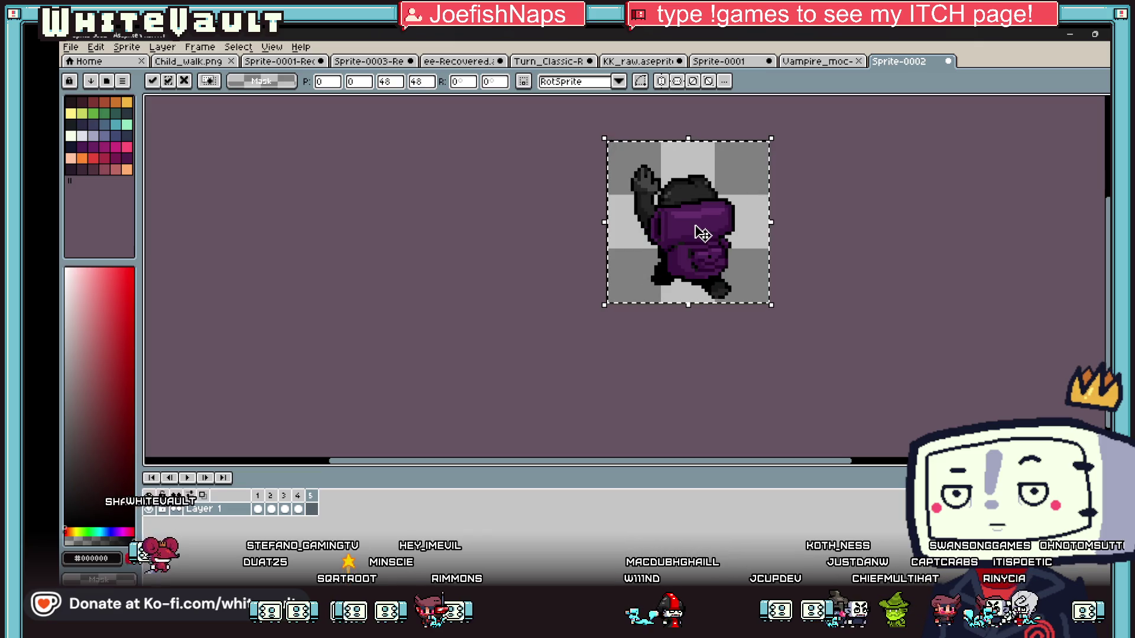
pyautogui.press('Return')
pyautogui.click(258, 495)
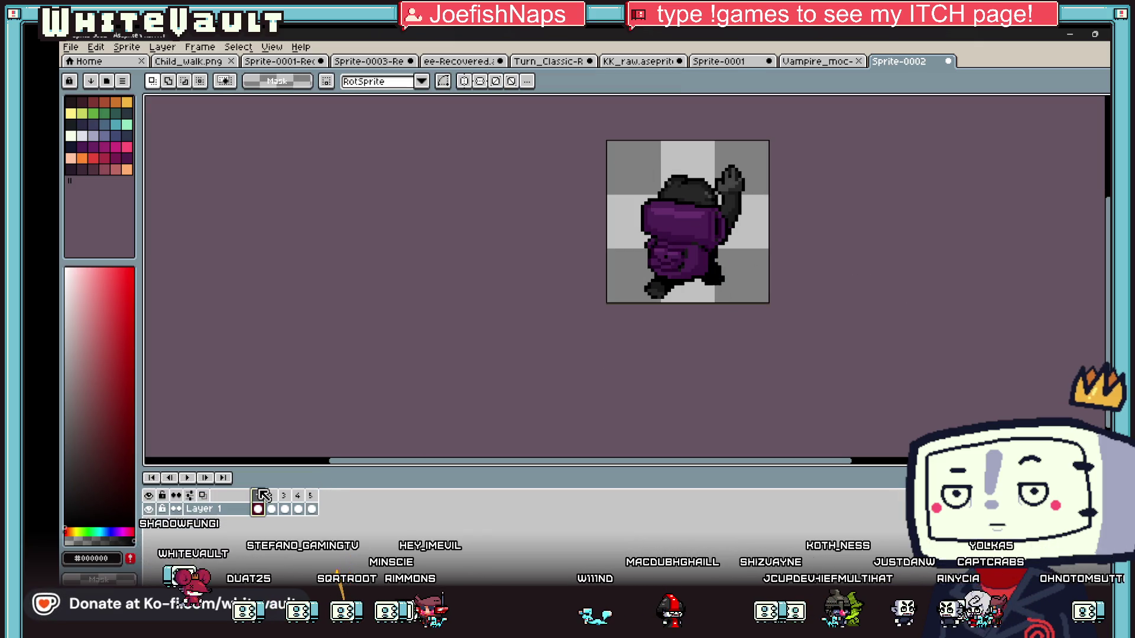
# Tag frames 1–5 with a new tag whose animation direction is Ping-pong.
pyautogui.keyDown('shift'); pyautogui.click(310, 496); pyautogui.keyUp('shift')
pyautogui.rightClick(311, 497)
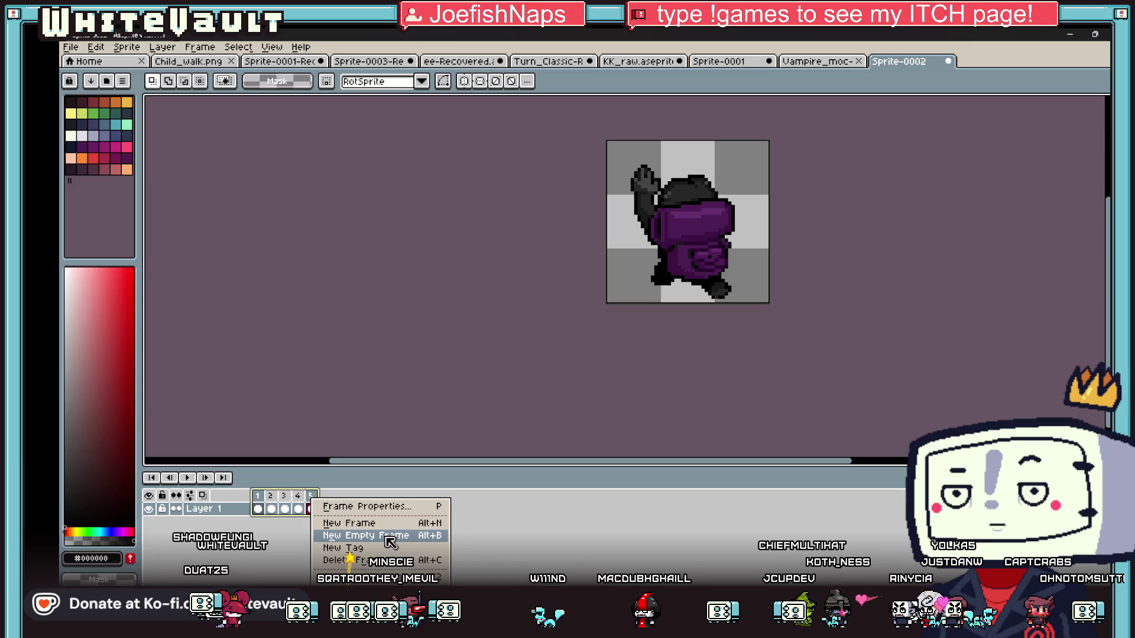
pyautogui.click(373, 549)
pyautogui.click(697, 332)
pyautogui.click(614, 364)
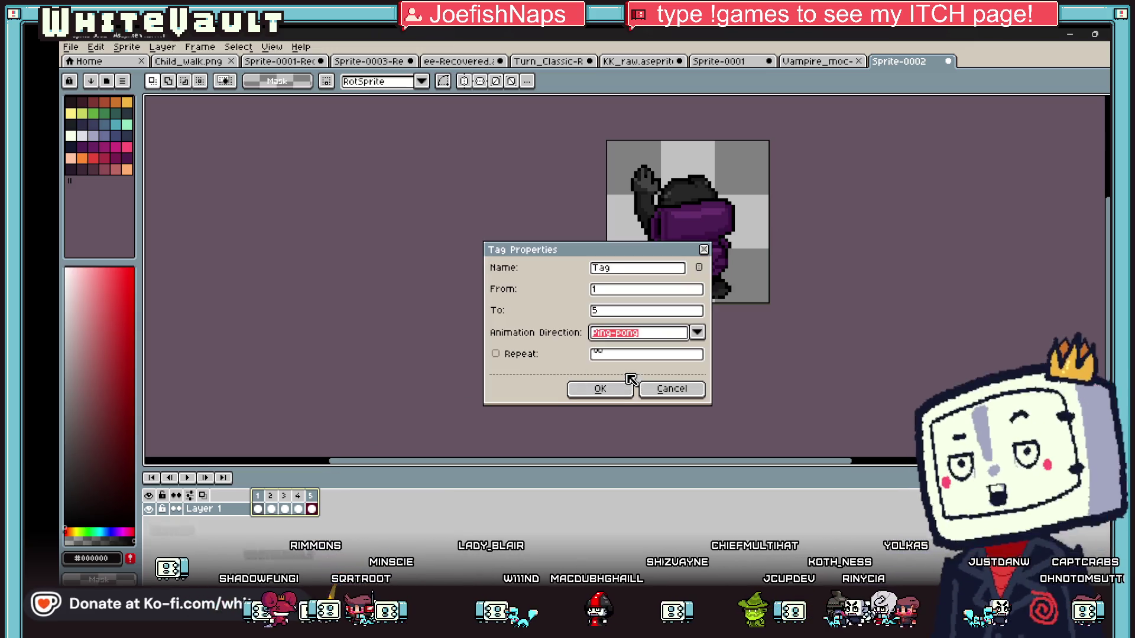
pyautogui.click(600, 388)
# Play the tagged walk cycle from frame 1, stop it, and step between frames.
pyautogui.click(257, 509)
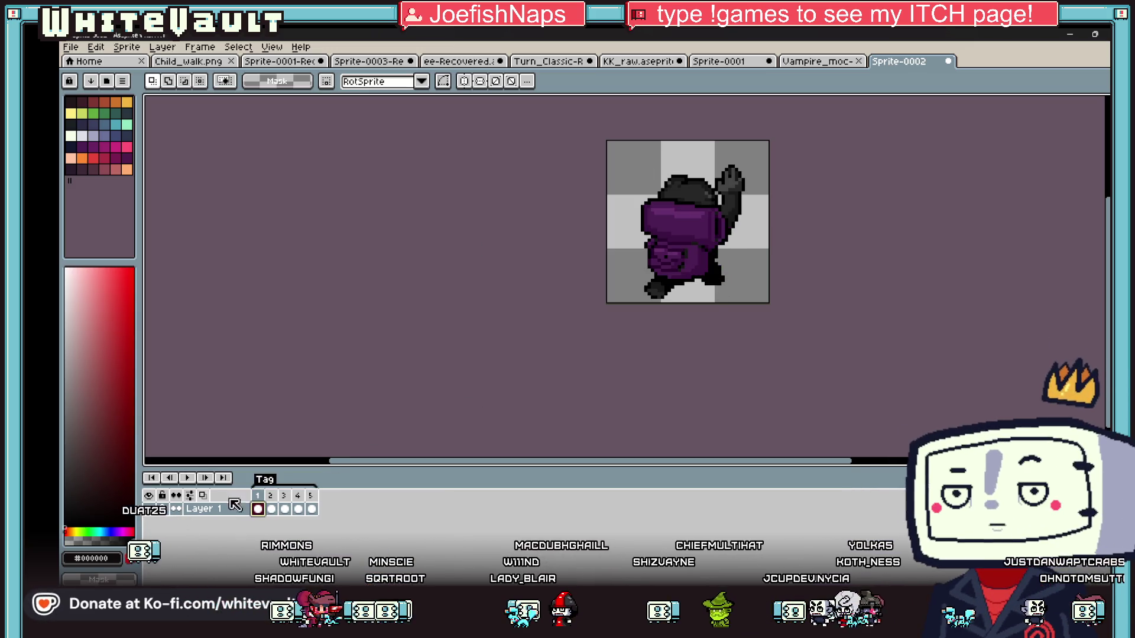
pyautogui.click(188, 478)
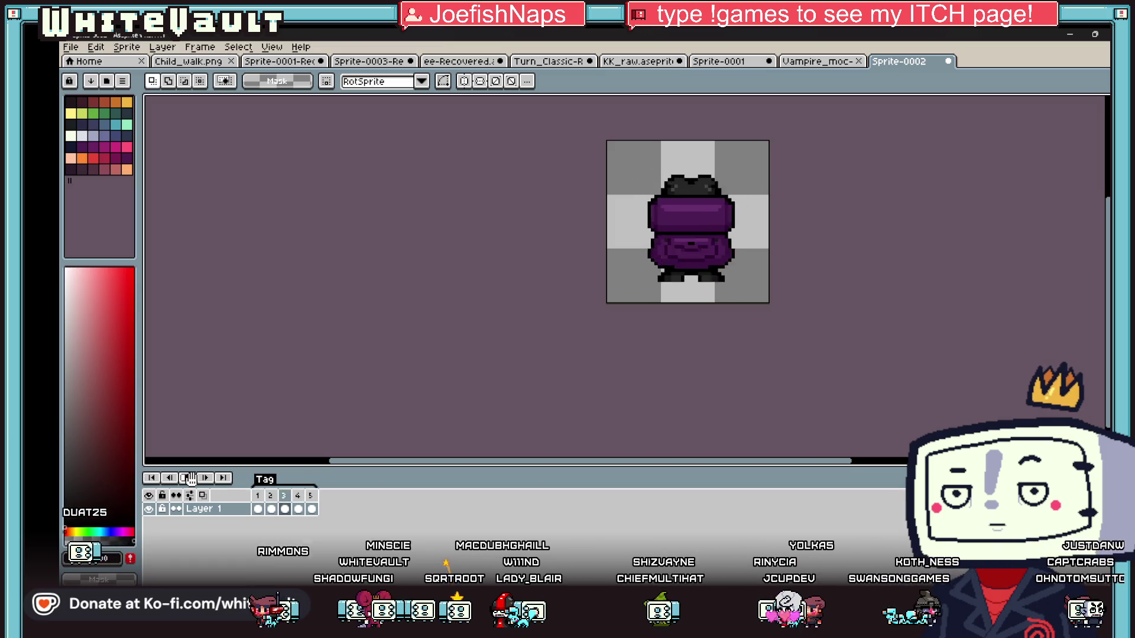
pyautogui.click(190, 479)
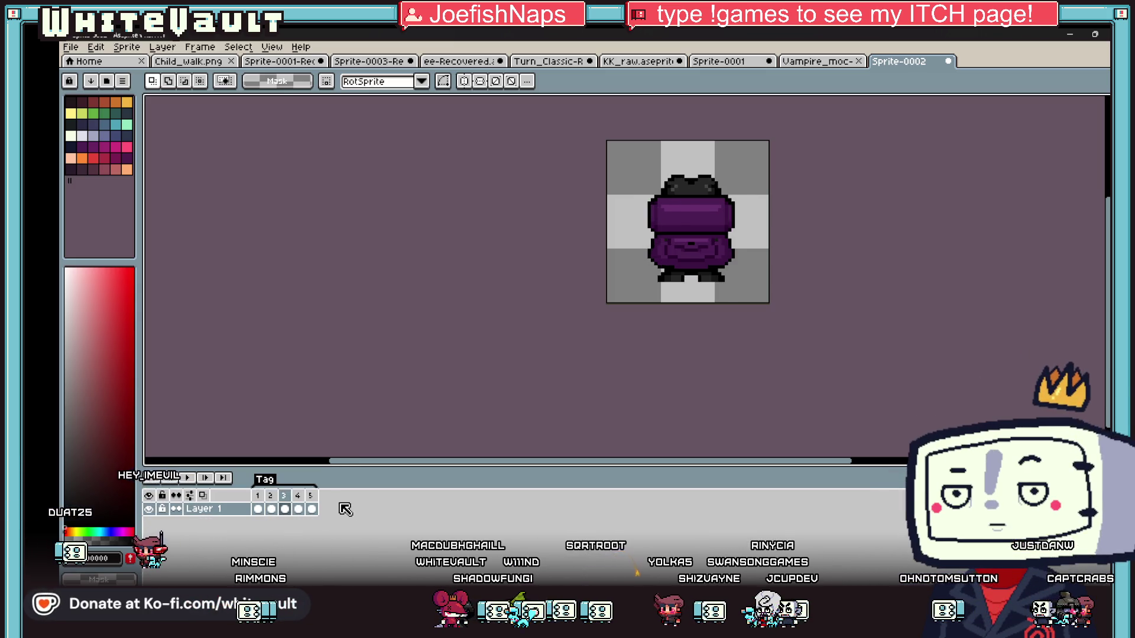
pyautogui.press('Right')
pyautogui.press('Right')
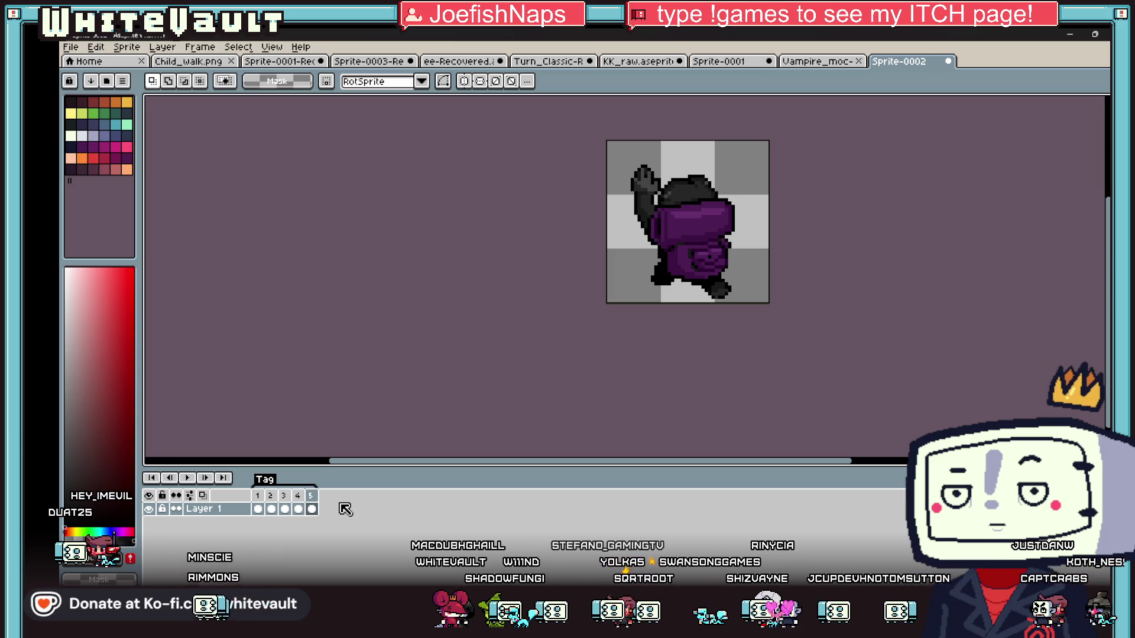
pyautogui.press('Left')
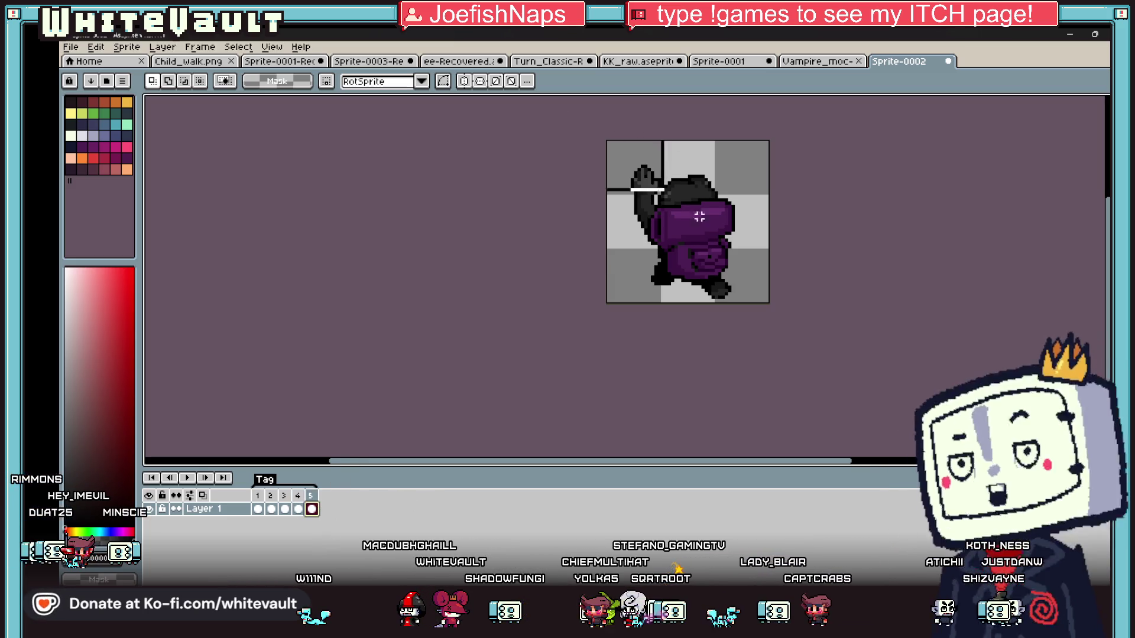
# Clear frame 5 and paste in the raised-arm pose.
pyautogui.hotkey('ctrl', 'a')
pyautogui.click(717, 228)
pyautogui.press('Delete')
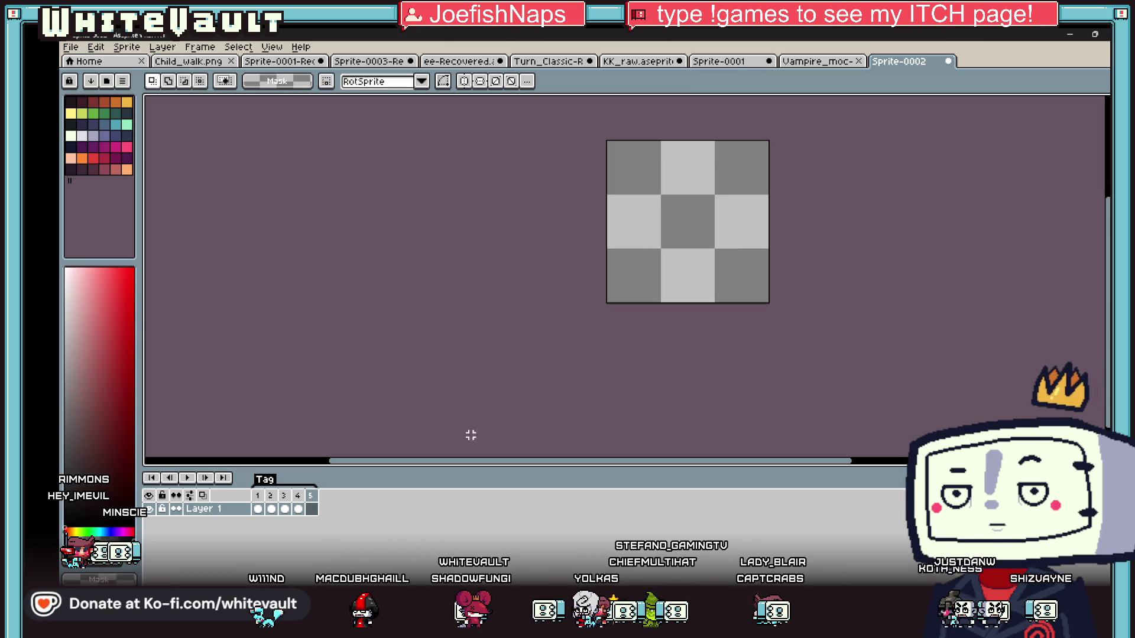
pyautogui.click(303, 510)
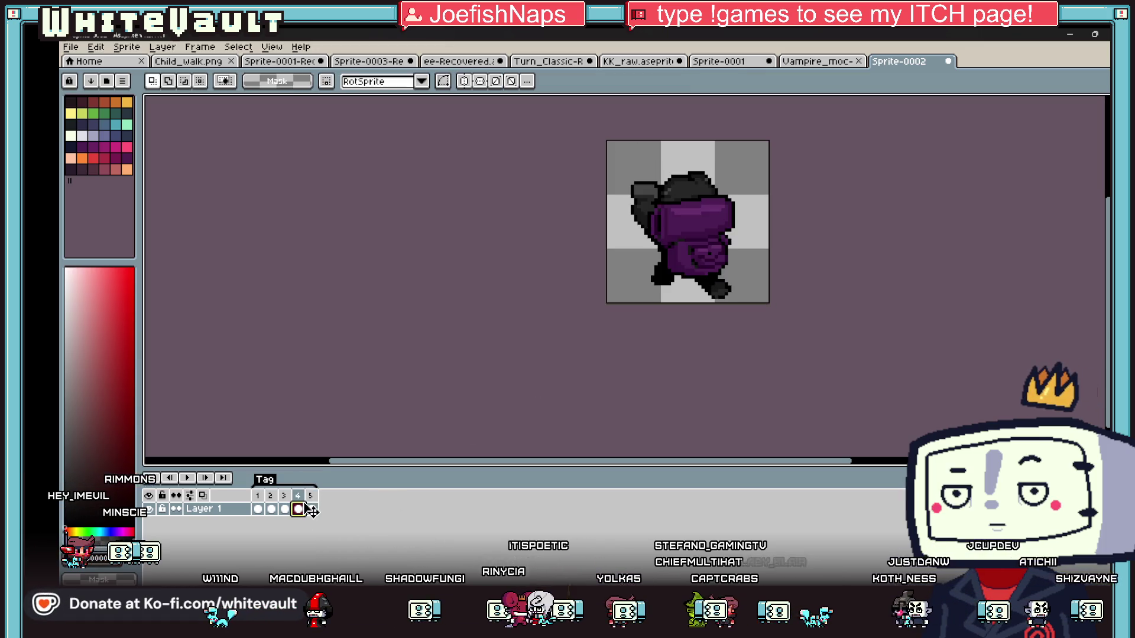
pyautogui.click(312, 509)
pyautogui.hotkey('ctrl', 'v')
pyautogui.click(924, 217)
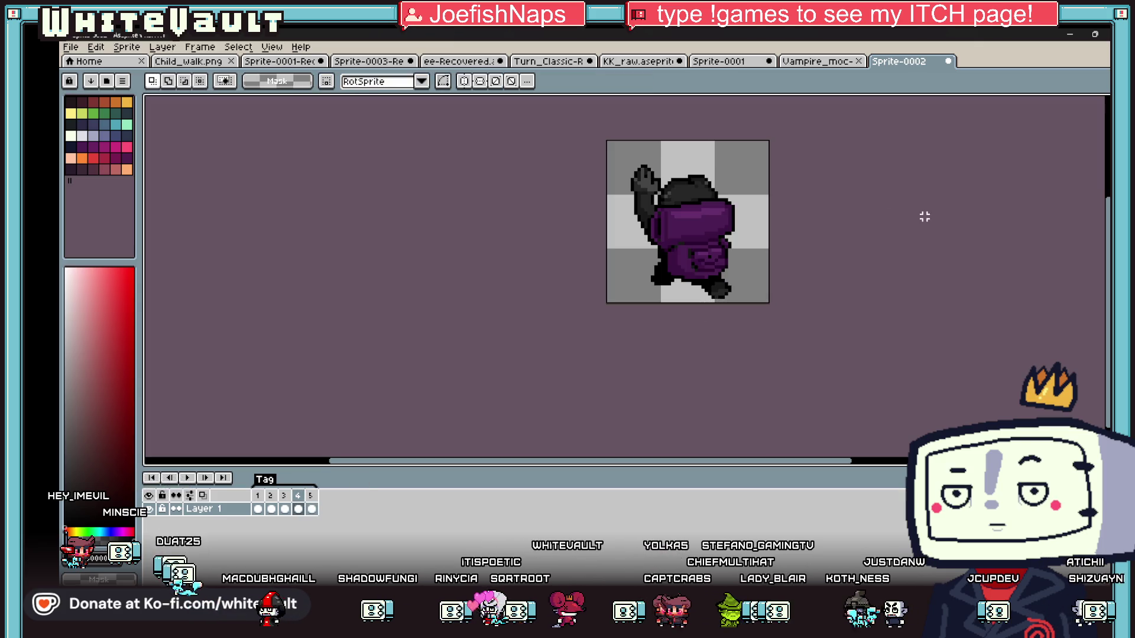
# Preview playback, then paste the crouching pose into frame 4 and the sprite onto frame 5.
pyautogui.click(185, 478)
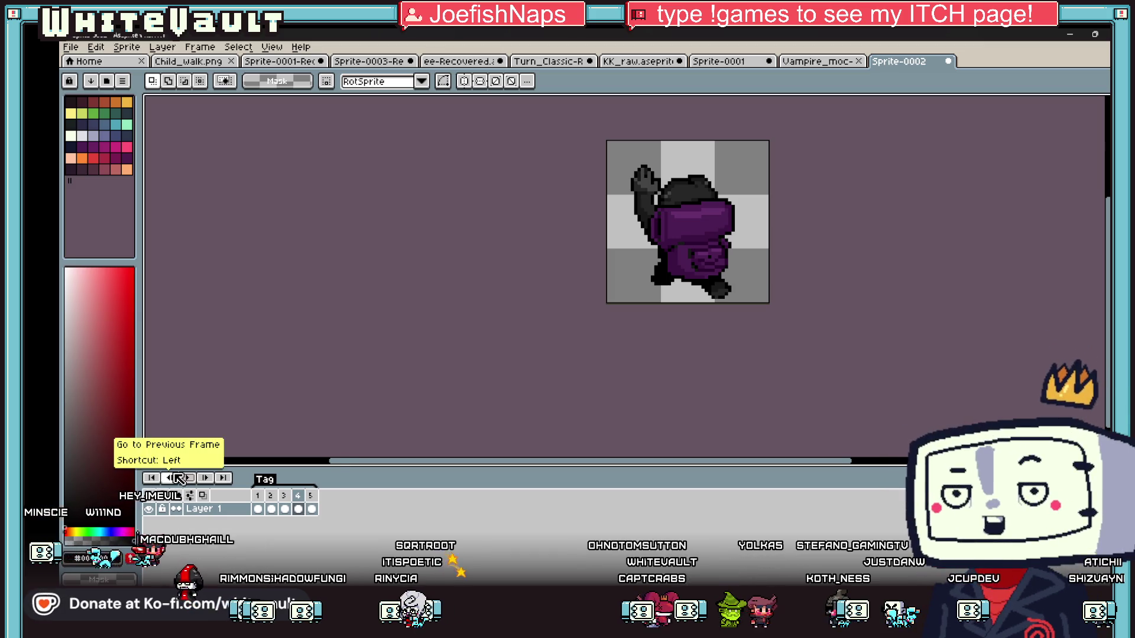
pyautogui.click(179, 479)
pyautogui.hotkey('ctrl', 'v')
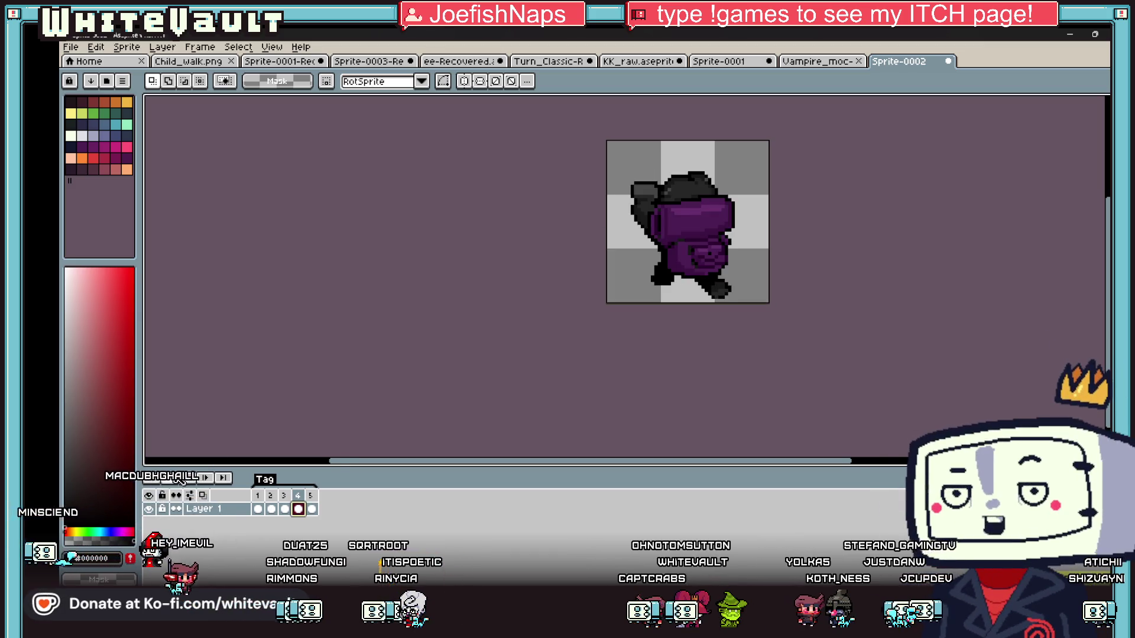
pyautogui.press('Right')
pyautogui.hotkey('ctrl', 'v')
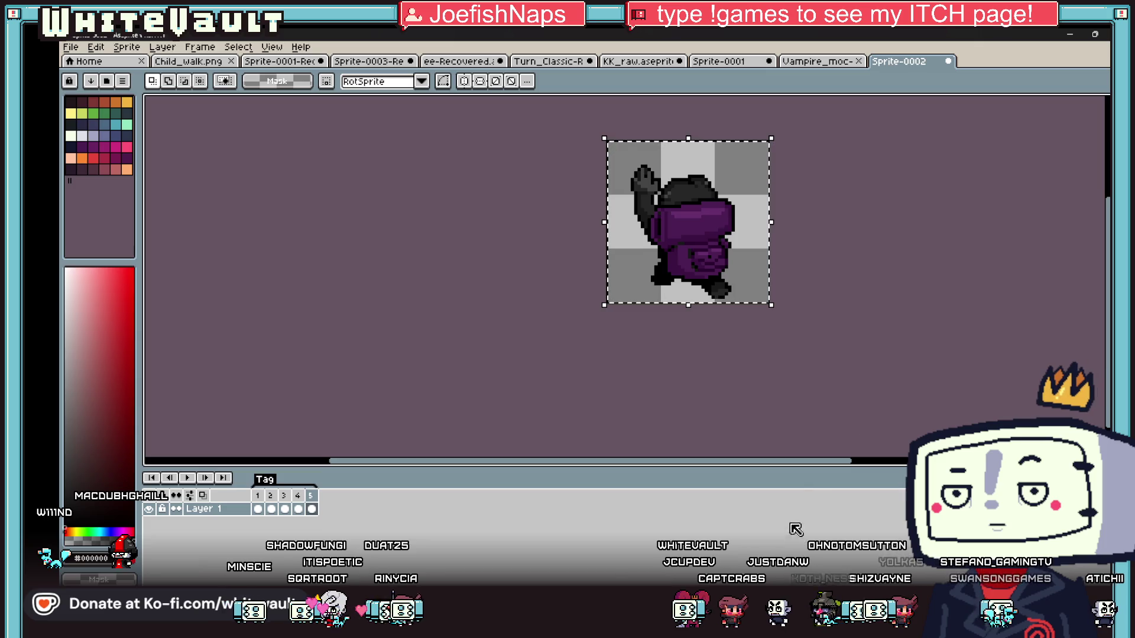
# Look at frame 4's pose, then frame 3's upright back-view pose.
pyautogui.click(300, 509)
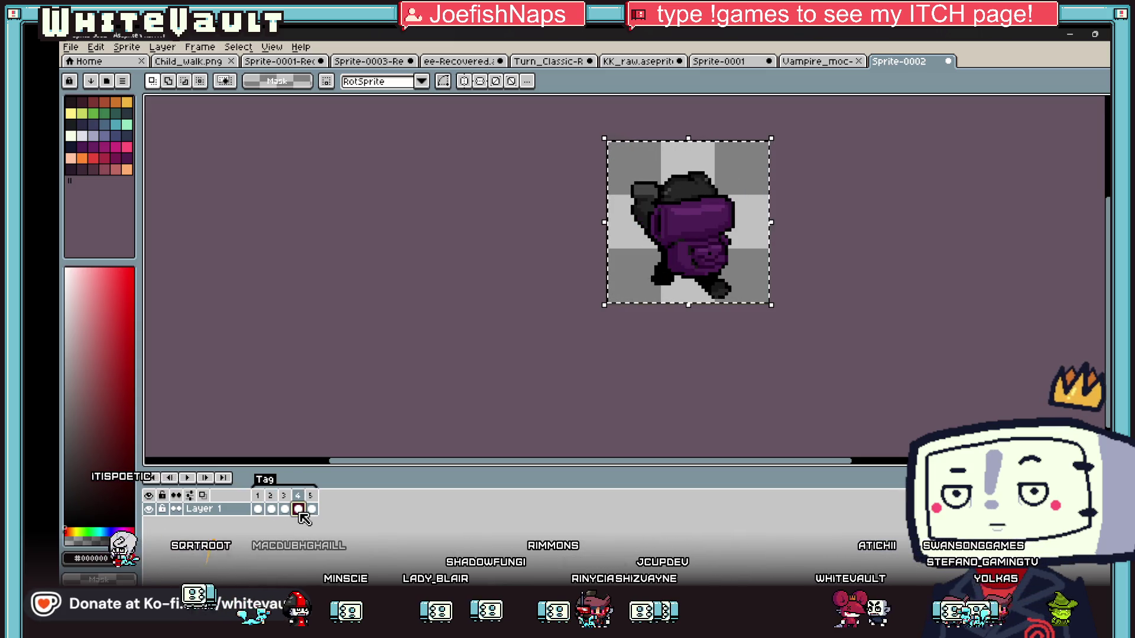
pyautogui.click(286, 510)
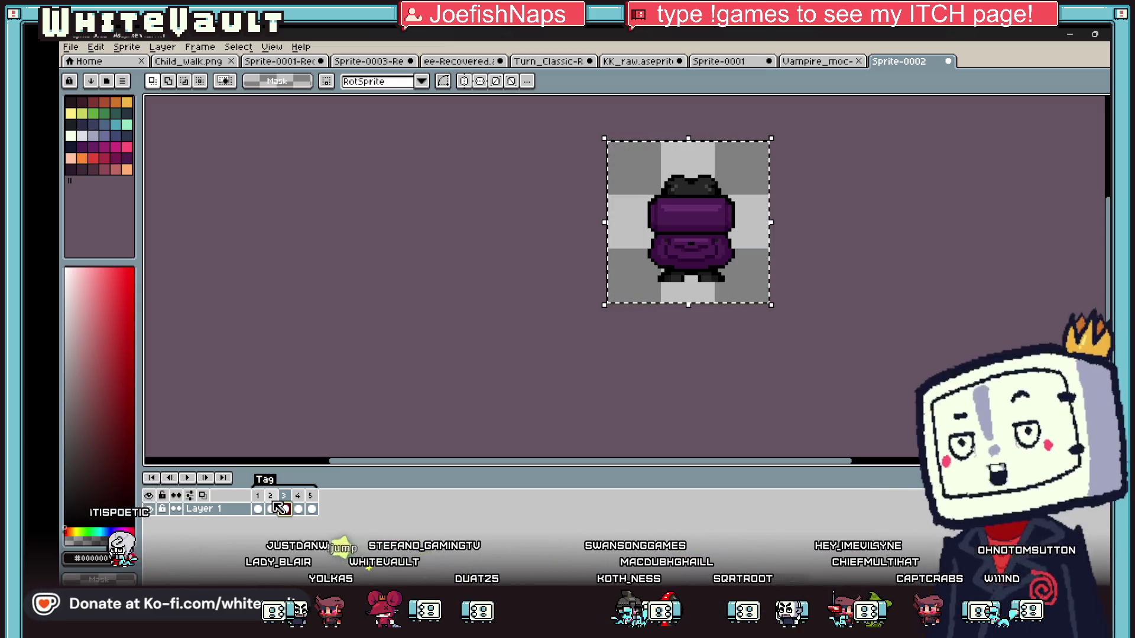
pyautogui.hotkey('ctrl', 'd')
pyautogui.click(299, 509)
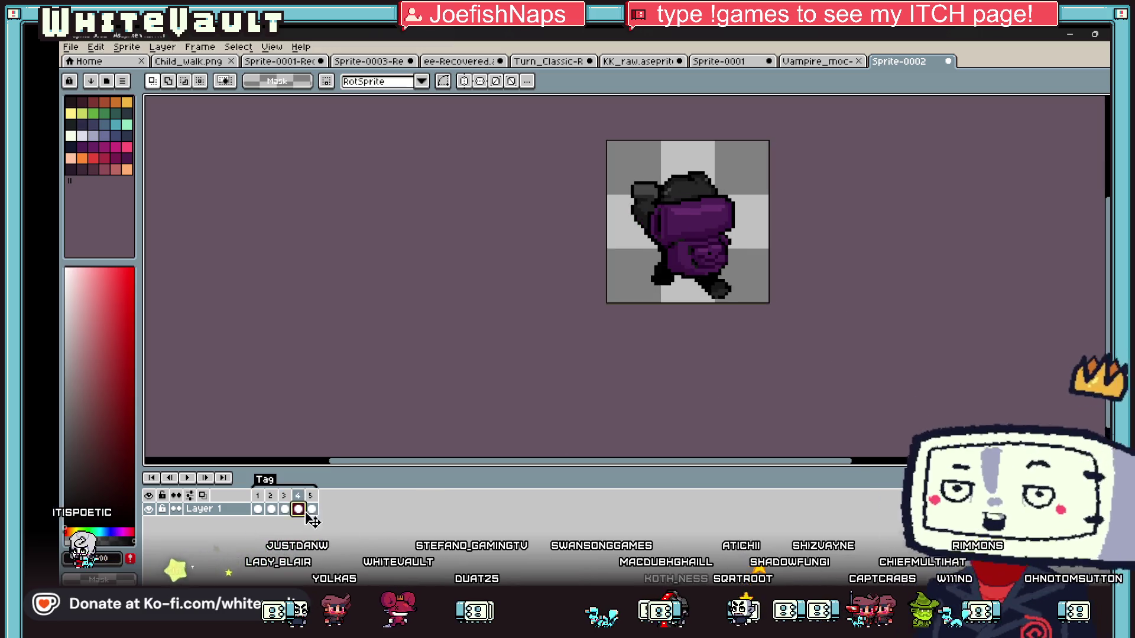
pyautogui.click(312, 509)
pyautogui.click(299, 509)
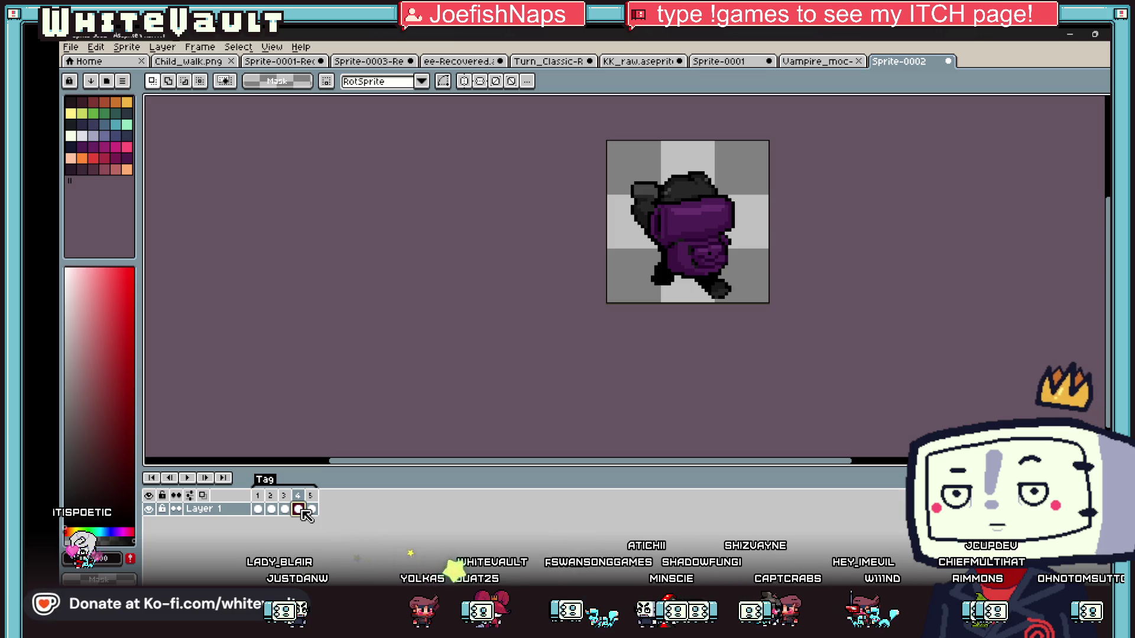
pyautogui.click(271, 510)
pyautogui.click(284, 510)
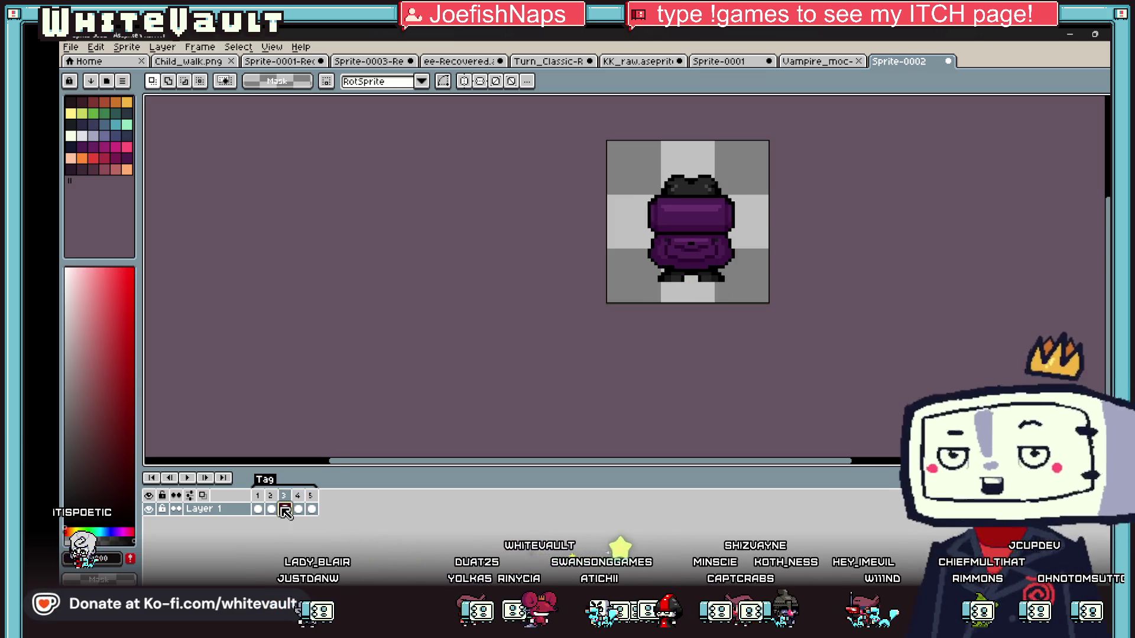
pyautogui.rightClick(284, 495)
pyautogui.click(315, 546)
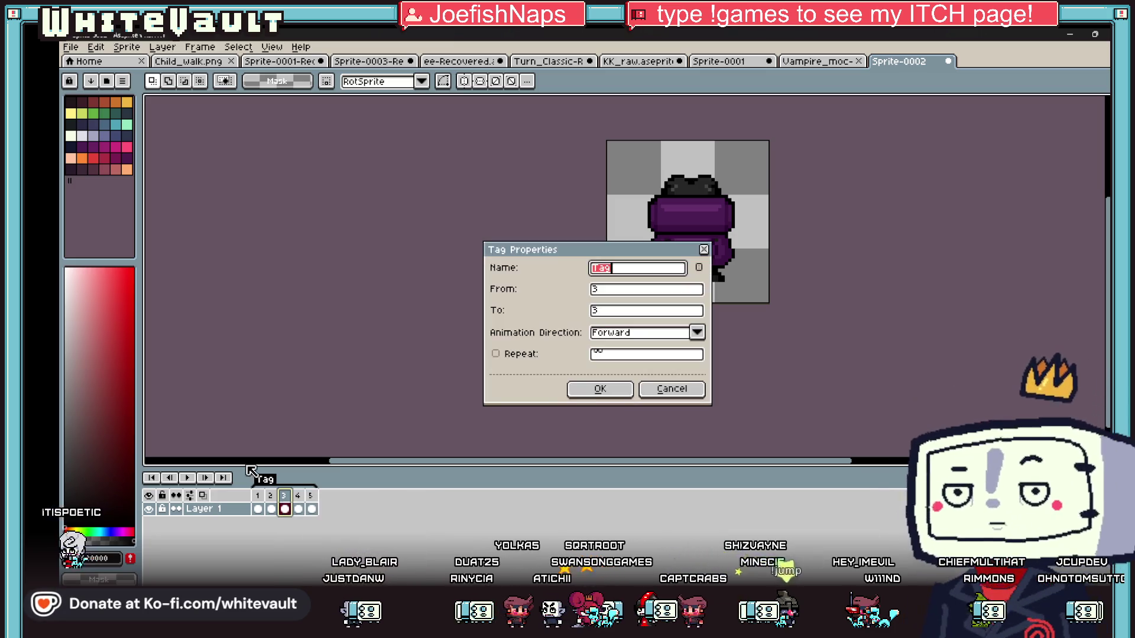
pyautogui.click(674, 388)
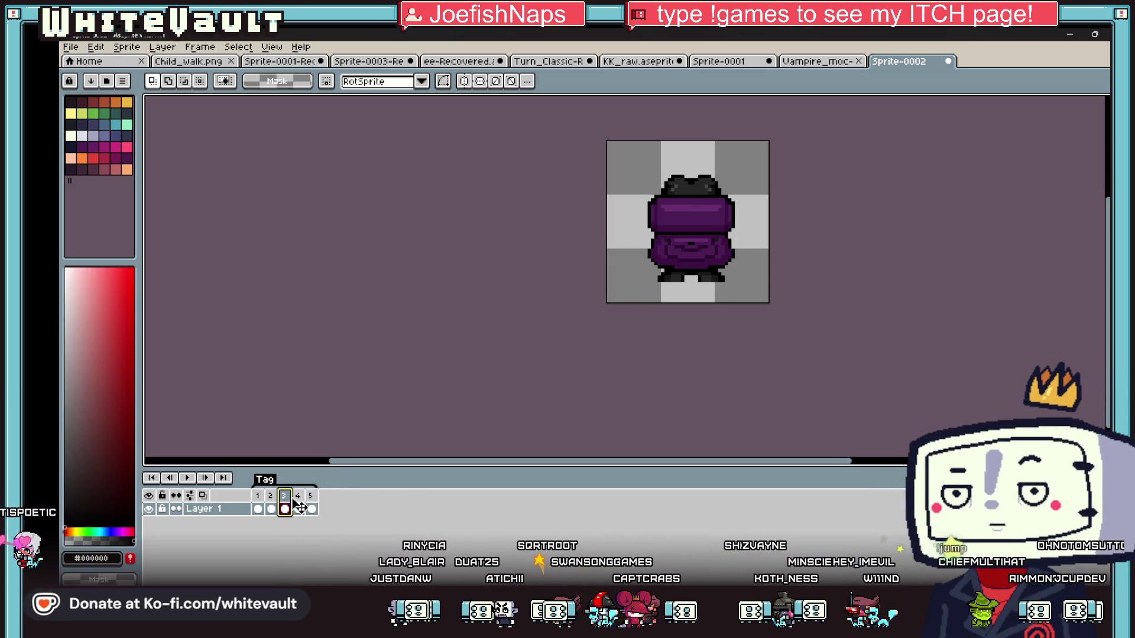
pyautogui.hotkey('alt', 'Delete')
pyautogui.click(188, 477)
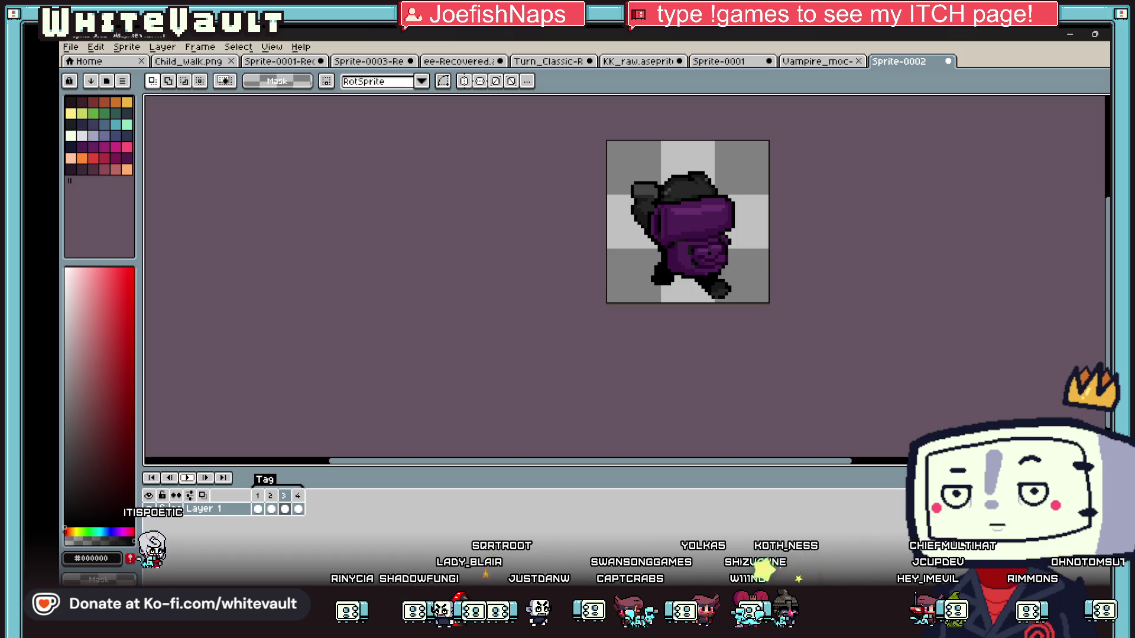
pyautogui.click(270, 496)
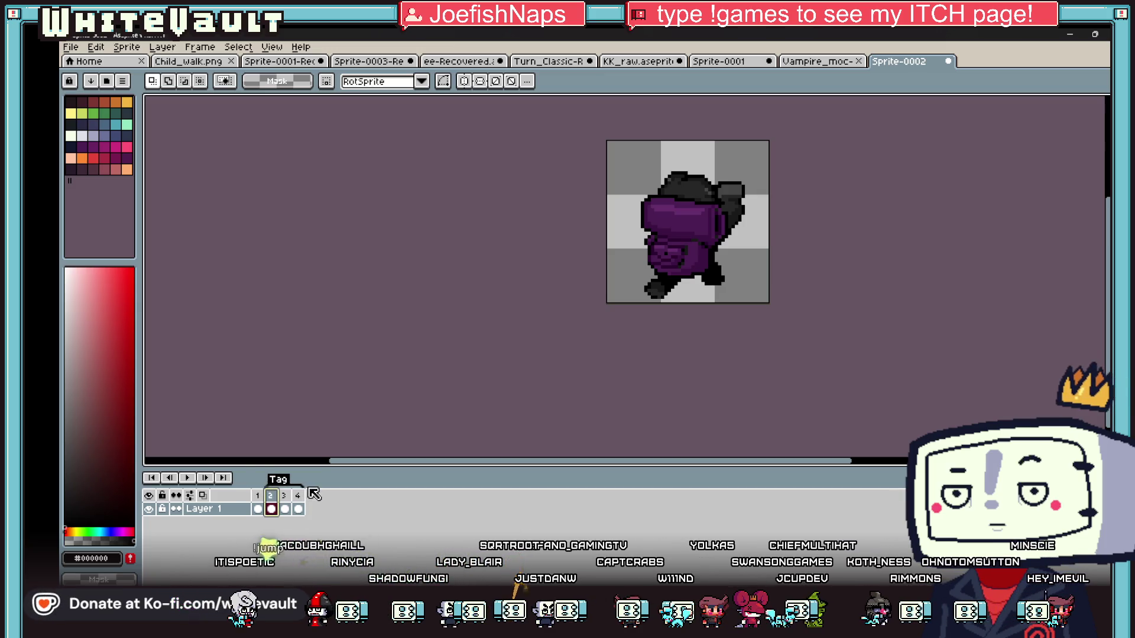
pyautogui.click(187, 478)
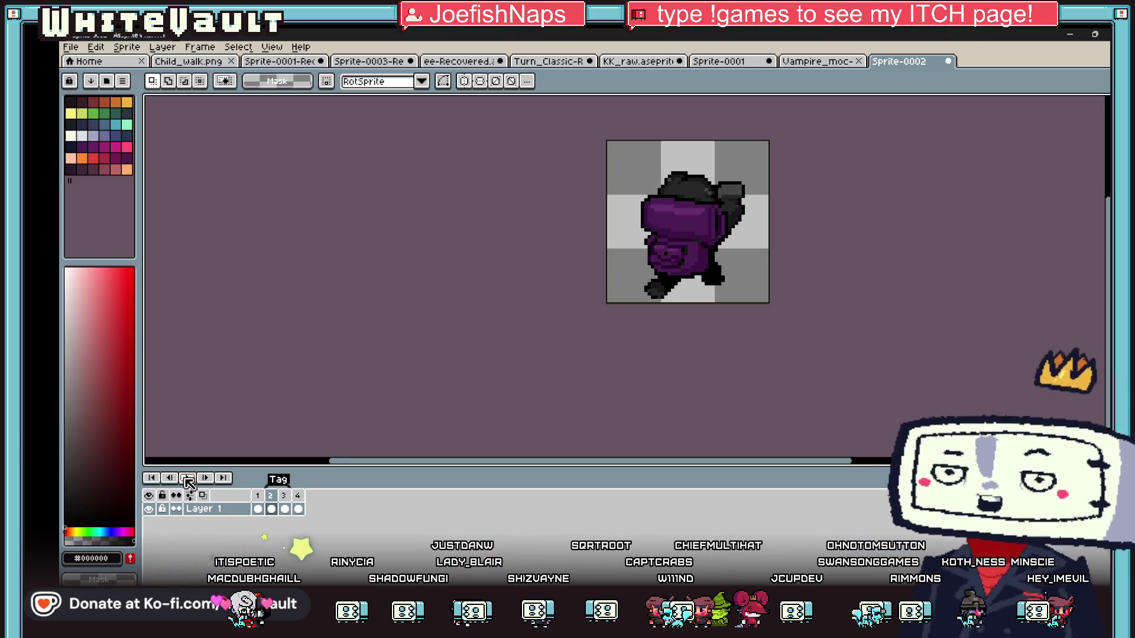
pyautogui.hotkey('ctrl', 'z')
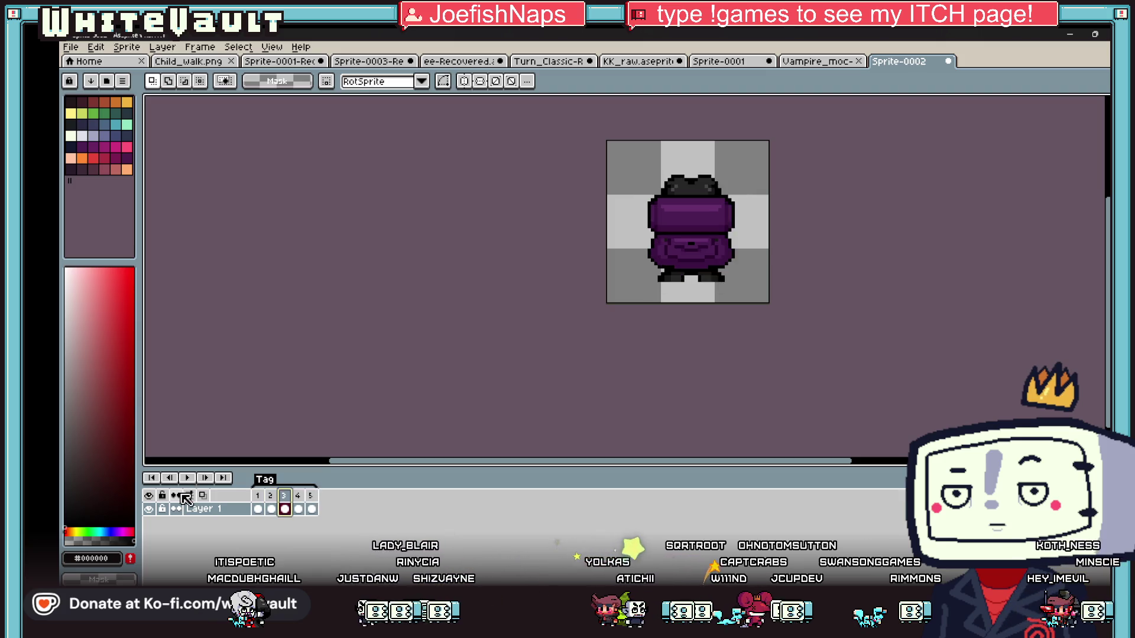
pyautogui.click(259, 510)
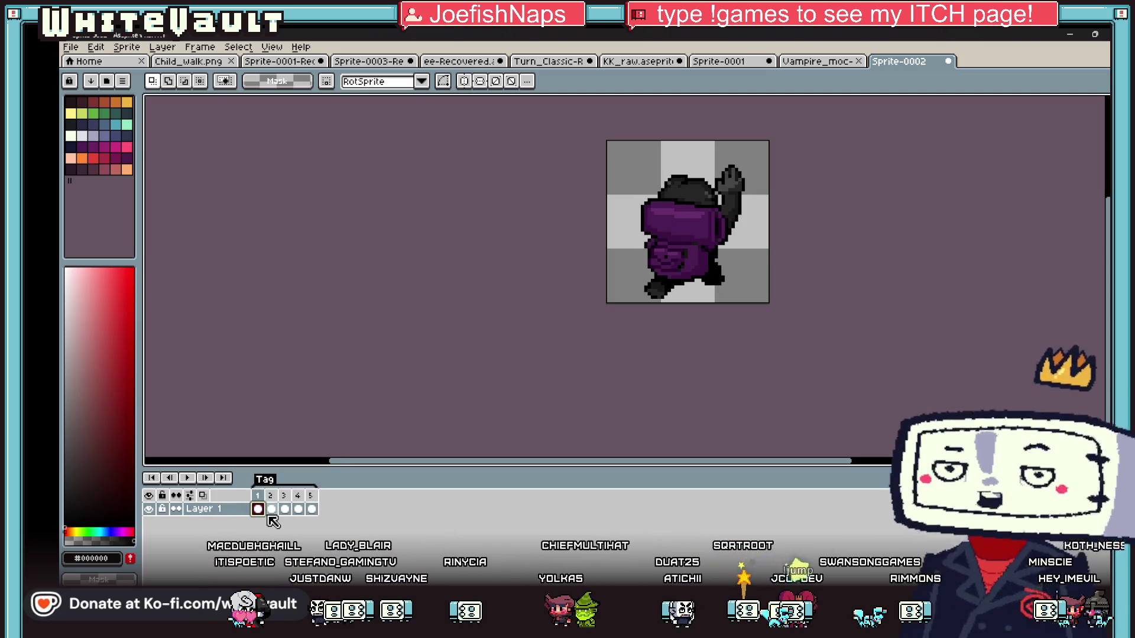
pyautogui.click(272, 510)
pyautogui.press('Right')
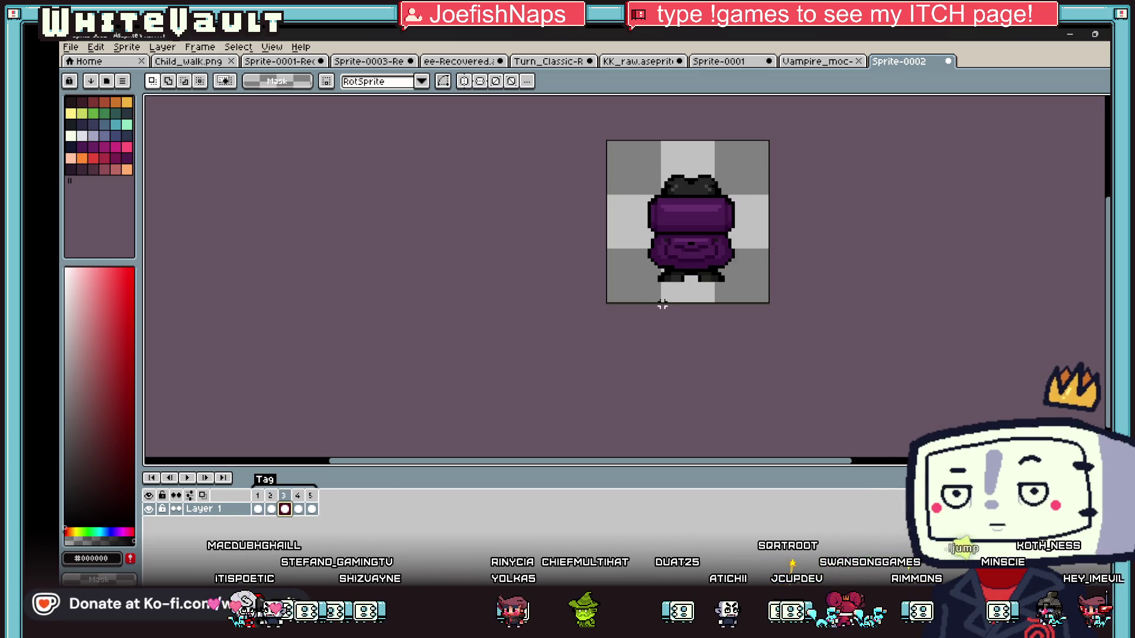
# Undo the recent foot edits, including the small block moved between the legs.
pyautogui.scroll(4, 662, 305)
pyautogui.moveTo(519, 249); pyautogui.dragTo(698, 333)
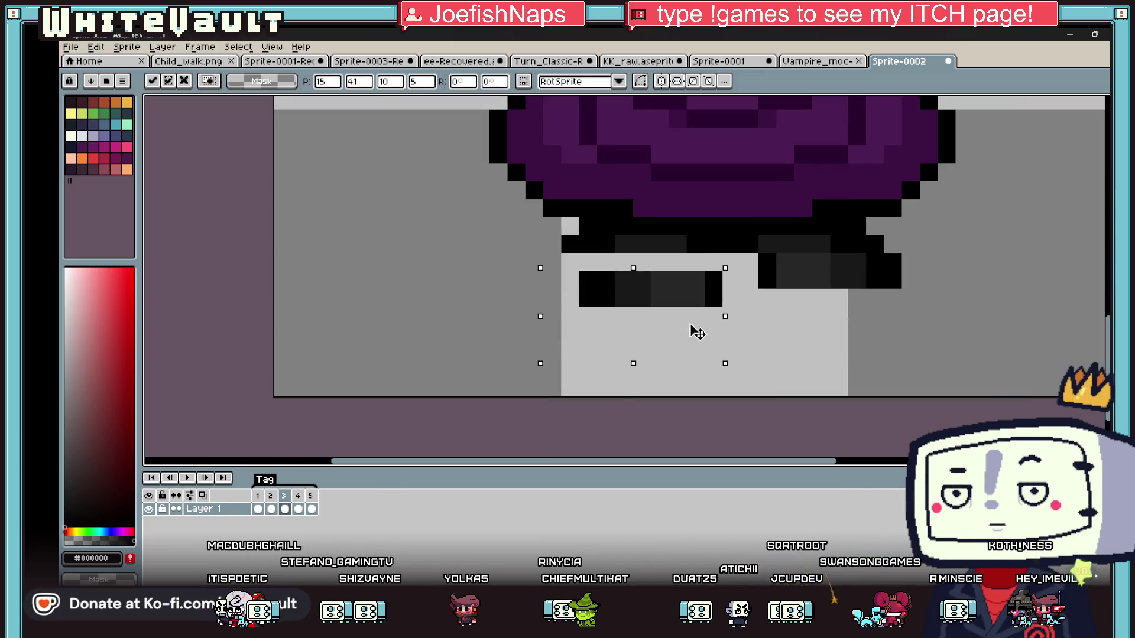
pyautogui.press('Escape')
pyautogui.moveTo(756, 251); pyautogui.dragTo(974, 328)
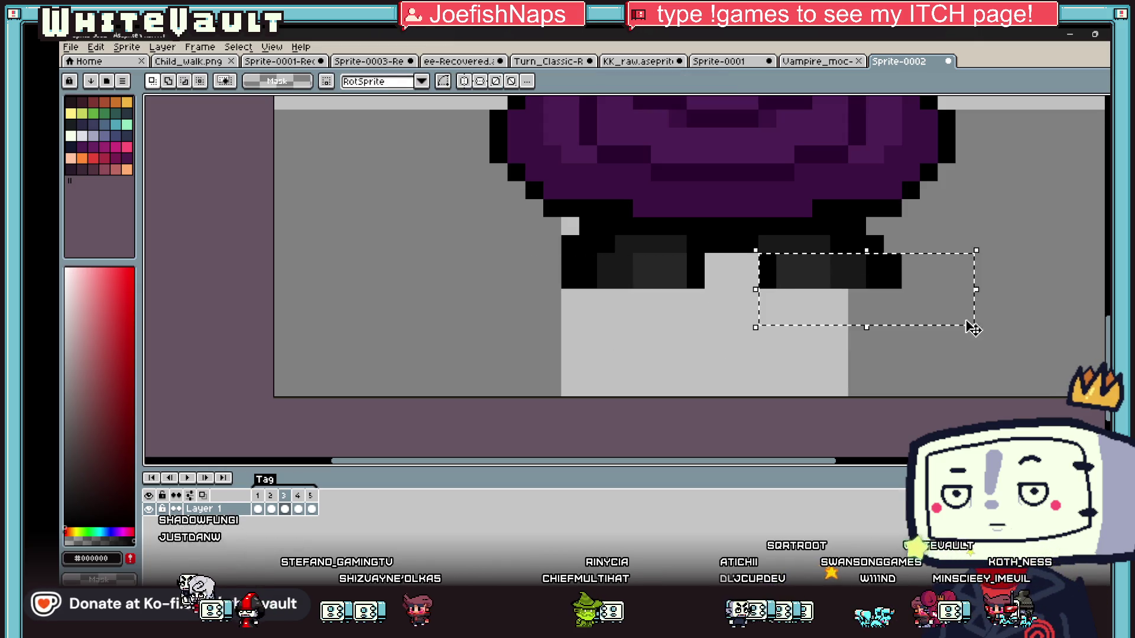
pyautogui.hotkey('ctrl', 'z')
pyautogui.hotkey('ctrl', 'z')
pyautogui.hotkey('ctrl', 'z')
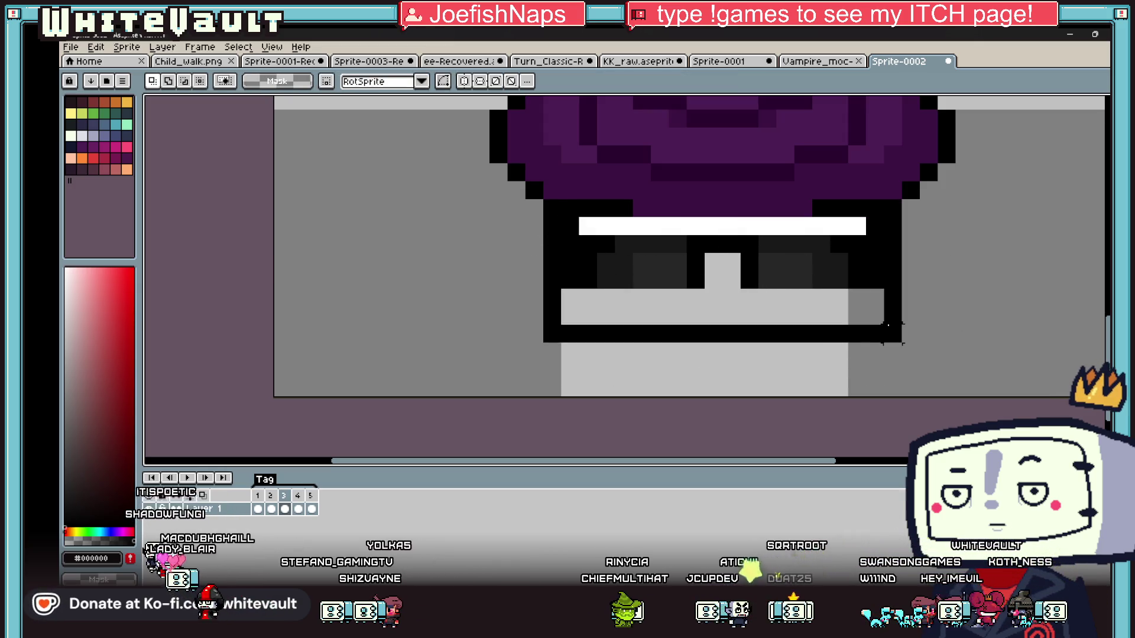
pyautogui.hotkey('ctrl', 'z')
pyautogui.hotkey('ctrl', 'z')
pyautogui.hotkey('ctrl', 'z')
pyautogui.hotkey('ctrl', 'z')
pyautogui.hotkey('ctrl', 'z')
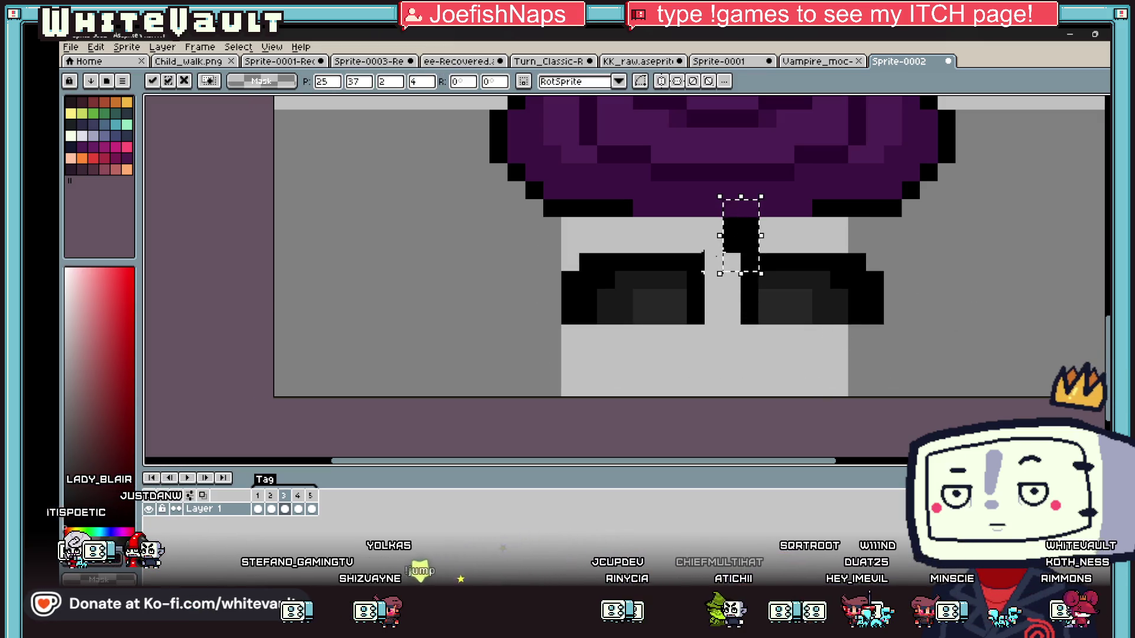
pyautogui.hotkey('ctrl', 'z')
pyautogui.hotkey('ctrl', 'z')
pyautogui.hotkey('ctrl', 'z')
pyautogui.hotkey('ctrl', 'z')
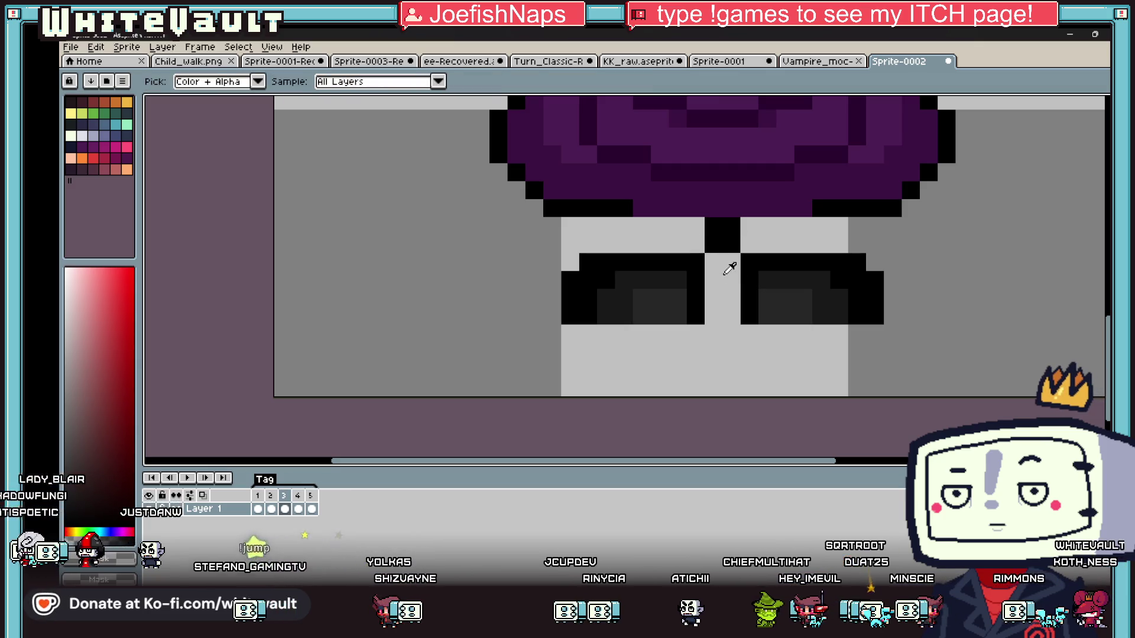
# Fill the gap between the legs black using a Contiguous paint-bucket fill and pencil touch-ups.
pyautogui.press('g')
pyautogui.click(614, 226)
pyautogui.click(276, 81)
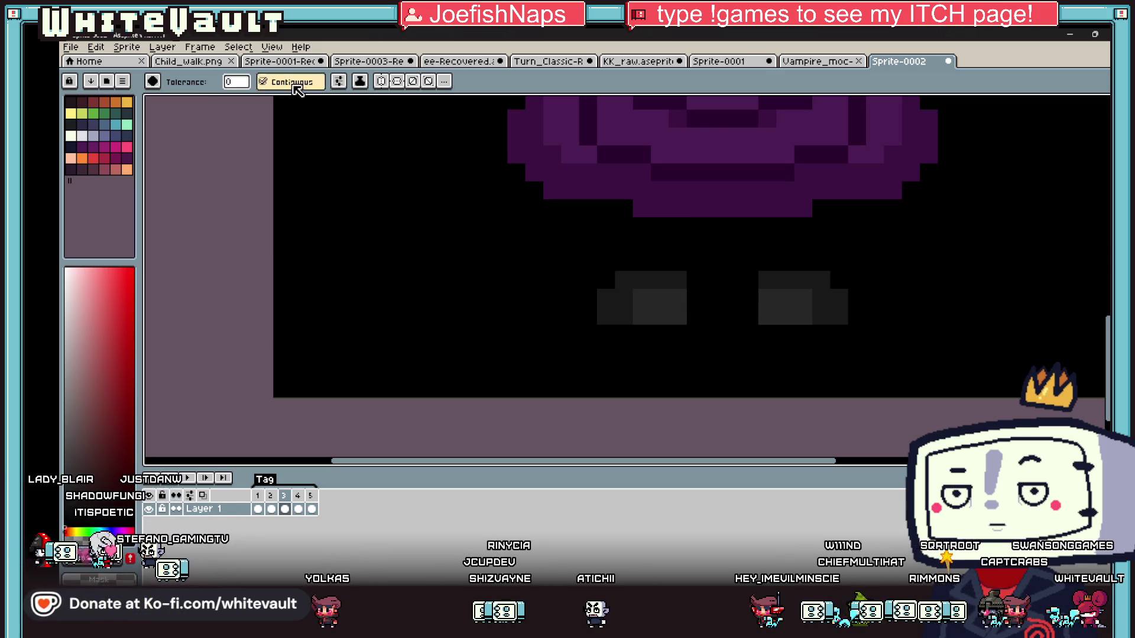
pyautogui.hotkey('ctrl', 'z')
pyautogui.click(629, 236)
pyautogui.press('b')
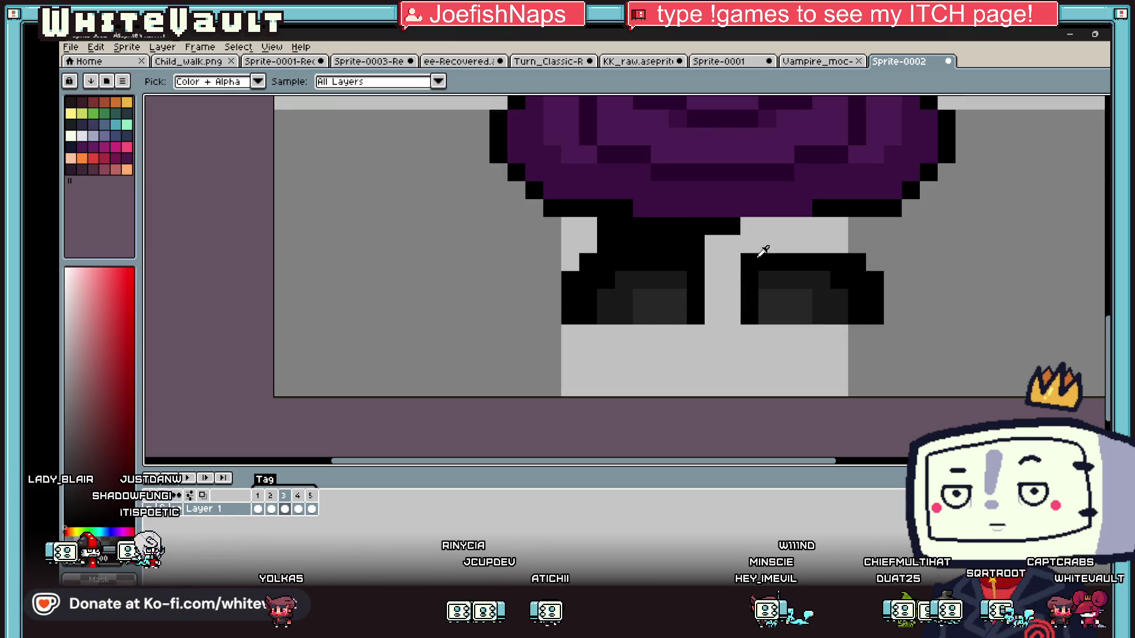
pyautogui.moveTo(749, 243); pyautogui.dragTo(800, 223)
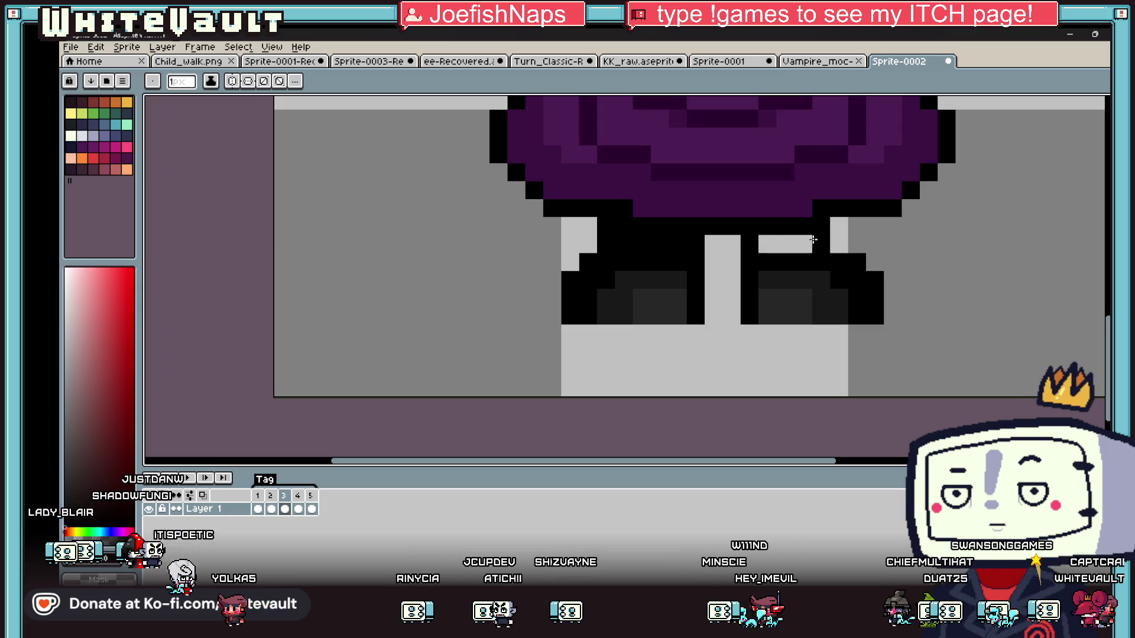
# Shade both shoes with dark grey tones sampled from the sprite.
pyautogui.keyDown('alt'); pyautogui.click(810, 301); pyautogui.keyUp('alt')
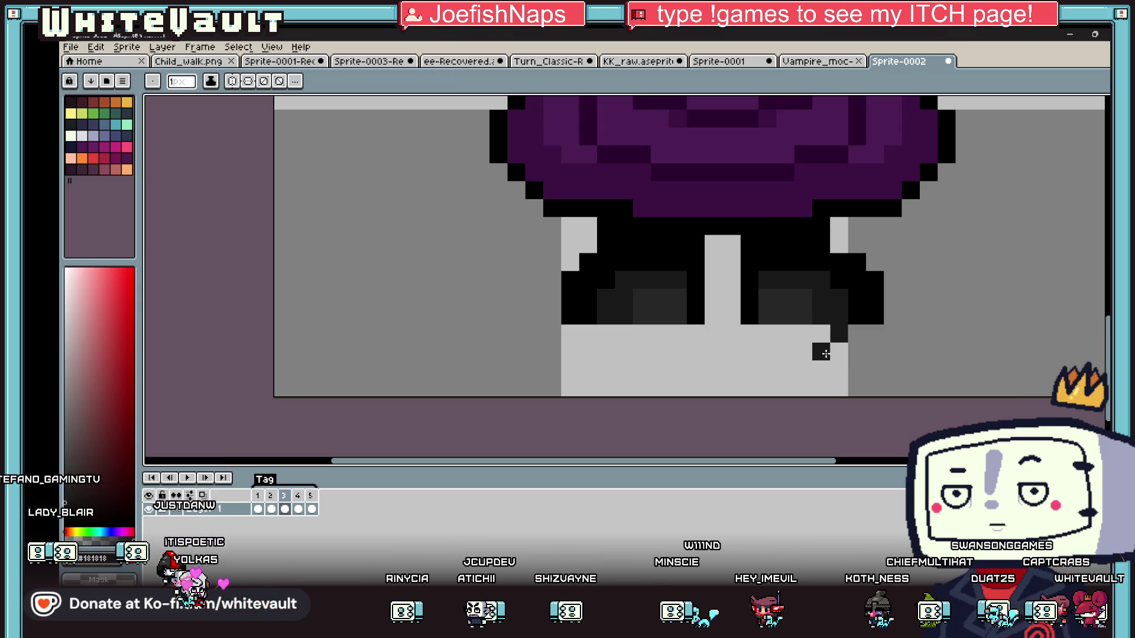
pyautogui.moveTo(762, 332); pyautogui.dragTo(815, 329)
pyautogui.keyDown('alt'); pyautogui.click(678, 316); pyautogui.keyUp('alt')
pyautogui.click(677, 334)
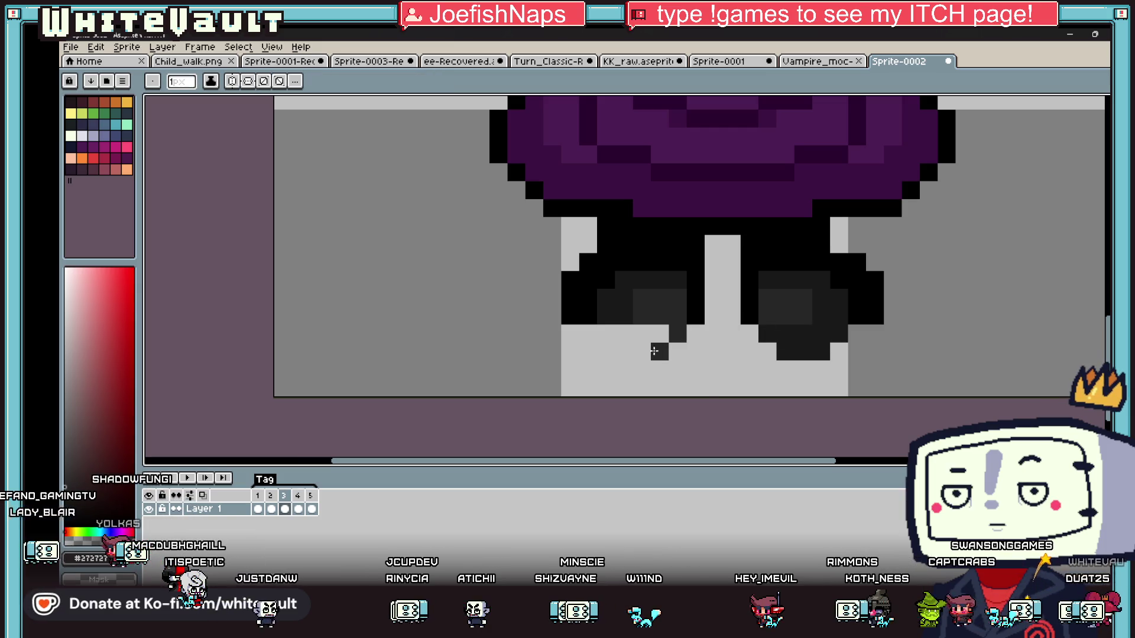
pyautogui.keyDown('alt'); pyautogui.click(615, 299); pyautogui.keyUp('alt')
pyautogui.moveTo(663, 332); pyautogui.dragTo(623, 331)
# Outline the bottoms and corners of both shoes in black.
pyautogui.keyDown('alt'); pyautogui.click(589, 334); pyautogui.keyUp('alt')
pyautogui.click(606, 351)
pyautogui.click(677, 351)
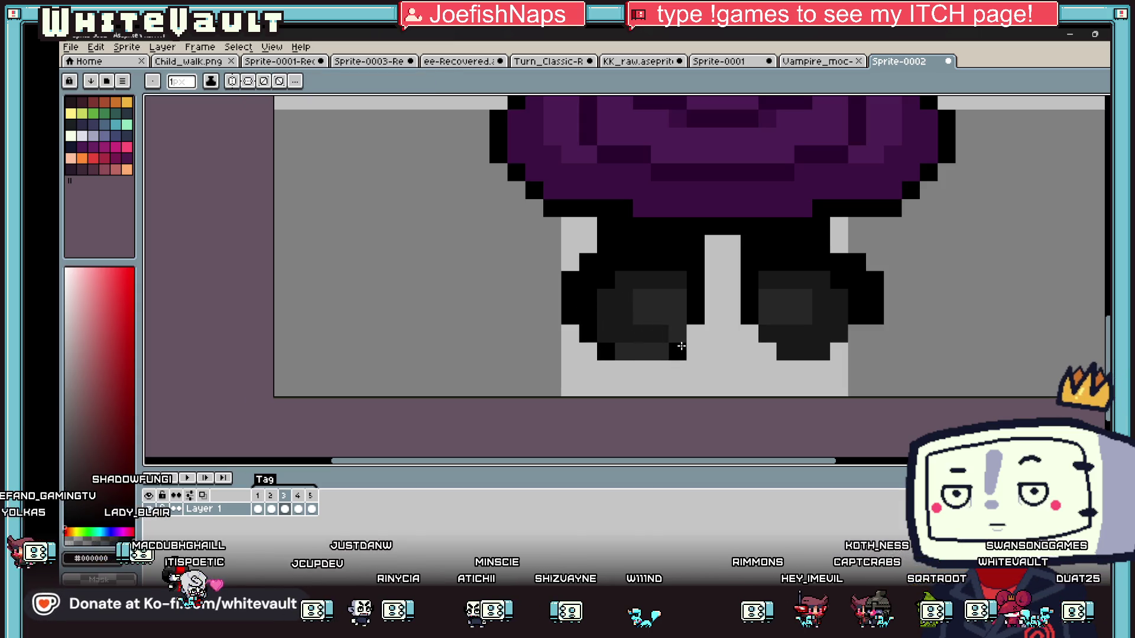
pyautogui.moveTo(731, 333); pyautogui.dragTo(750, 333)
pyautogui.click(767, 351)
pyautogui.click(838, 351)
pyautogui.click(857, 333)
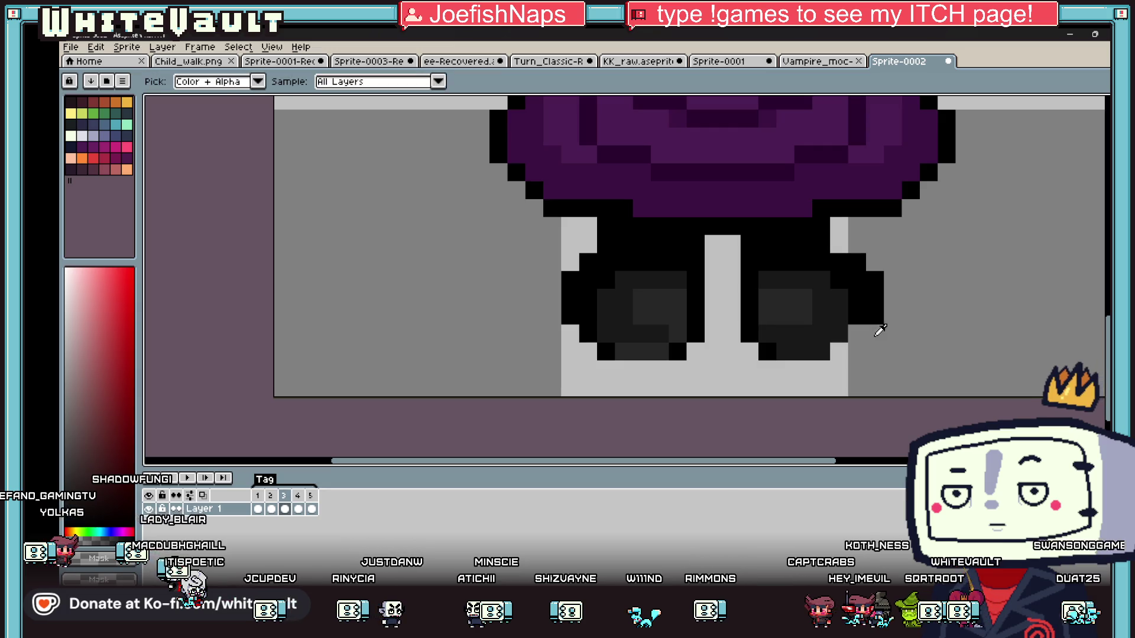
# Turn the right shoe's outer column grey and erase stray black pixels on the left leg.
pyautogui.keyDown('alt'); pyautogui.click(893, 329); pyautogui.keyUp('alt')
pyautogui.moveTo(874, 325); pyautogui.dragTo(874, 262)
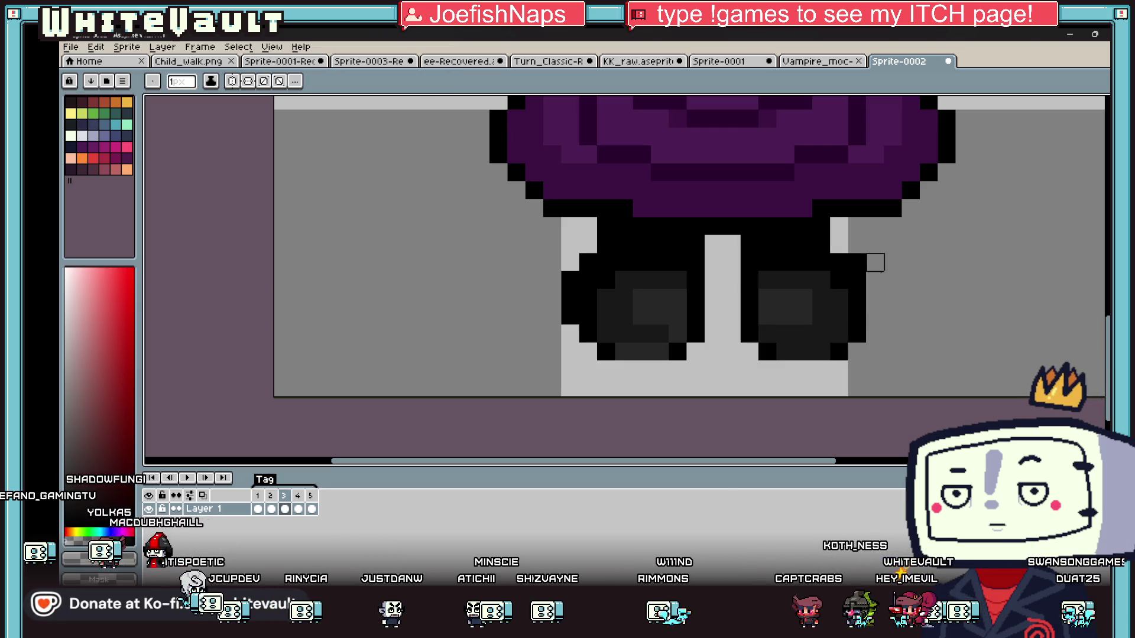
pyautogui.click(857, 262)
pyautogui.keyDown('alt'); pyautogui.click(570, 243); pyautogui.keyUp('alt')
pyautogui.click(588, 262)
pyautogui.moveTo(571, 280); pyautogui.dragTo(566, 346)
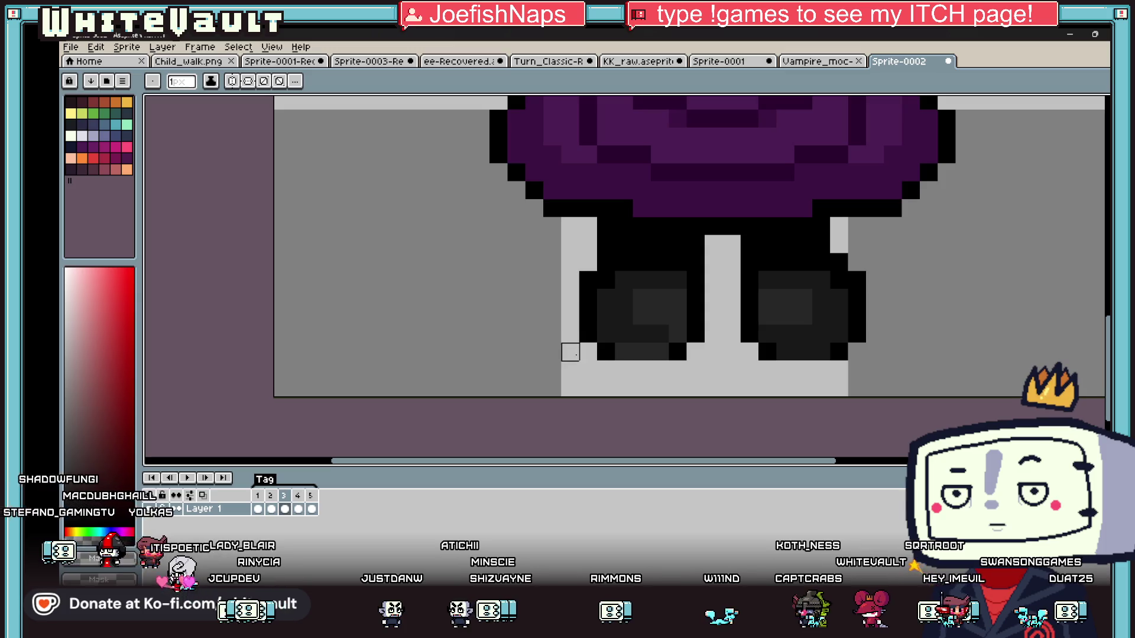
pyautogui.scroll(-5, 566, 346)
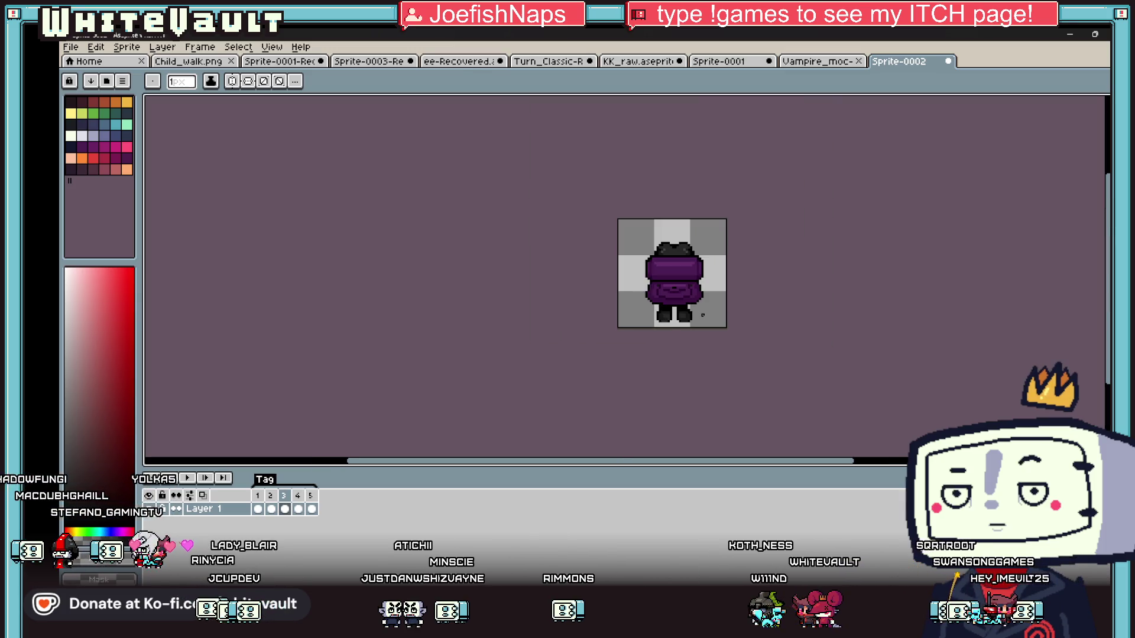
# On frame 5, marquee-select the raised waving arm.
pyautogui.scroll(5, 705, 268)
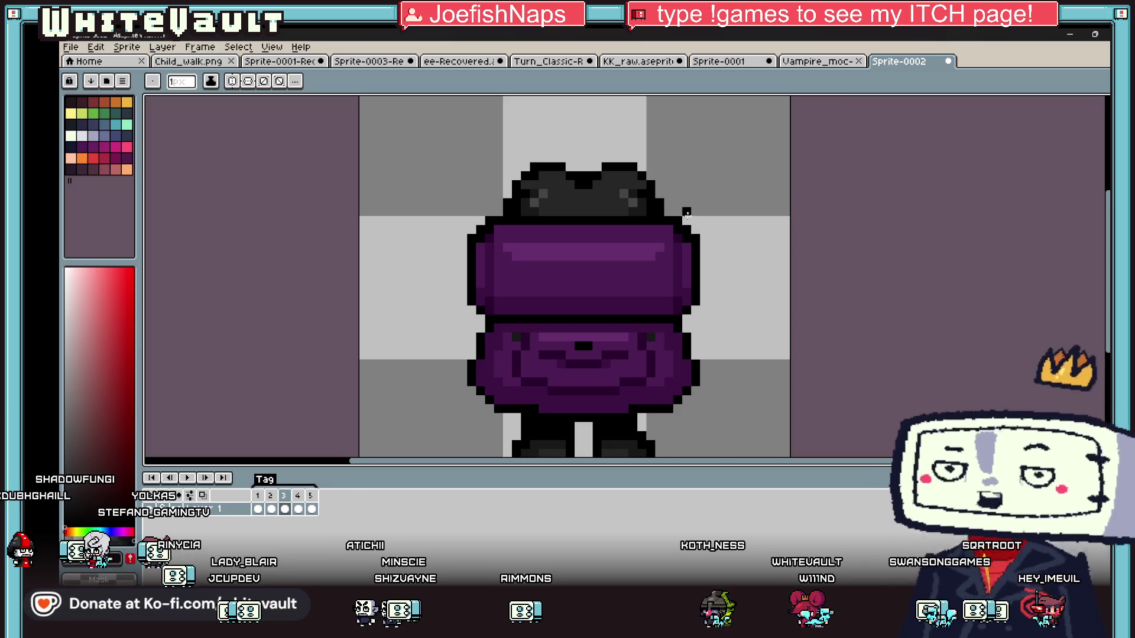
pyautogui.scroll(2, 685, 214)
pyautogui.scroll(-4, 686, 214)
pyautogui.click(311, 509)
pyautogui.scroll(-3, 434, 443)
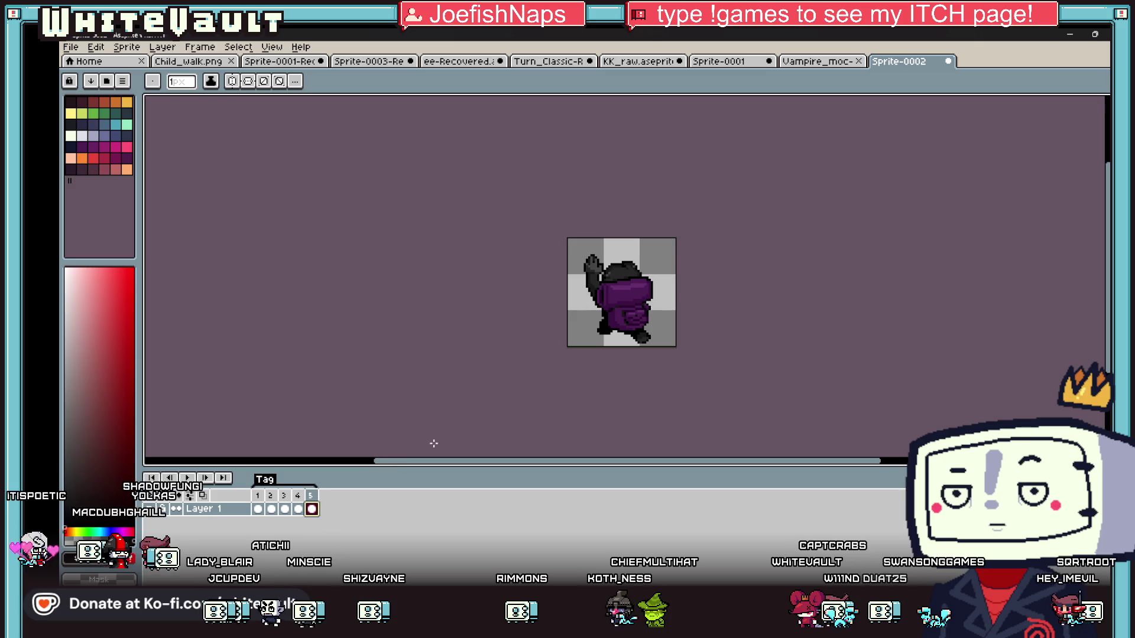
pyautogui.press('m')
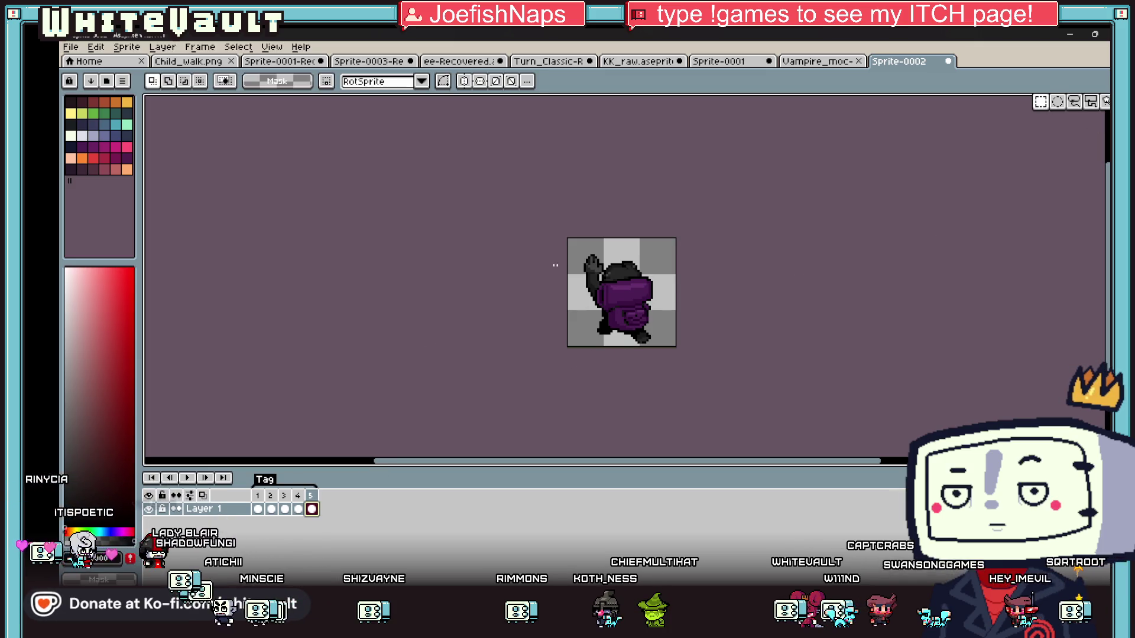
pyautogui.scroll(2, 555, 265)
pyautogui.moveTo(561, 221); pyautogui.dragTo(653, 307)
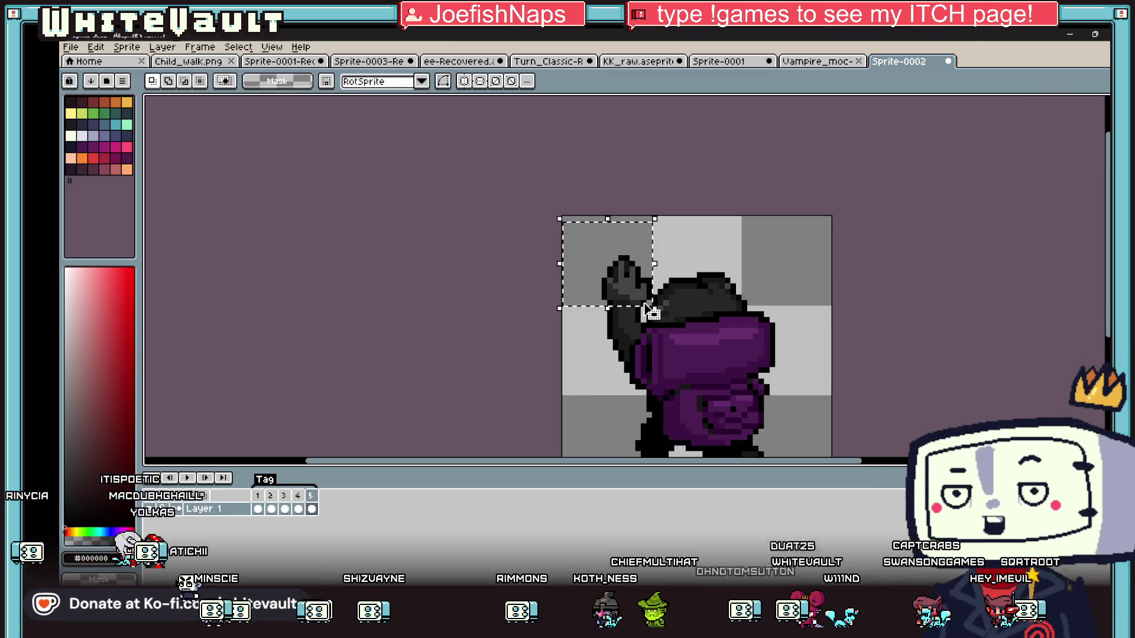
# Add a new Layer 2, check frame 3, and return to frame 5.
pyautogui.moveTo(221, 517)
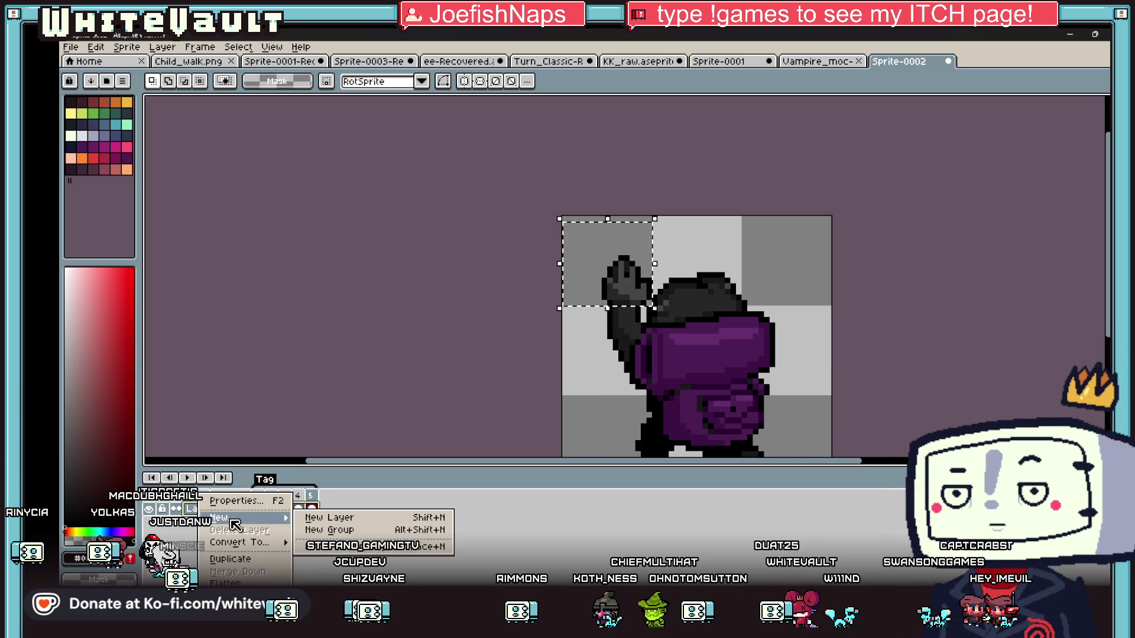
pyautogui.click(320, 519)
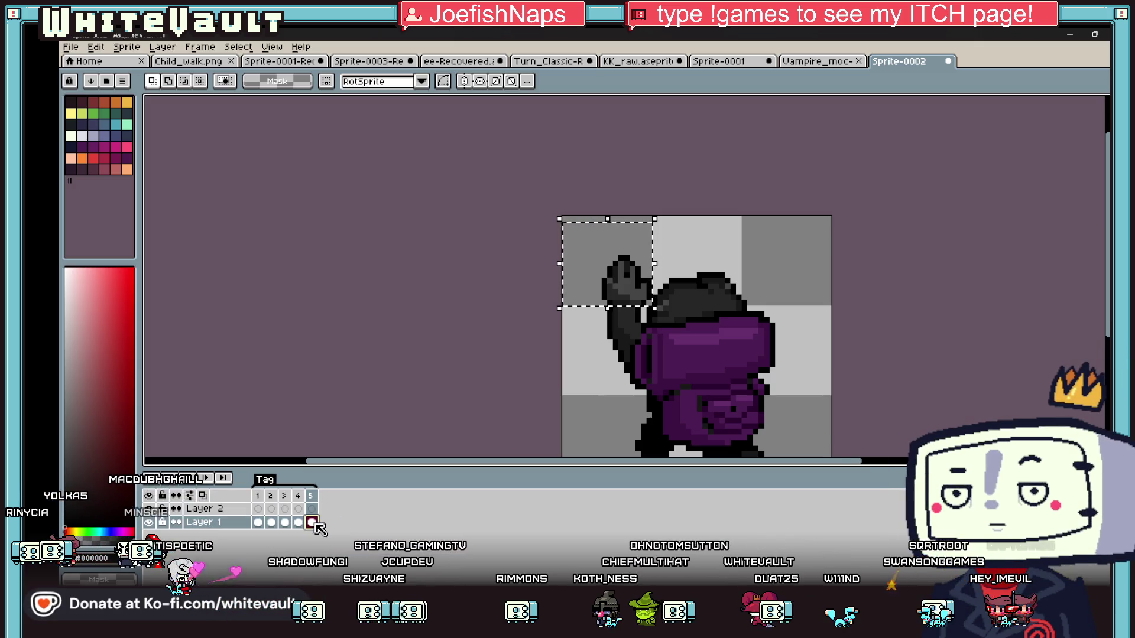
pyautogui.click(287, 524)
pyautogui.click(312, 523)
pyautogui.rightClick(320, 502)
# Add frame 6 and paste the raised arm into it, shifted down and right.
pyautogui.click(346, 525)
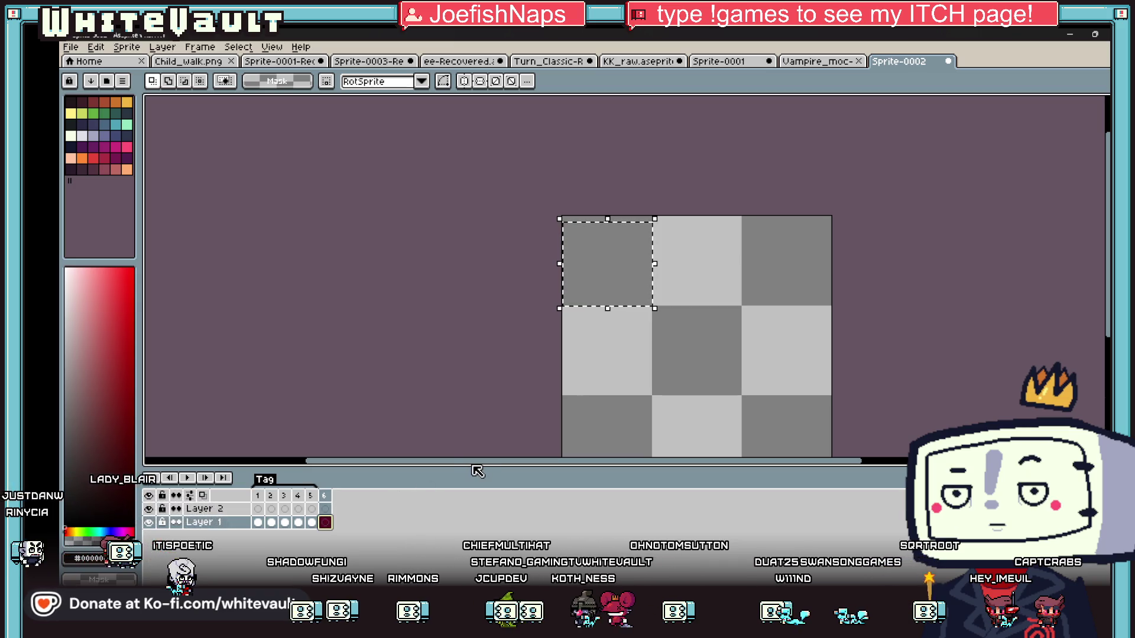
pyautogui.hotkey('ctrl', 'v')
pyautogui.moveTo(645, 300); pyautogui.dragTo(672, 328)
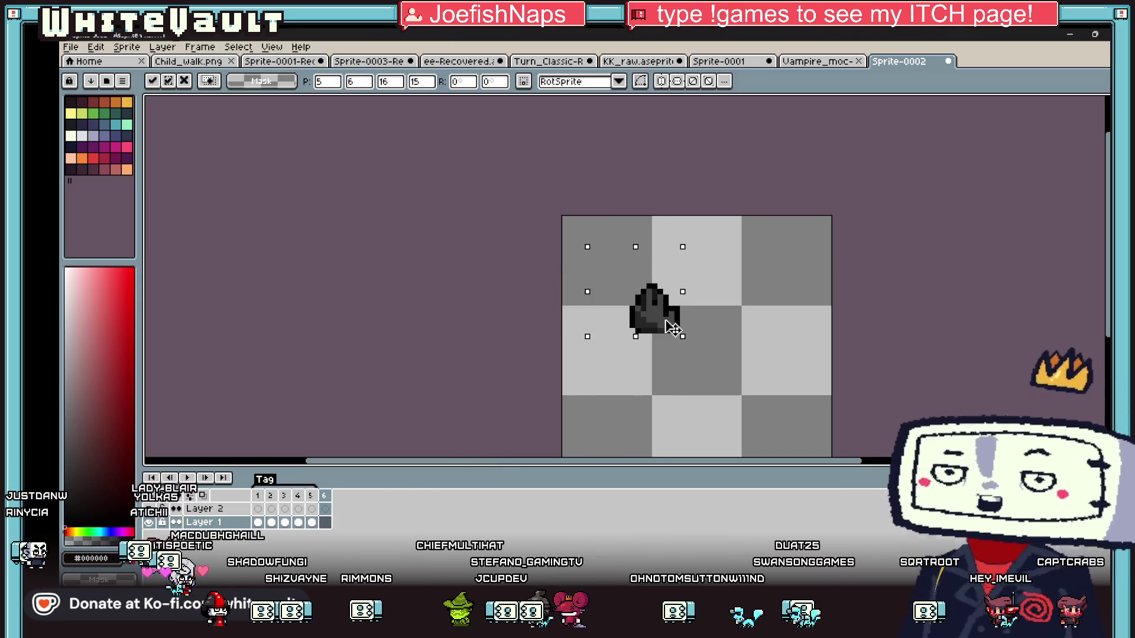
pyautogui.press('Return')
# Copy frame 3's whole back-view sprite into frame 6 on Layer 2.
pyautogui.press('Left')
pyautogui.press('Left')
pyautogui.press('Left')
pyautogui.scroll(-2, 742, 355)
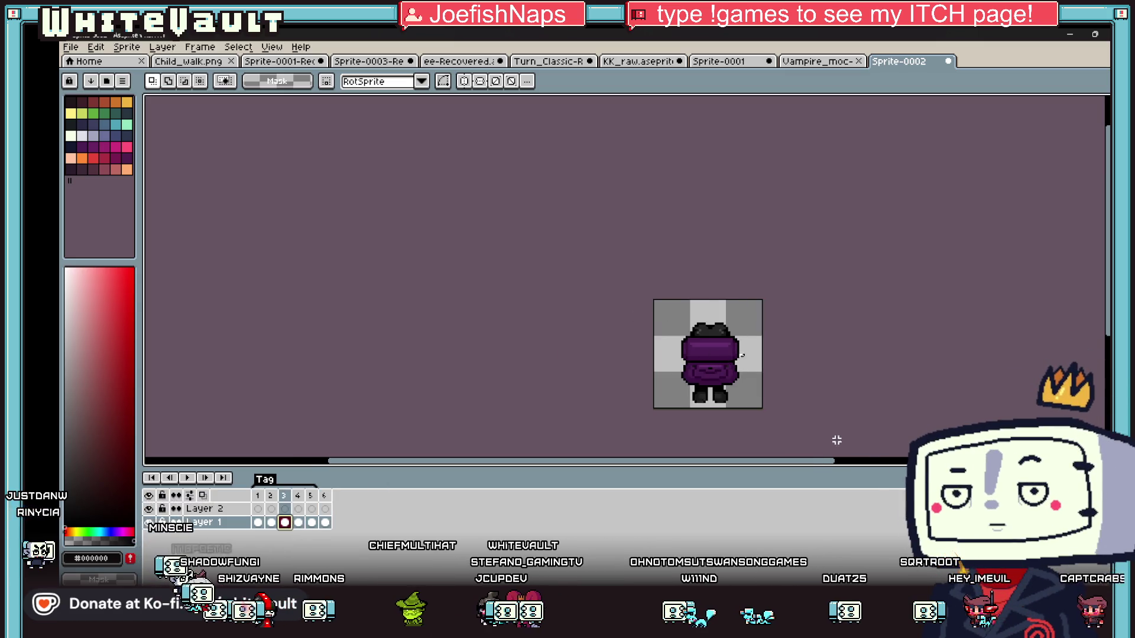
pyautogui.hotkey('ctrl', 'a')
pyautogui.click(325, 509)
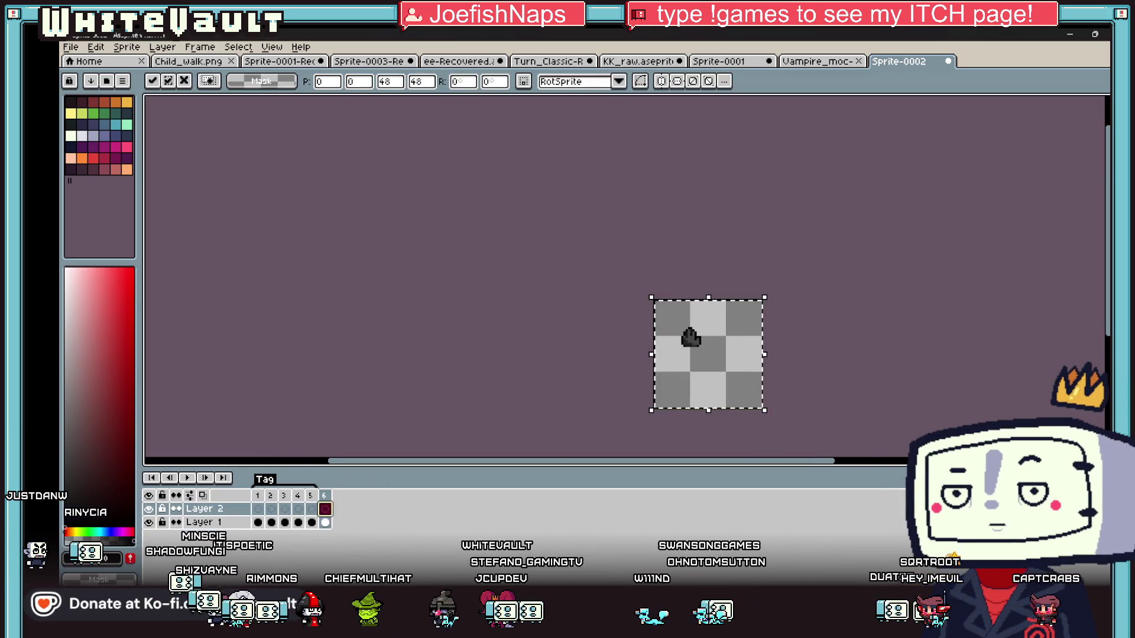
pyautogui.hotkey('ctrl', 'v')
pyautogui.press('Return')
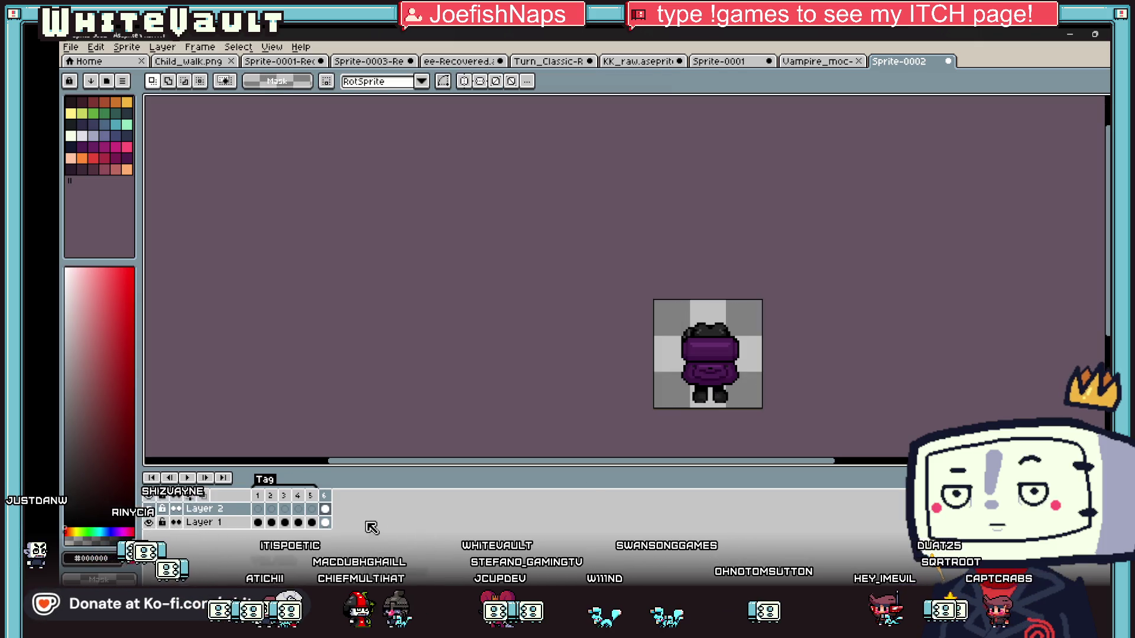
# Move the arm left so it sits beside the head.
pyautogui.scroll(2, 679, 316)
pyautogui.moveTo(628, 295)
pyautogui.mouseDown()
pyautogui.moveTo(741, 408)
pyautogui.moveTo(712, 395)
pyautogui.mouseUp()
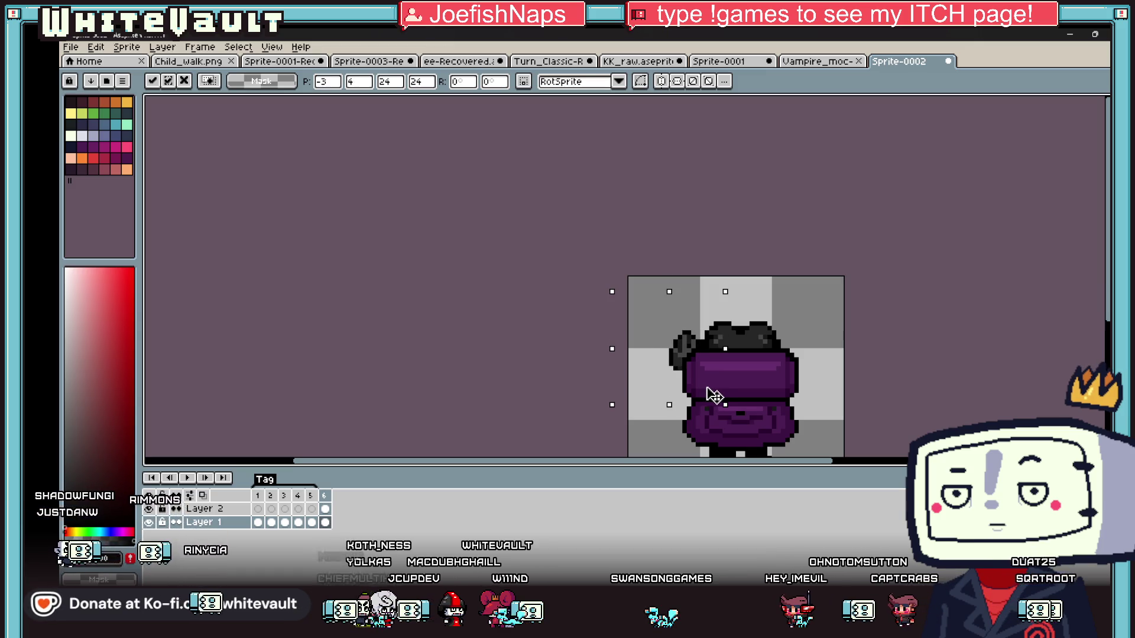
pyautogui.scroll(-3, 714, 395)
pyautogui.press('Return')
pyautogui.scroll(3, 715, 398)
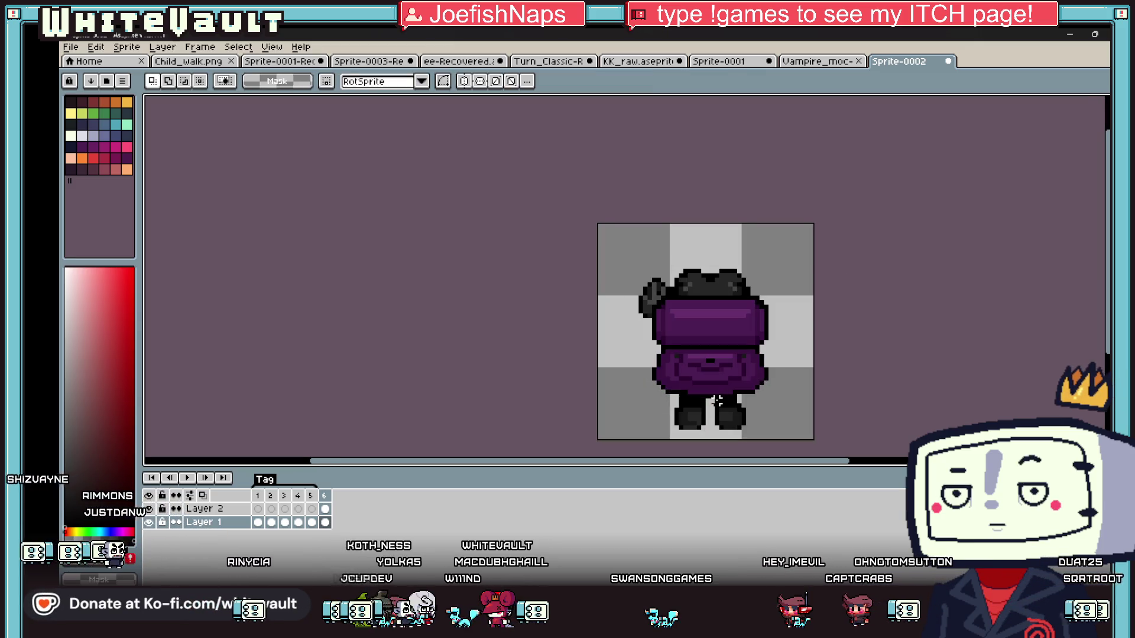
pyautogui.press('i')
pyautogui.scroll(2, 650, 308)
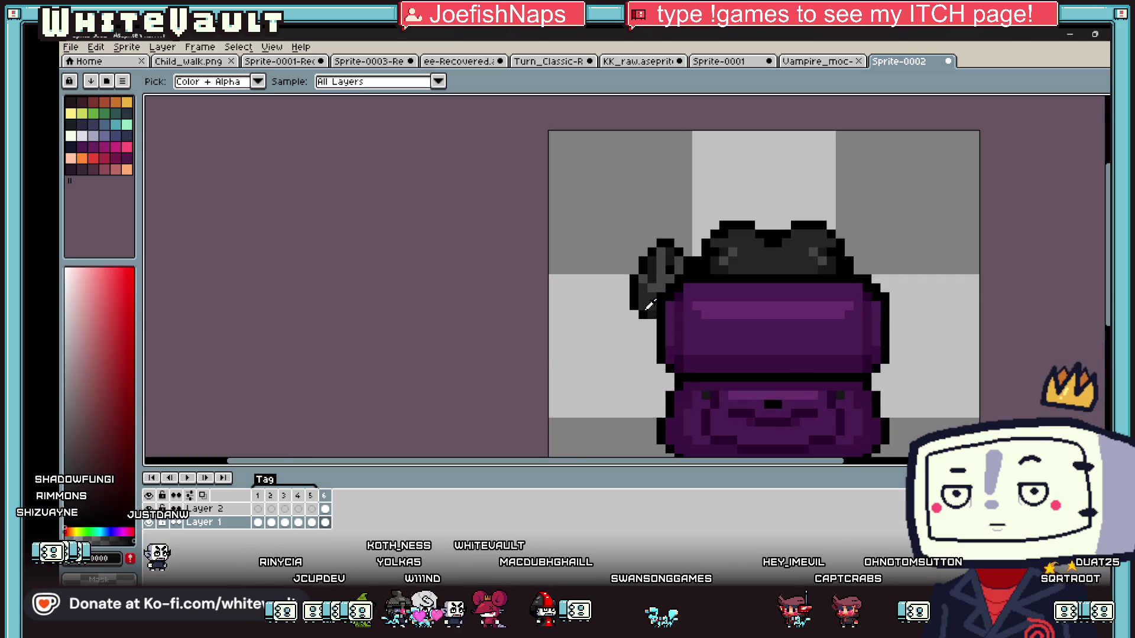
pyautogui.press('m')
pyautogui.moveTo(572, 199)
pyautogui.mouseDown()
pyautogui.moveTo(690, 330)
pyautogui.moveTo(766, 338)
pyautogui.mouseUp()
pyautogui.click(714, 306)
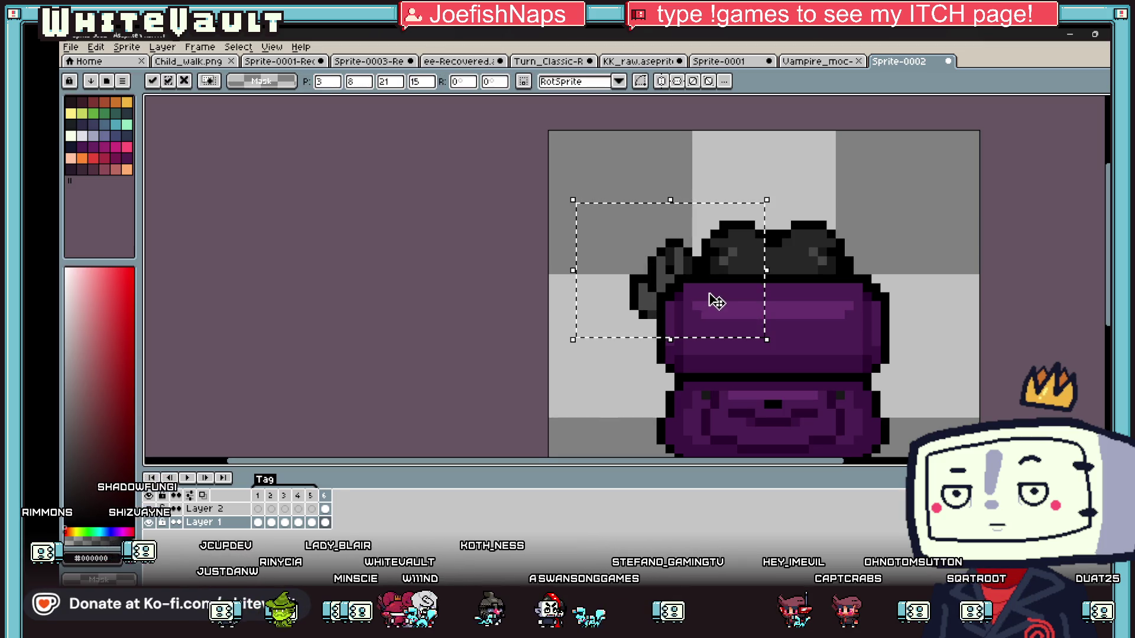
pyautogui.moveTo(705, 295)
pyautogui.mouseDown()
pyautogui.moveTo(719, 299)
pyautogui.moveTo(694, 299)
pyautogui.moveTo(695, 269)
pyautogui.moveTo(711, 282)
pyautogui.mouseUp()
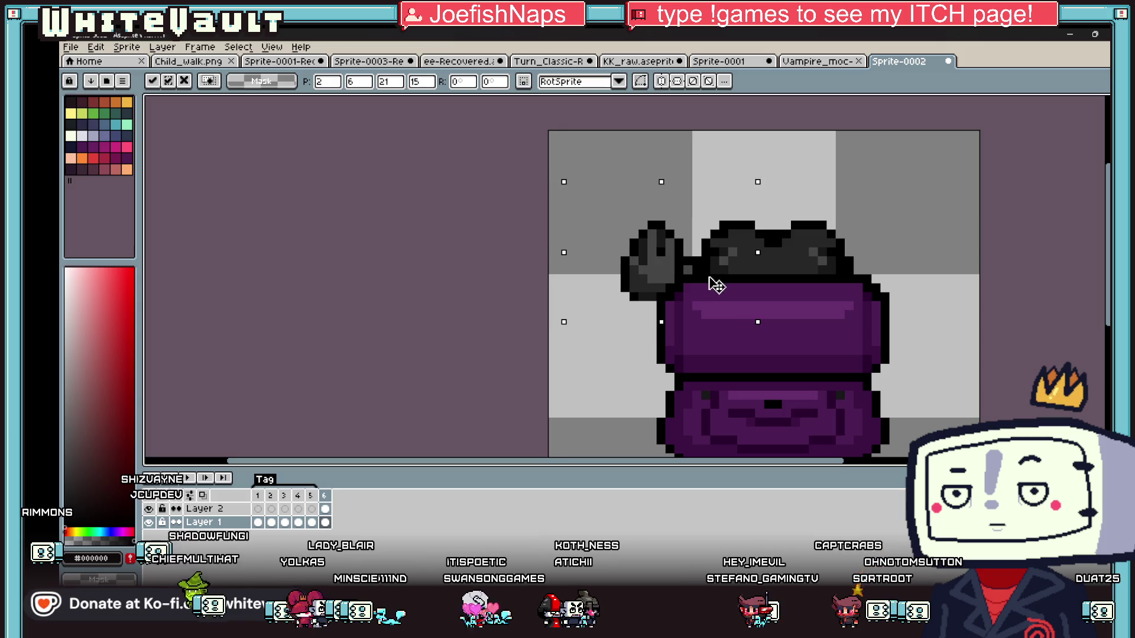
pyautogui.hotkey('ctrl', 'd')
pyautogui.press('b')
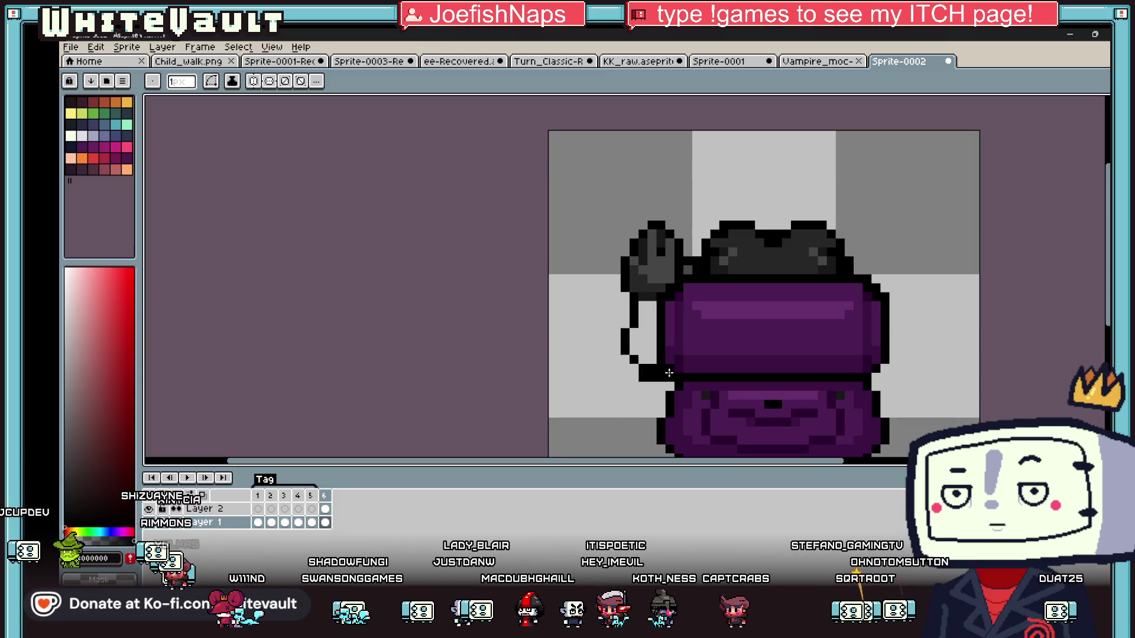
pyautogui.press('l')
pyautogui.moveTo(652, 307)
pyautogui.mouseDown()
pyautogui.moveTo(647, 362)
pyautogui.moveTo(635, 323)
pyautogui.mouseUp()
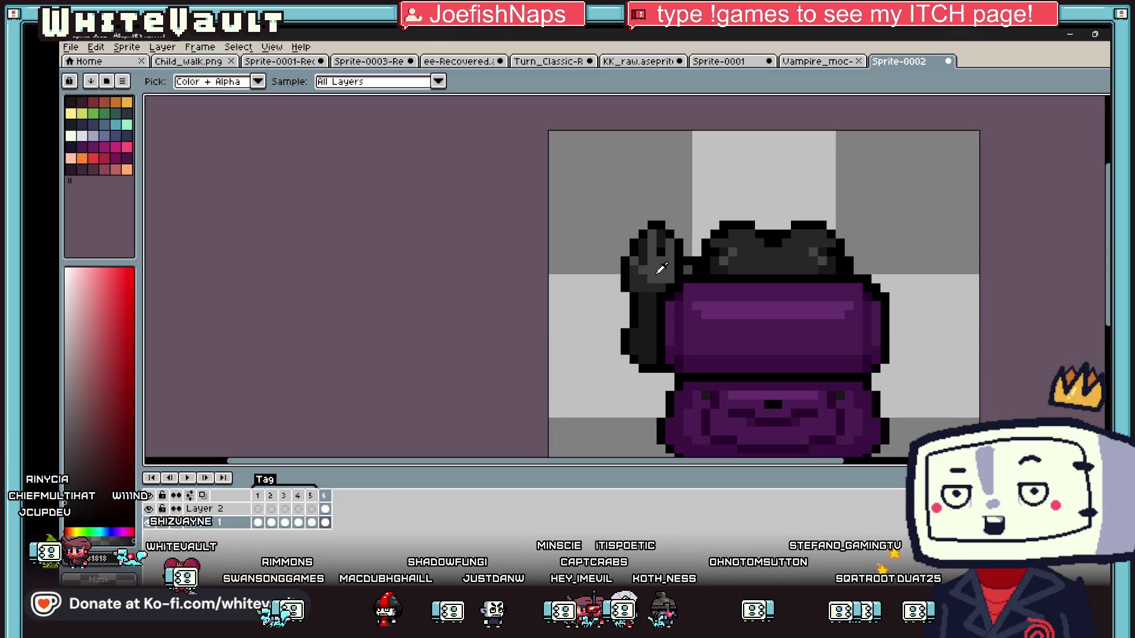
pyautogui.scroll(-1, 640, 260)
pyautogui.scroll(3, 640, 261)
pyautogui.press('i')
pyautogui.scroll(-3, 633, 249)
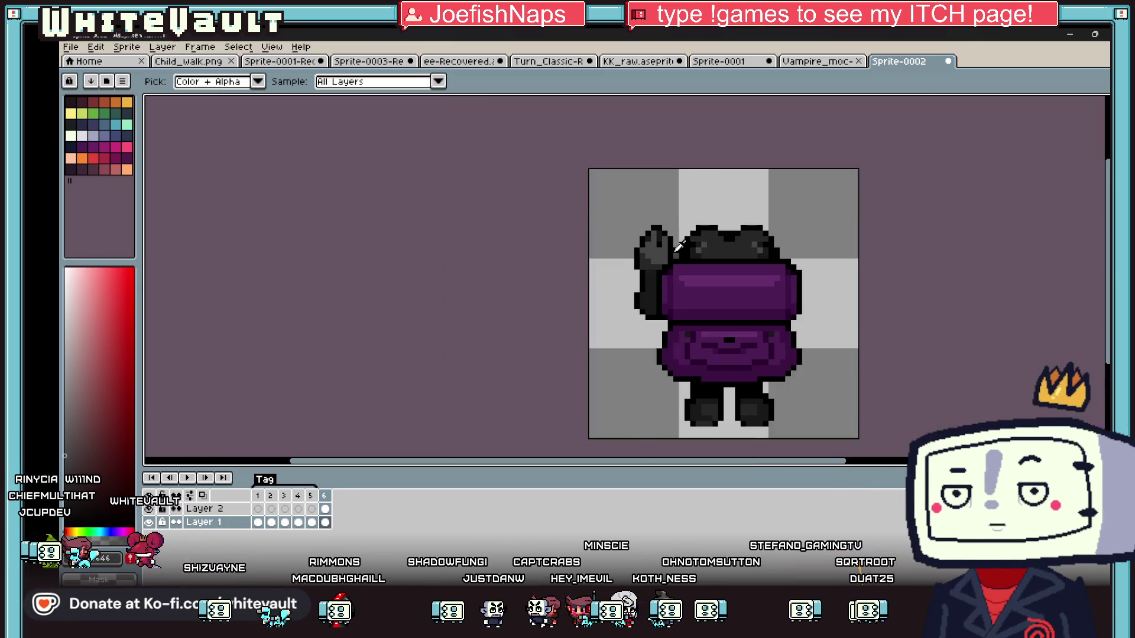
pyautogui.scroll(3, 633, 313)
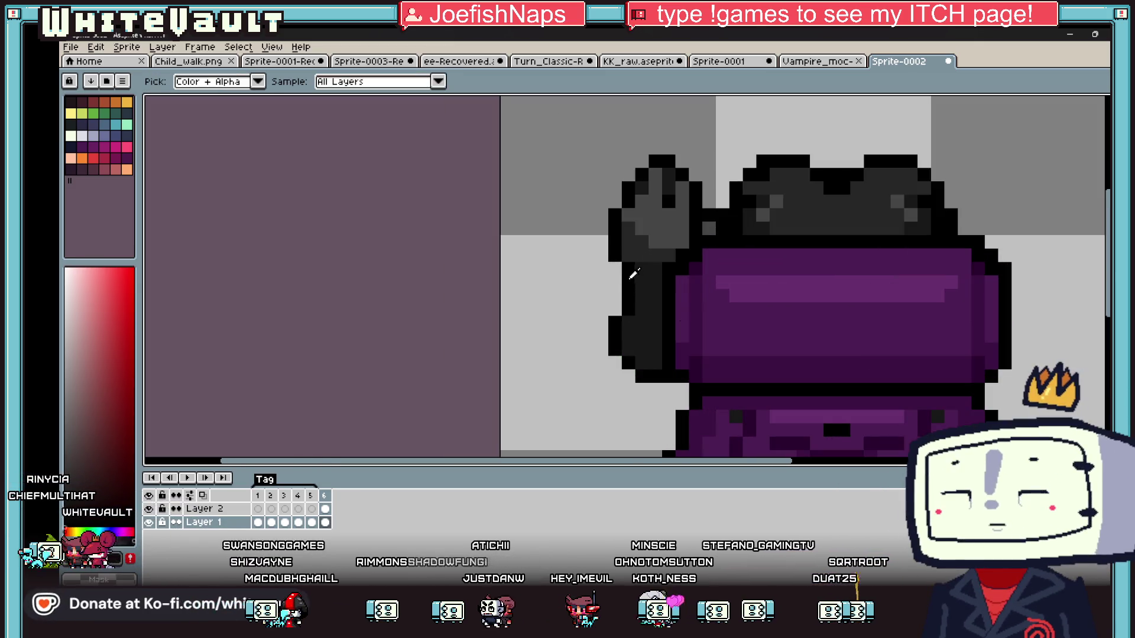
pyautogui.press('b')
pyautogui.scroll(-4, 635, 272)
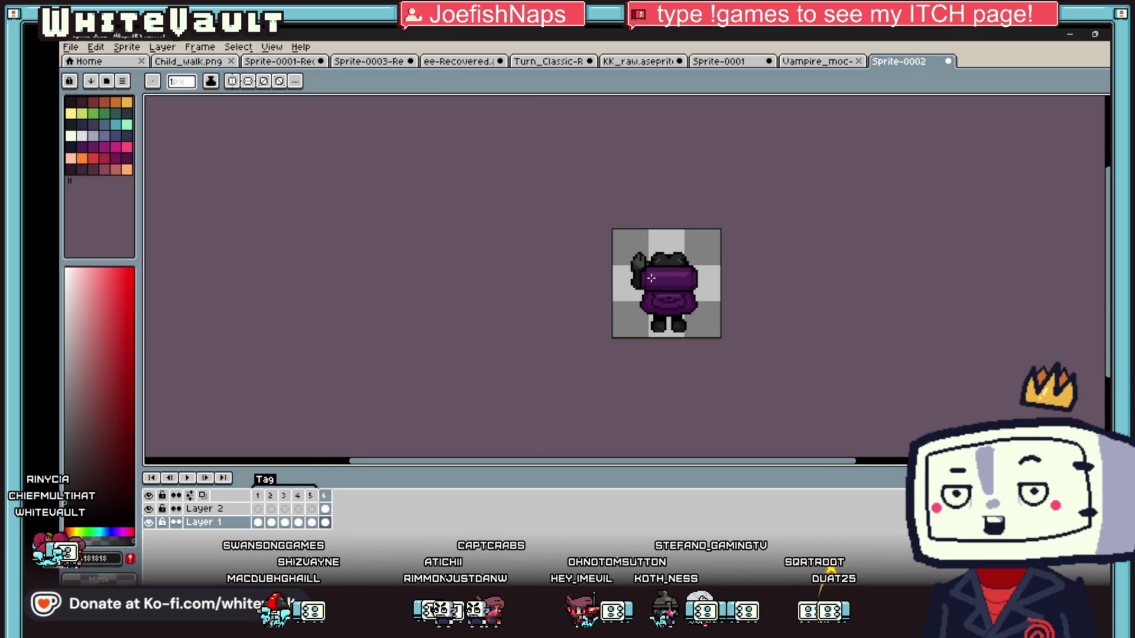
pyautogui.scroll(4, 651, 278)
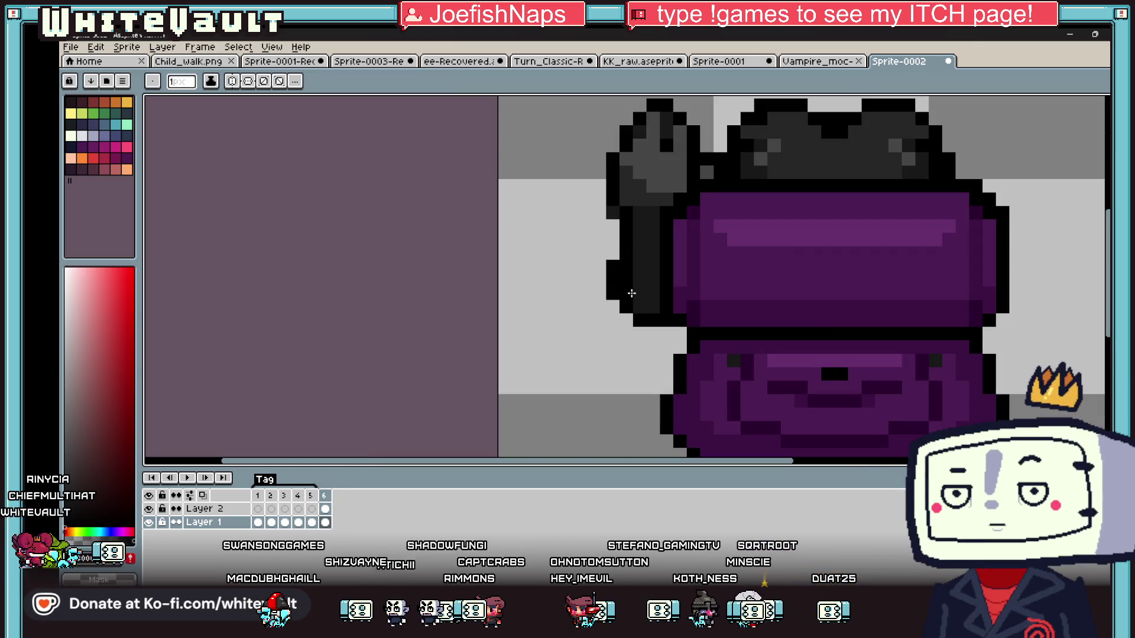
pyautogui.press('i')
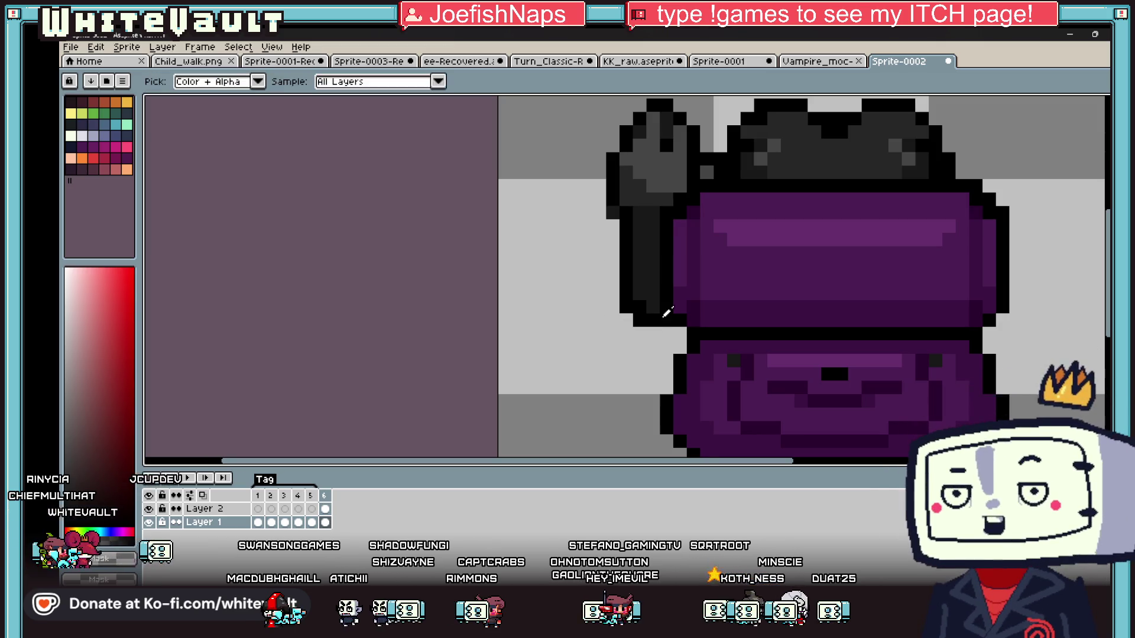
pyautogui.scroll(-3, 657, 273)
pyautogui.press('b')
pyautogui.scroll(3, 657, 273)
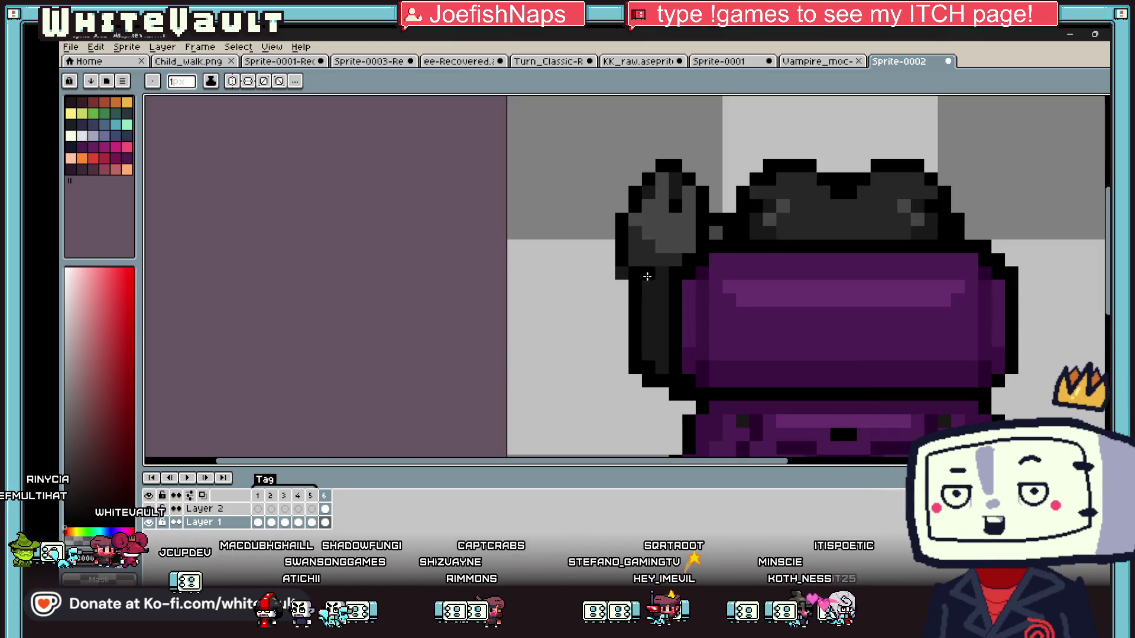
pyautogui.scroll(-4, 726, 286)
pyautogui.press('i')
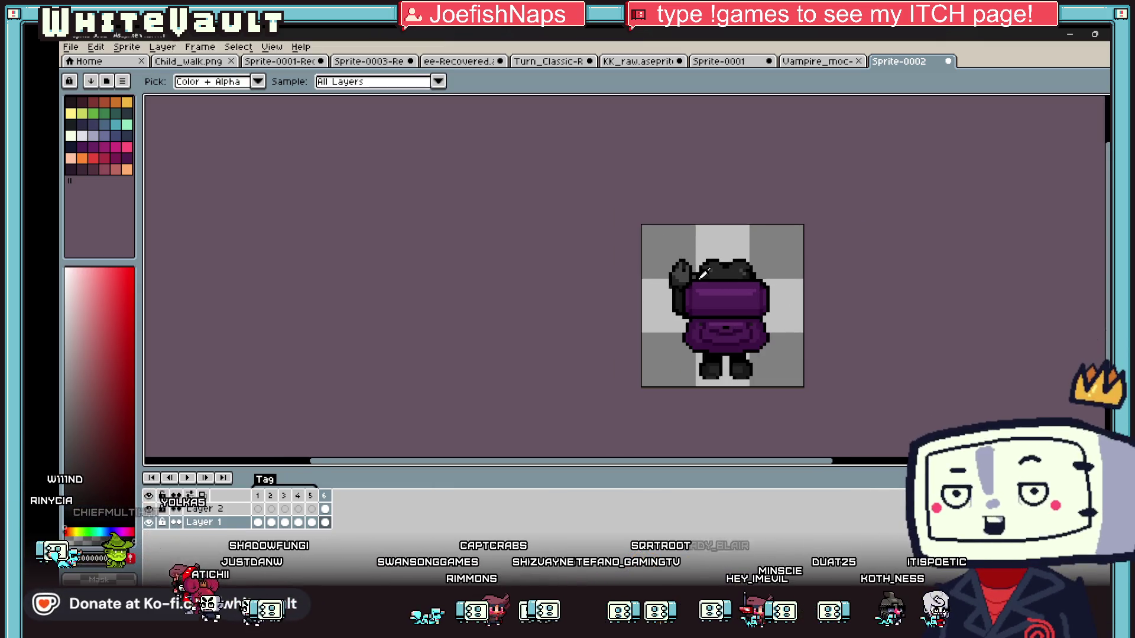
pyautogui.scroll(2, 712, 278)
pyautogui.press('m')
# Flip the raised arm horizontally and place the copy on the sprite's right side.
pyautogui.moveTo(601, 189)
pyautogui.mouseDown()
pyautogui.moveTo(694, 357)
pyautogui.moveTo(685, 352)
pyautogui.mouseUp()
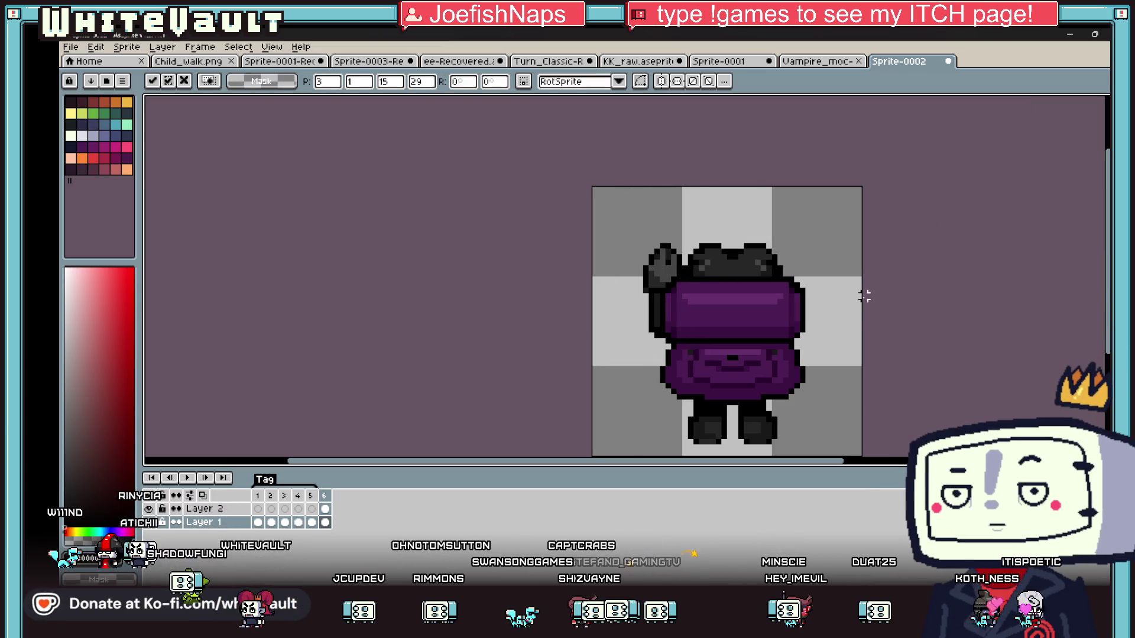
pyautogui.press('Return')
pyautogui.moveTo(590, 201); pyautogui.dragTo(701, 357)
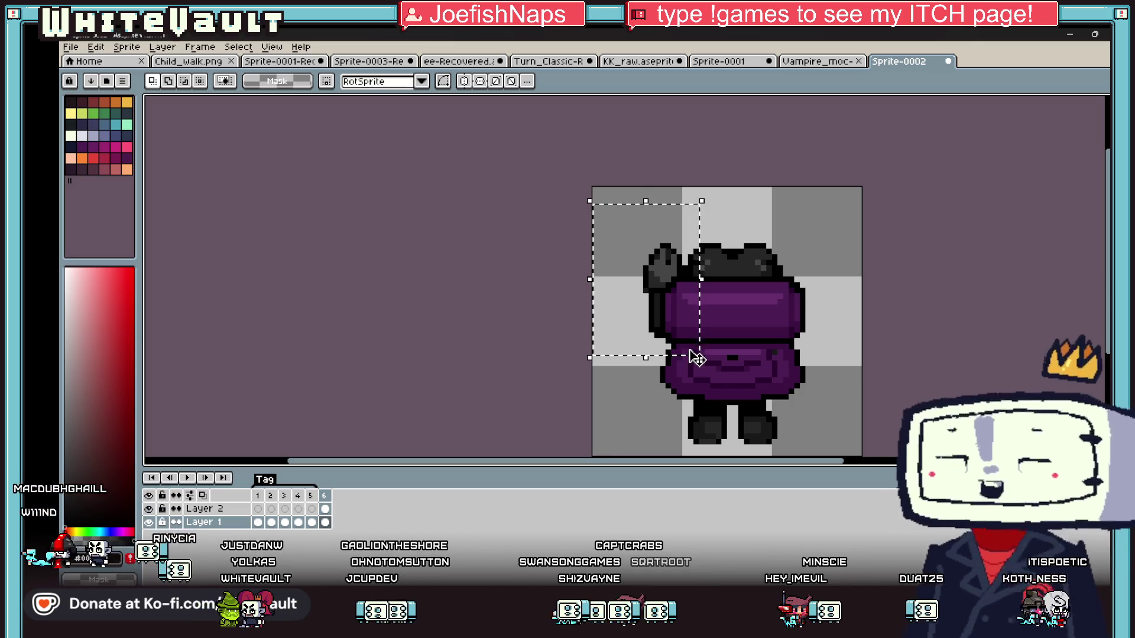
pyautogui.hotkey('shift', 'h')
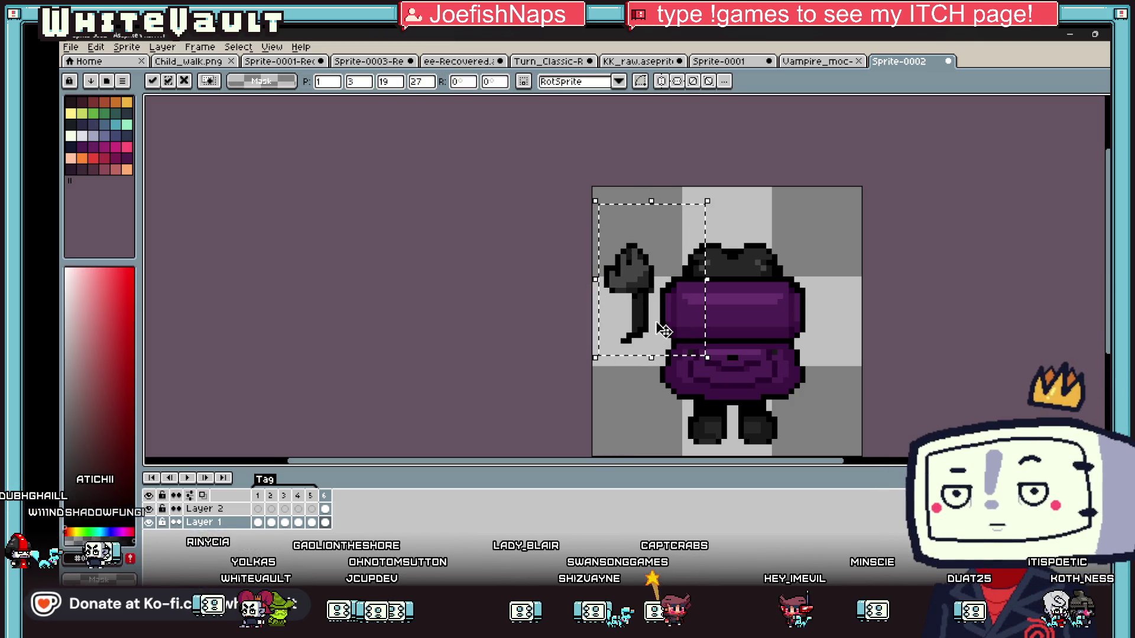
pyautogui.hotkey('ctrl', 'z')
pyautogui.hotkey('shift', 'h')
pyautogui.moveTo(653, 324)
pyautogui.mouseDown()
pyautogui.moveTo(786, 309)
pyautogui.moveTo(846, 317)
pyautogui.mouseUp()
pyautogui.scroll(-4, 844, 318)
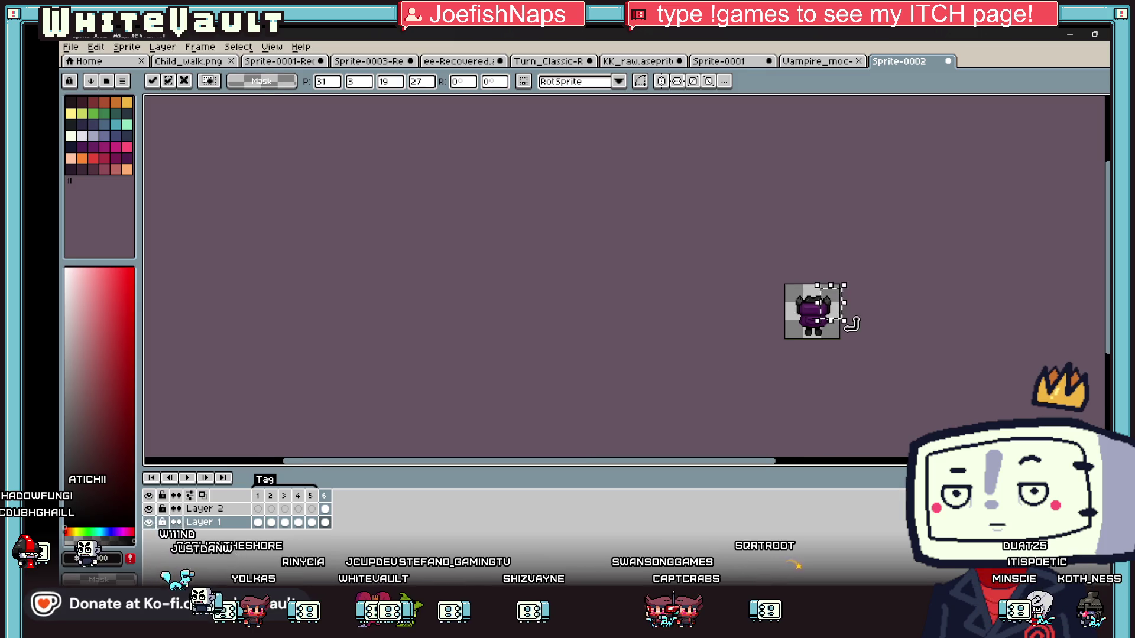
pyautogui.press('Return')
# Repaint the visor's top with a lighter purple row and a darker purple middle.
pyautogui.scroll(3, 839, 314)
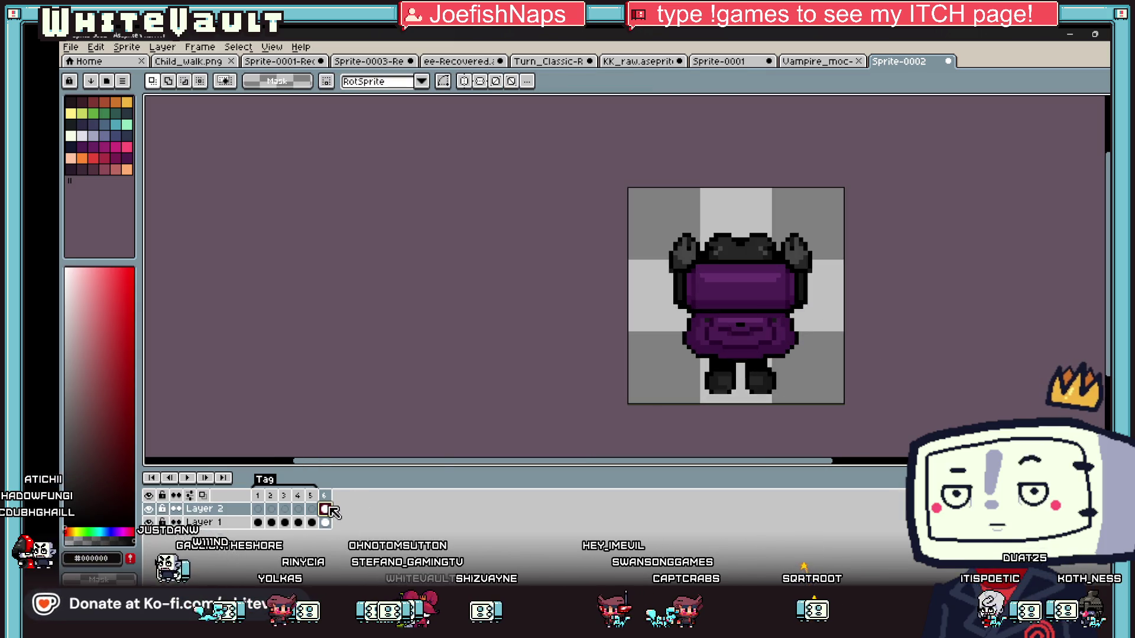
pyautogui.scroll(4, 783, 285)
pyautogui.moveTo(559, 244)
pyautogui.mouseDown()
pyautogui.moveTo(780, 353)
pyautogui.moveTo(911, 346)
pyautogui.mouseUp()
pyautogui.hotkey('ctrl', 'z')
pyautogui.moveTo(596, 317); pyautogui.dragTo(862, 421)
pyautogui.hotkey('ctrl', 'z')
pyautogui.hotkey('ctrl', 'z')
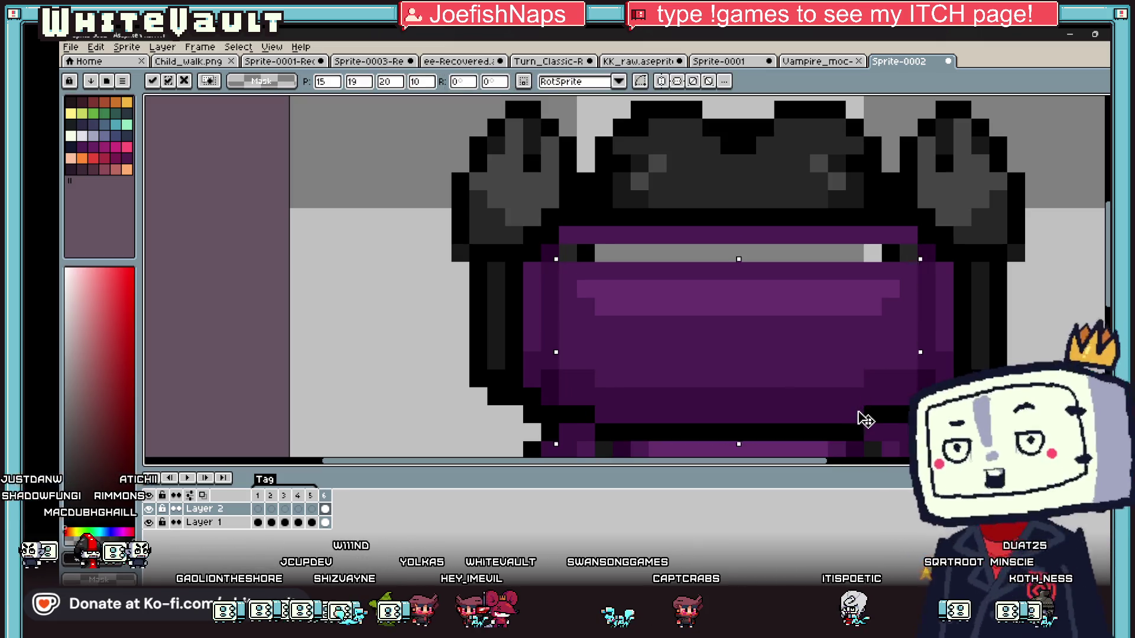
pyautogui.keyDown('alt'); pyautogui.click(661, 291); pyautogui.keyUp('alt')
pyautogui.press('b')
pyautogui.moveTo(638, 324); pyautogui.dragTo(834, 328)
pyautogui.keyDown('alt'); pyautogui.click(834, 342); pyautogui.keyUp('alt')
pyautogui.moveTo(635, 290); pyautogui.dragTo(826, 289)
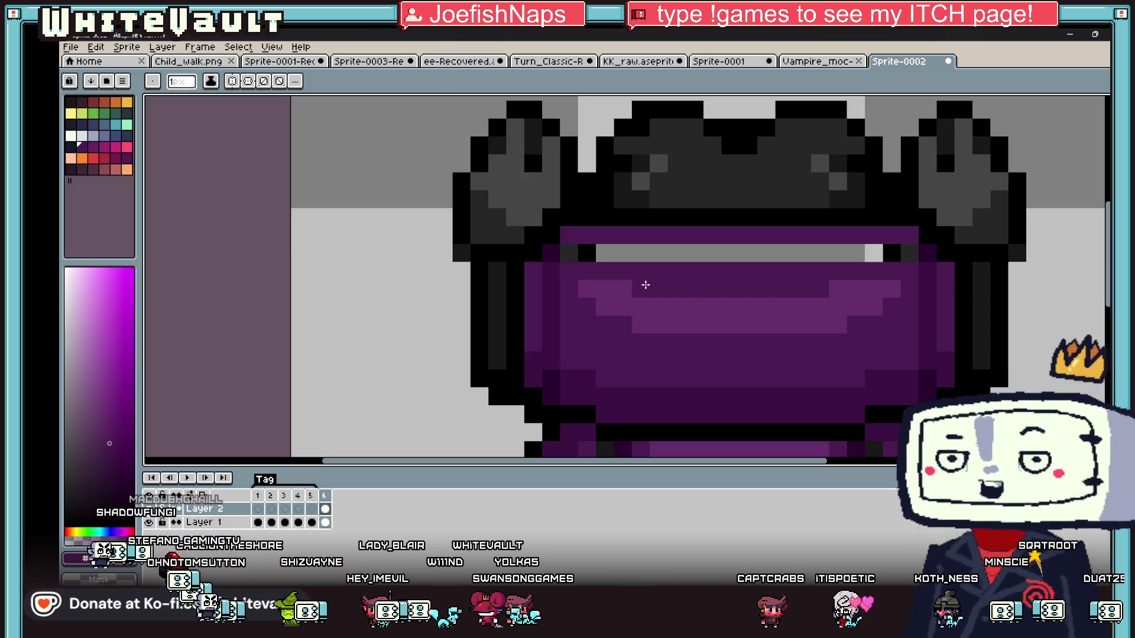
# Fill the grey visor bar with purple and add frame 7.
pyautogui.press('g')
pyautogui.click(645, 254)
pyautogui.scroll(-6, 645, 253)
pyautogui.press('b')
pyautogui.scroll(3, 656, 257)
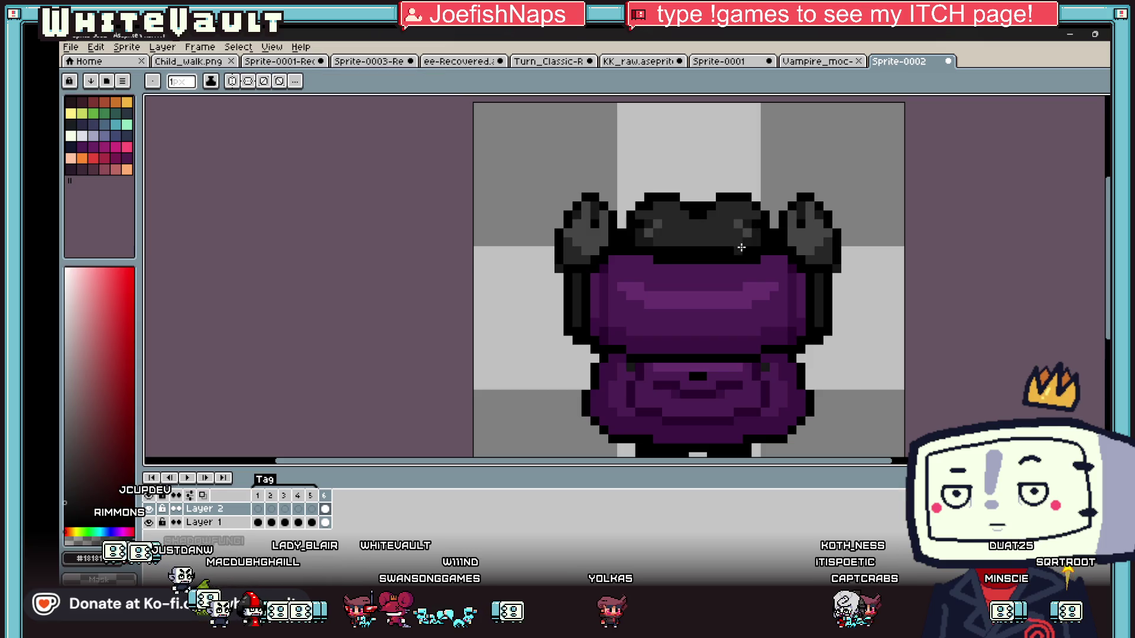
pyautogui.scroll(-4, 648, 259)
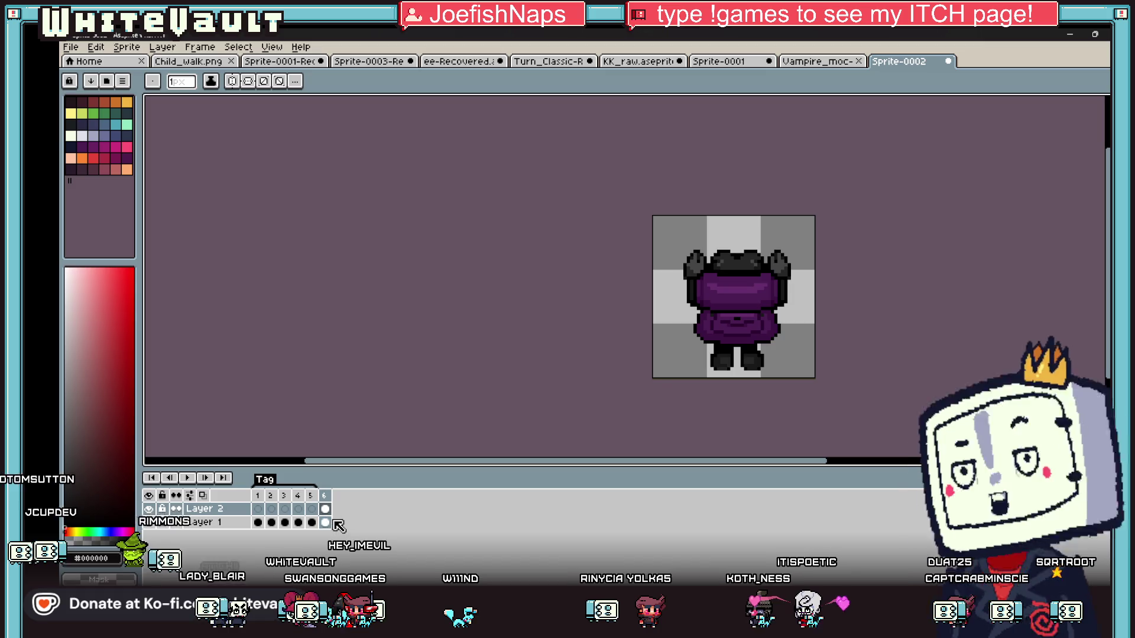
pyautogui.hotkey('alt', 'n')
# Group frames 6–8 under a new tag.
pyautogui.moveTo(326, 514); pyautogui.dragTo(338, 523)
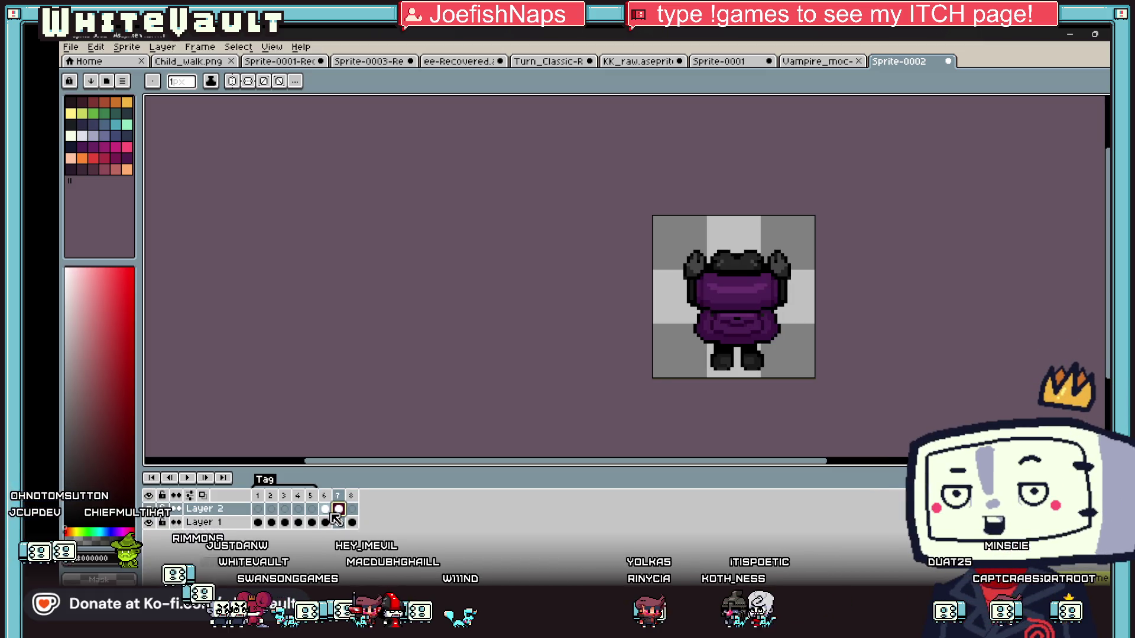
pyautogui.rightClick(354, 501)
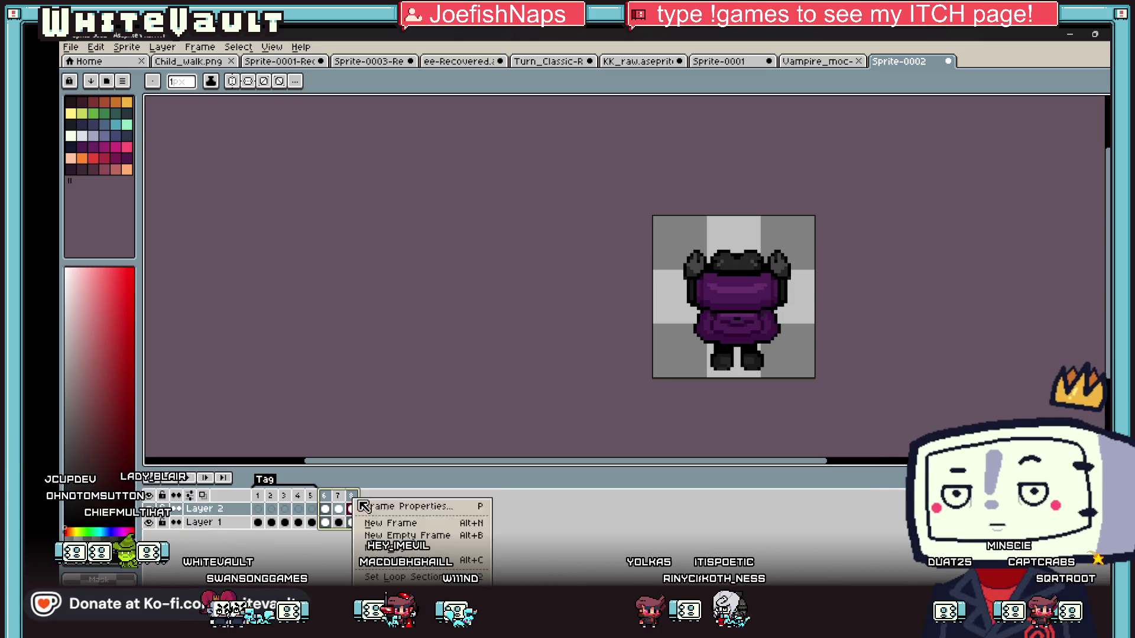
pyautogui.click(417, 536)
pyautogui.hotkey('ctrl', 'z')
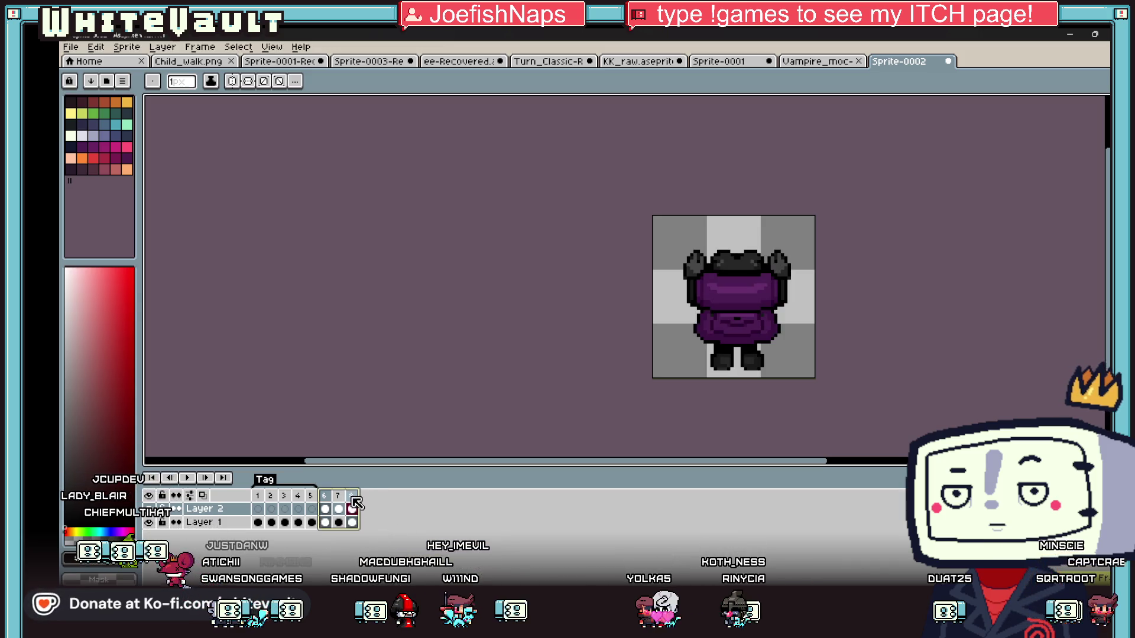
pyautogui.rightClick(352, 498)
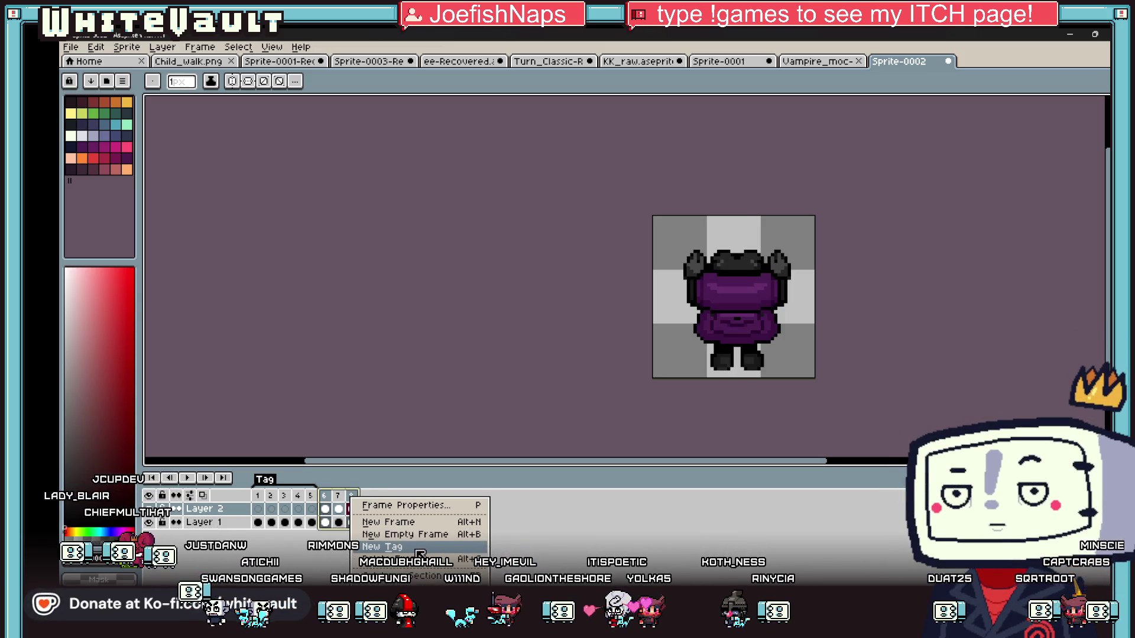
pyautogui.click(420, 548)
pyautogui.click(600, 390)
# On frame 6, hide Layer 1 and marquee-select areas at the sprite's top corners.
pyautogui.click(326, 522)
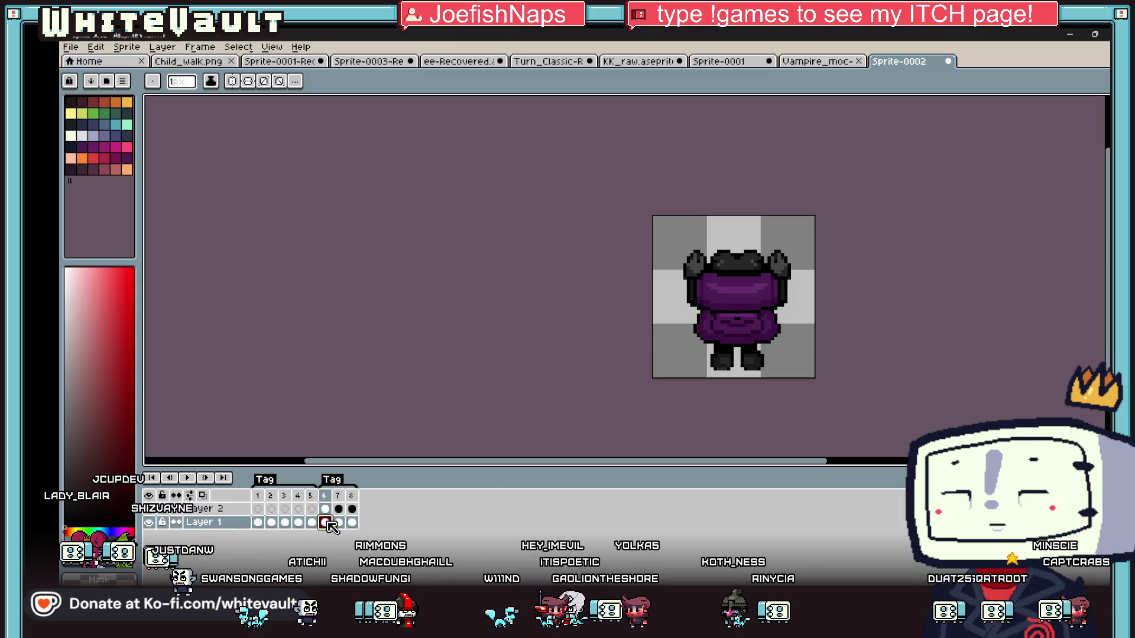
pyautogui.press('m')
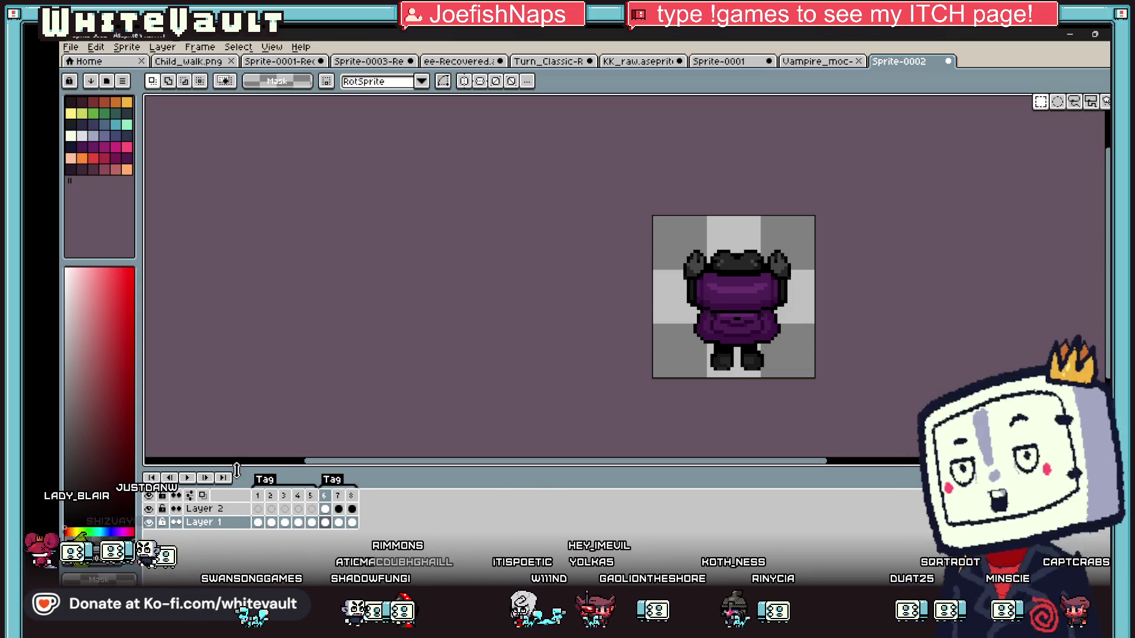
pyautogui.click(149, 523)
pyautogui.moveTo(707, 321); pyautogui.dragTo(730, 324)
pyautogui.click(671, 231)
pyautogui.moveTo(671, 231); pyautogui.dragTo(727, 283)
pyautogui.moveTo(814, 231)
pyautogui.mouseDown()
pyautogui.moveTo(739, 316)
pyautogui.moveTo(759, 287)
pyautogui.mouseUp()
pyautogui.click(813, 254)
pyautogui.click(870, 309)
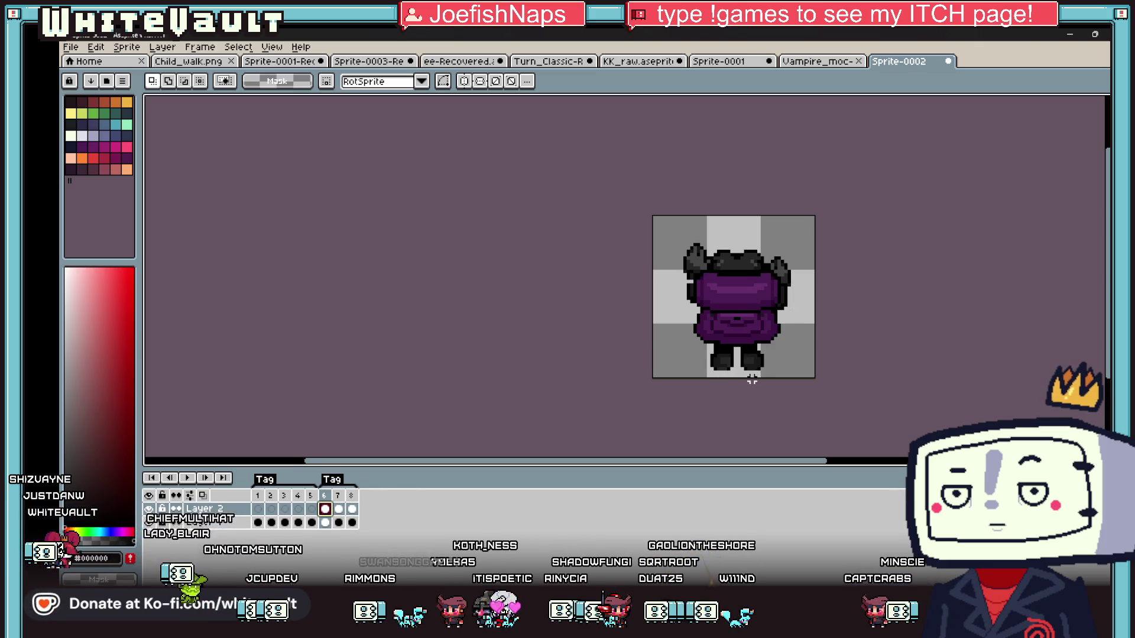
# Select each leg and nudge it so the legs are staggered into a walking step.
pyautogui.scroll(3, 752, 380)
pyautogui.moveTo(802, 394); pyautogui.dragTo(788, 370)
pyautogui.hotkey('ctrl', 'd')
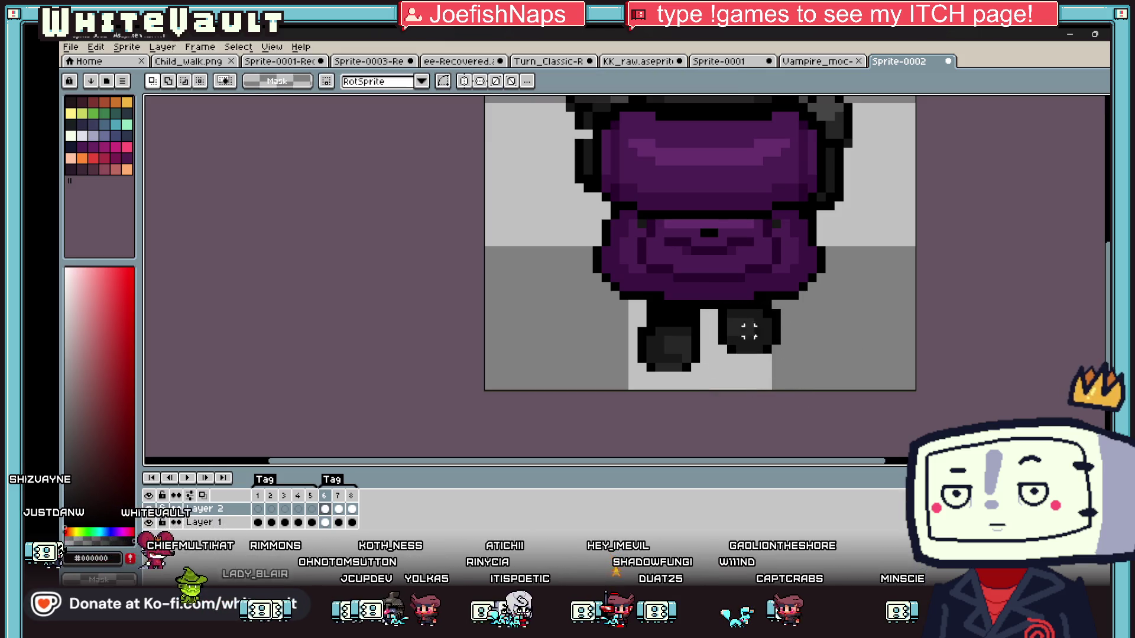
pyautogui.moveTo(621, 308)
pyautogui.mouseDown()
pyautogui.moveTo(703, 383)
pyautogui.moveTo(695, 393)
pyautogui.mouseUp()
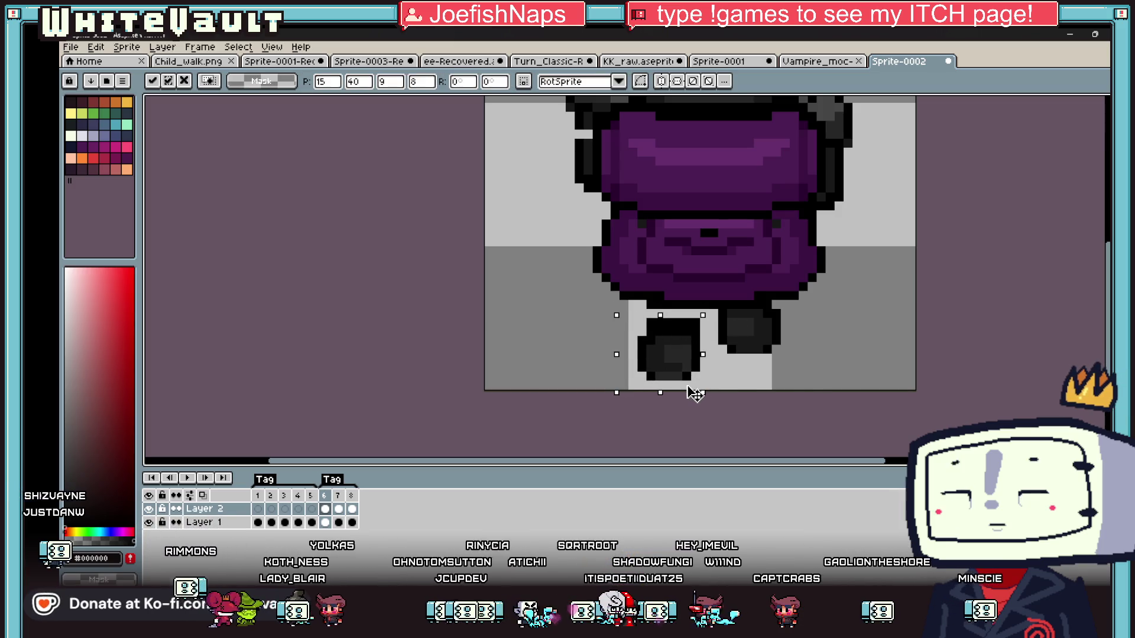
pyautogui.hotkey('ctrl', 'd')
pyautogui.moveTo(641, 339); pyautogui.dragTo(699, 401)
pyautogui.scroll(-1, 702, 325)
pyautogui.hotkey('ctrl', 'd')
# Redraw the black leg block taller and repaint the right leg's grey patch and shading.
pyautogui.scroll(1, 695, 325)
pyautogui.press('i')
pyautogui.scroll(1, 686, 324)
pyautogui.press('b')
pyautogui.moveTo(680, 300); pyautogui.dragTo(680, 353)
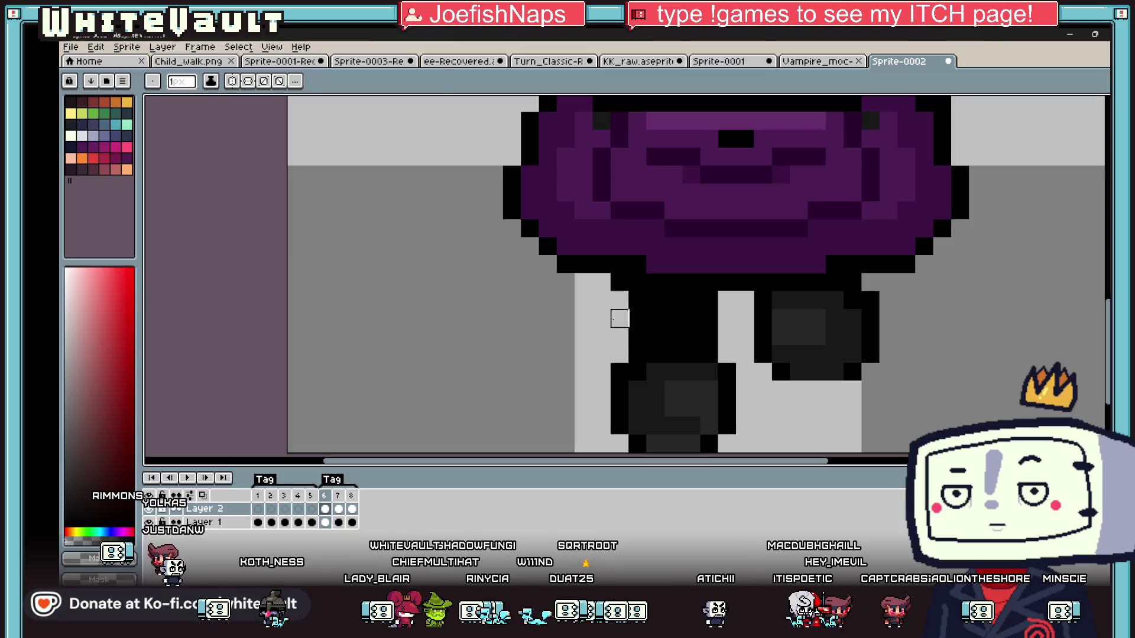
pyautogui.press('i')
pyautogui.moveTo(780, 355); pyautogui.dragTo(798, 355)
pyautogui.keyDown('alt'); pyautogui.click(774, 310); pyautogui.keyUp('alt')
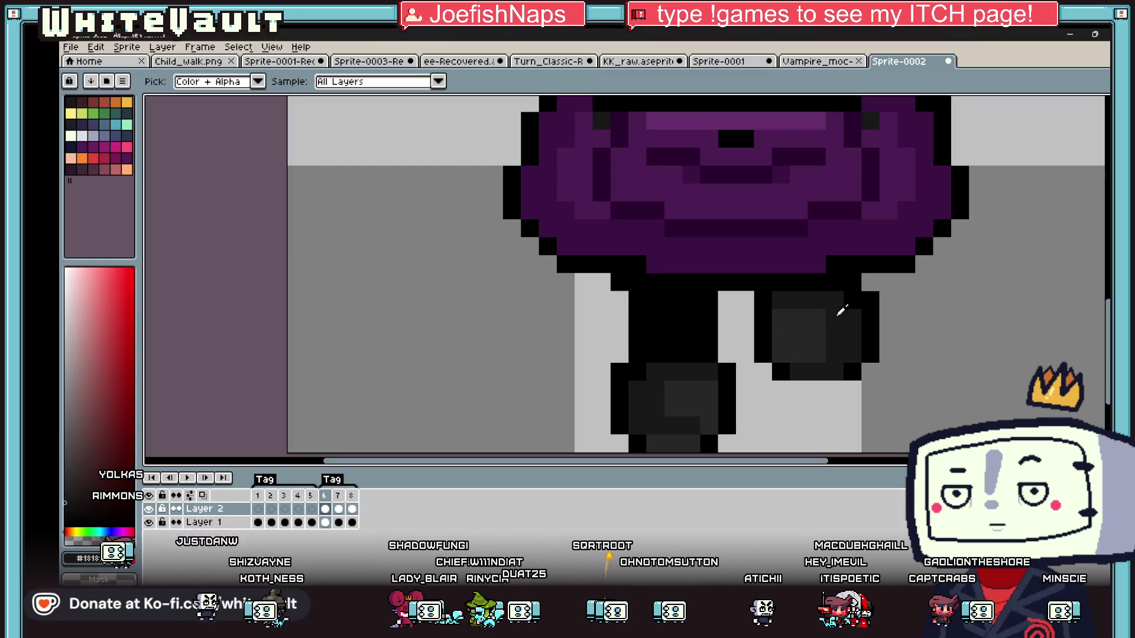
pyautogui.moveTo(780, 318); pyautogui.dragTo(785, 314)
# Paint light grey over the leftover left-leg outline to clean up the step pose.
pyautogui.click(601, 343)
pyautogui.press('b')
pyautogui.click(619, 372)
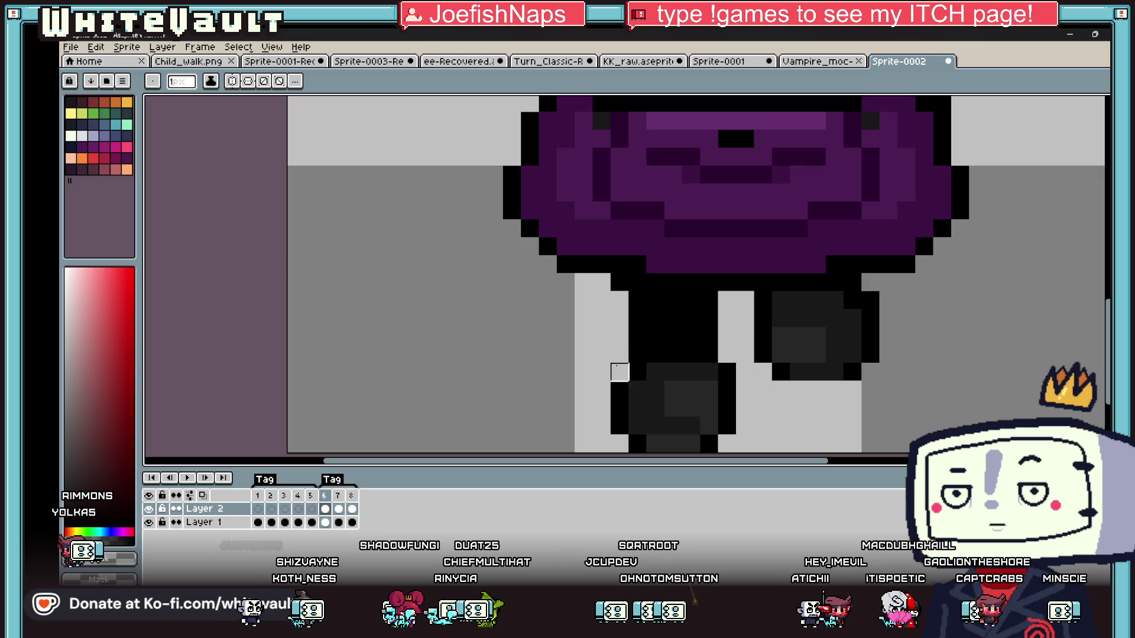
pyautogui.moveTo(624, 328); pyautogui.dragTo(660, 360)
pyautogui.scroll(-2, 704, 341)
pyautogui.press('i')
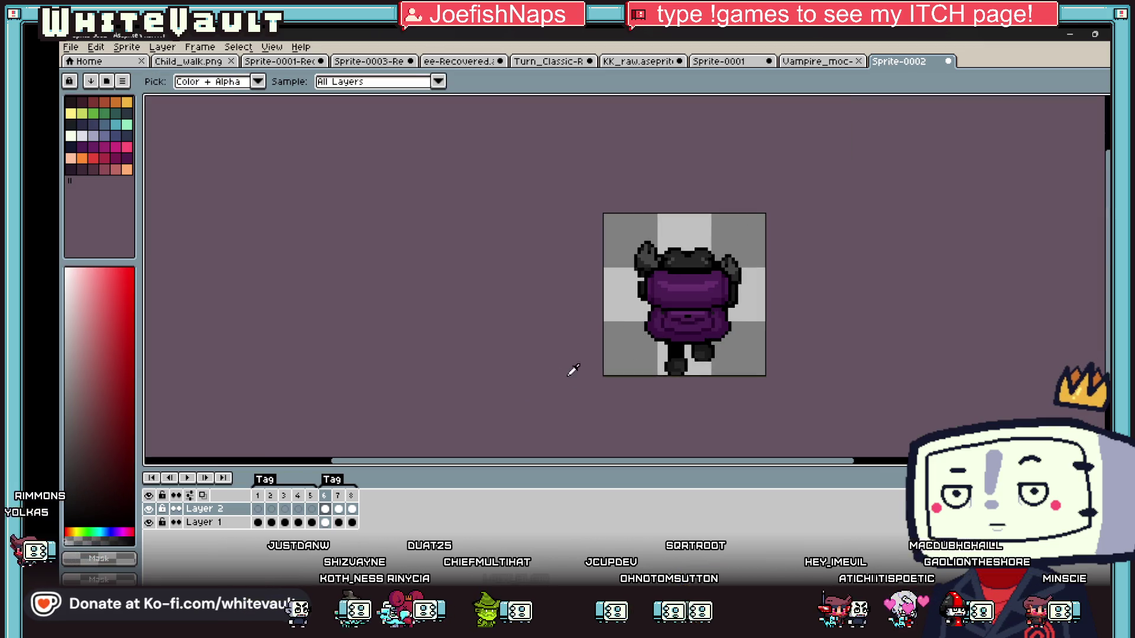
pyautogui.scroll(1, 636, 263)
pyautogui.press('b')
pyautogui.scroll(-1, 652, 288)
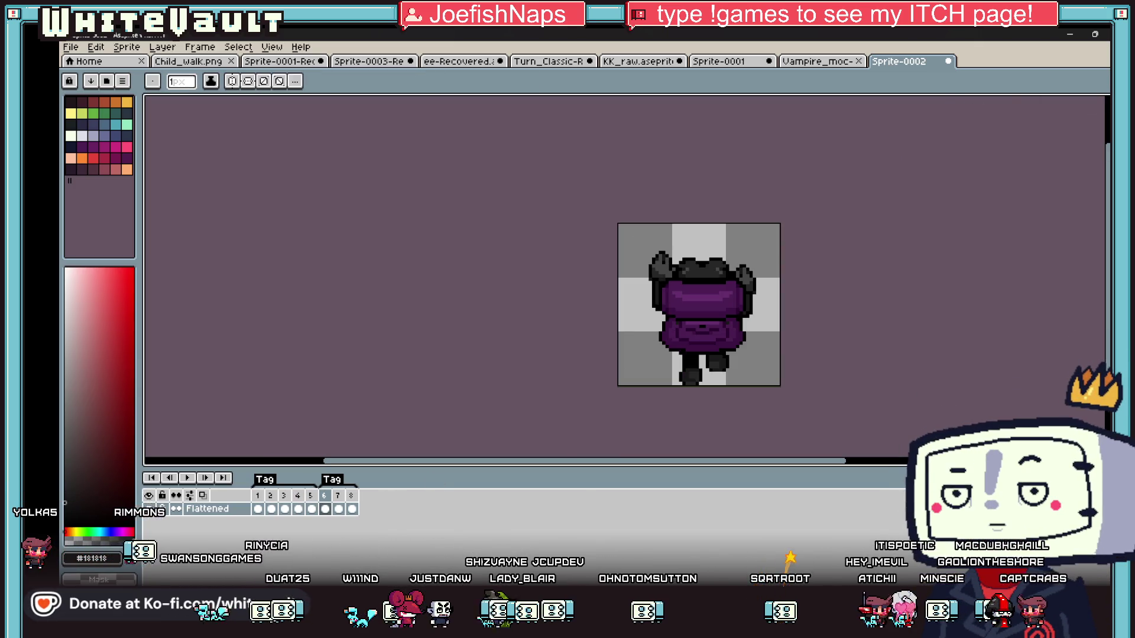
# Paste the pose into frame 8, flip it horizontally, and preview the walk.
pyautogui.press('m')
pyautogui.hotkey('ctrl', 'a')
pyautogui.scroll(1, 724, 294)
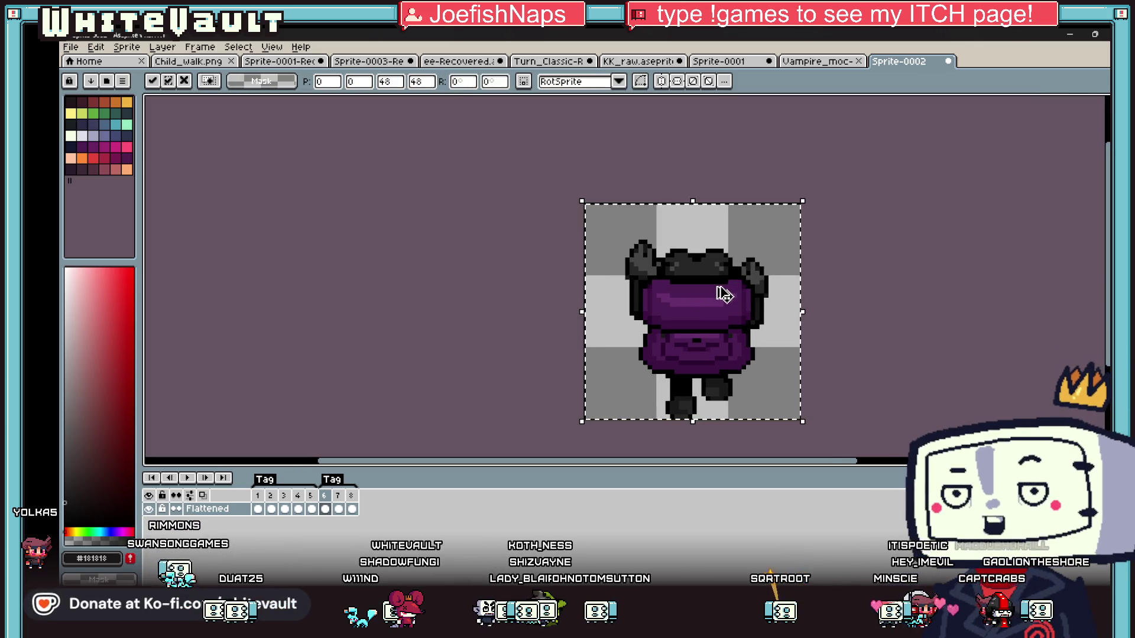
pyautogui.click(351, 509)
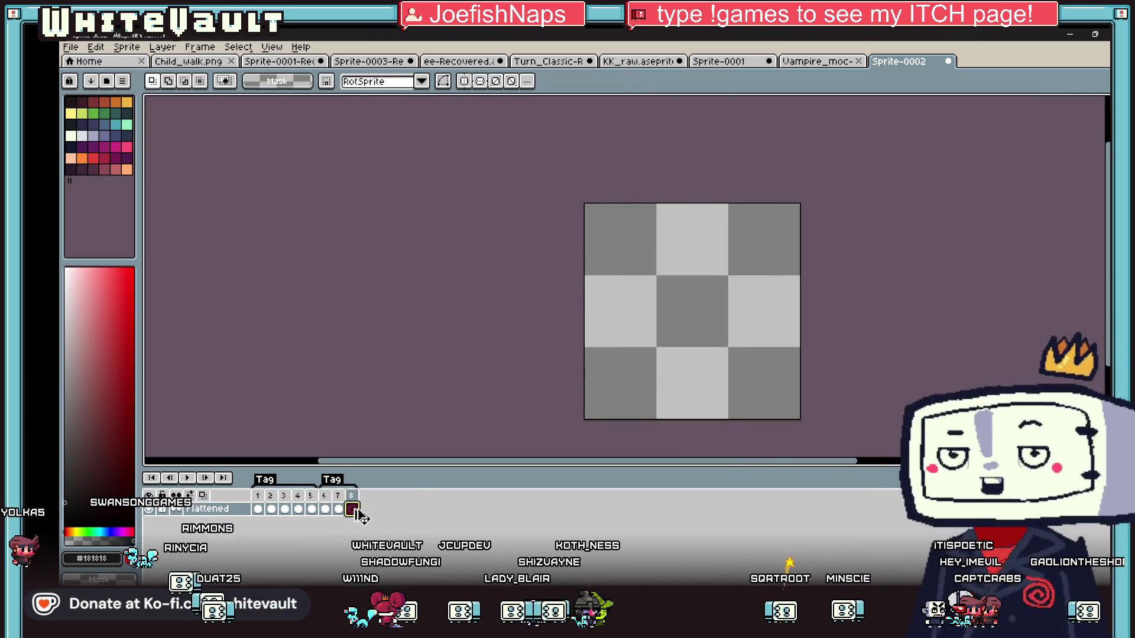
pyautogui.hotkey('ctrl', 'v')
pyautogui.hotkey('shift', 'h')
pyautogui.hotkey('ctrl', 'd')
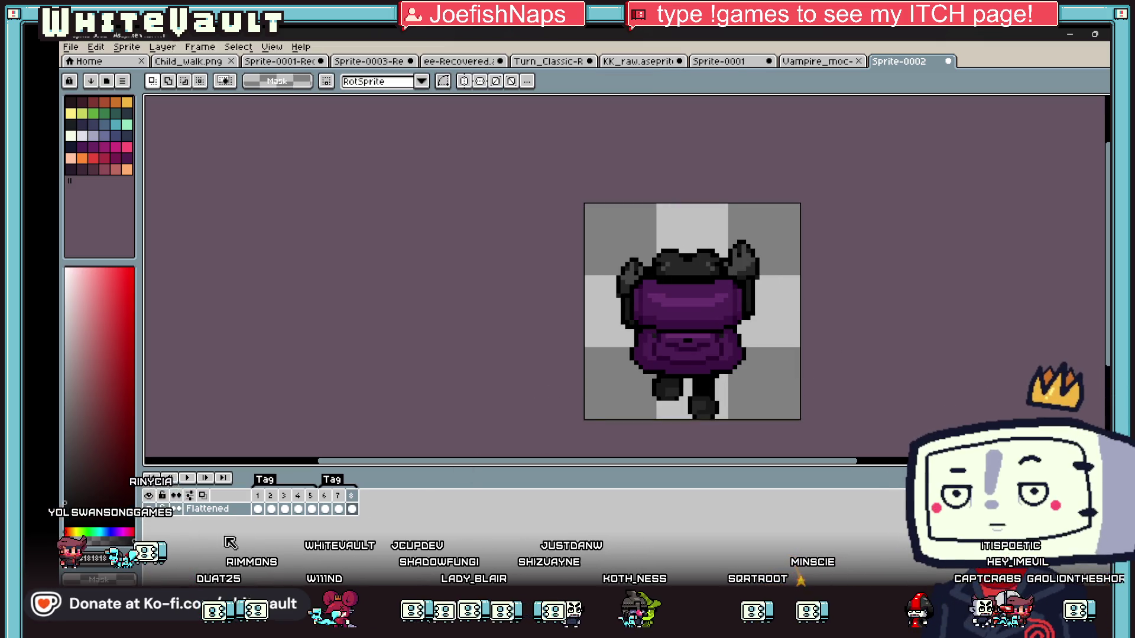
pyautogui.click(190, 478)
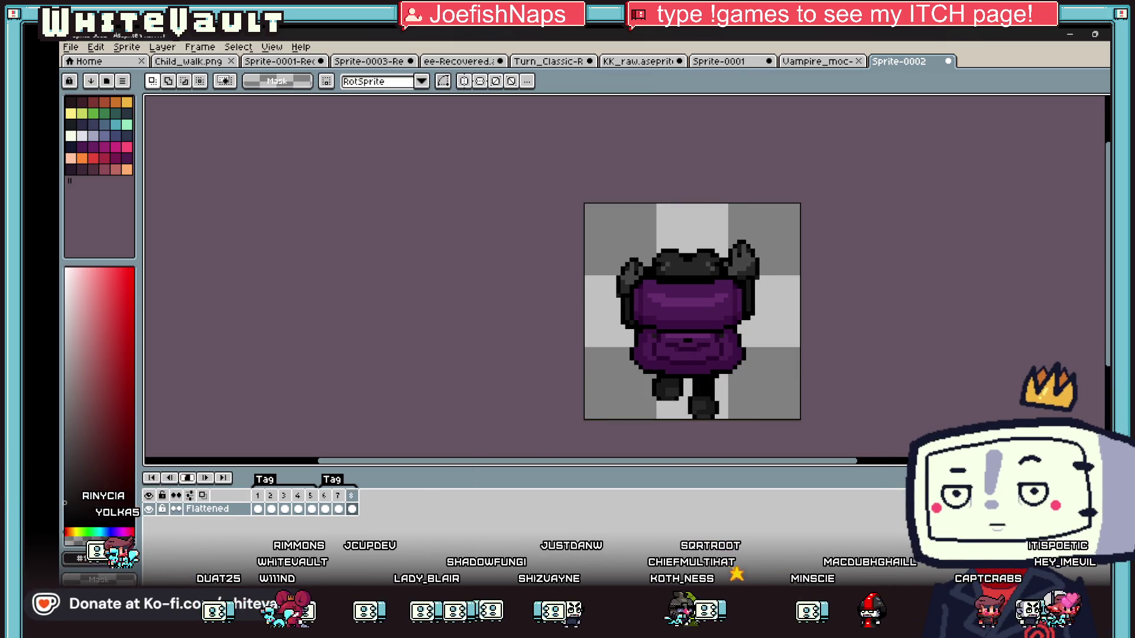
# Set the frames 6–8 tag's animation direction to Ping-pong.
pyautogui.doubleClick(339, 488)
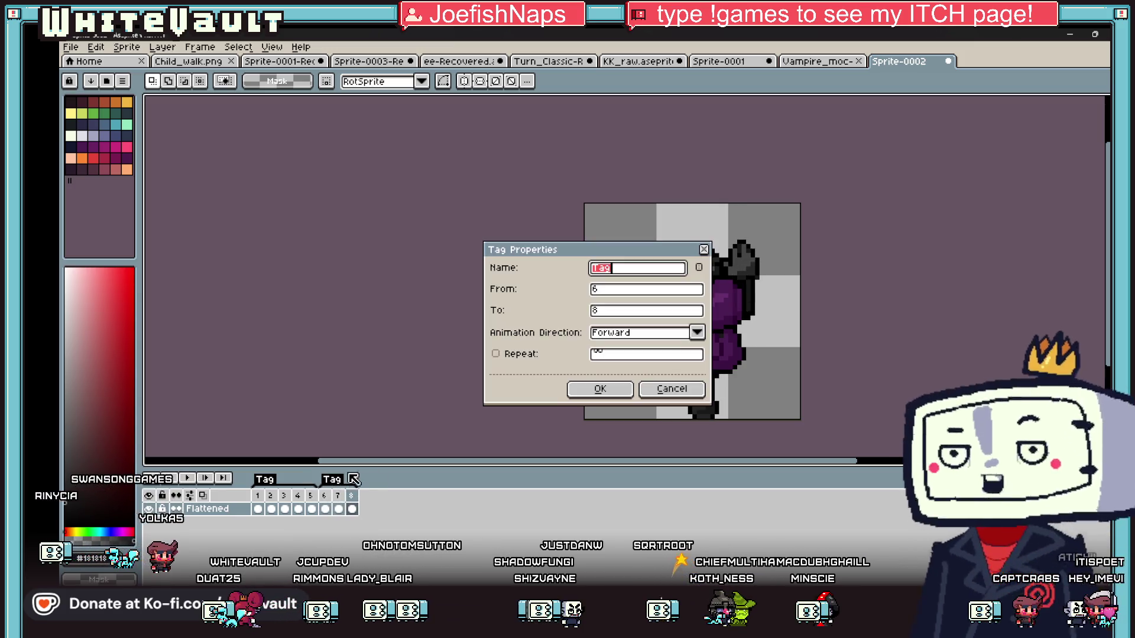
pyautogui.click(646, 334)
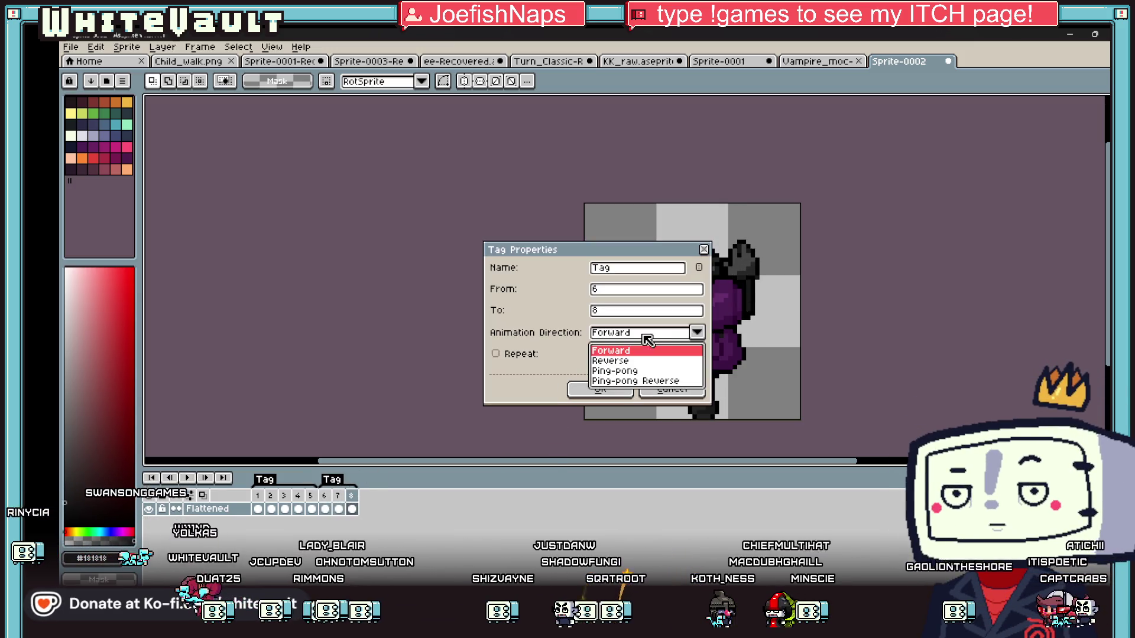
pyautogui.click(643, 371)
pyautogui.click(600, 389)
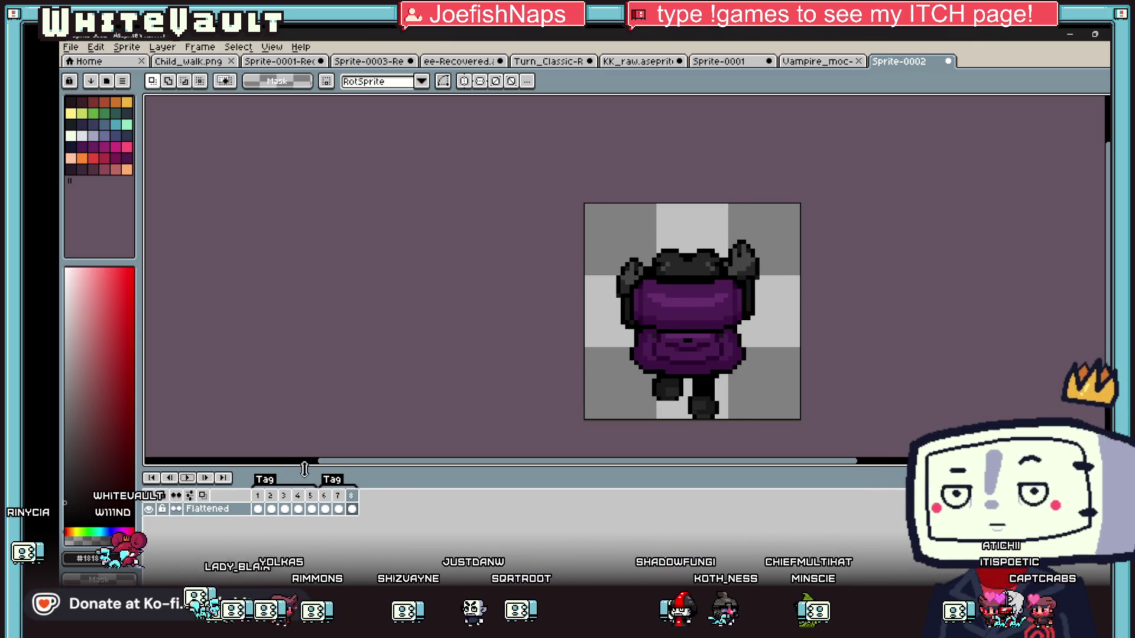
# Change the tag to a different playback direction, preview the loop, and return to frame 1.
pyautogui.doubleClick(334, 485)
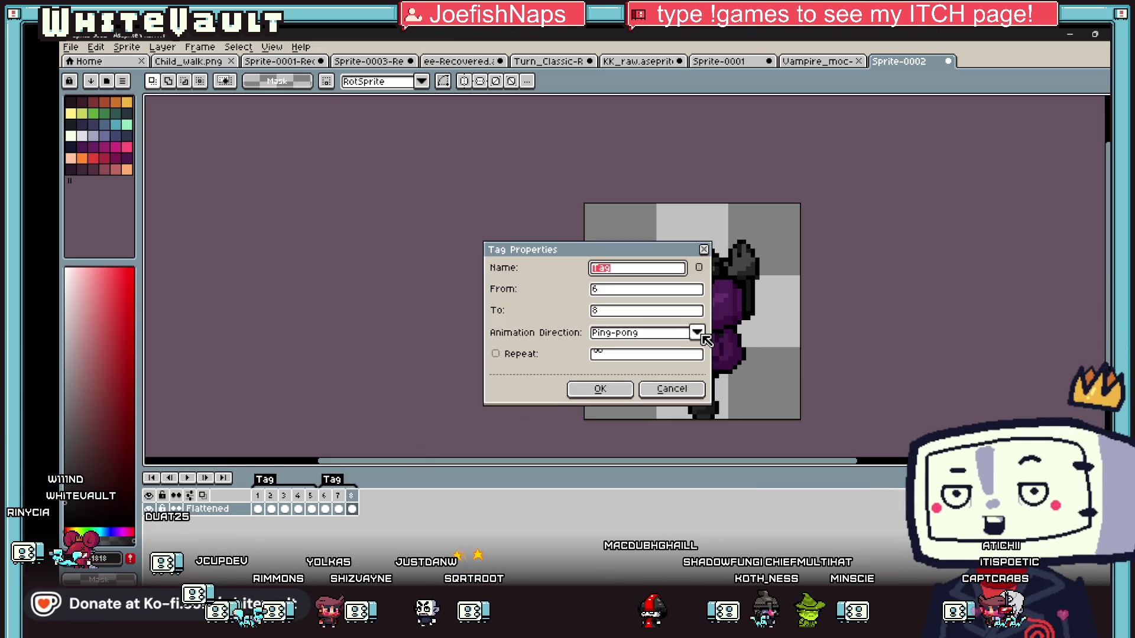
pyautogui.click(700, 334)
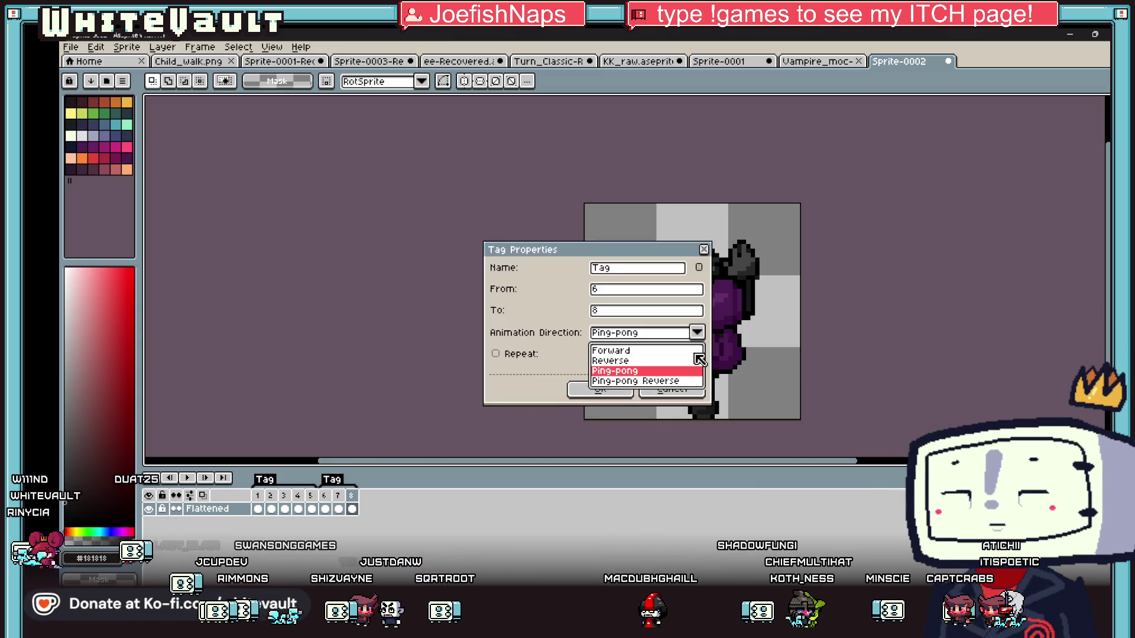
pyautogui.click(650, 367)
pyautogui.click(600, 390)
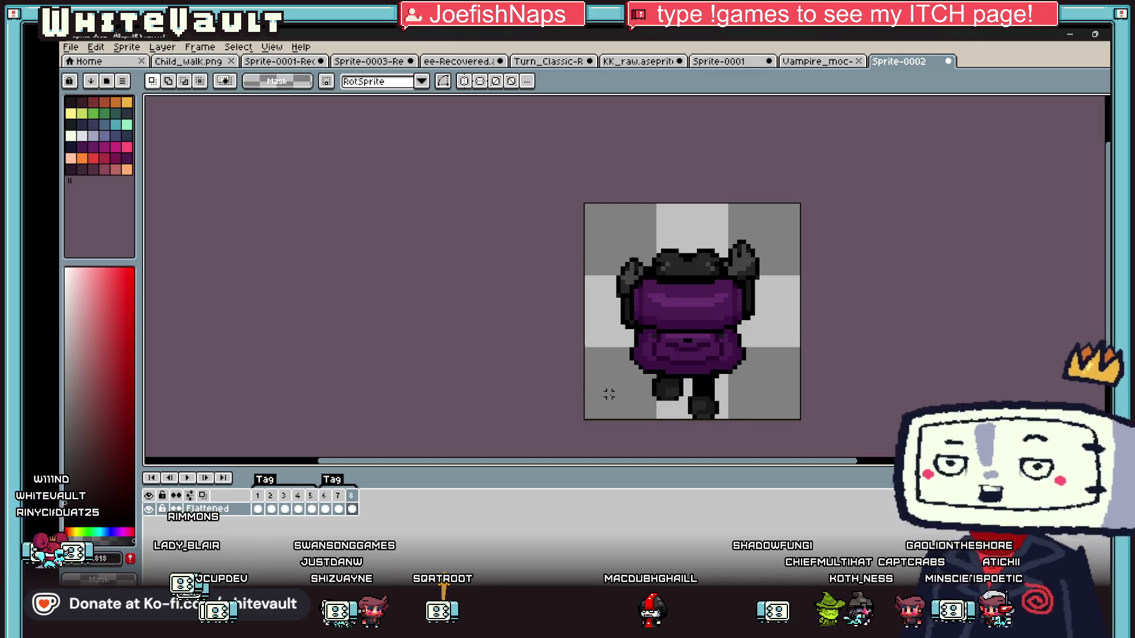
pyautogui.click(187, 477)
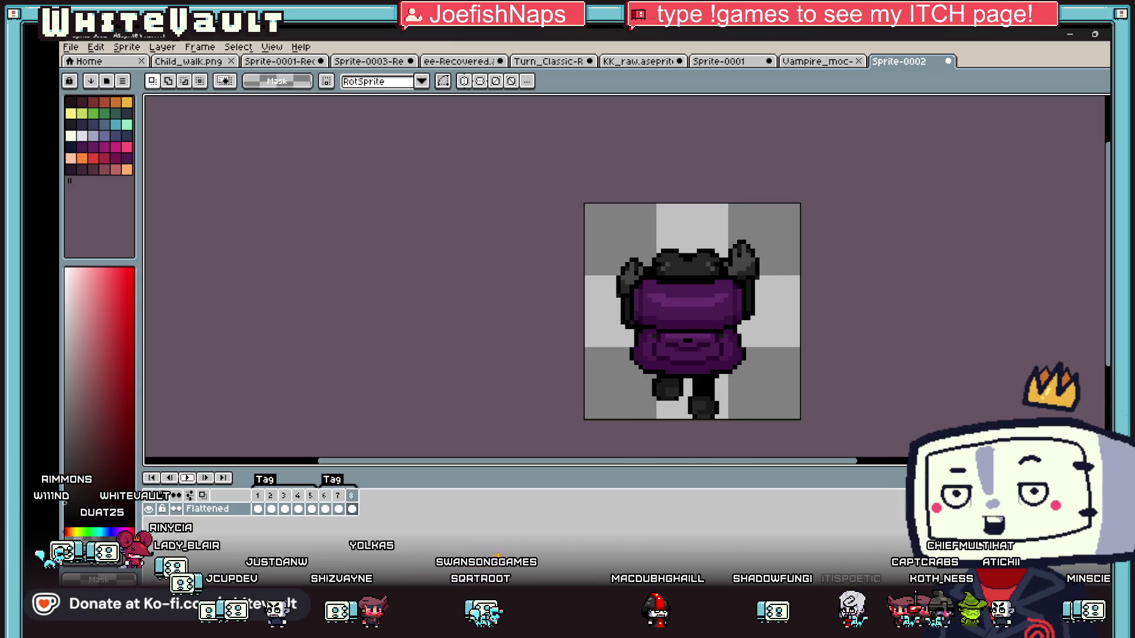
pyautogui.click(184, 479)
pyautogui.click(258, 509)
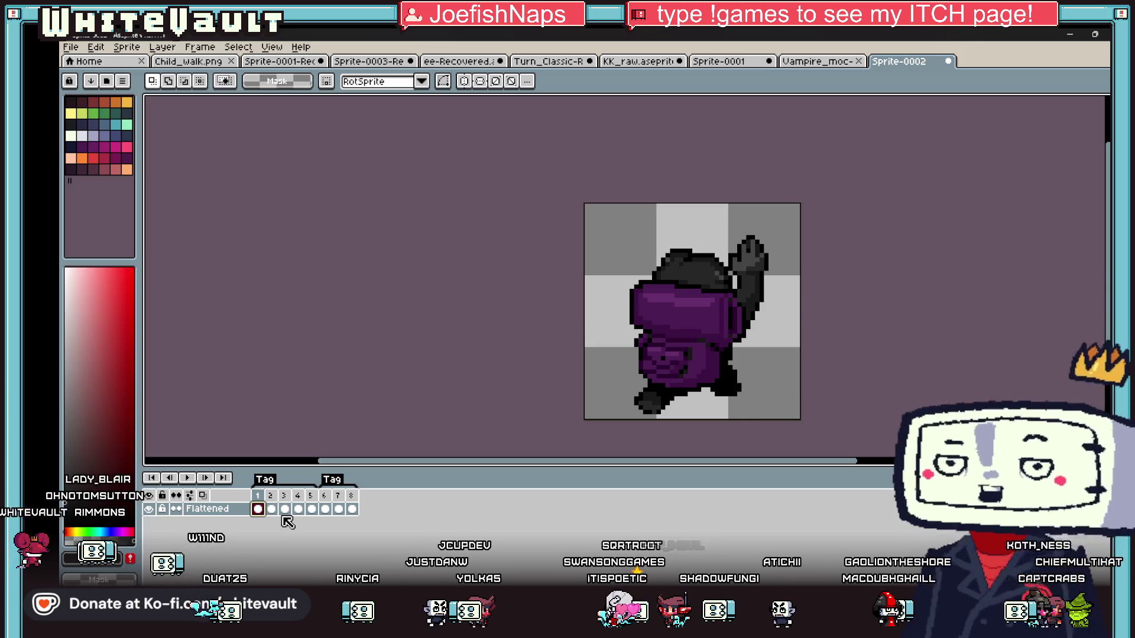
# Remove the extra frames and export the walk as a sprite sheet that opens afterwards.
pyautogui.hotkey('ctrl', 'z')
pyautogui.hotkey('ctrl', 'z')
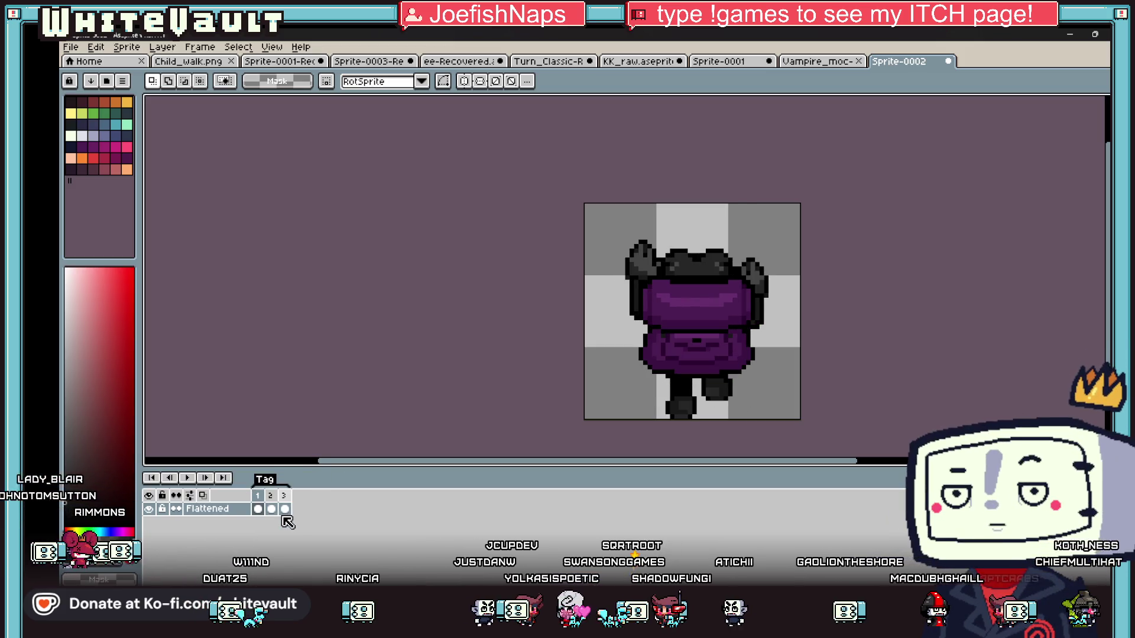
pyautogui.click(71, 47)
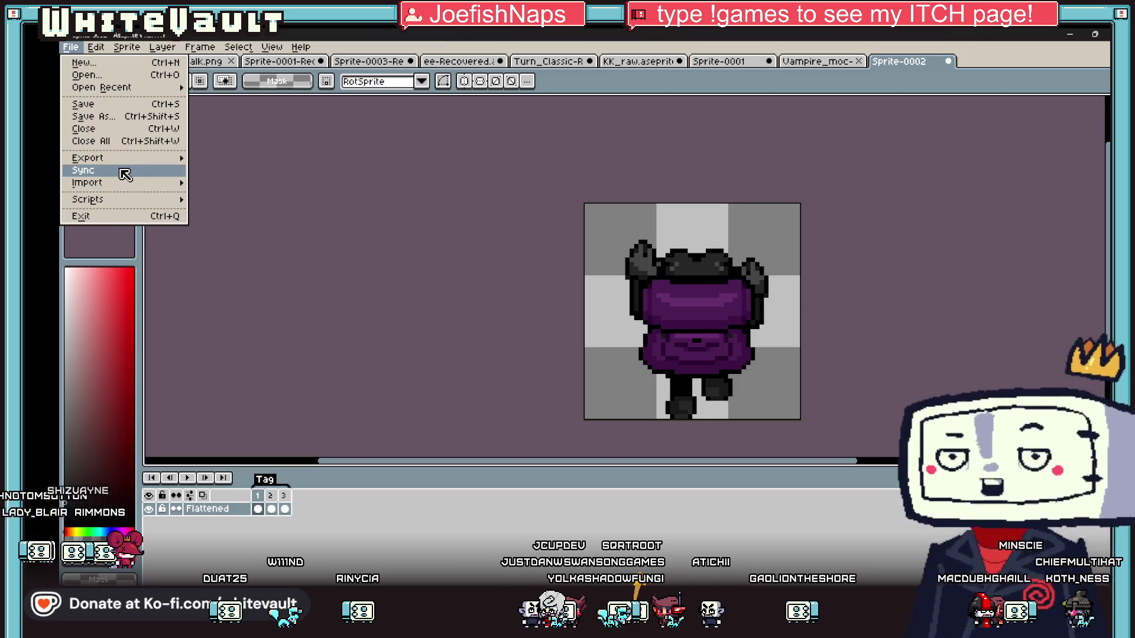
pyautogui.moveTo(133, 164)
pyautogui.click(289, 171)
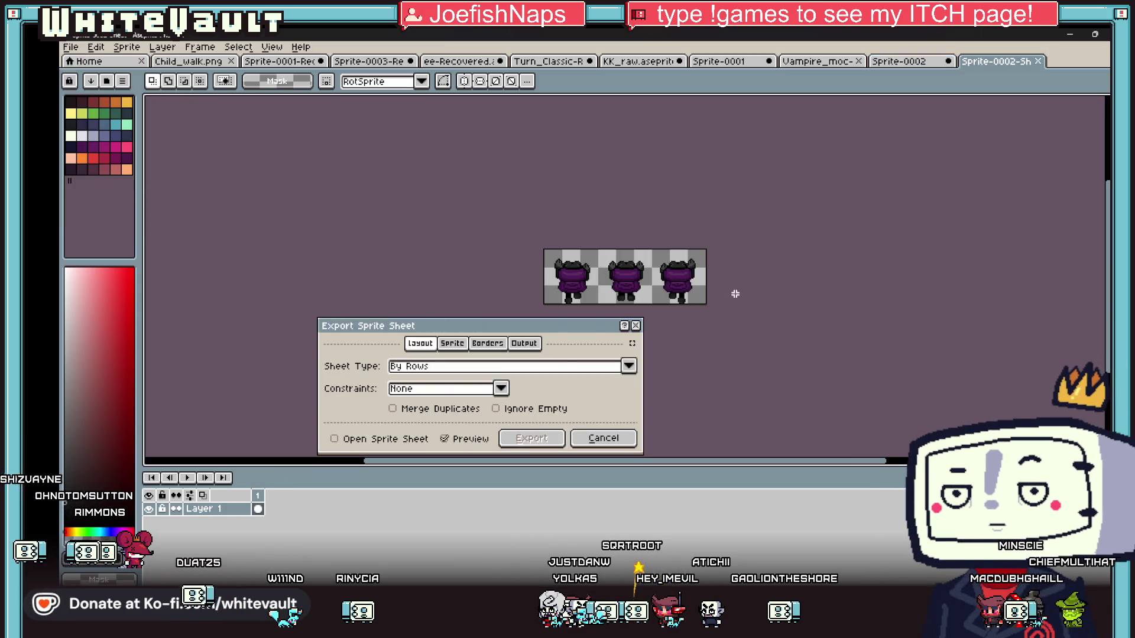
pyautogui.click(334, 438)
pyautogui.click(531, 438)
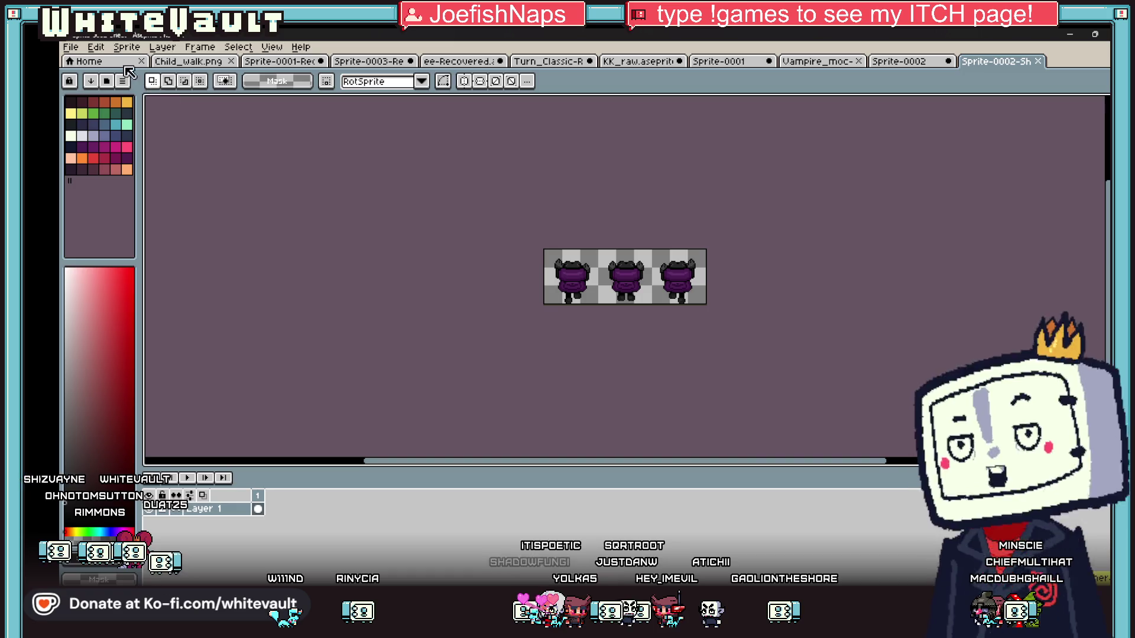
# Save the sprite sheet as 'Child_up' in PNG format.
pyautogui.click(70, 46)
pyautogui.click(93, 117)
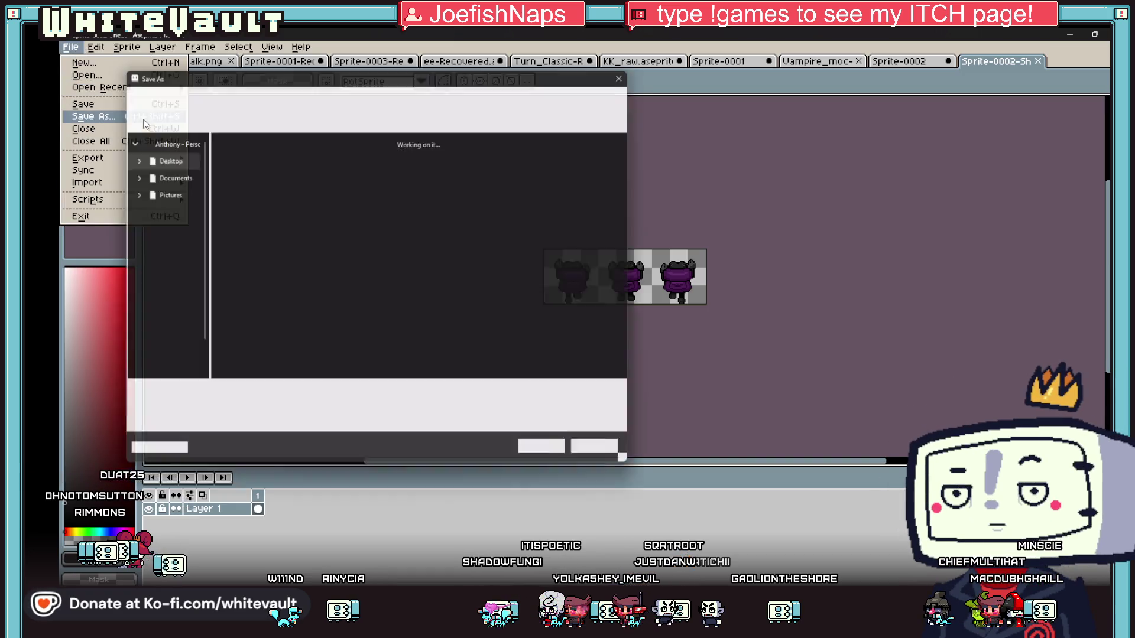
pyautogui.click(305, 162)
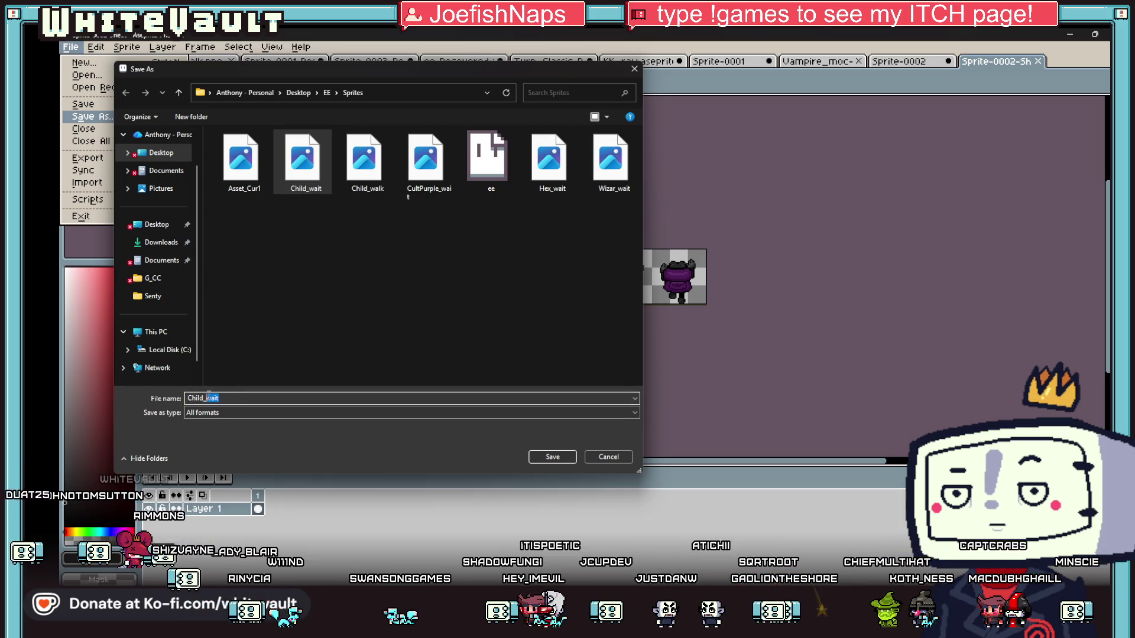
pyautogui.write('up')
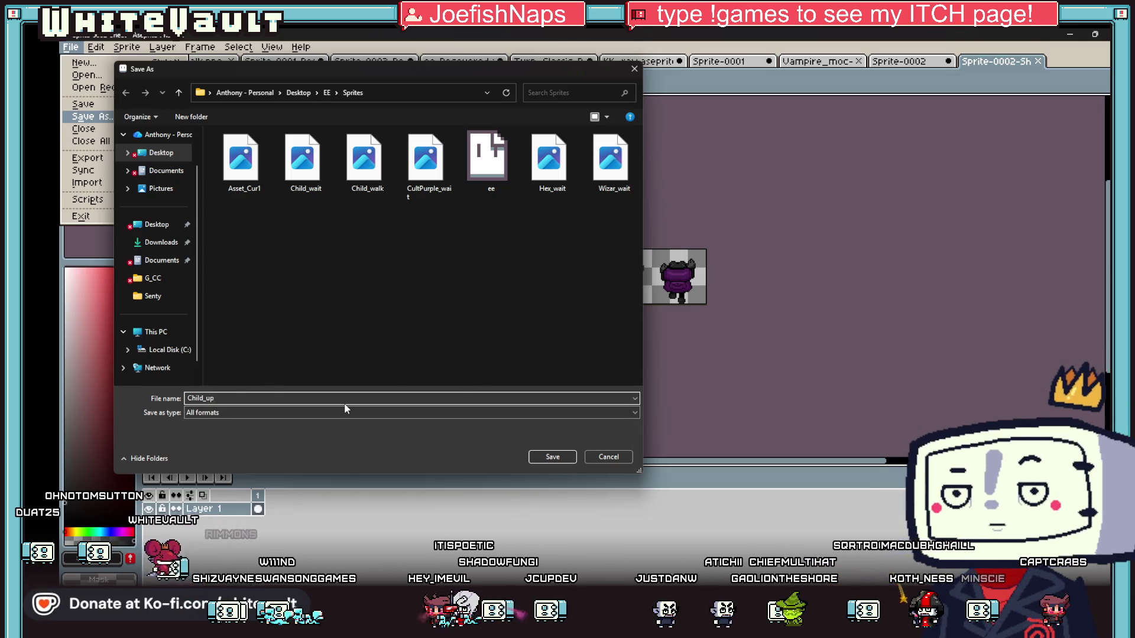
pyautogui.click(348, 412)
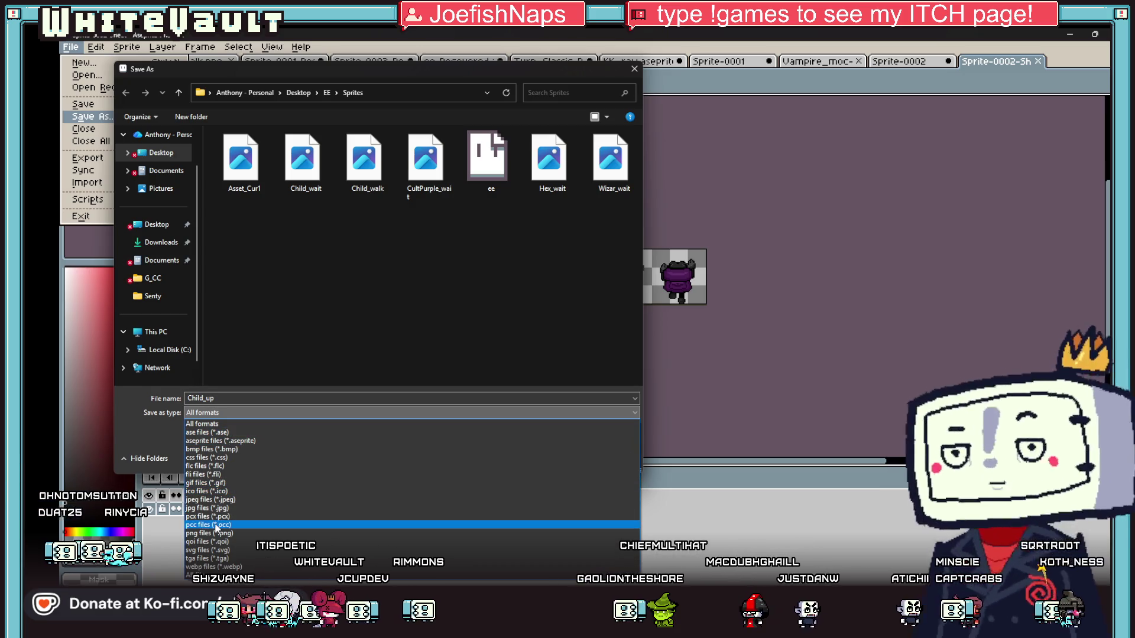
pyautogui.click(217, 535)
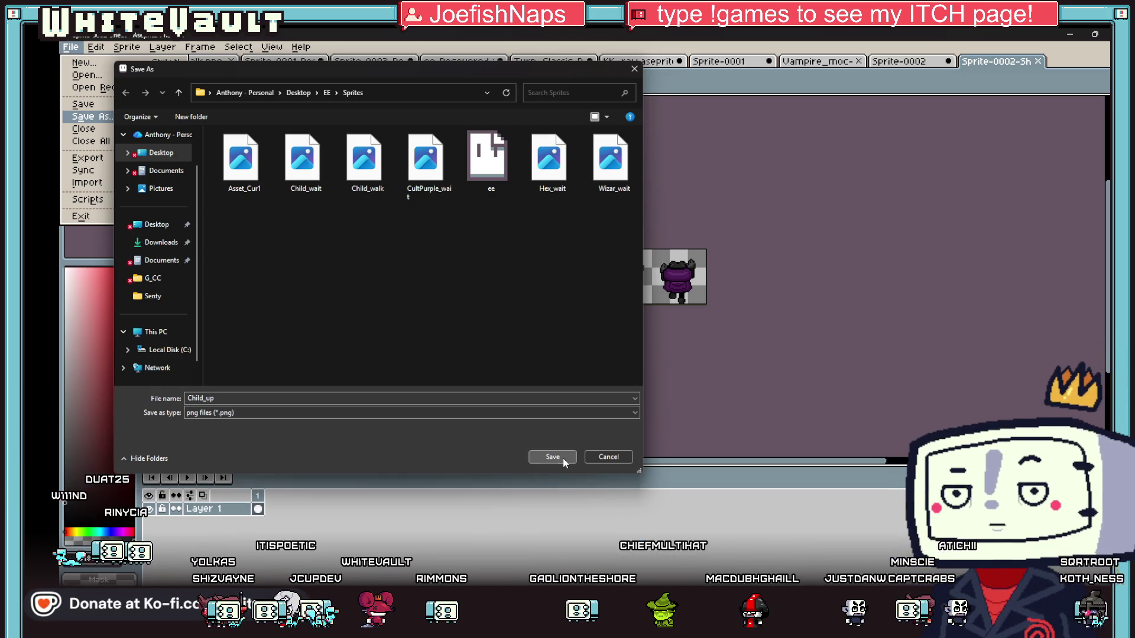
pyautogui.click(552, 459)
pyautogui.press('Return')
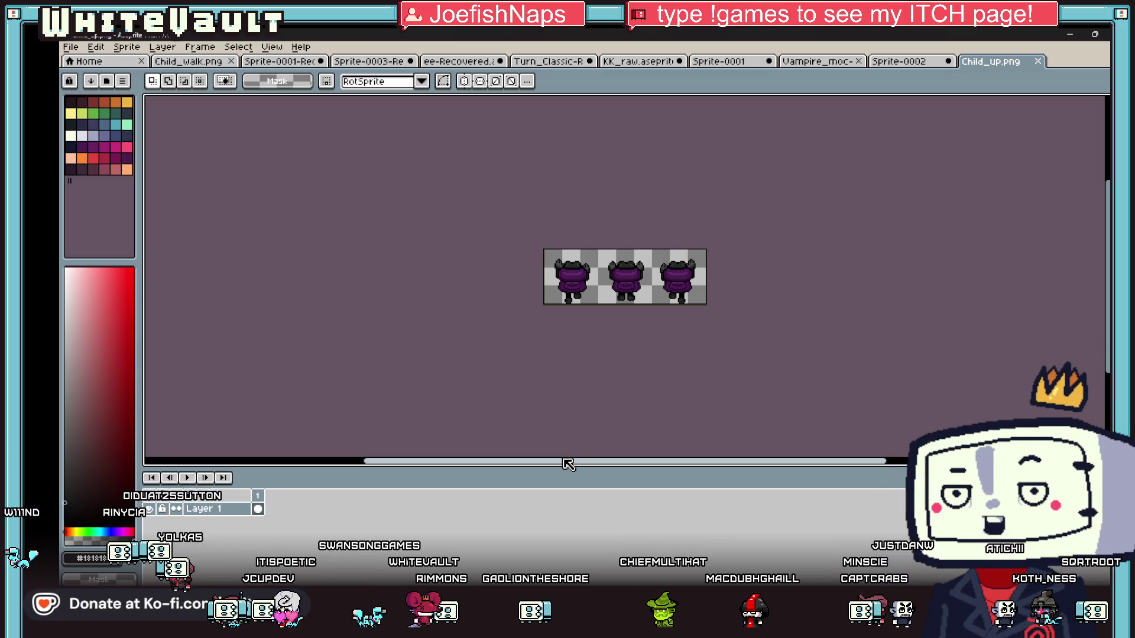
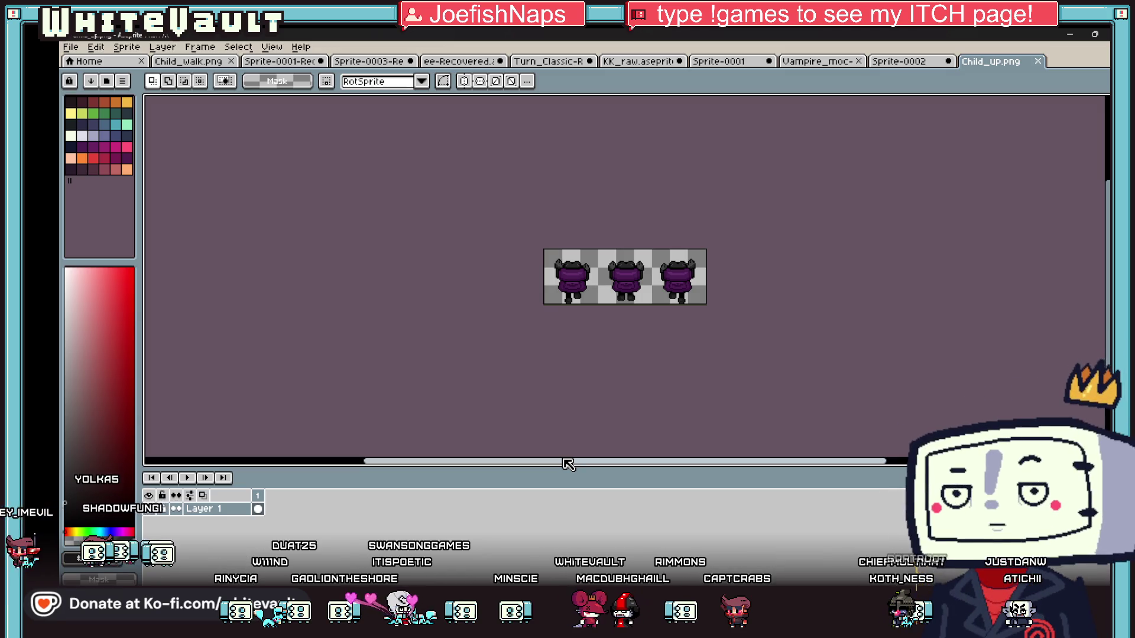
# Minimize Aseprite and close the running Bakin test game to reveal the dungeon map editor.
pyautogui.click(1062, 34)
pyautogui.hotkey('alt', 'F4')
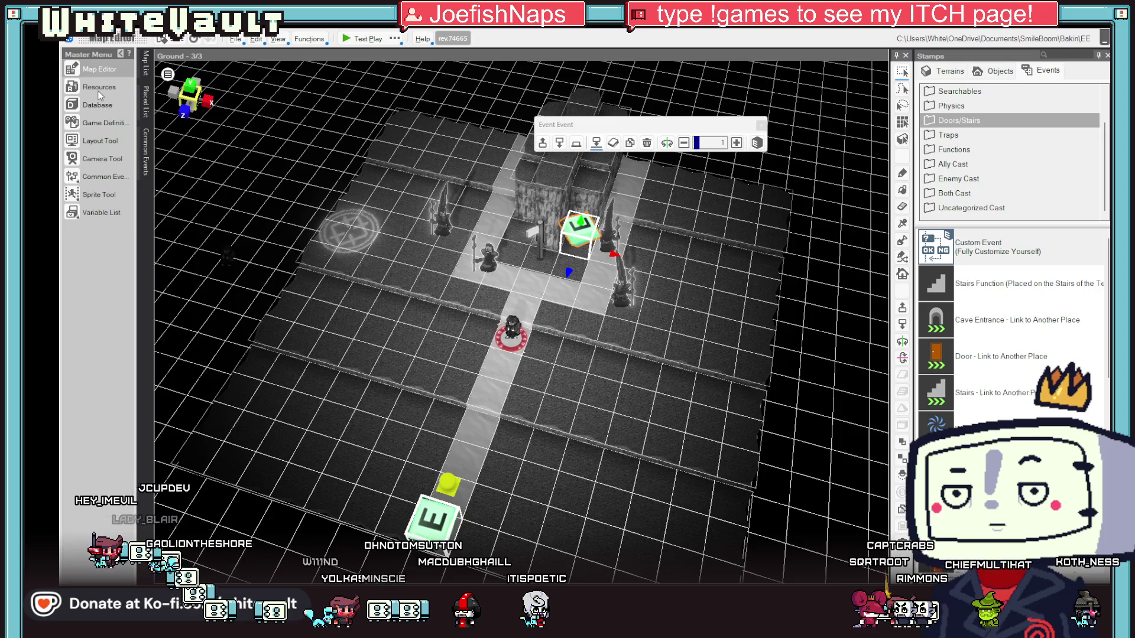
# Open the Child slice animation from Resources and start adding a new motion.
pyautogui.click(109, 109)
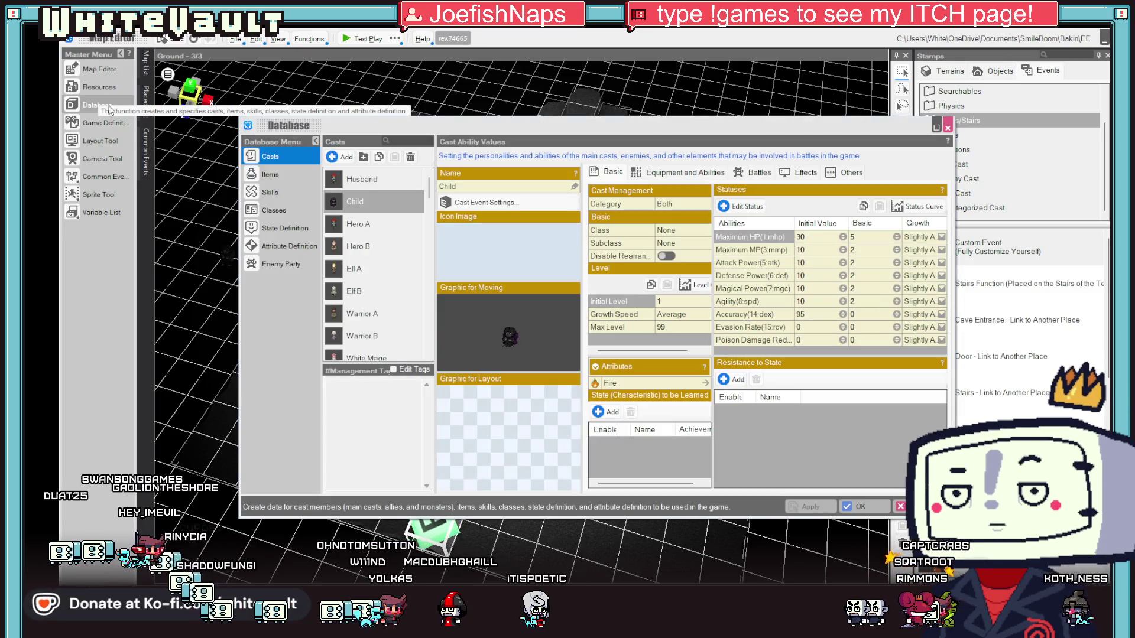
pyautogui.click(109, 69)
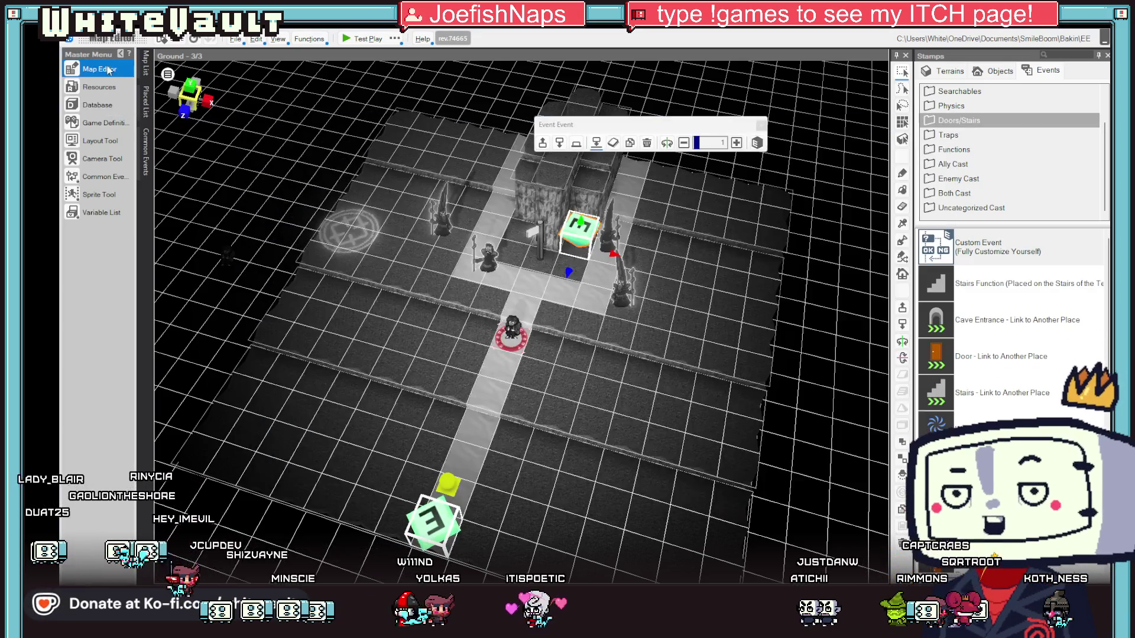
pyautogui.click(102, 86)
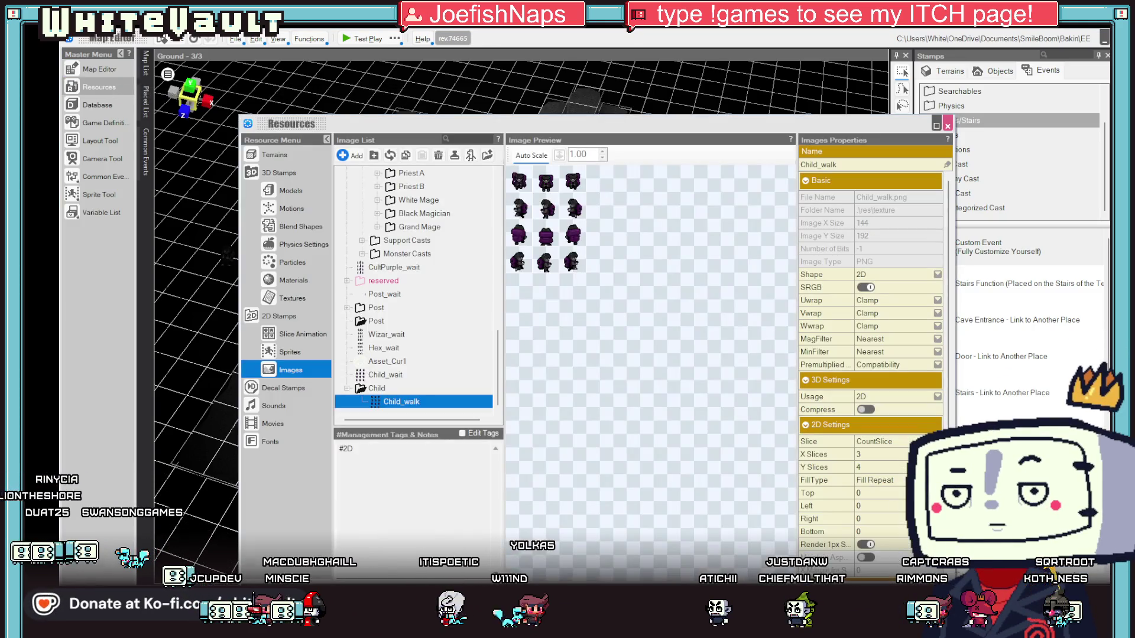
pyautogui.doubleClick(435, 401)
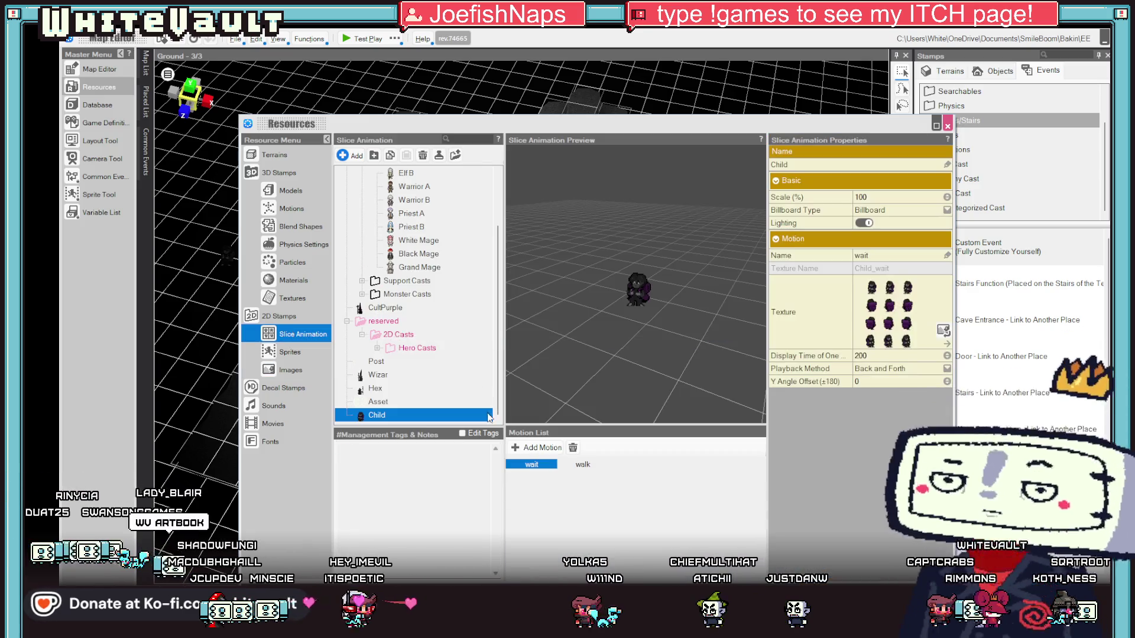
pyautogui.click(943, 330)
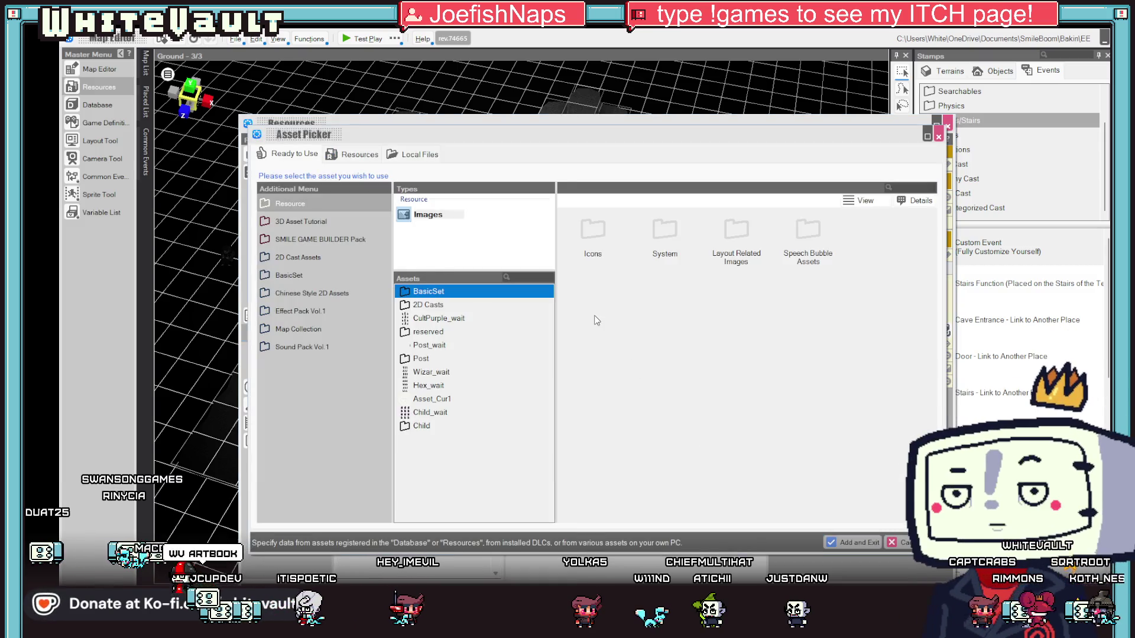
# Browse local files to the pasted Sprites folder path and add Child_up.png.
pyautogui.click(414, 153)
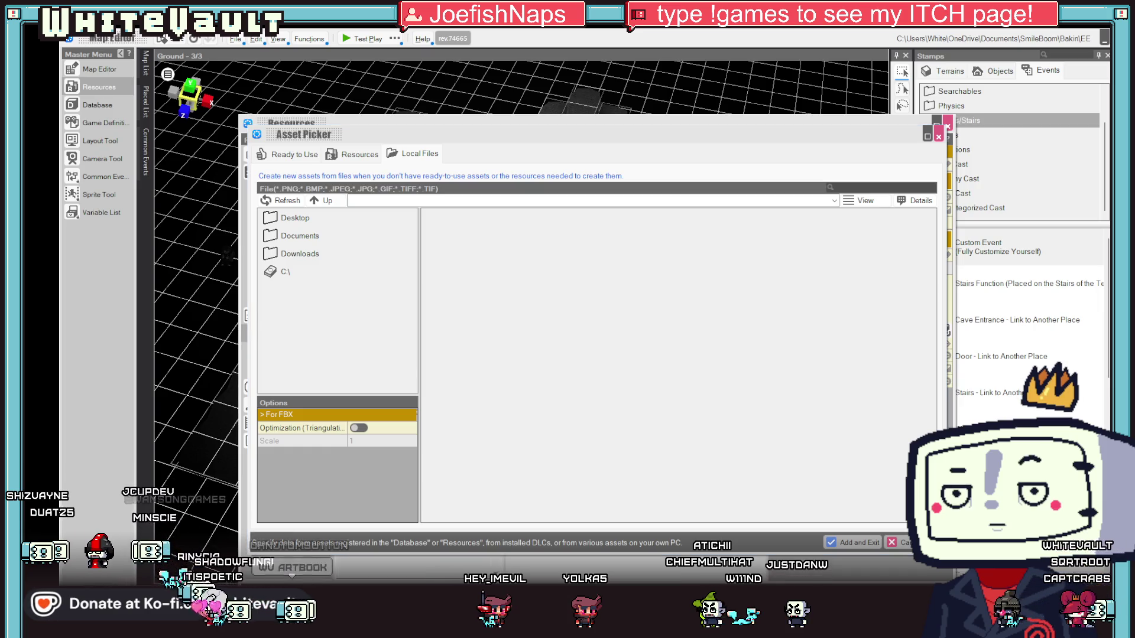
pyautogui.click(558, 200)
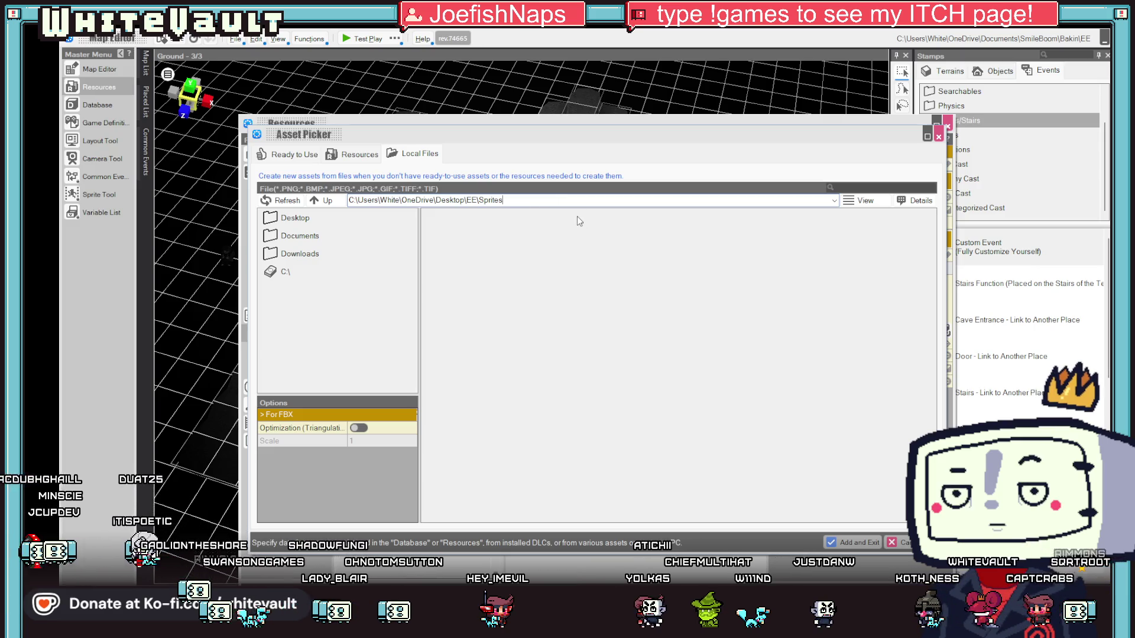
pyautogui.click(285, 271)
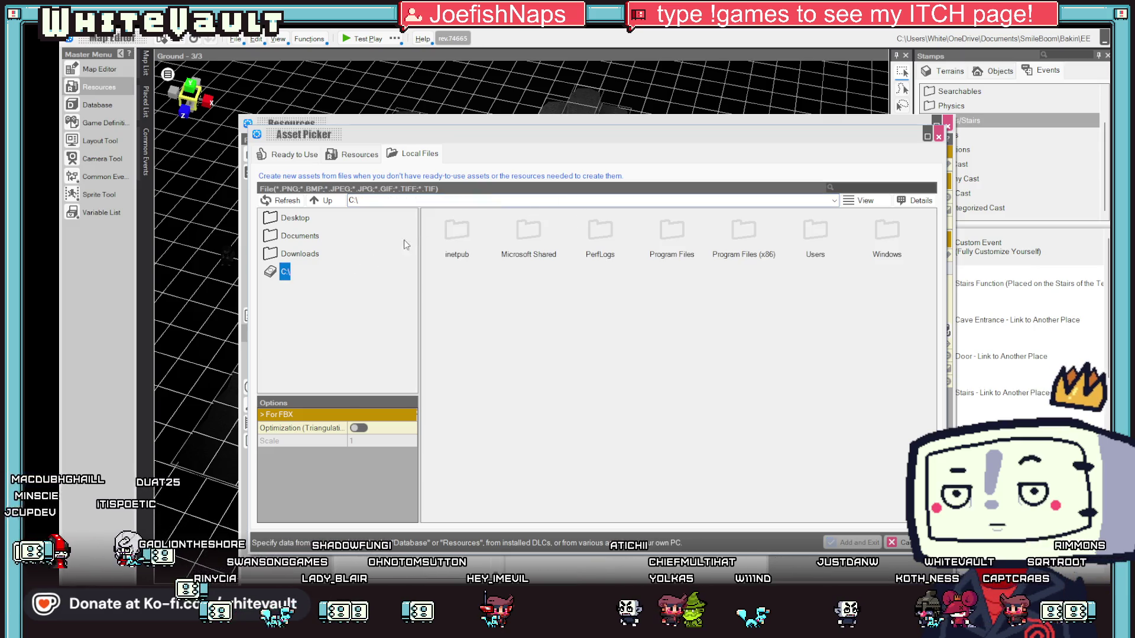
pyautogui.click(397, 202)
pyautogui.write('C:\\Users\\White\\OneDrive\\Desktop\\EE\\Sprites')
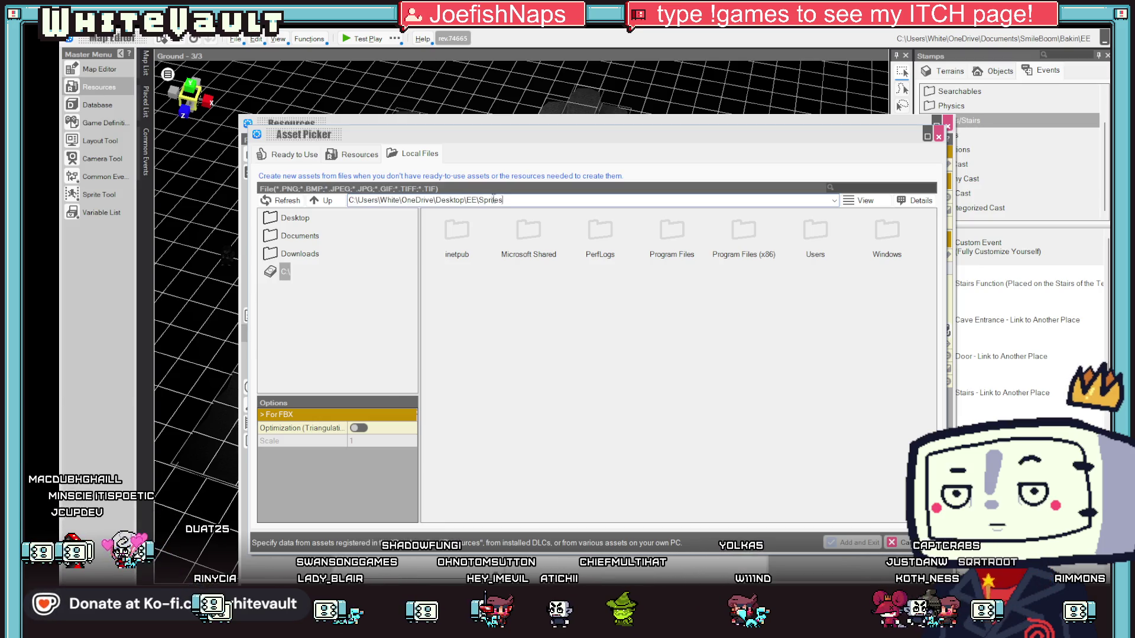
pyautogui.press('Return')
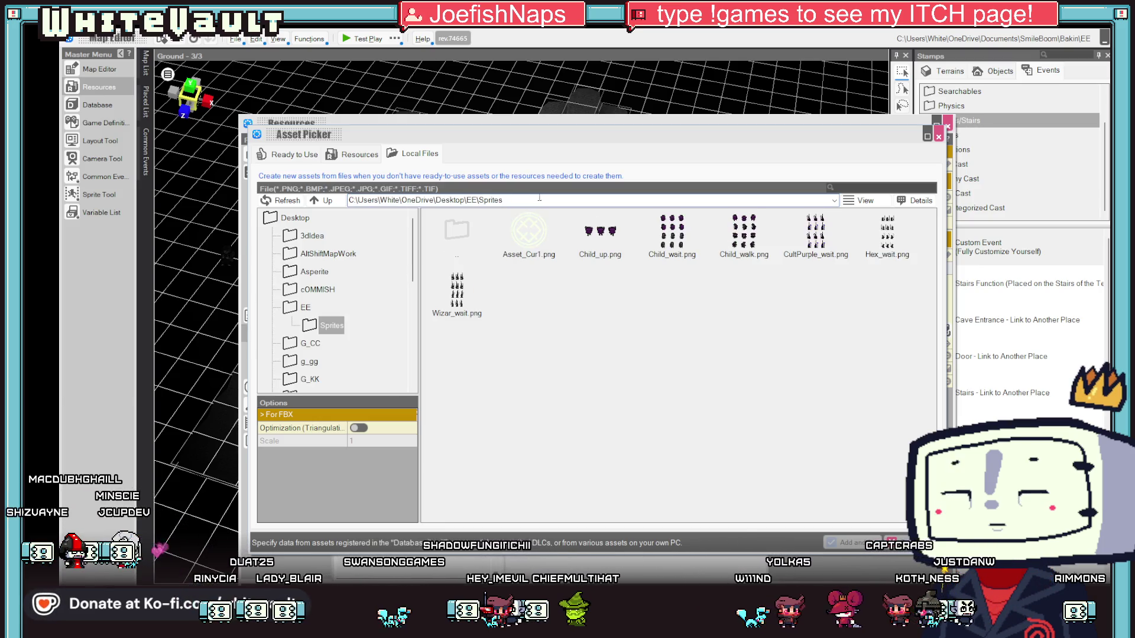
pyautogui.click(602, 234)
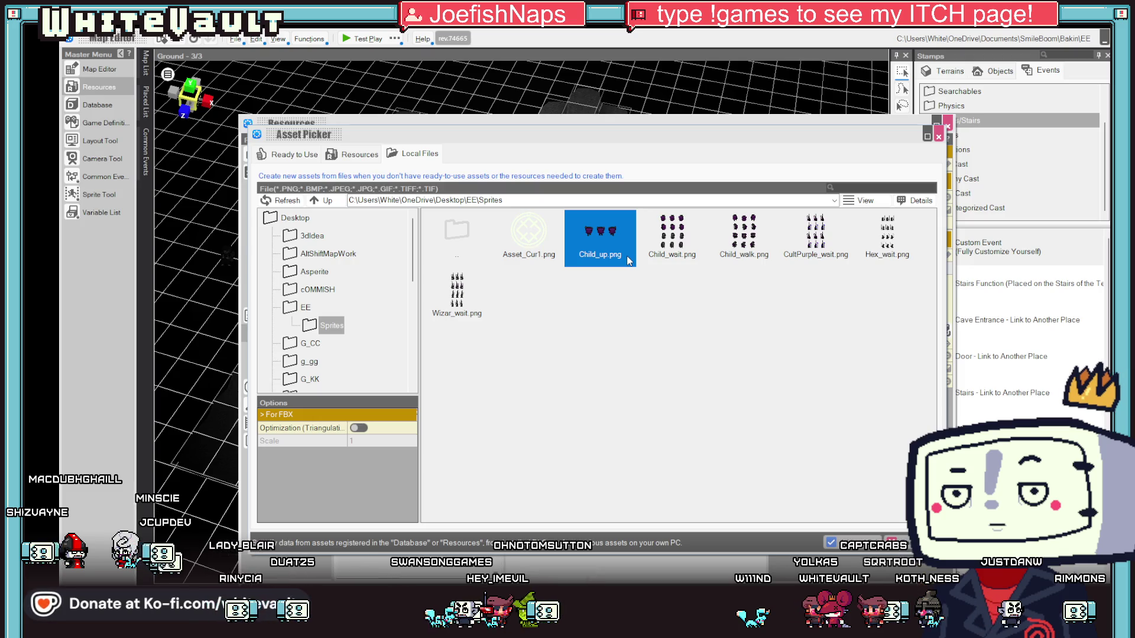
pyautogui.click(864, 545)
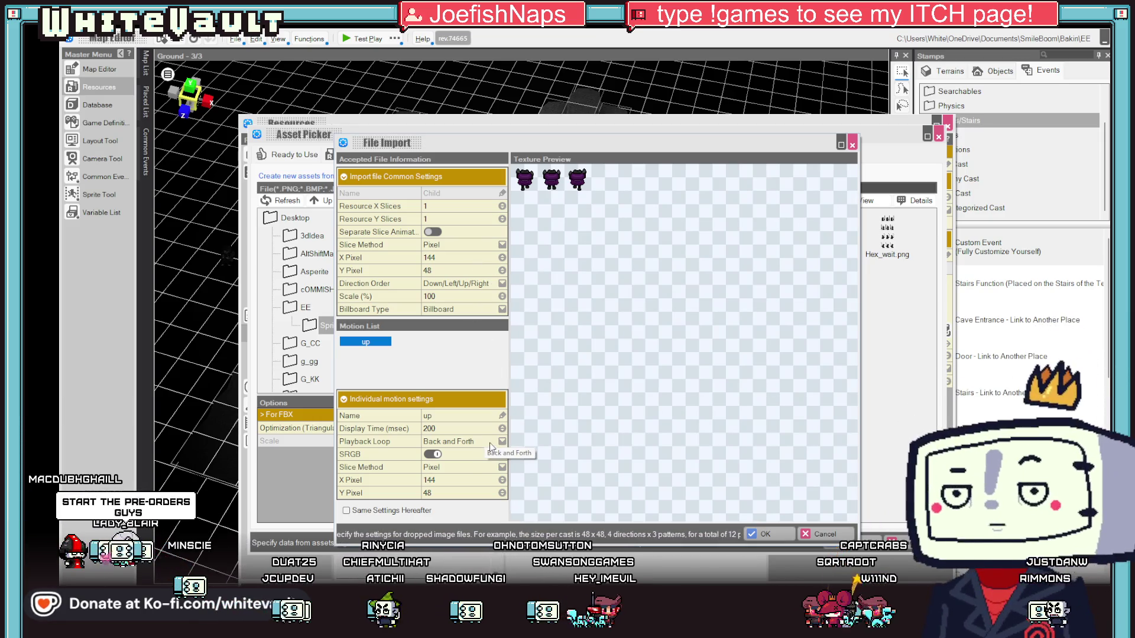
# Set the import to slice by Frame with X Frame 3 and Y Frame 1, keeping Down/Left/Up/Right order.
pyautogui.click(467, 446)
pyautogui.click(460, 465)
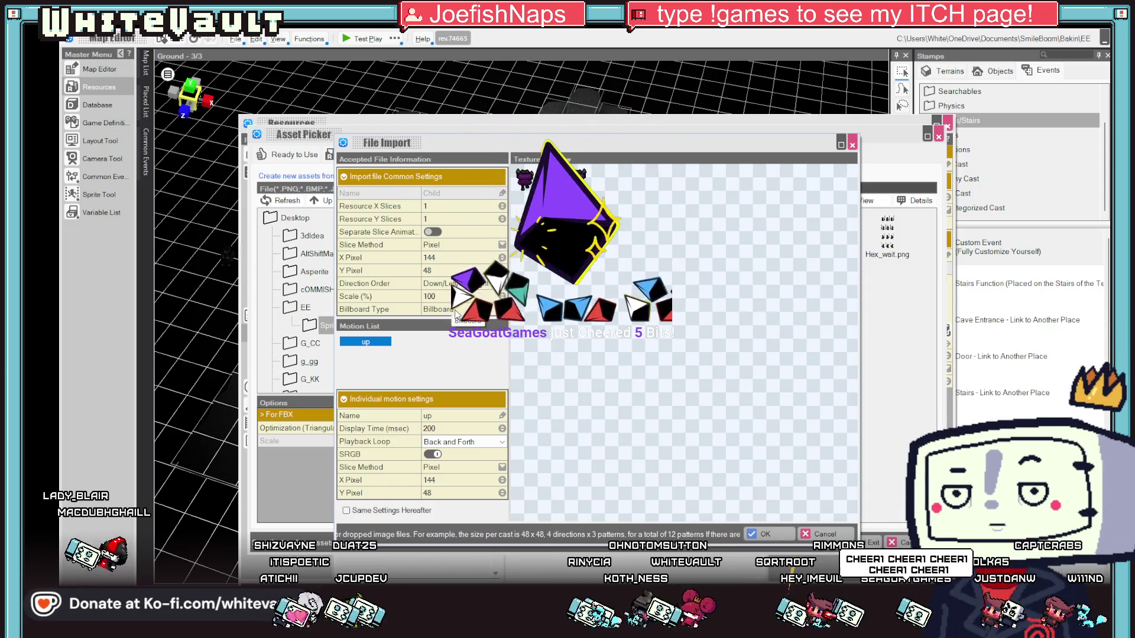
pyautogui.click(452, 283)
pyautogui.click(455, 295)
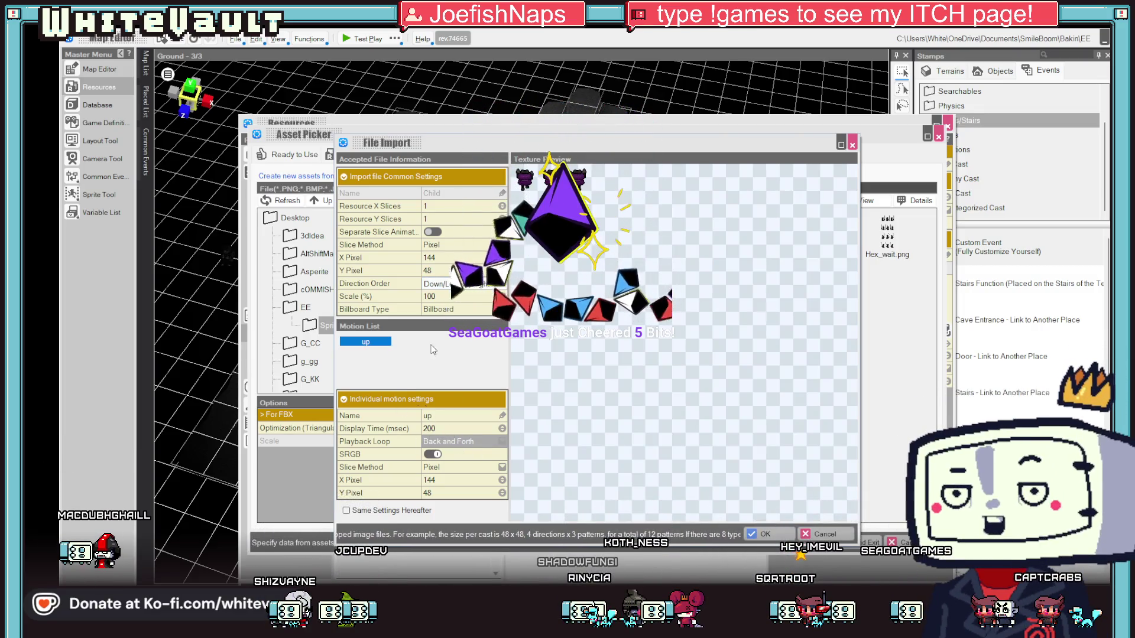
pyautogui.click(461, 244)
pyautogui.click(444, 258)
pyautogui.click(443, 255)
pyautogui.click(457, 269)
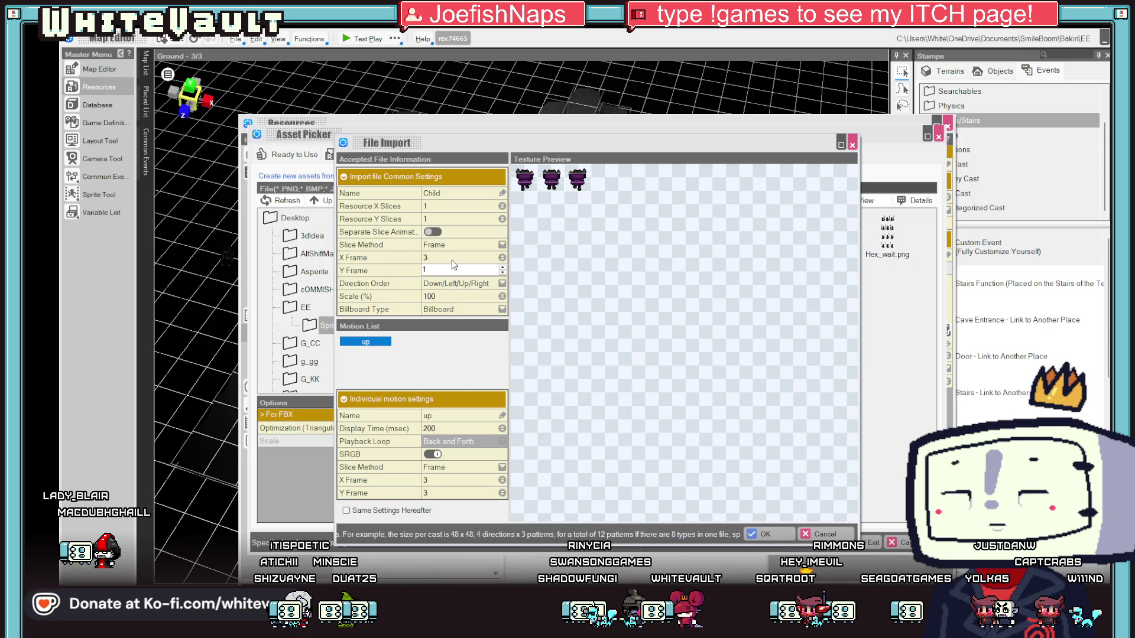
pyautogui.click(452, 257)
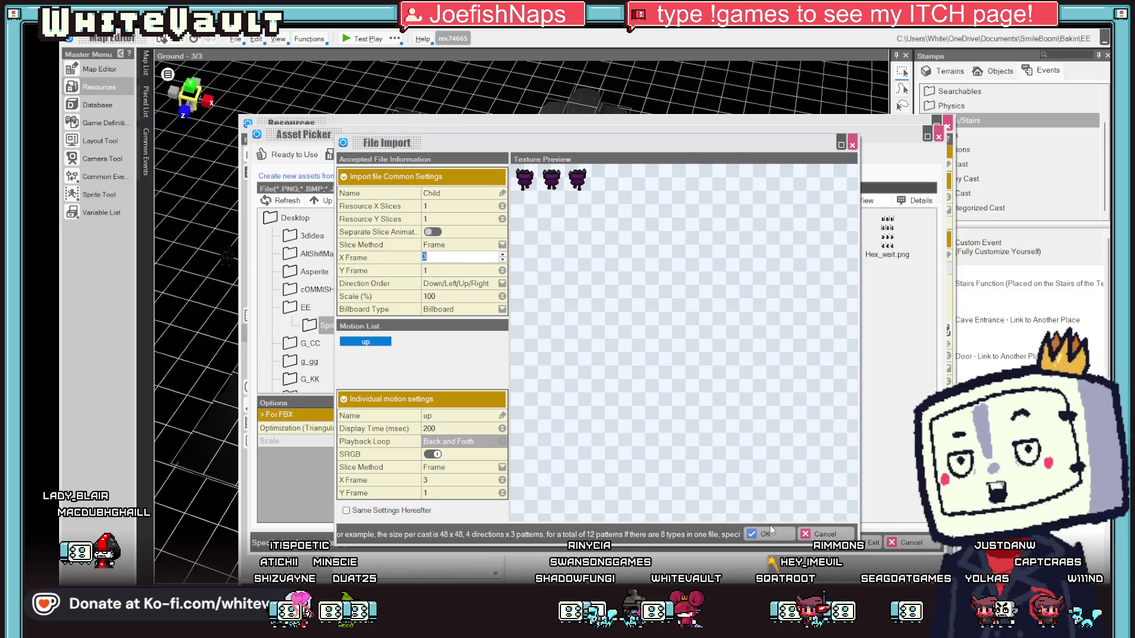
pyautogui.click(767, 534)
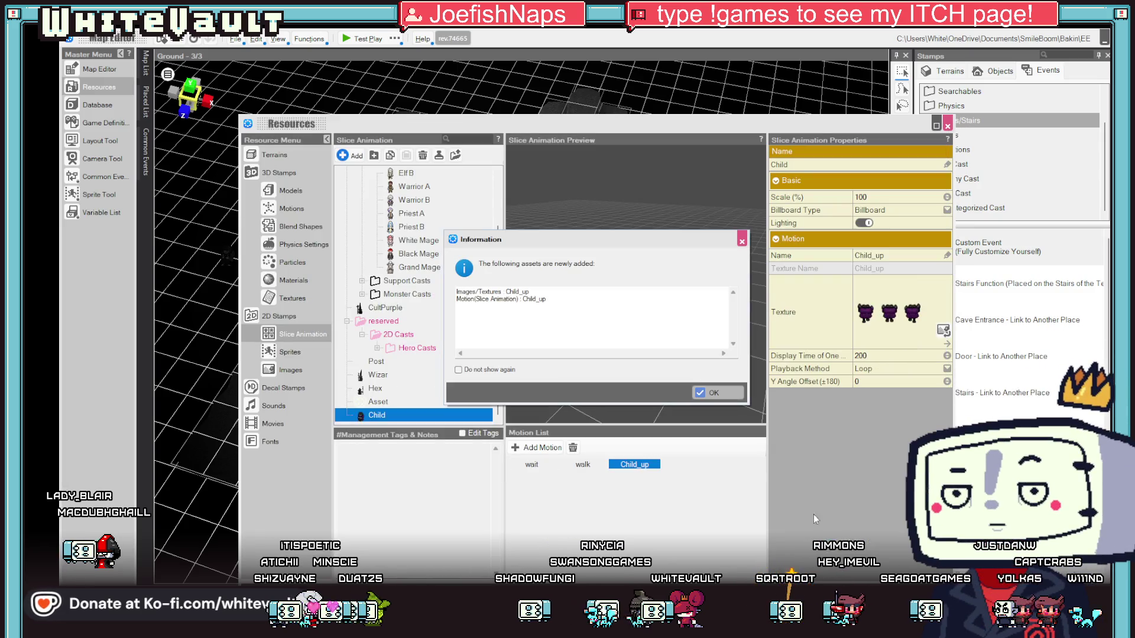
# Add Child_up as a motion, confirm its name past the duplicate warning, and close Resources.
pyautogui.click(730, 402)
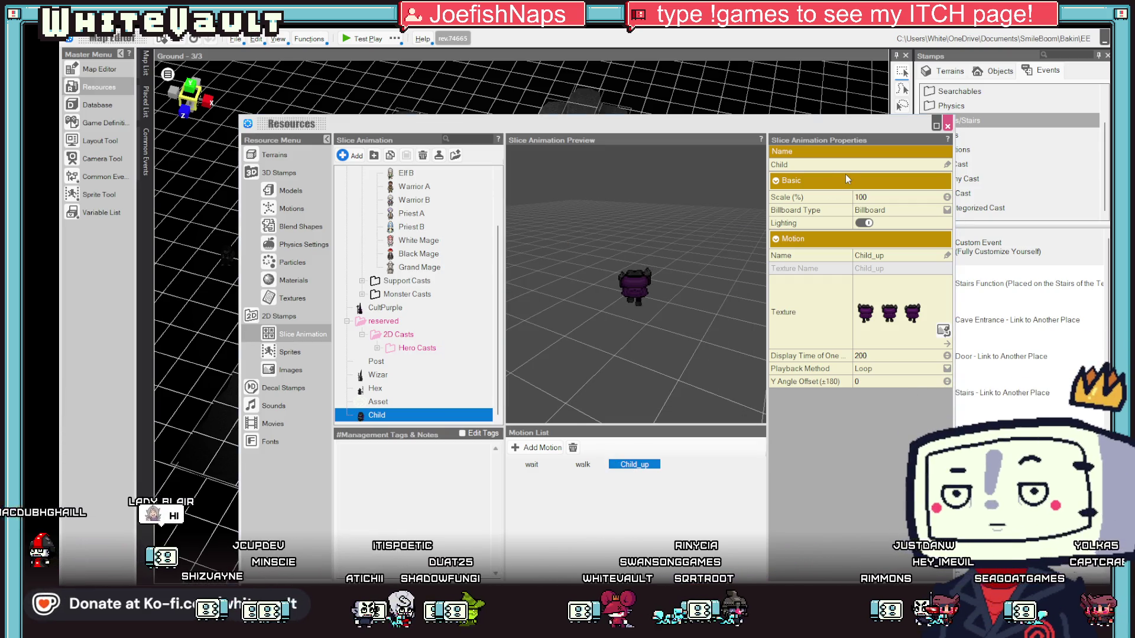
pyautogui.click(802, 166)
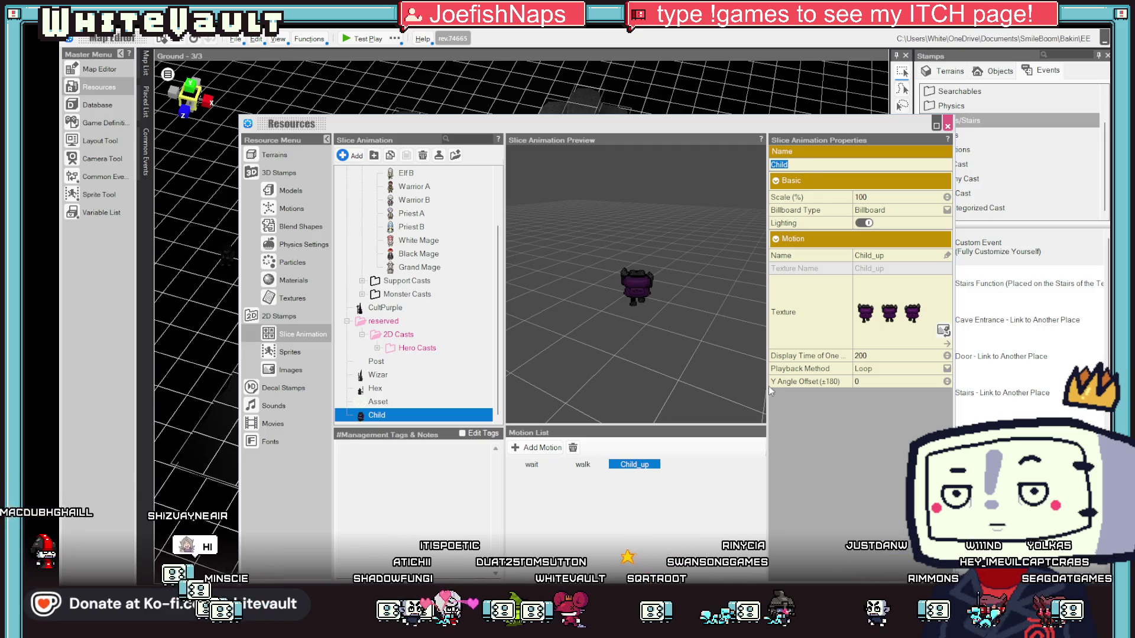
pyautogui.click(891, 254)
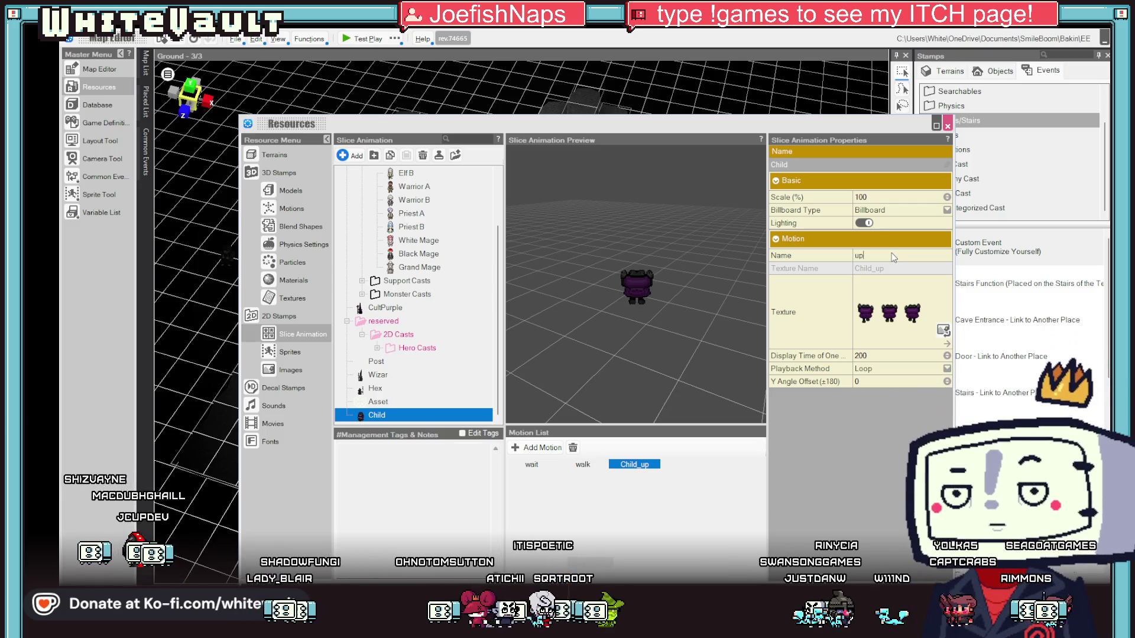
pyautogui.press('Return')
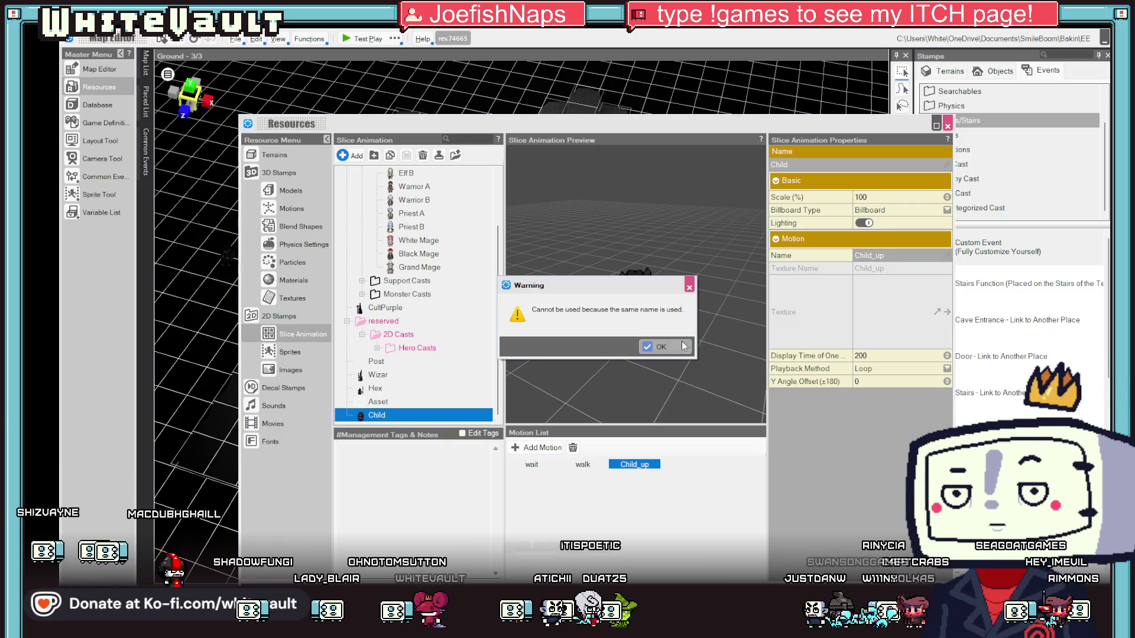
pyautogui.click(683, 346)
pyautogui.click(947, 126)
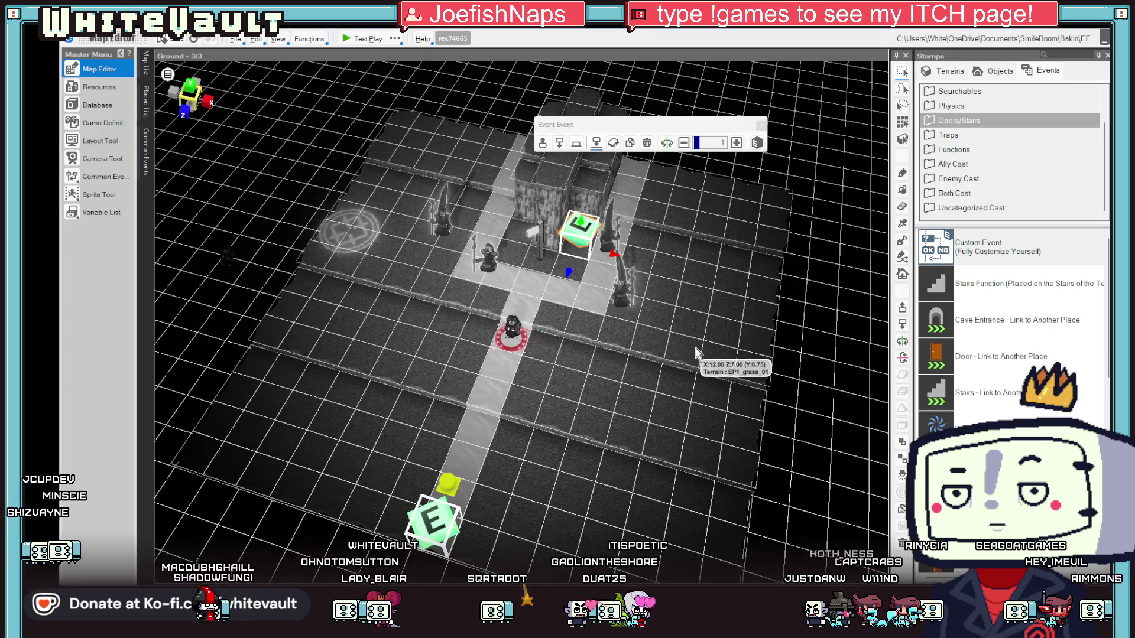
# Add a Change Player Motion command using the Child animation's up motion.
pyautogui.doubleClick(589, 243)
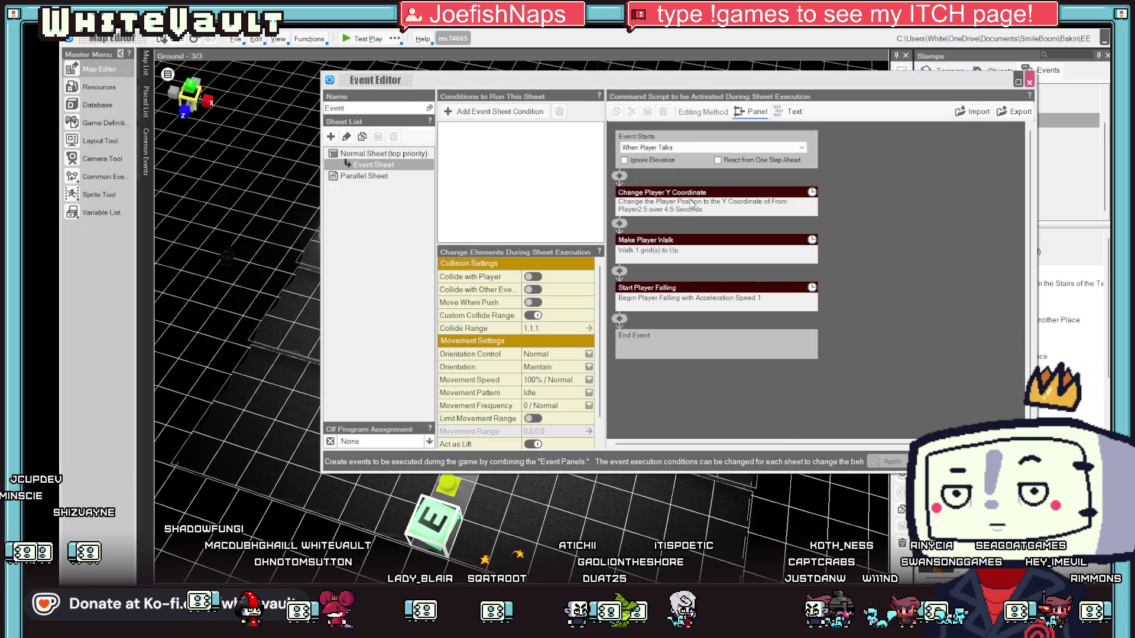
pyautogui.click(621, 223)
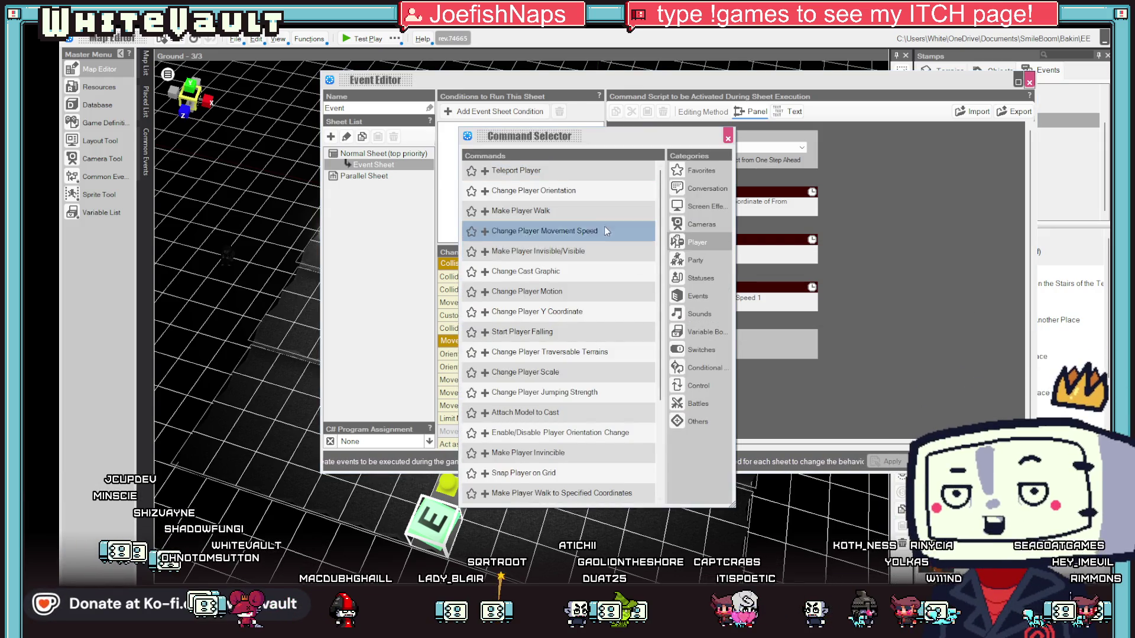
pyautogui.doubleClick(608, 292)
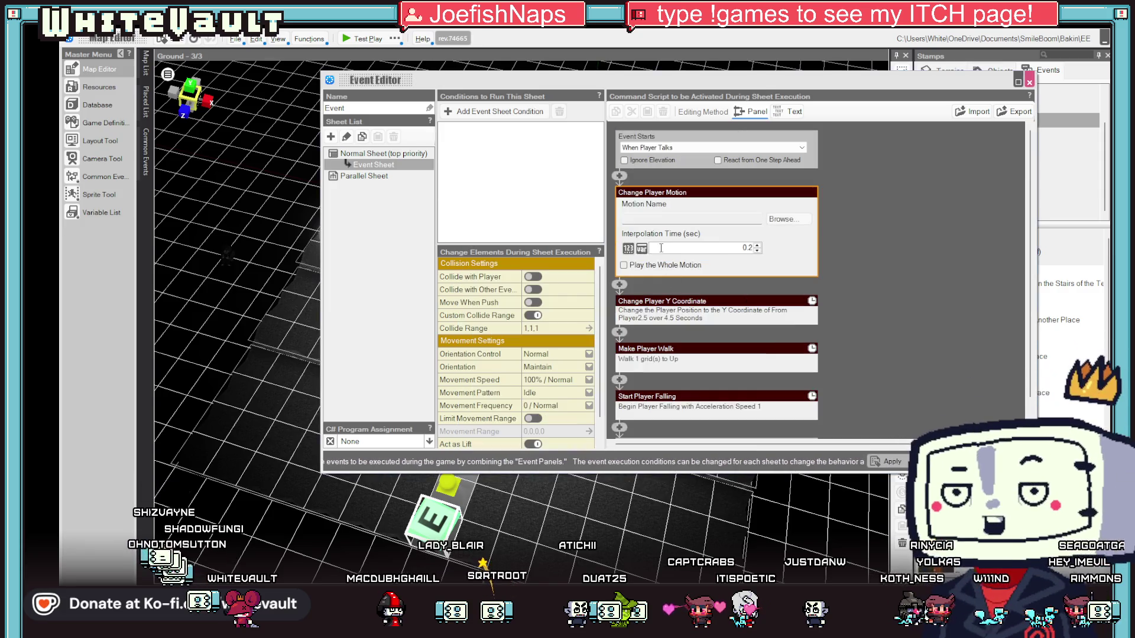
pyautogui.click(779, 220)
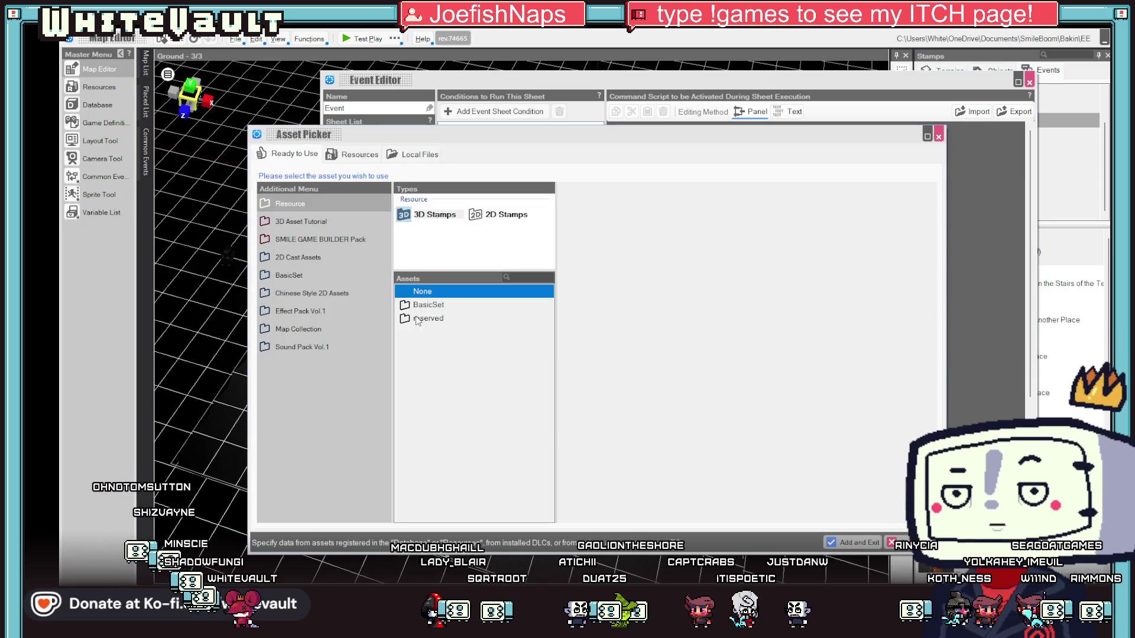
pyautogui.click(357, 154)
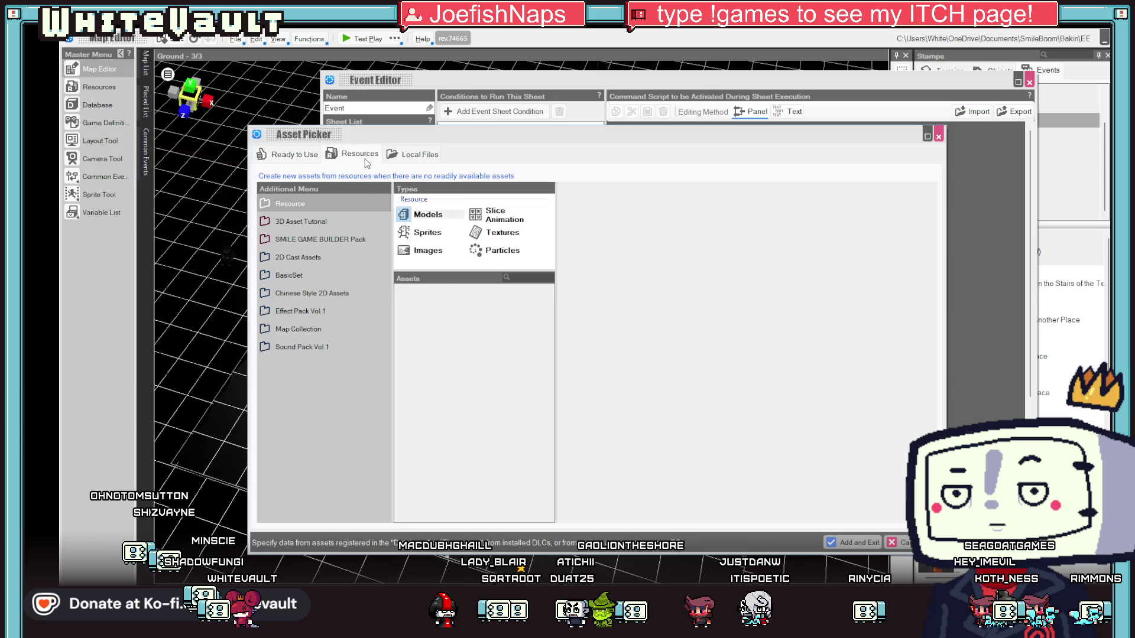
pyautogui.click(412, 156)
pyautogui.click(356, 155)
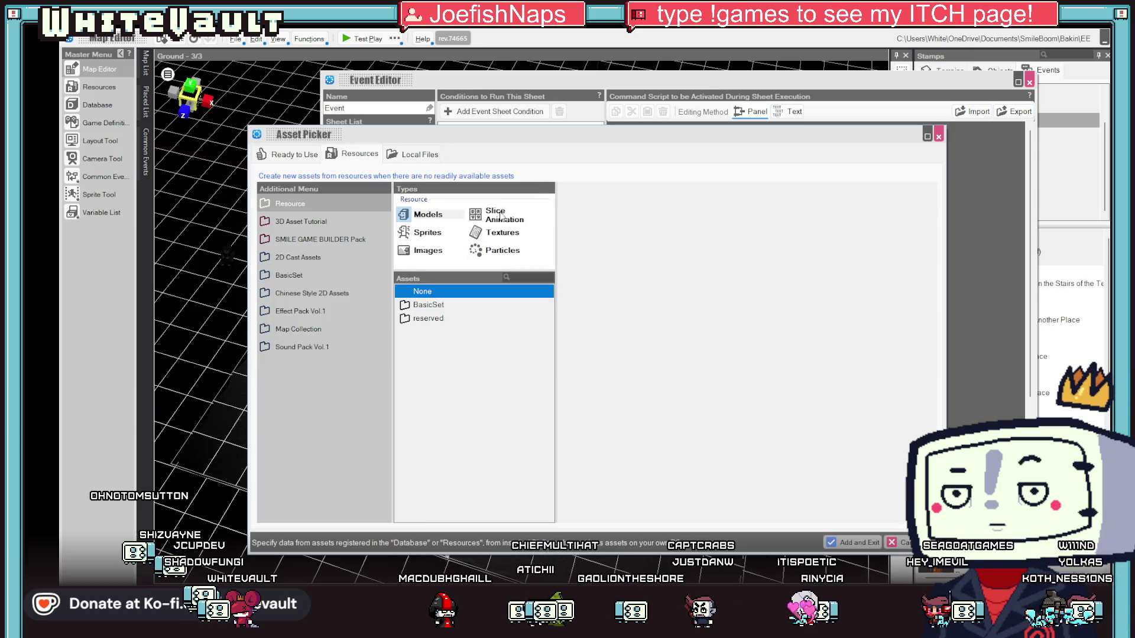
pyautogui.click(424, 399)
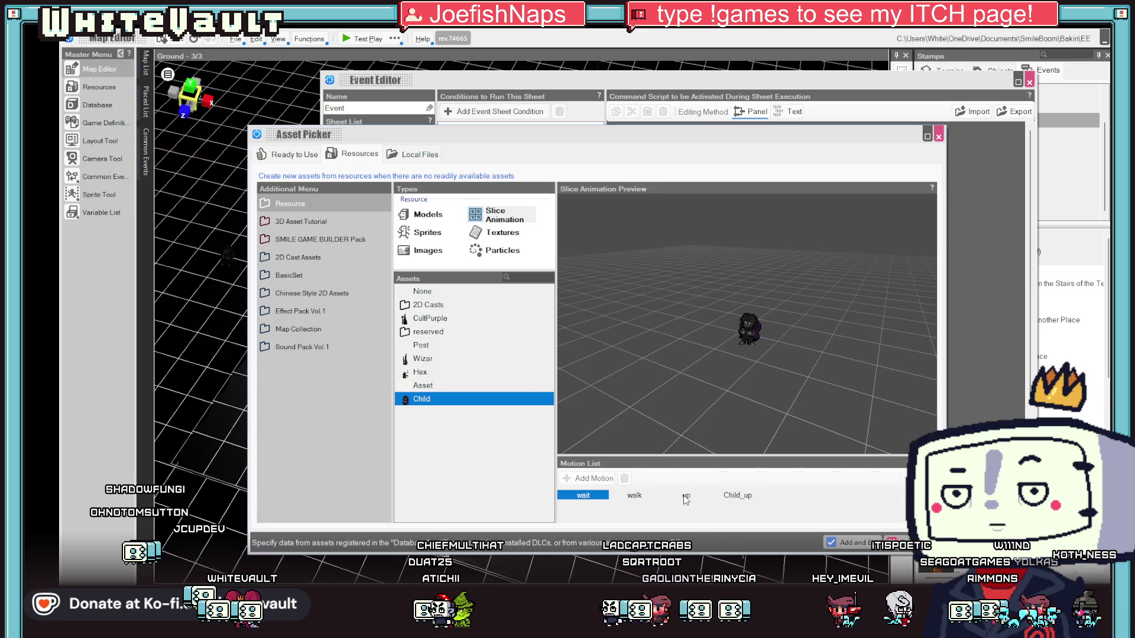
pyautogui.click(865, 546)
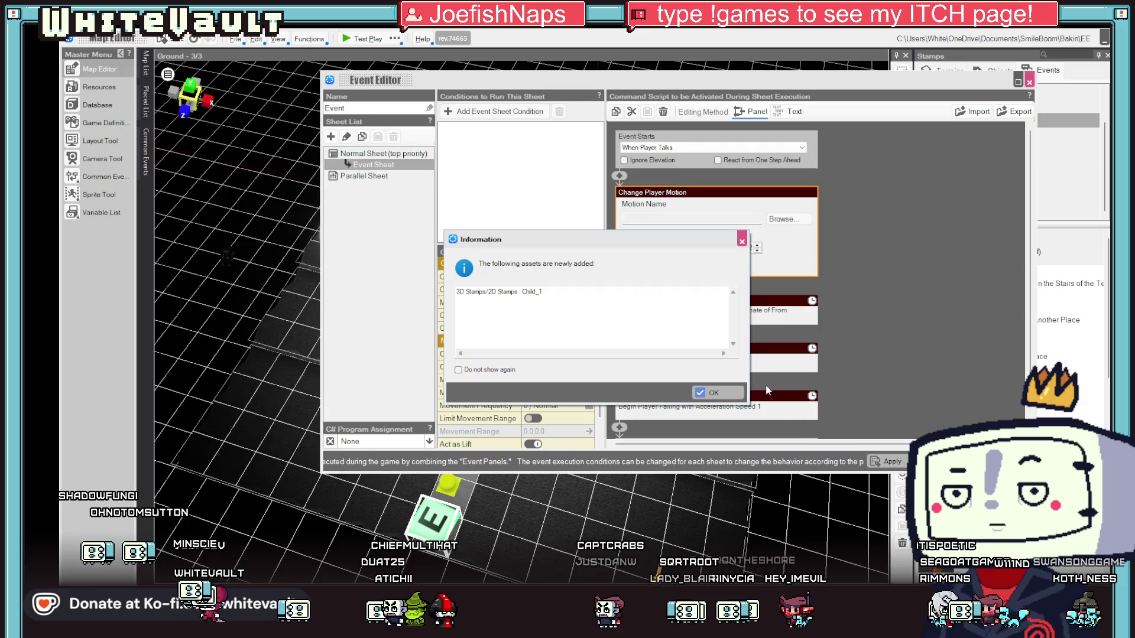
pyautogui.click(721, 395)
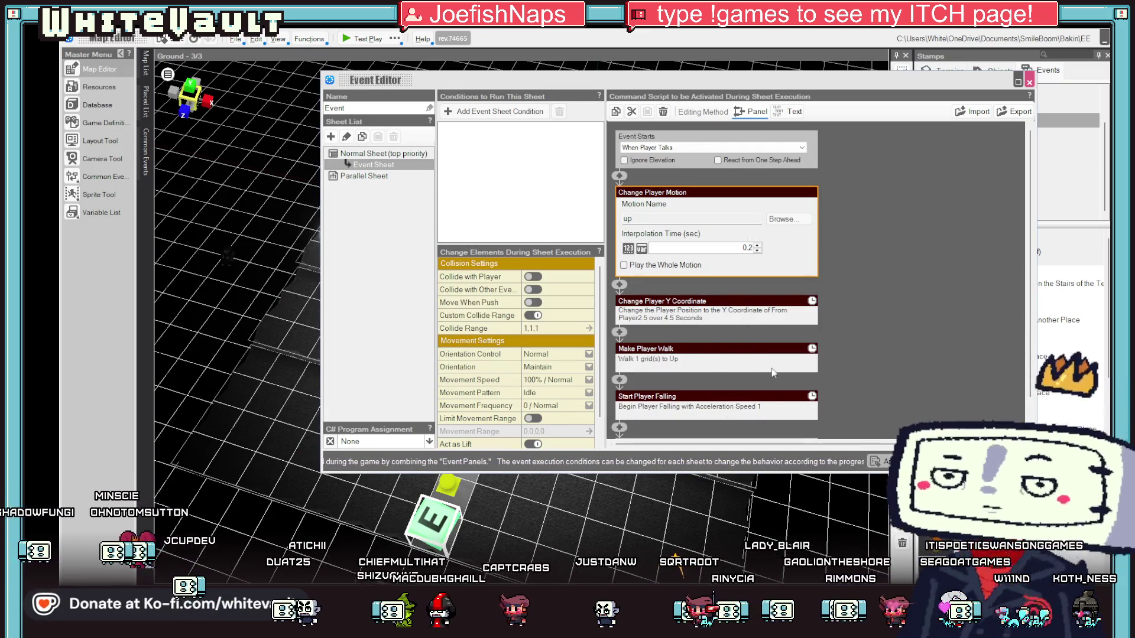
# Copy that command after Start Player Falling, set its motion to wait, and close the editor.
pyautogui.rightClick(667, 194)
pyautogui.click(716, 229)
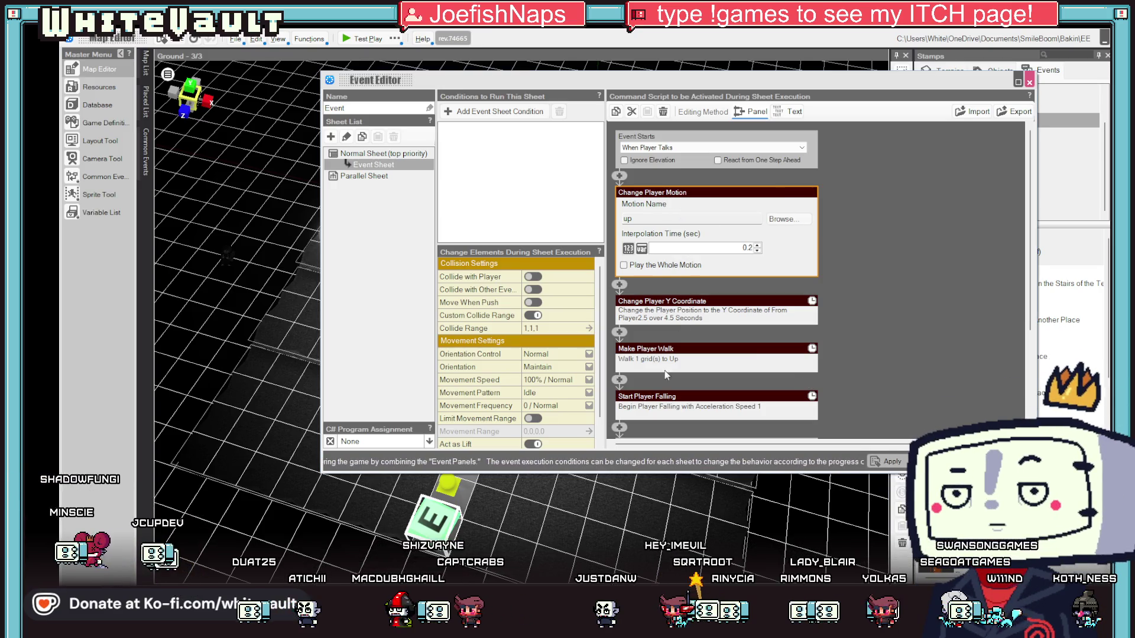
pyautogui.rightClick(619, 427)
pyautogui.click(673, 478)
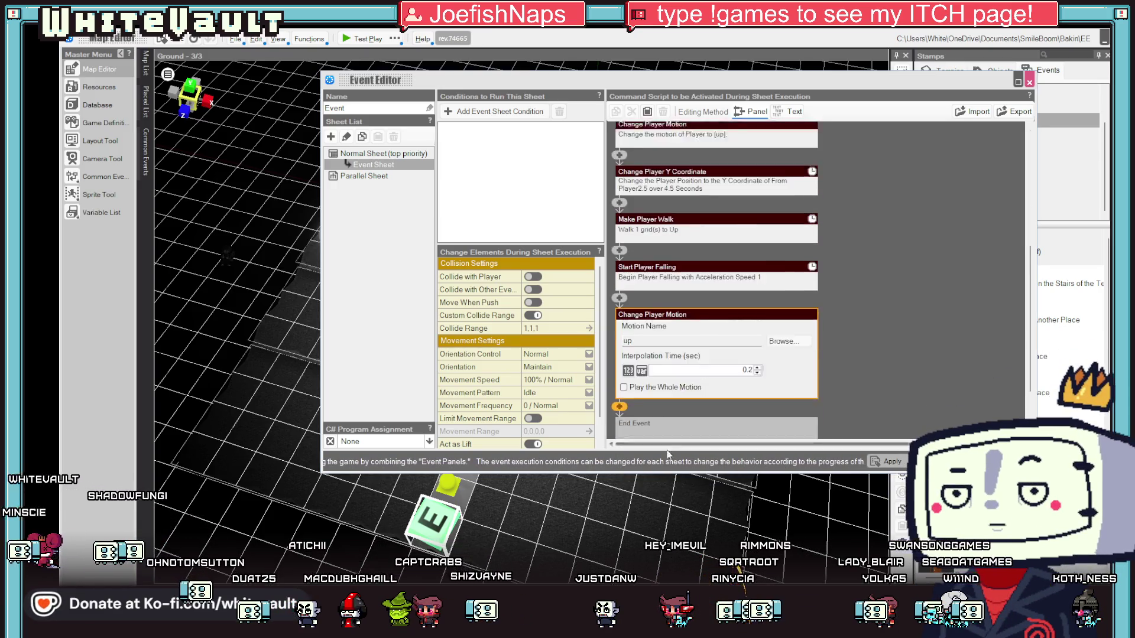
pyautogui.click(783, 319)
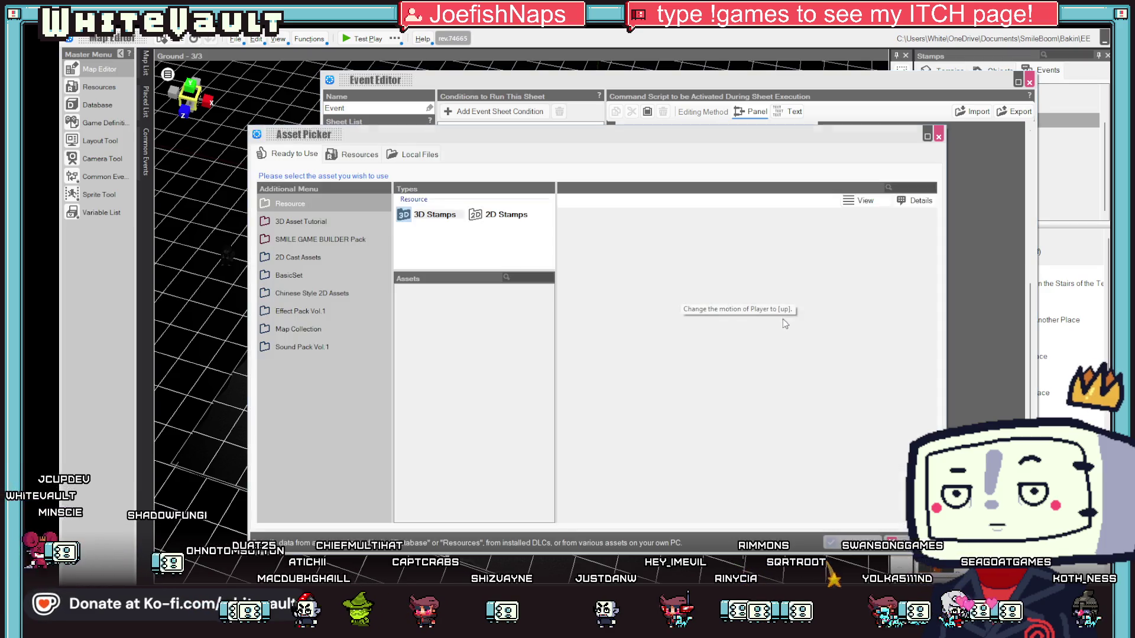
pyautogui.click(568, 443)
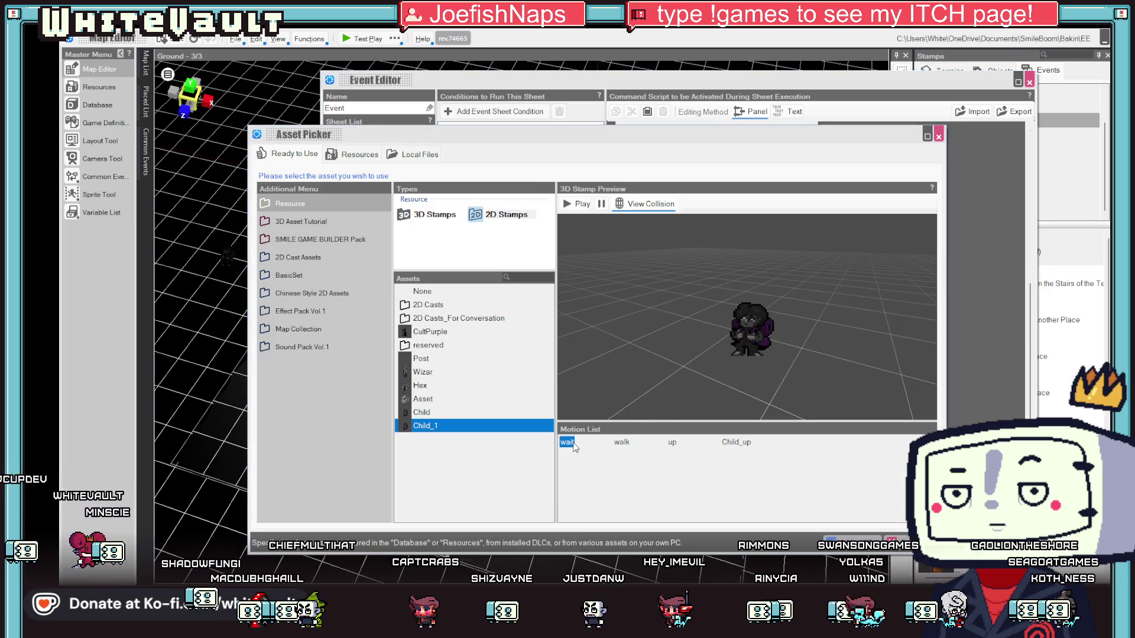
pyautogui.click(902, 534)
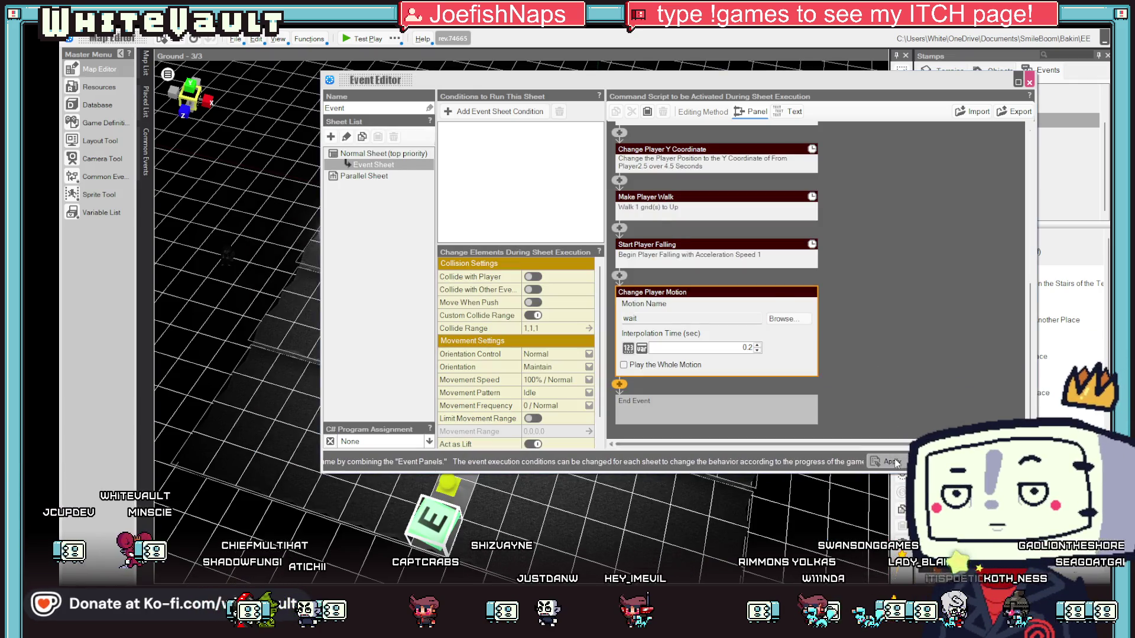
pyautogui.click(821, 461)
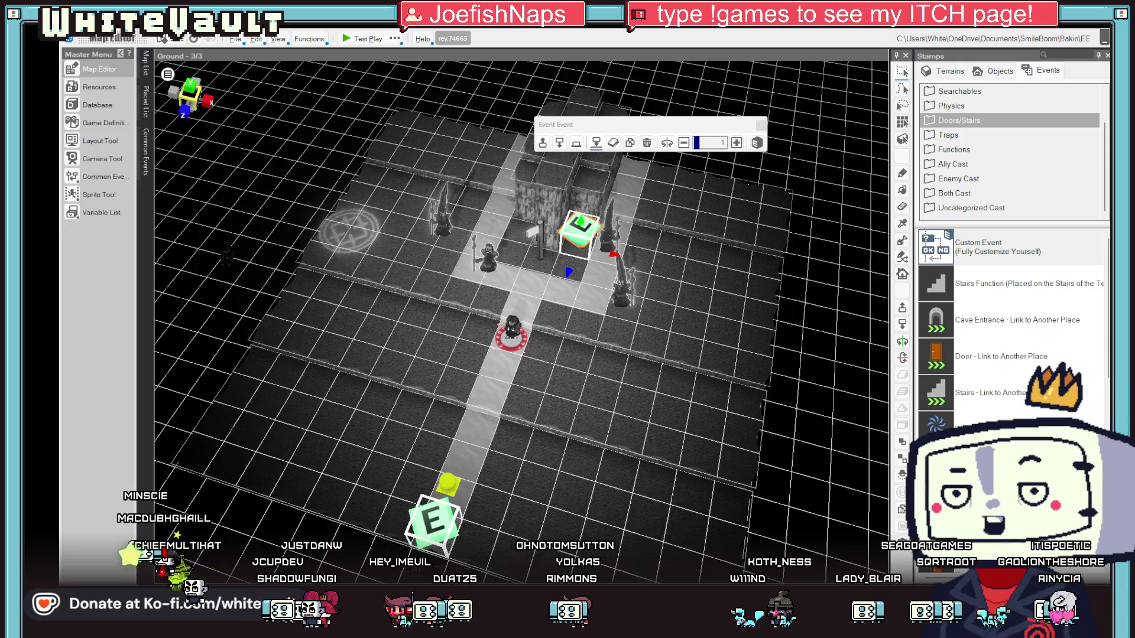
pyautogui.click(361, 39)
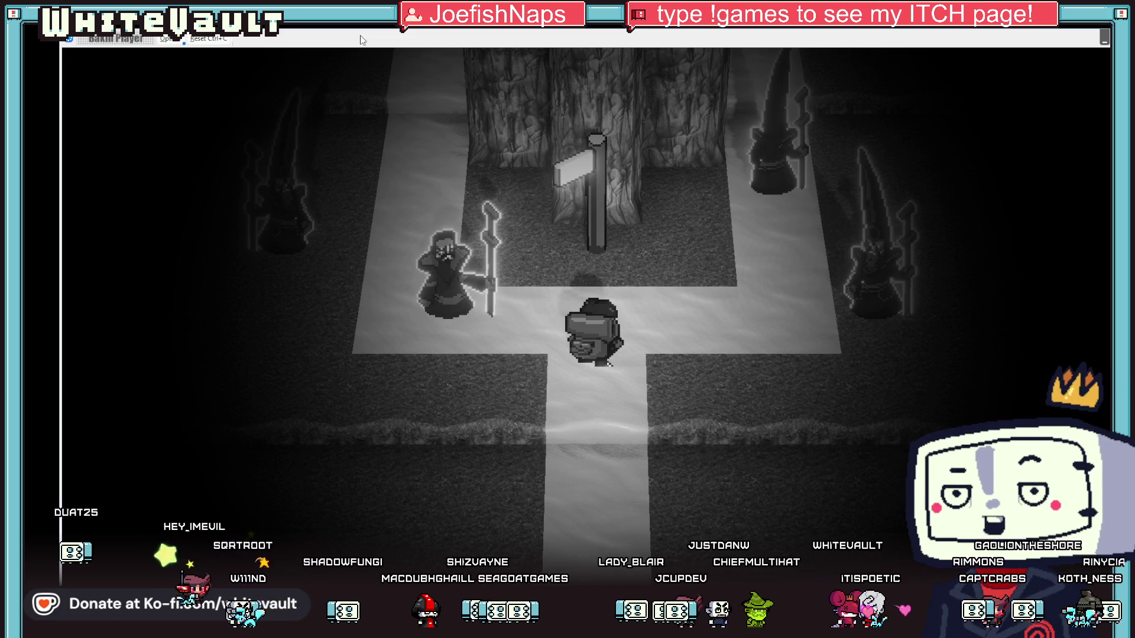
pyautogui.press('Up')
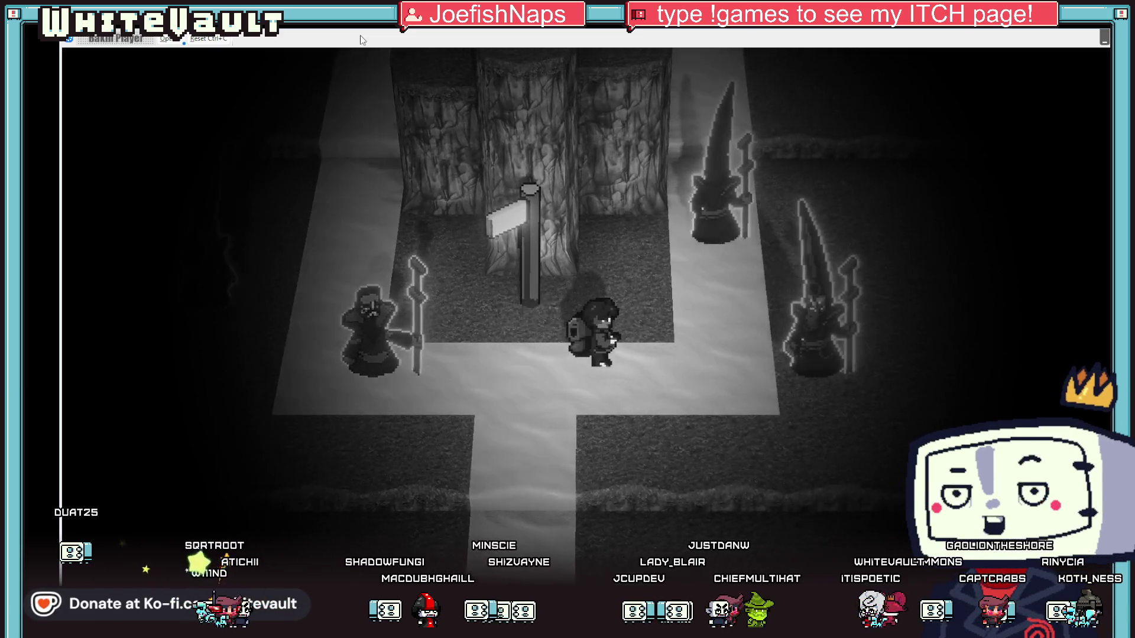
pyautogui.press('Up')
pyautogui.press('Left')
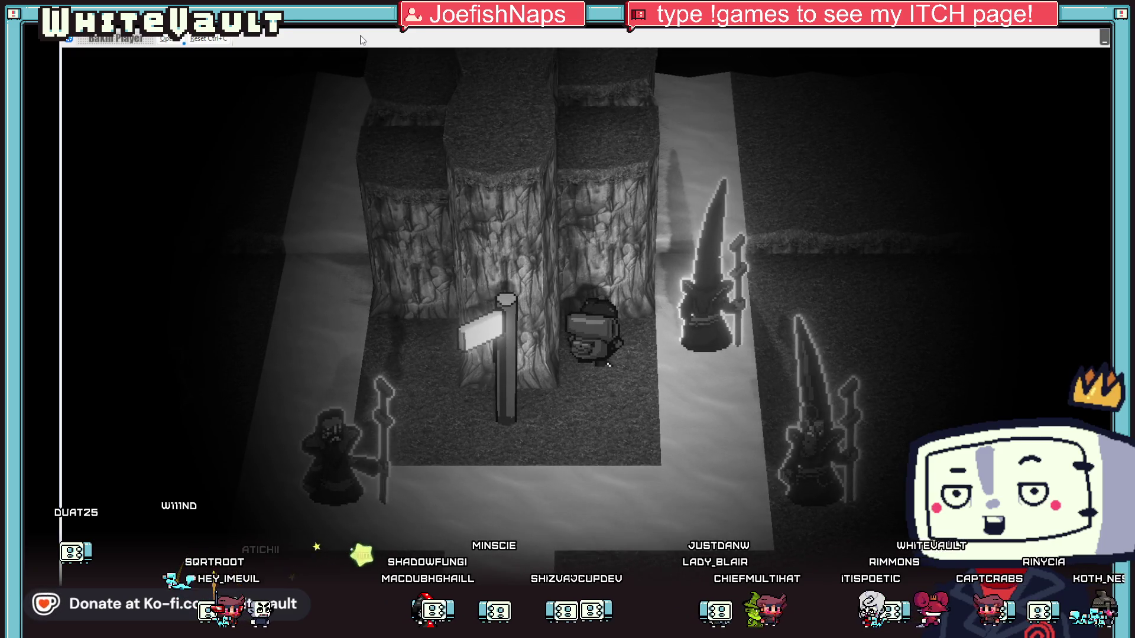
pyautogui.press('Up')
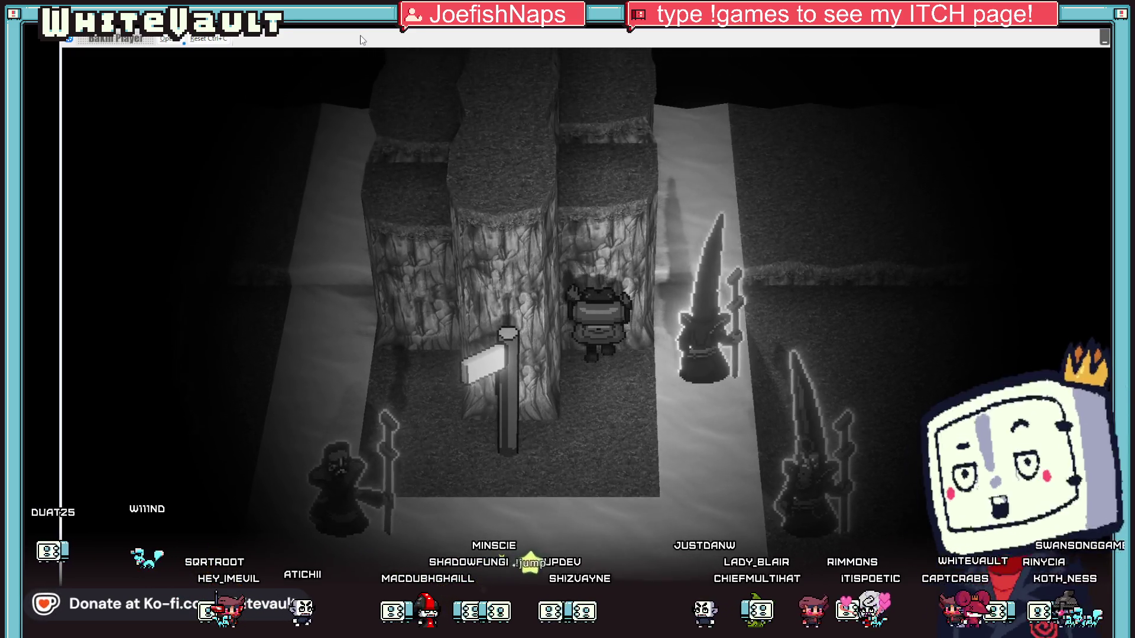
pyautogui.press('Up')
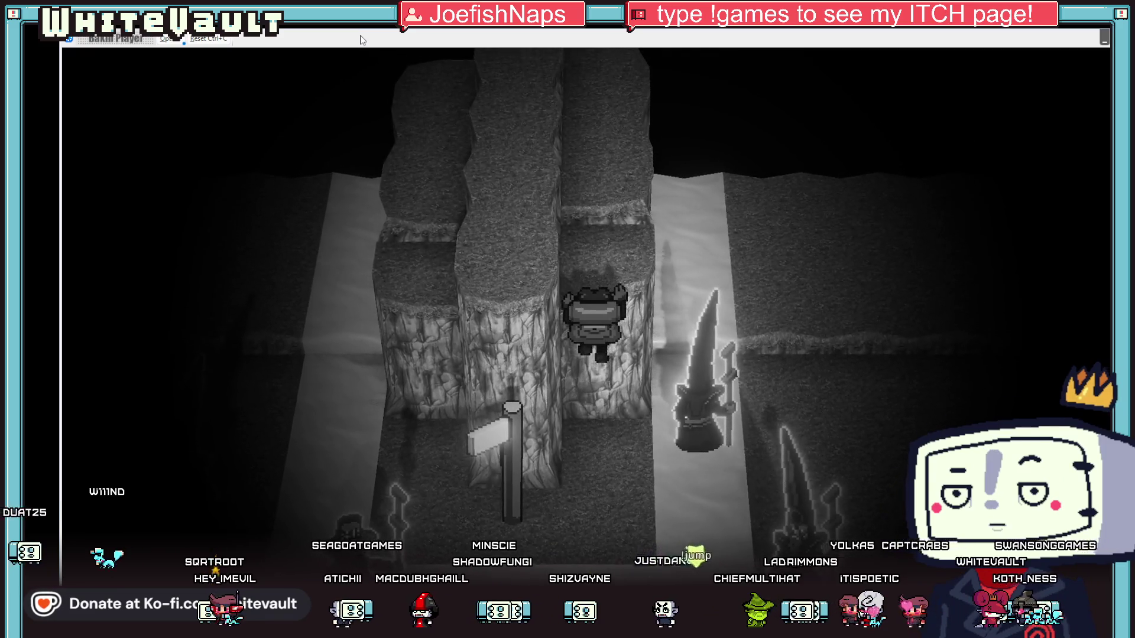
pyautogui.press('Up')
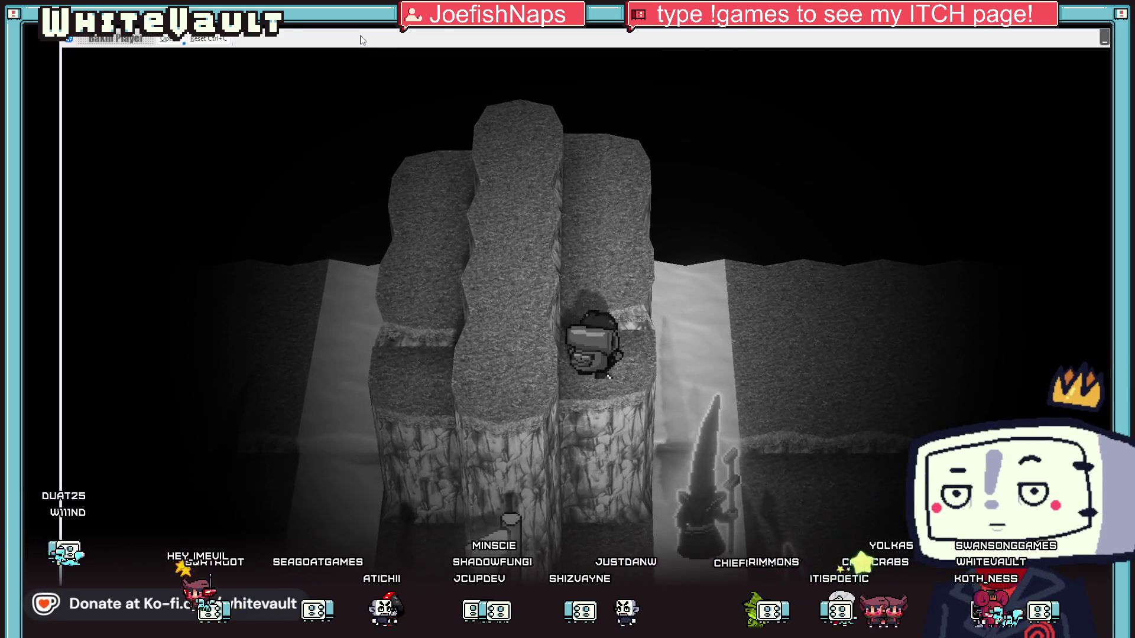
pyautogui.press('Left')
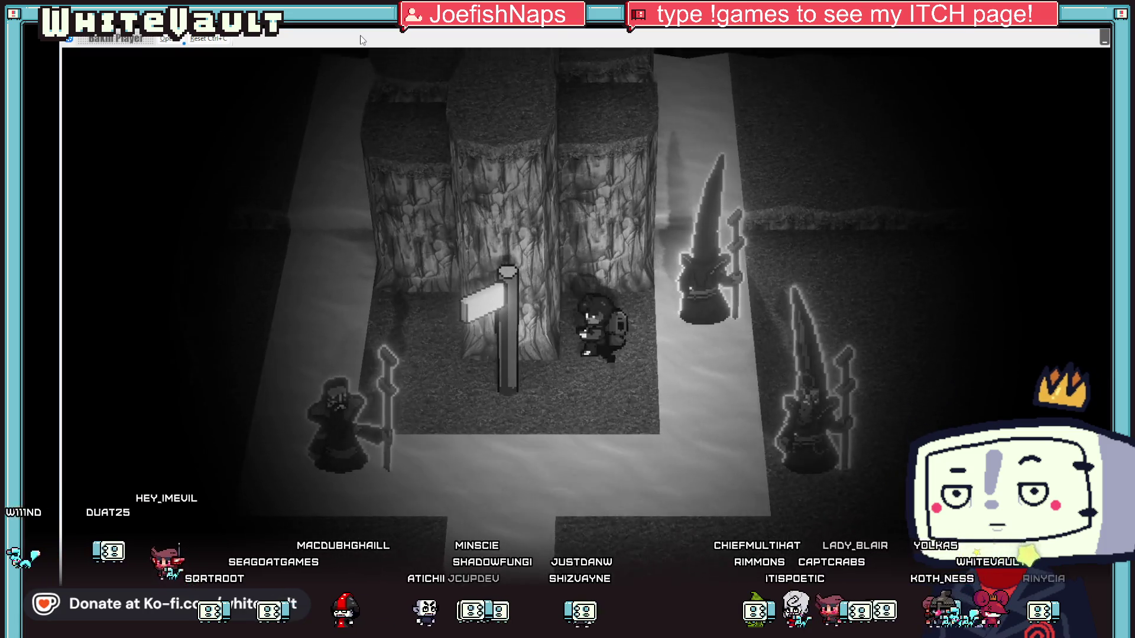
pyautogui.press('Left')
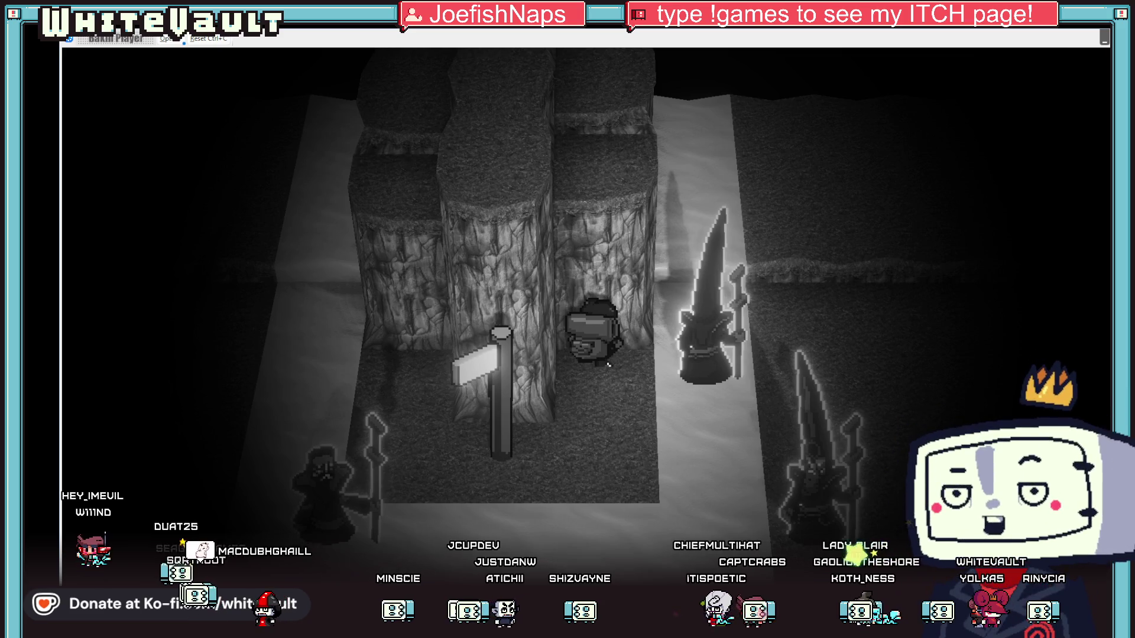
pyautogui.press('Escape')
# Paste a copy of Make Player Walk at the top of the climbing event's script, then launch Test Play.
pyautogui.doubleClick(587, 227)
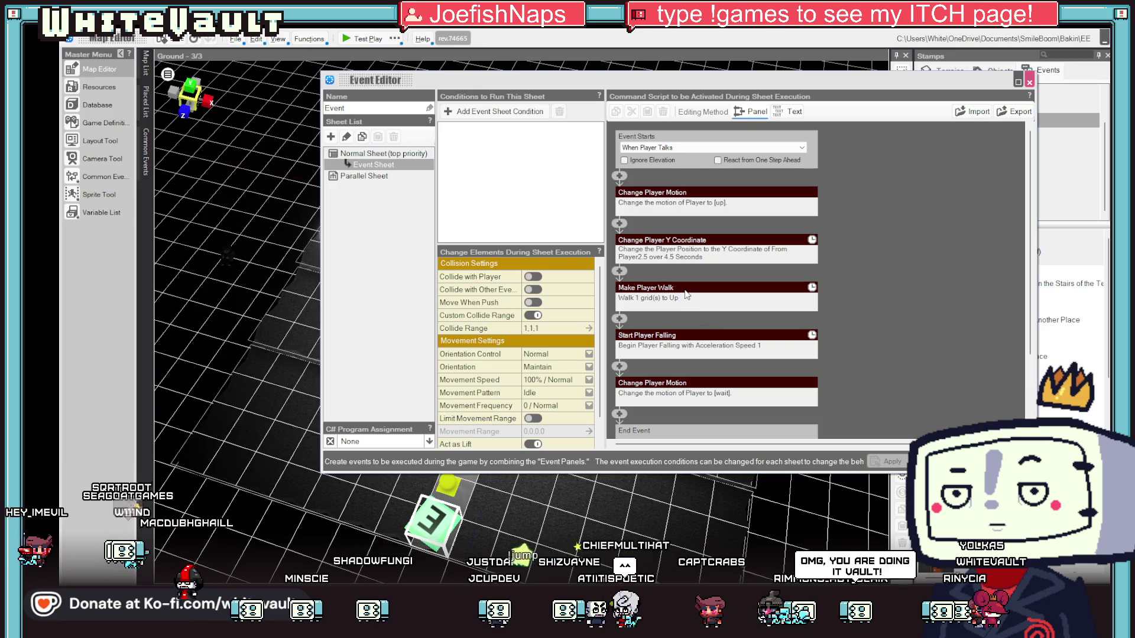
pyautogui.rightClick(686, 292)
pyautogui.click(721, 329)
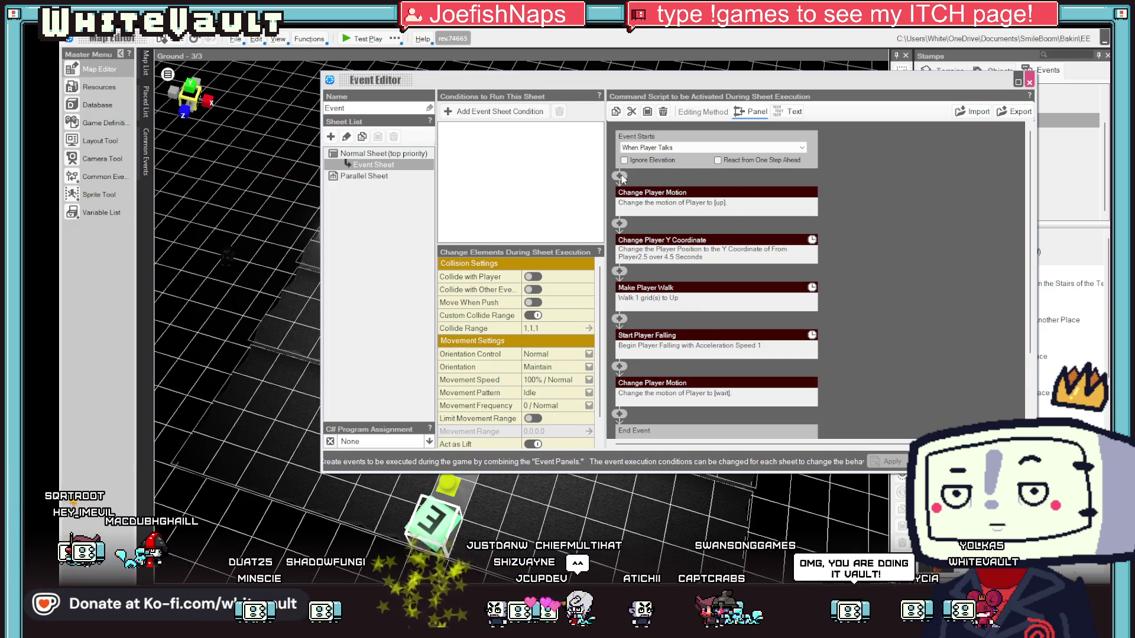
pyautogui.click(620, 176)
pyautogui.click(693, 239)
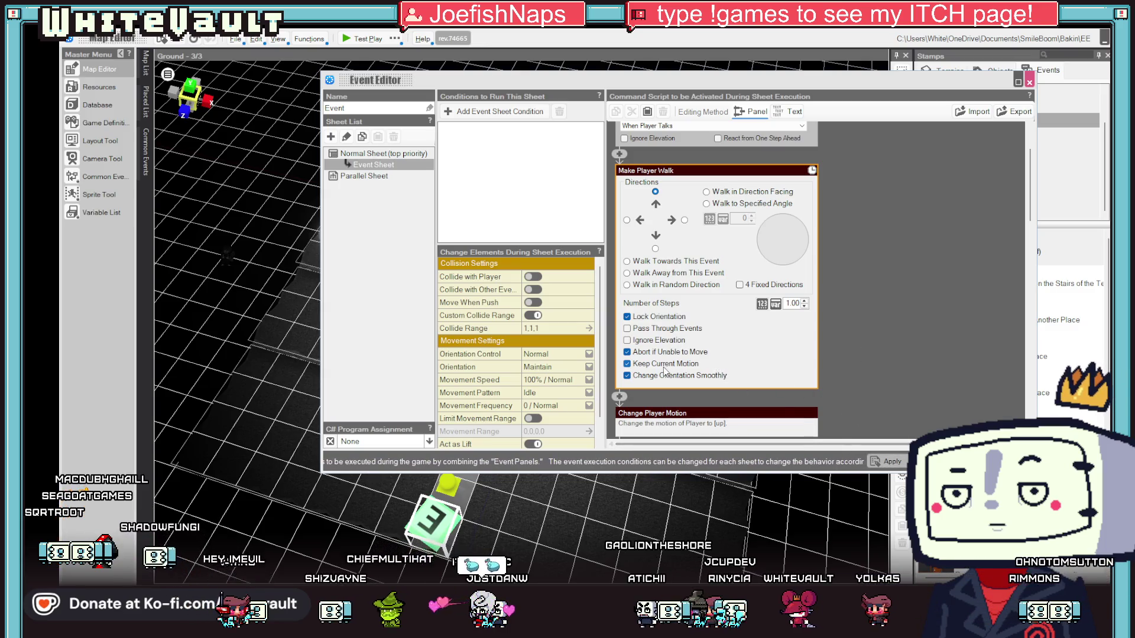
pyautogui.press('Escape')
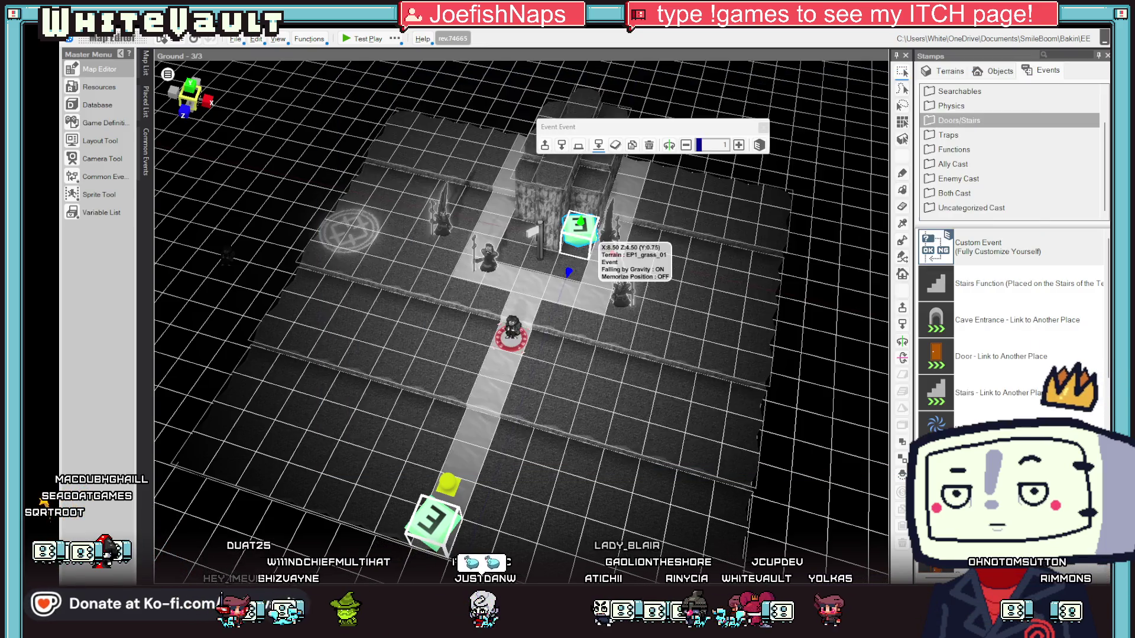
pyautogui.click(358, 42)
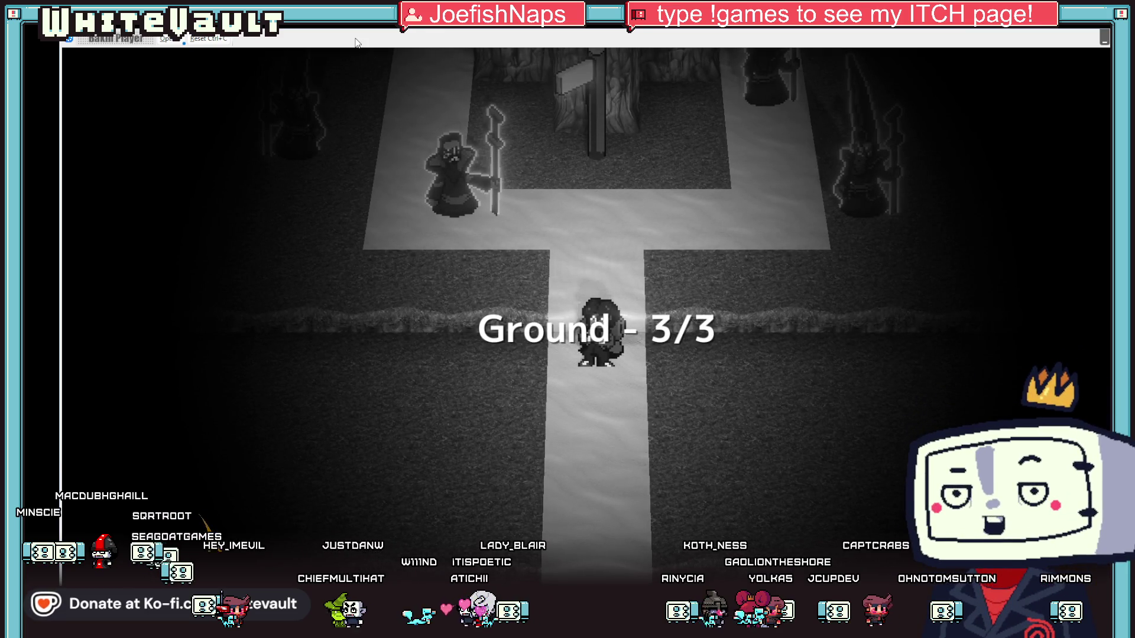
# Walk the character north past the signpost and between the pillars, stepping around to test movement.
pyautogui.press('Up')
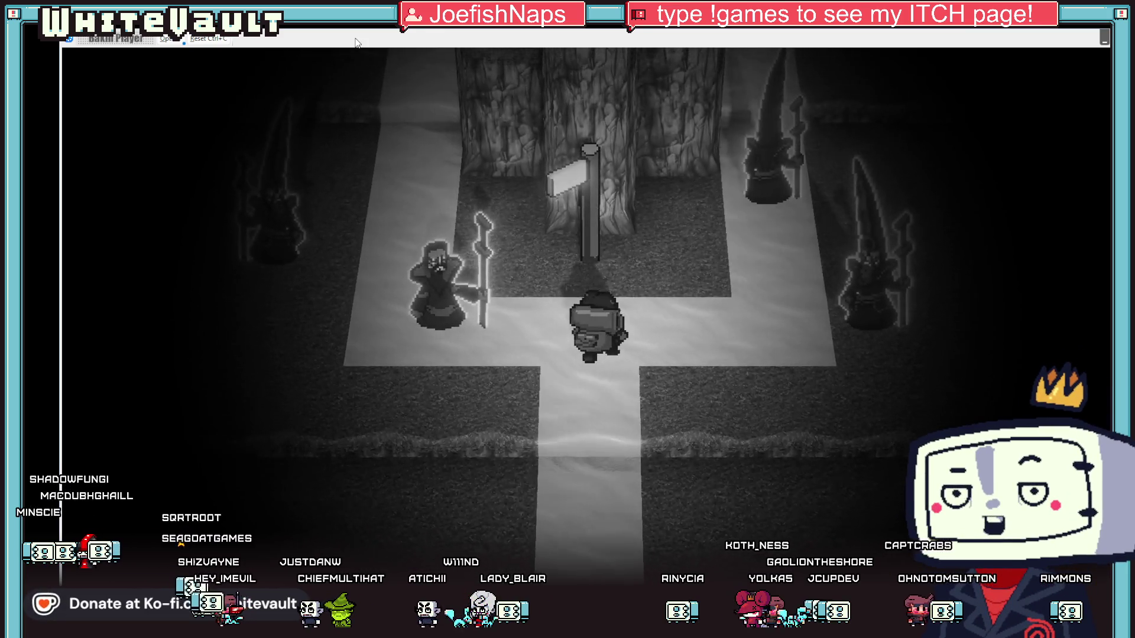
pyautogui.press('Up')
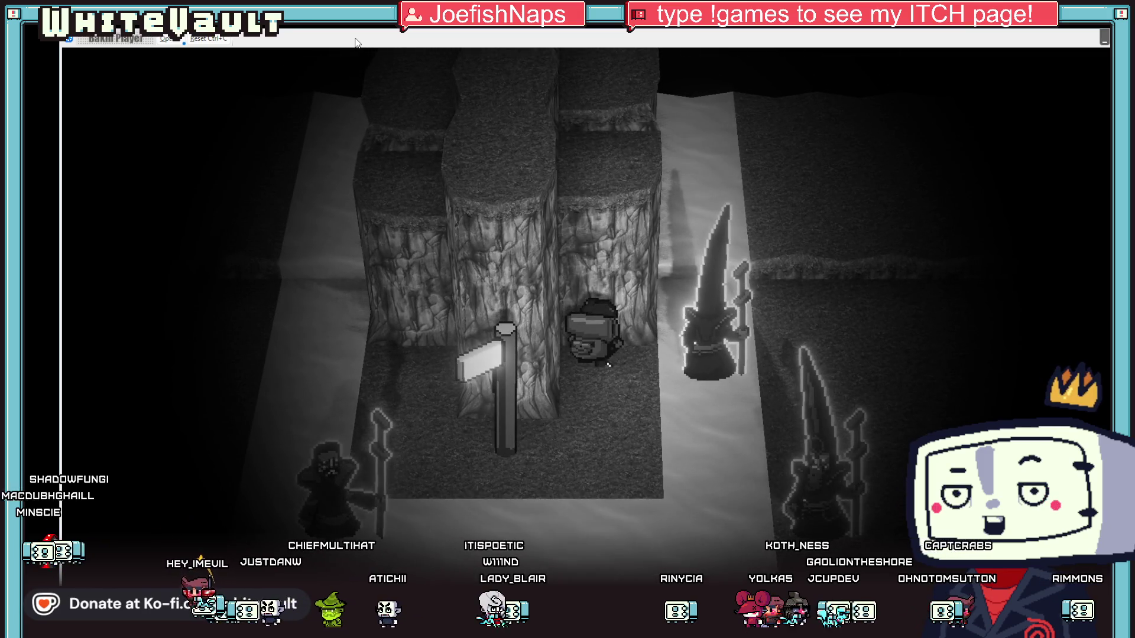
pyautogui.press('Down')
pyautogui.press('Up')
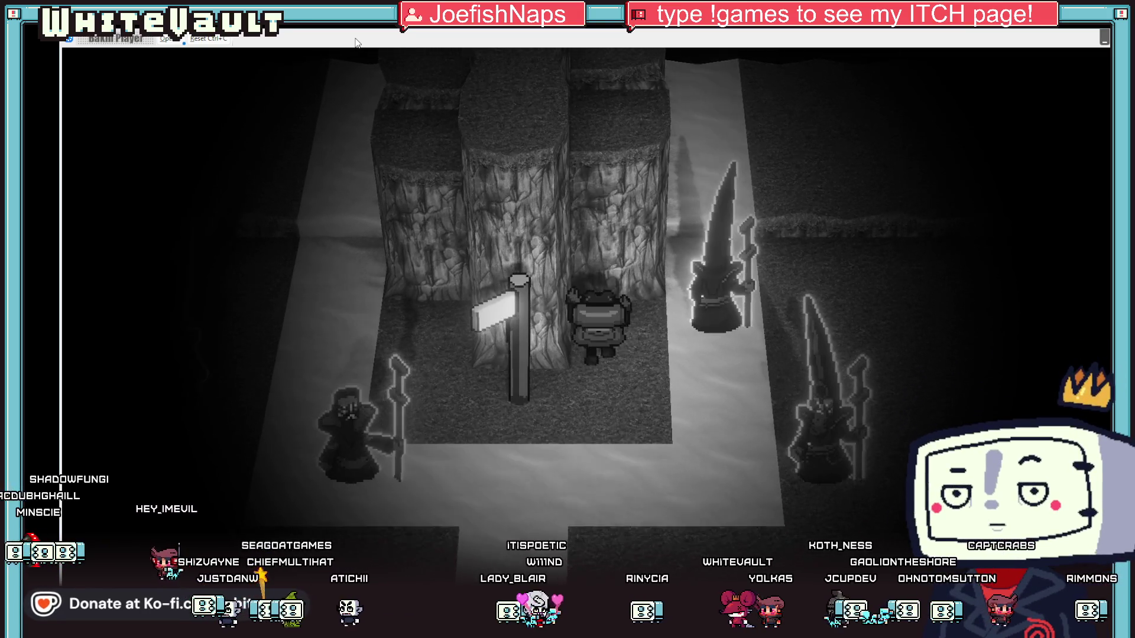
pyautogui.press('Up')
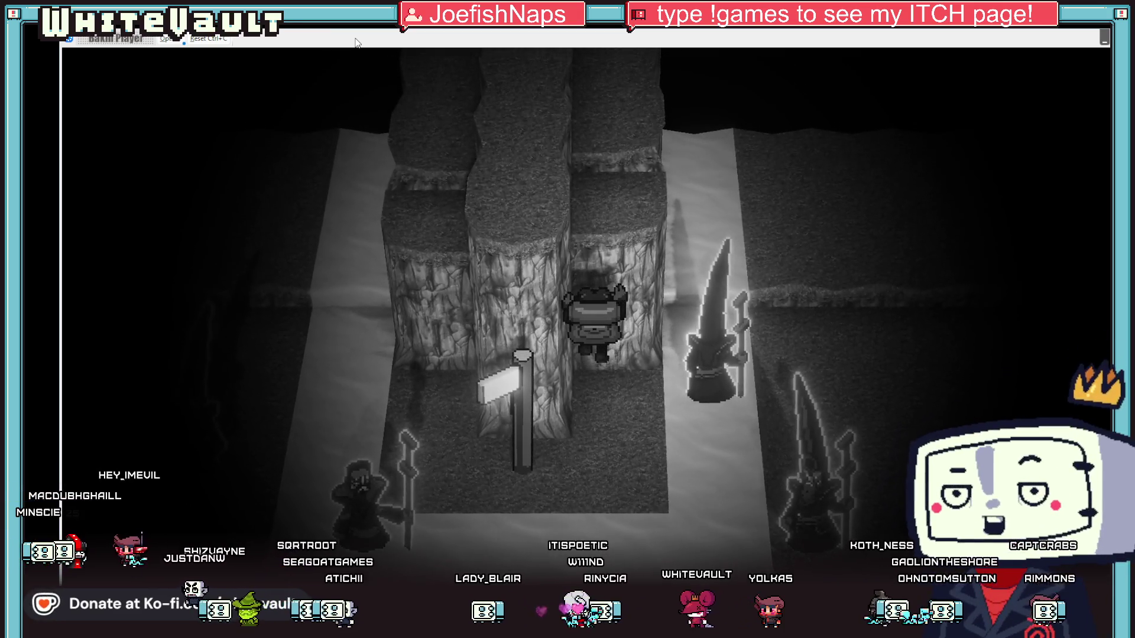
pyautogui.press('Up')
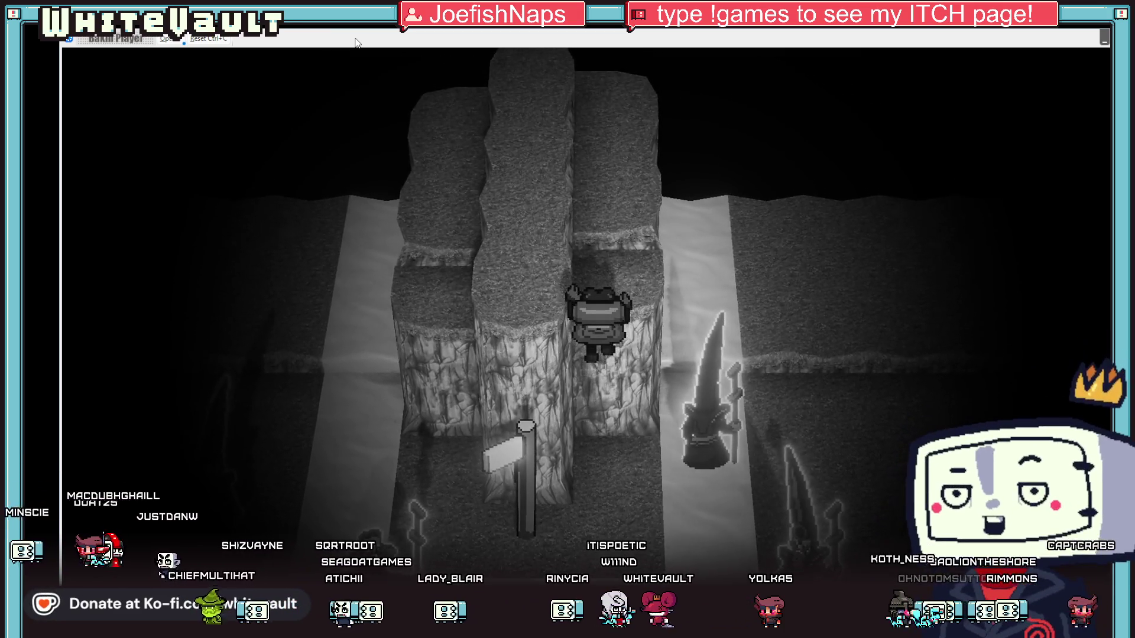
pyautogui.press('Down')
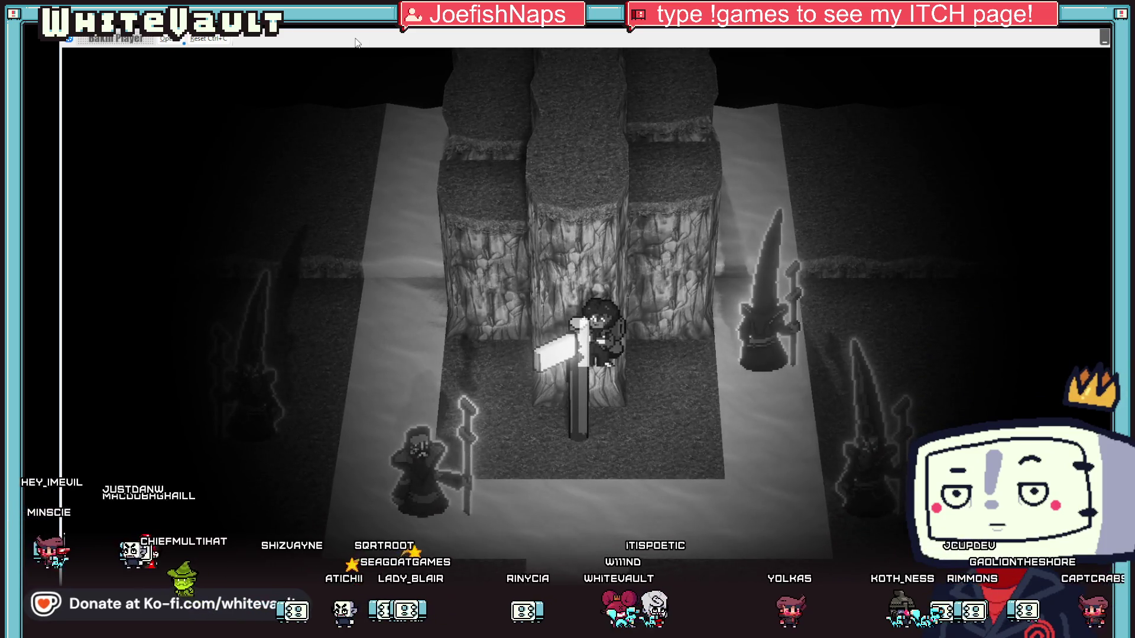
pyautogui.press('Right')
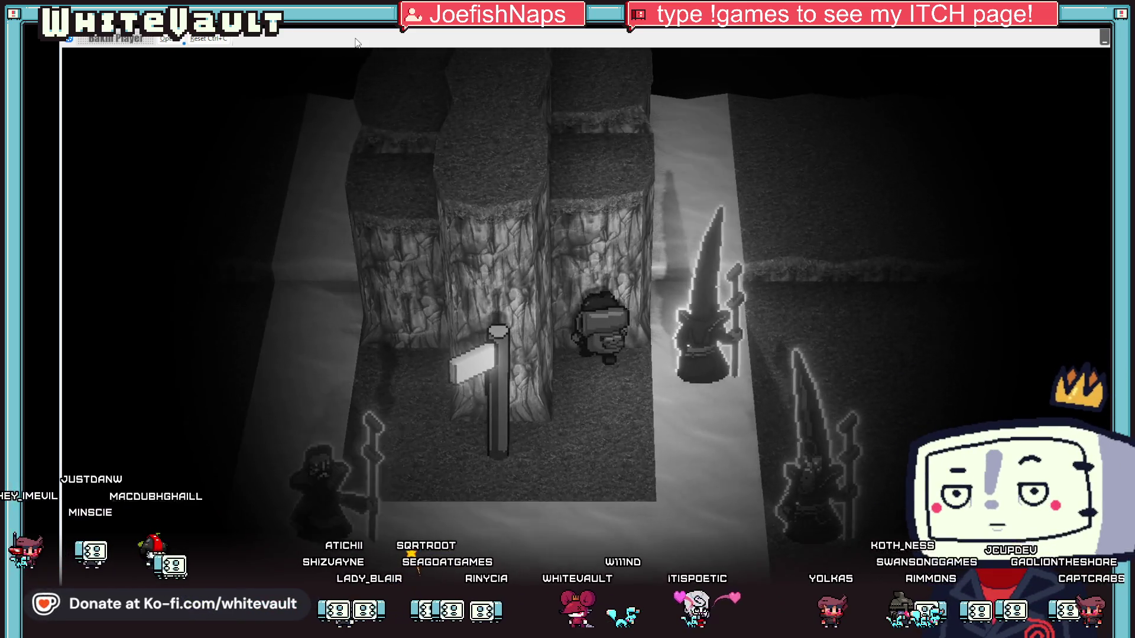
pyautogui.press('Left')
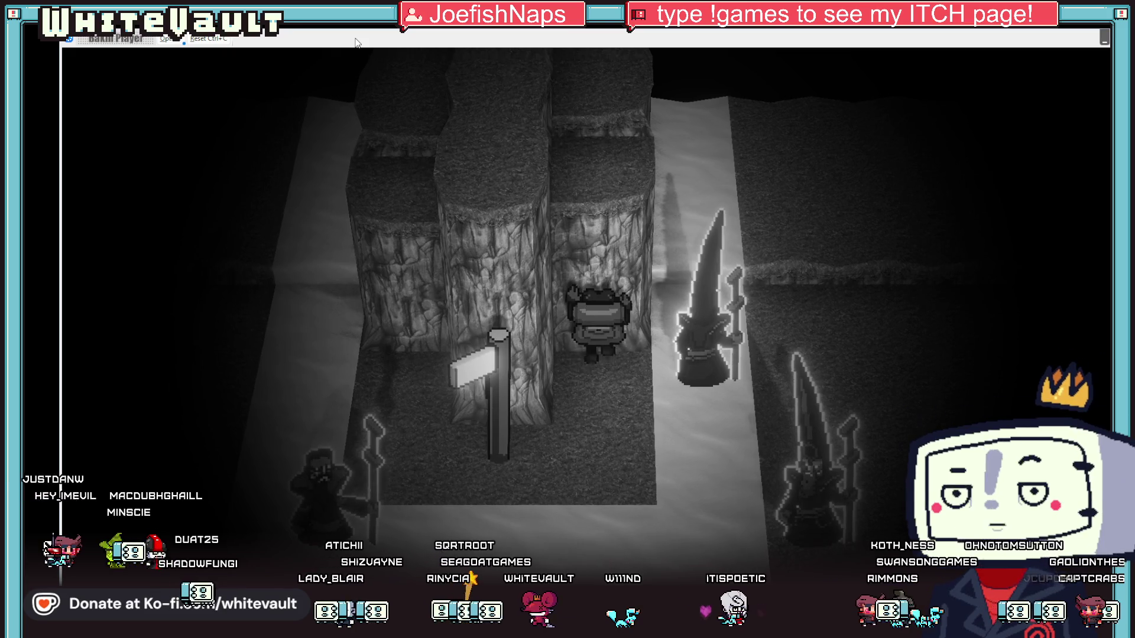
pyautogui.press('Up')
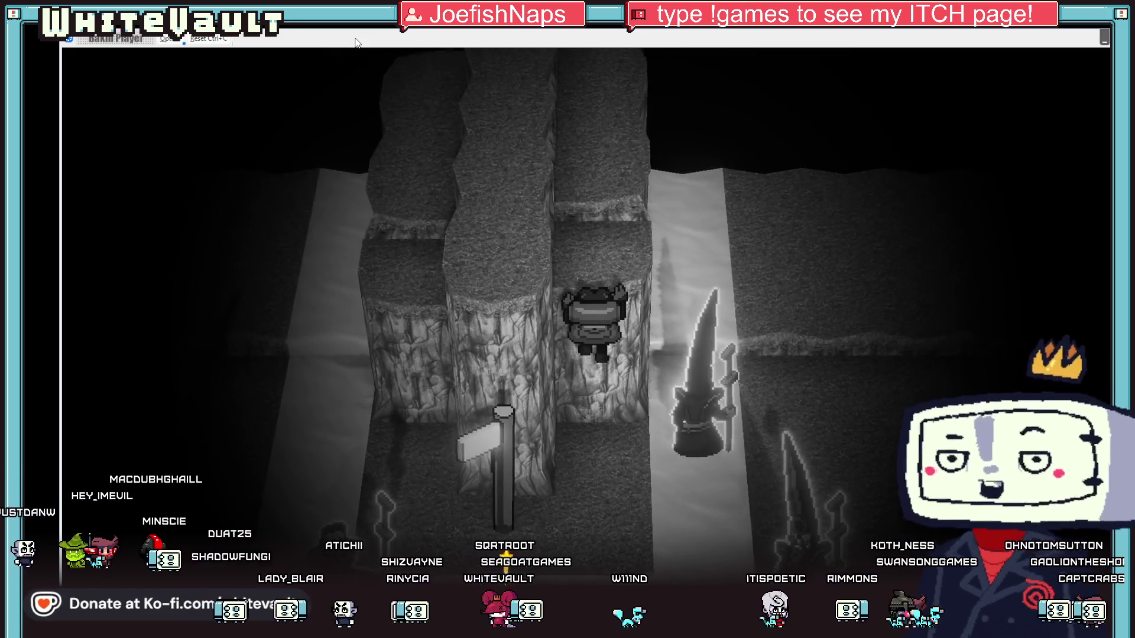
pyautogui.press('Up')
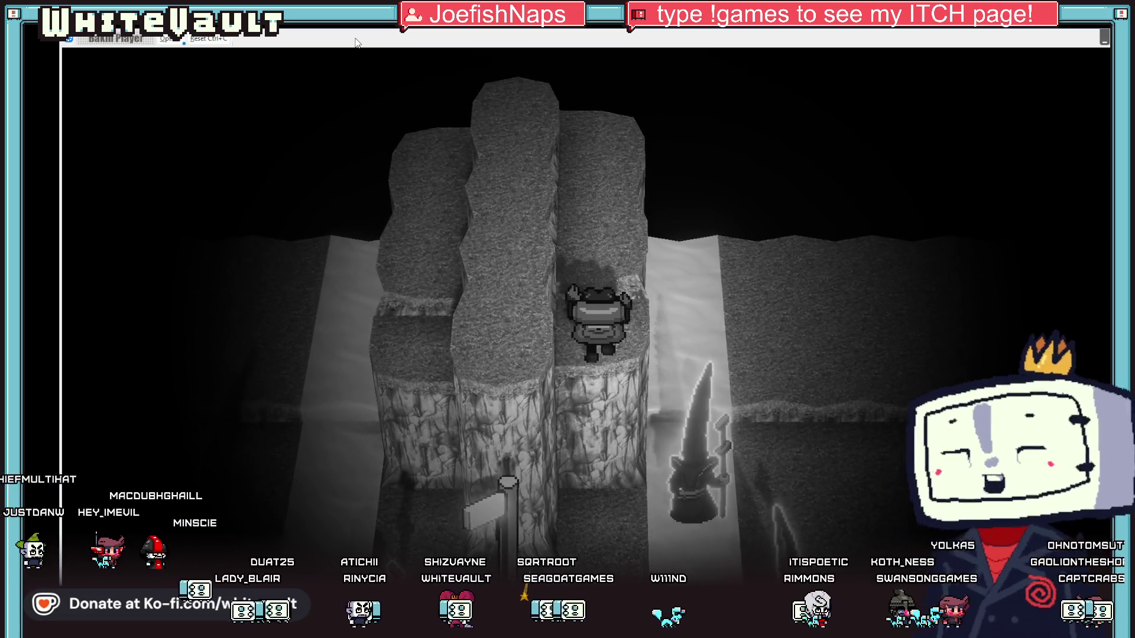
pyautogui.press('Up')
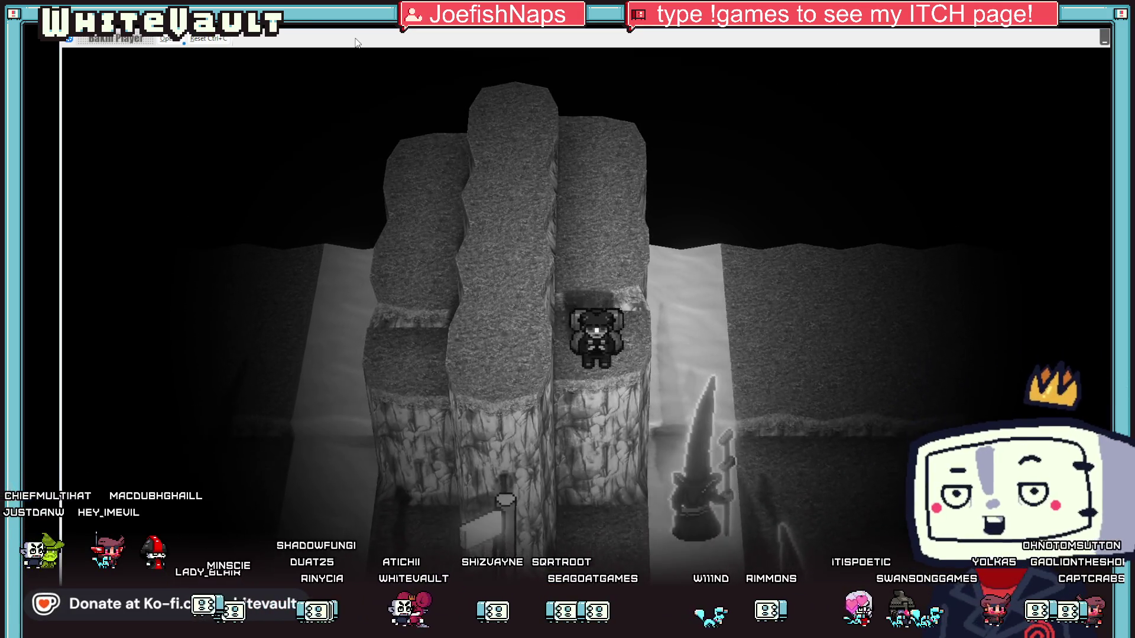
# Climb up the rock column twice, then end the test play.
pyautogui.press('Up')
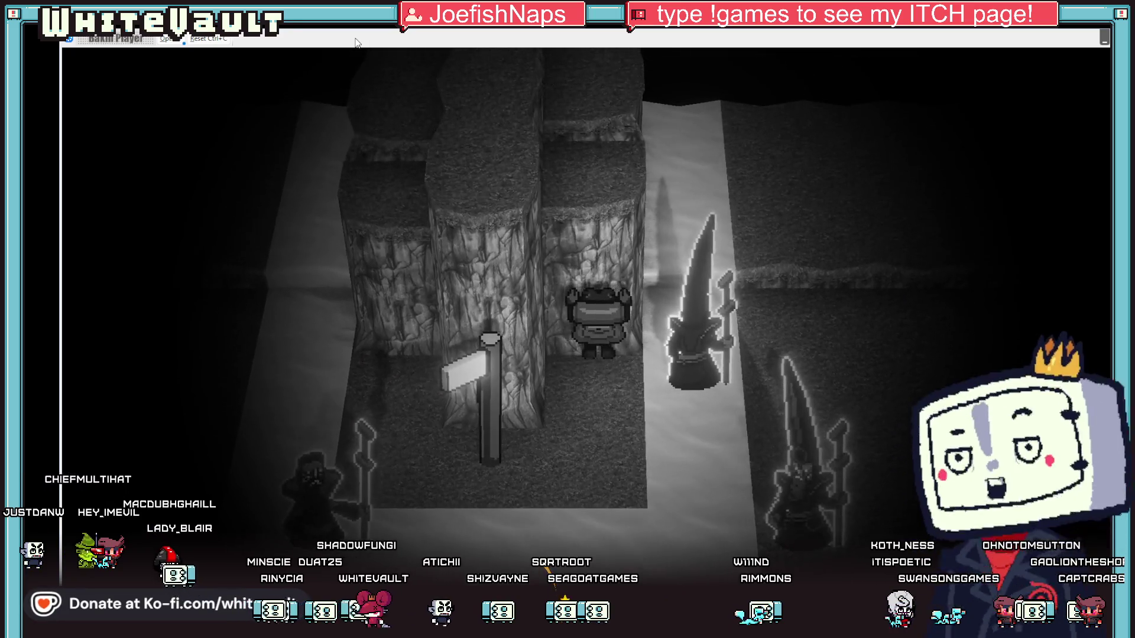
pyautogui.press('Up')
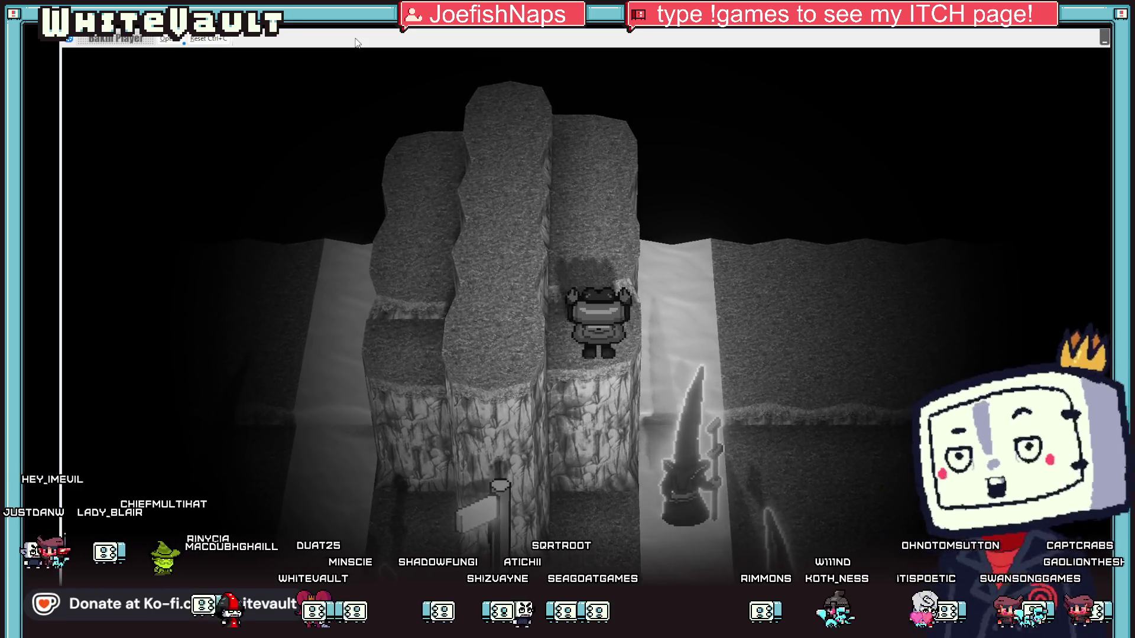
pyautogui.press('Down')
pyautogui.press('Down')
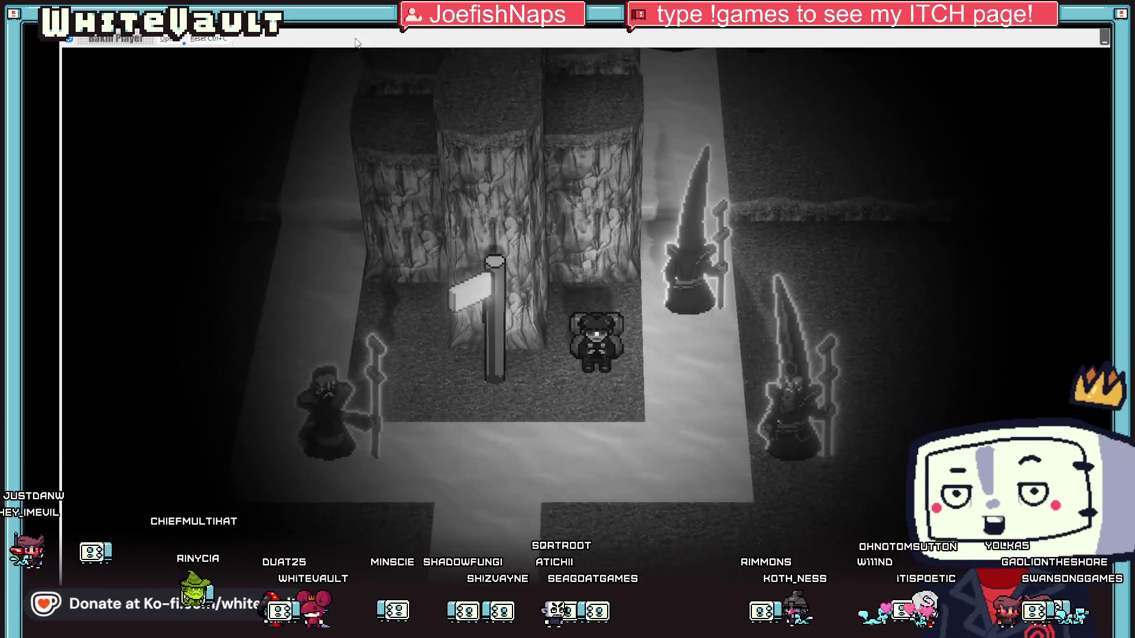
pyautogui.press('Up')
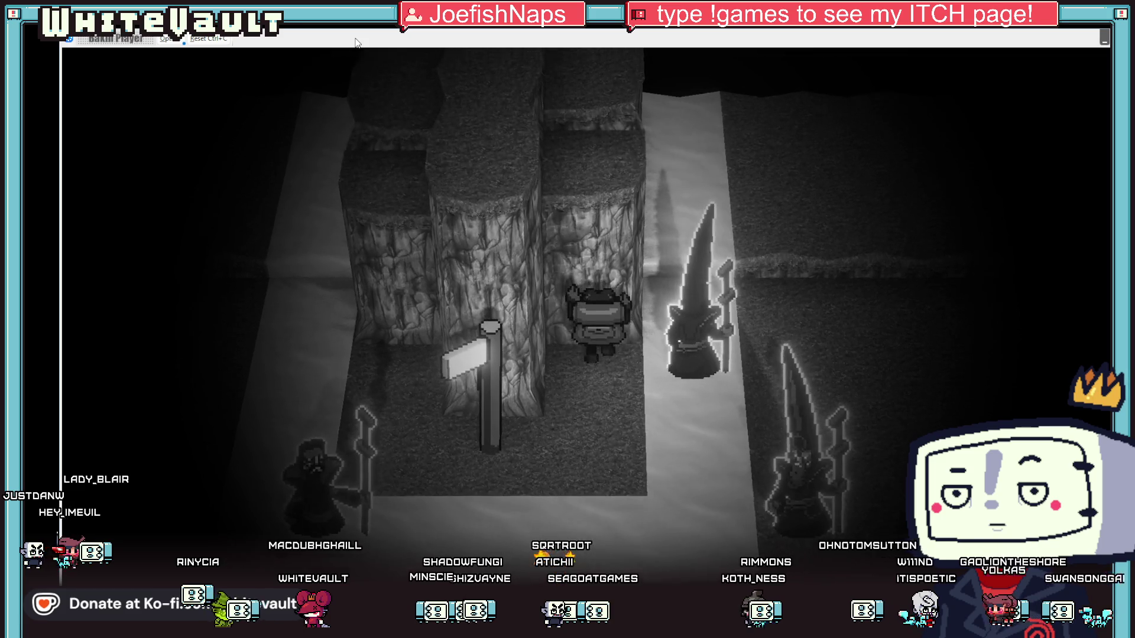
pyautogui.press('Up')
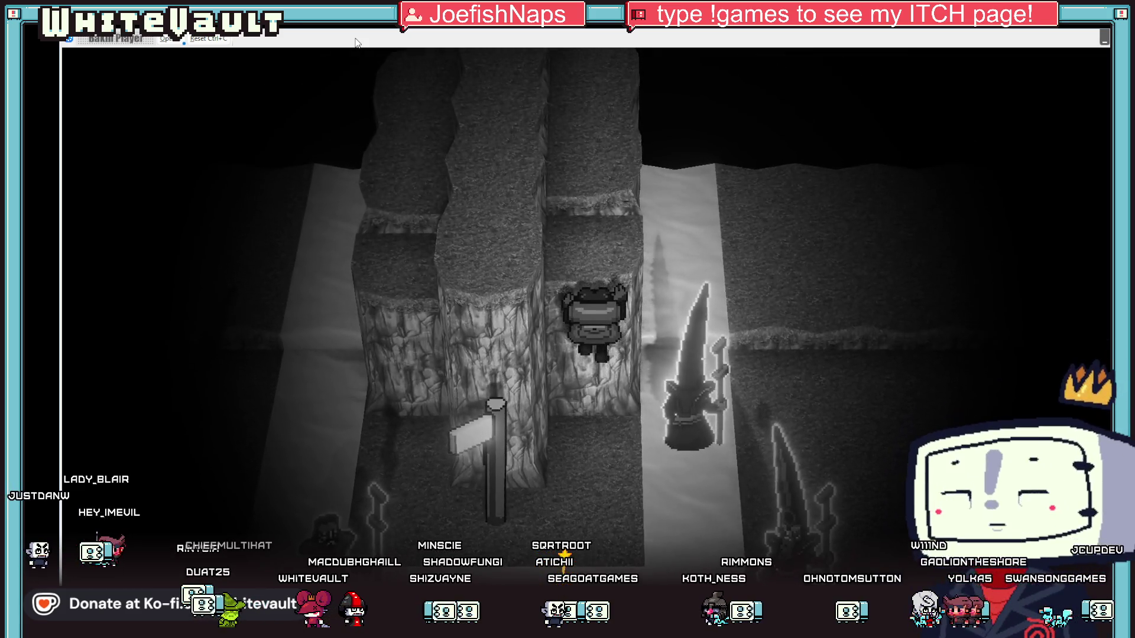
pyautogui.press('Up')
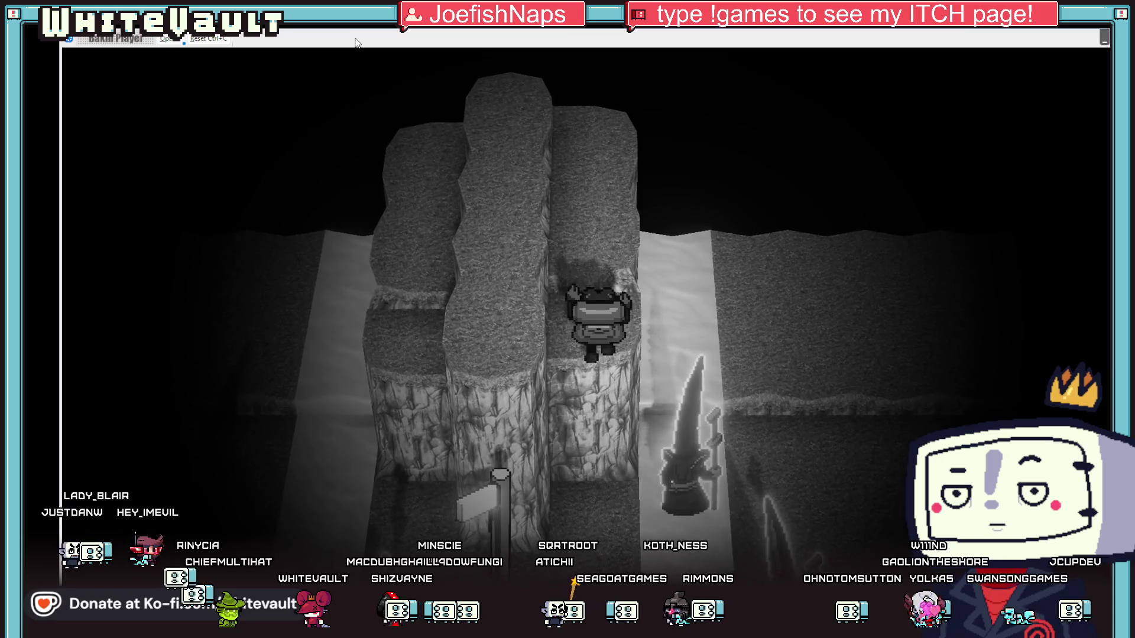
pyautogui.press('Down')
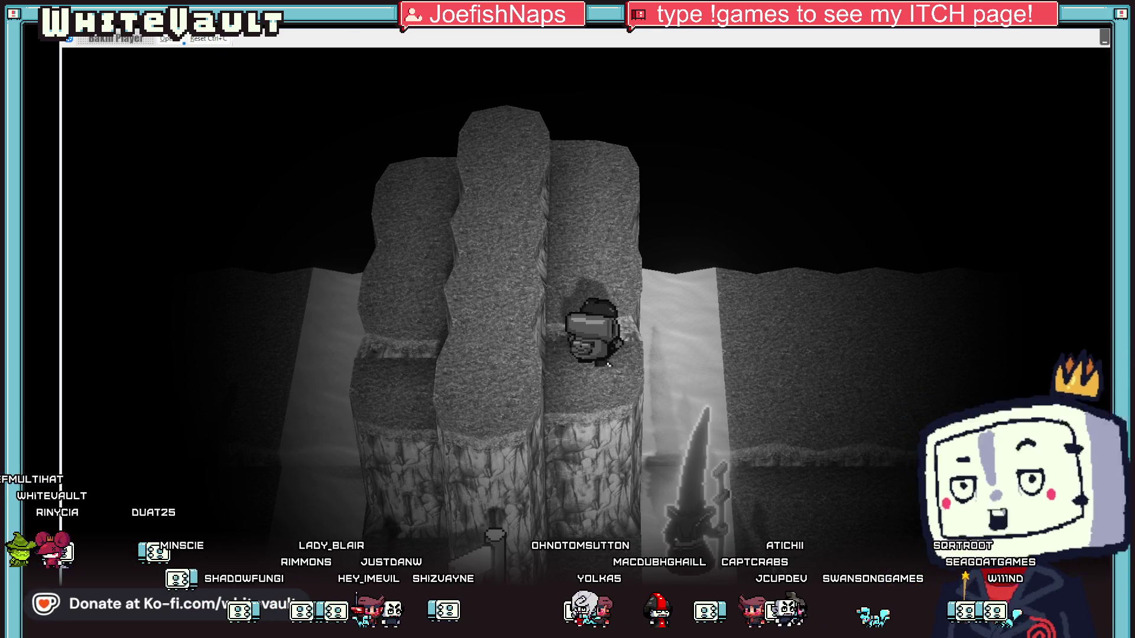
pyautogui.hotkey('alt', 'F4')
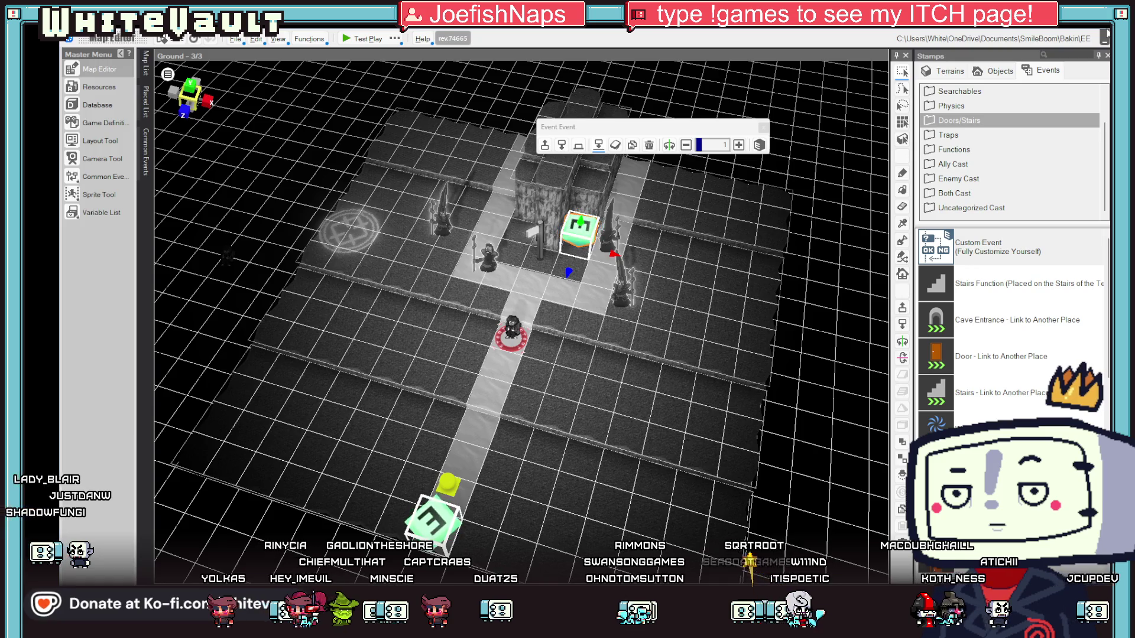
# Tilt the map to top-down, select the event beside the rock column, and launch Test Play.
pyautogui.moveTo(765, 256); pyautogui.dragTo(792, 263)
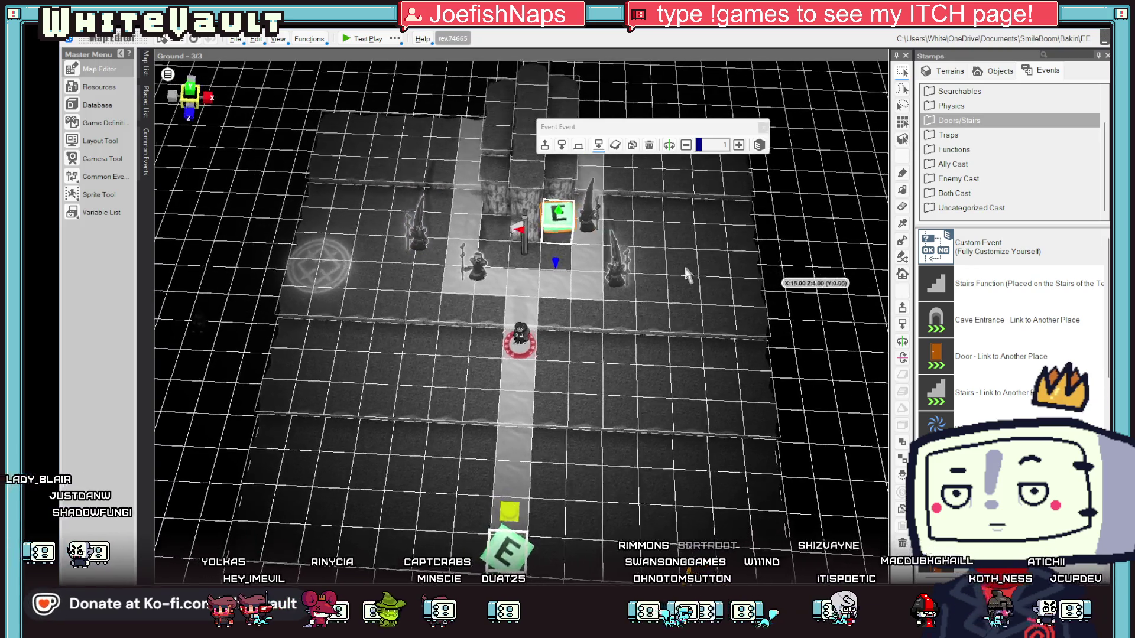
pyautogui.click(560, 269)
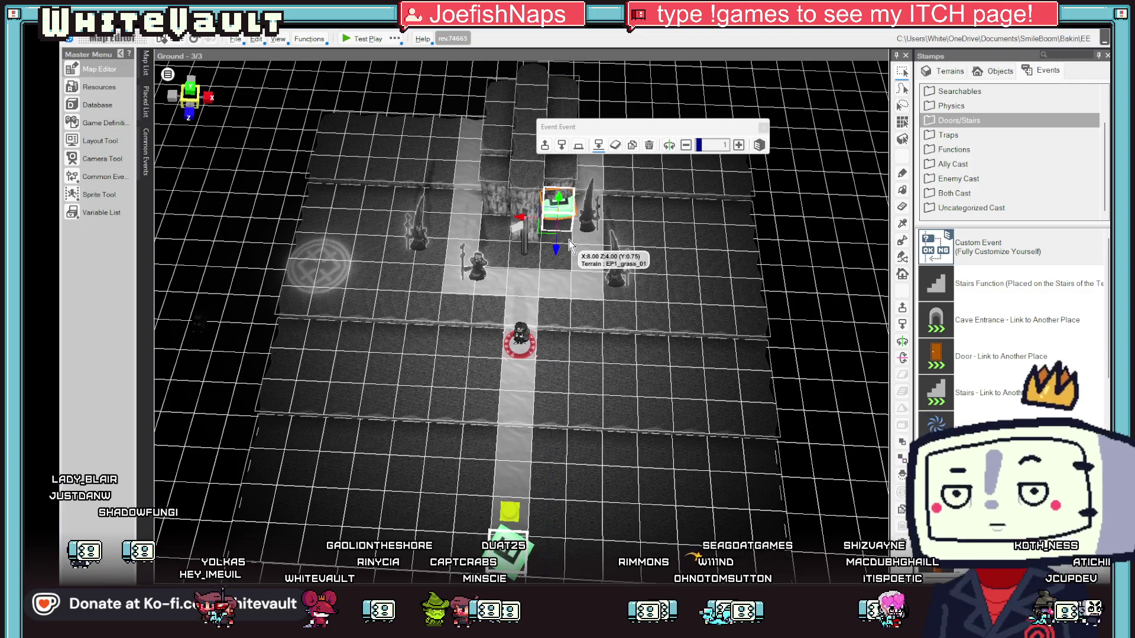
pyautogui.click(343, 40)
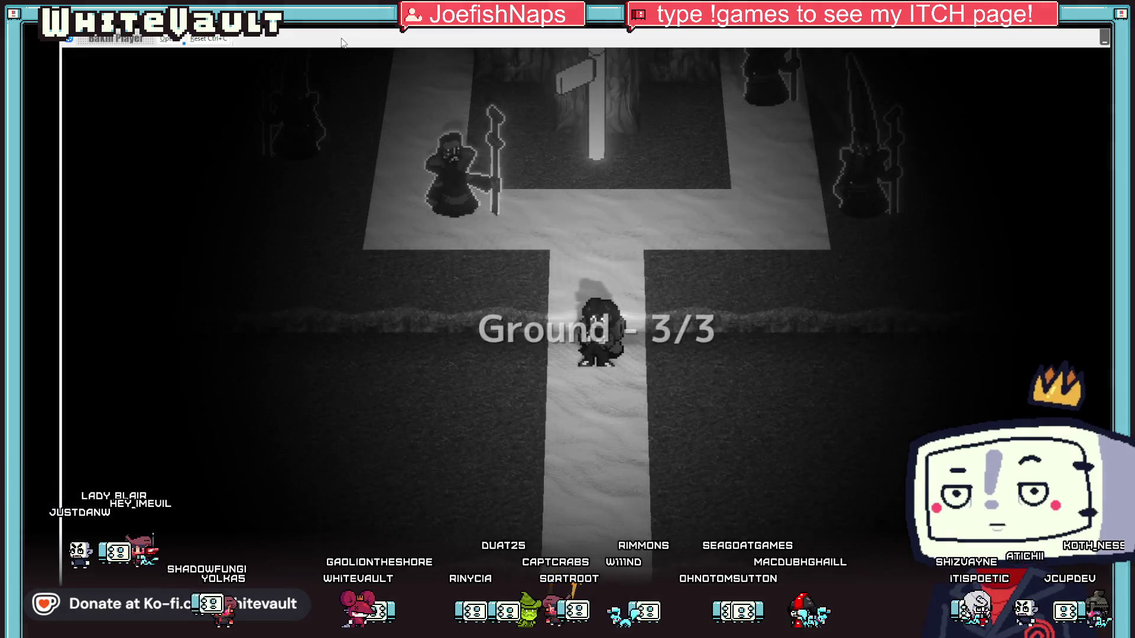
# Walk north past the signpost up the rock pillars, step back, then close the test play.
pyautogui.press('Up')
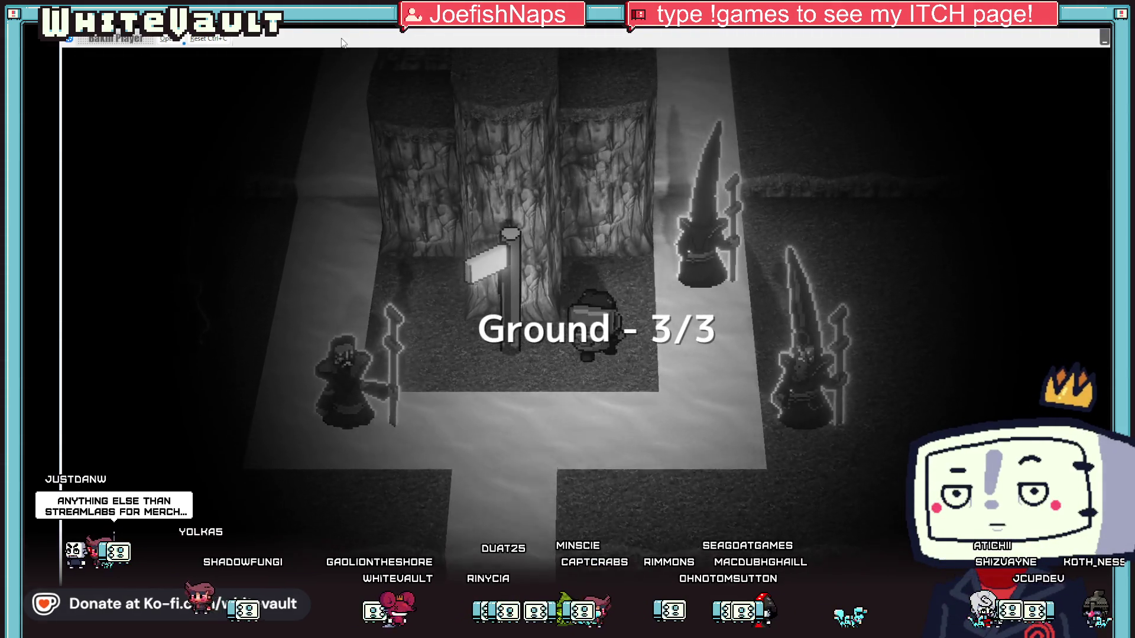
pyautogui.press('Up')
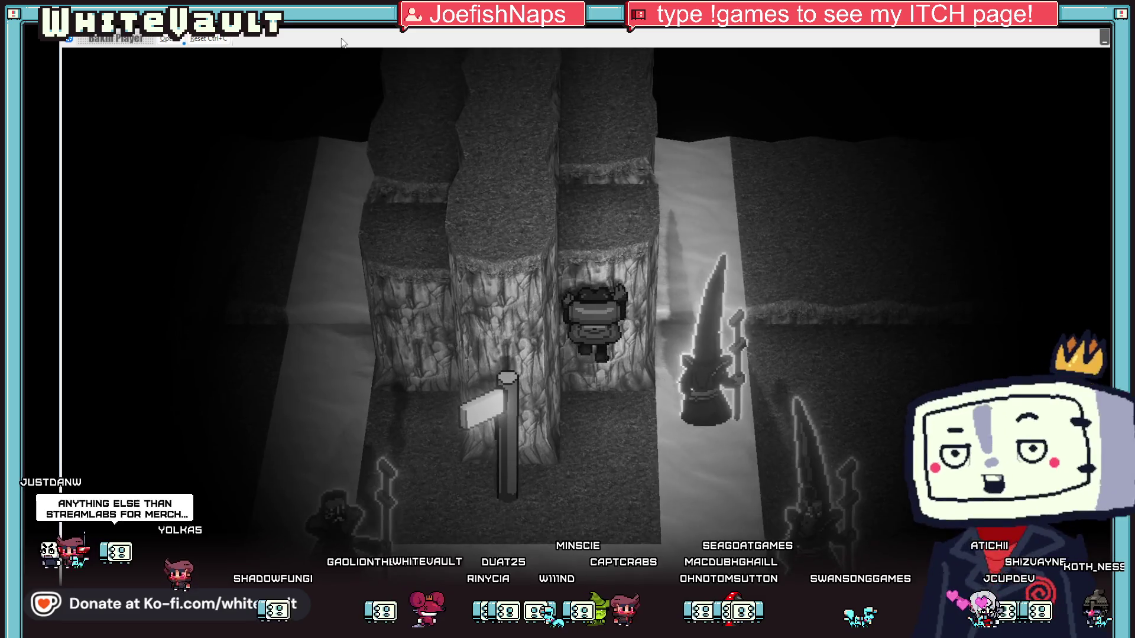
pyautogui.press('Up')
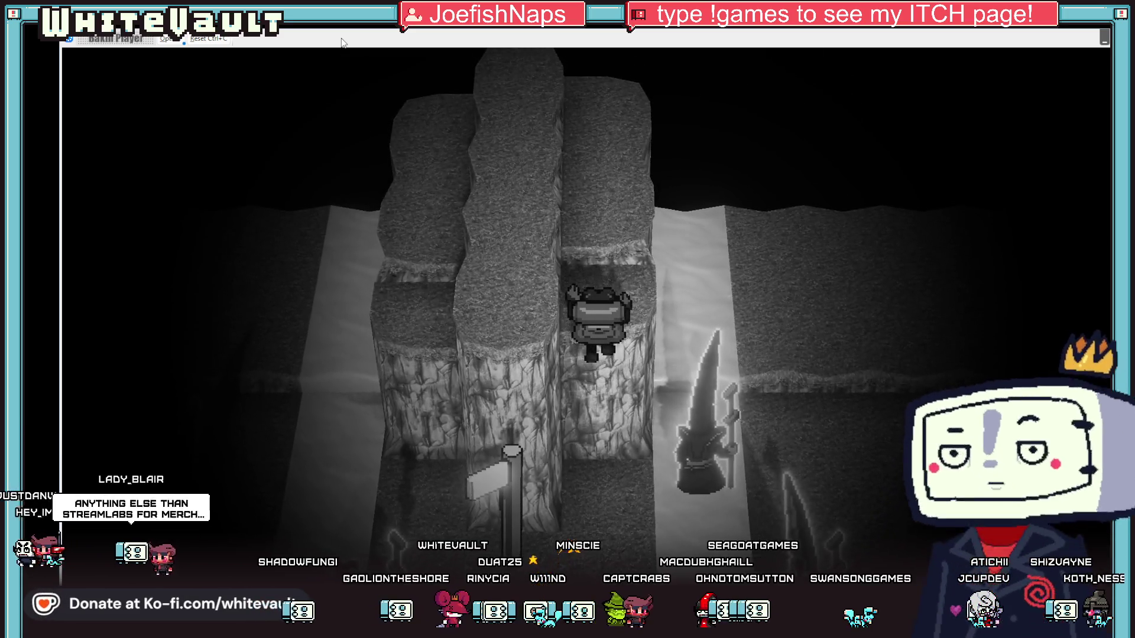
pyautogui.press('Down')
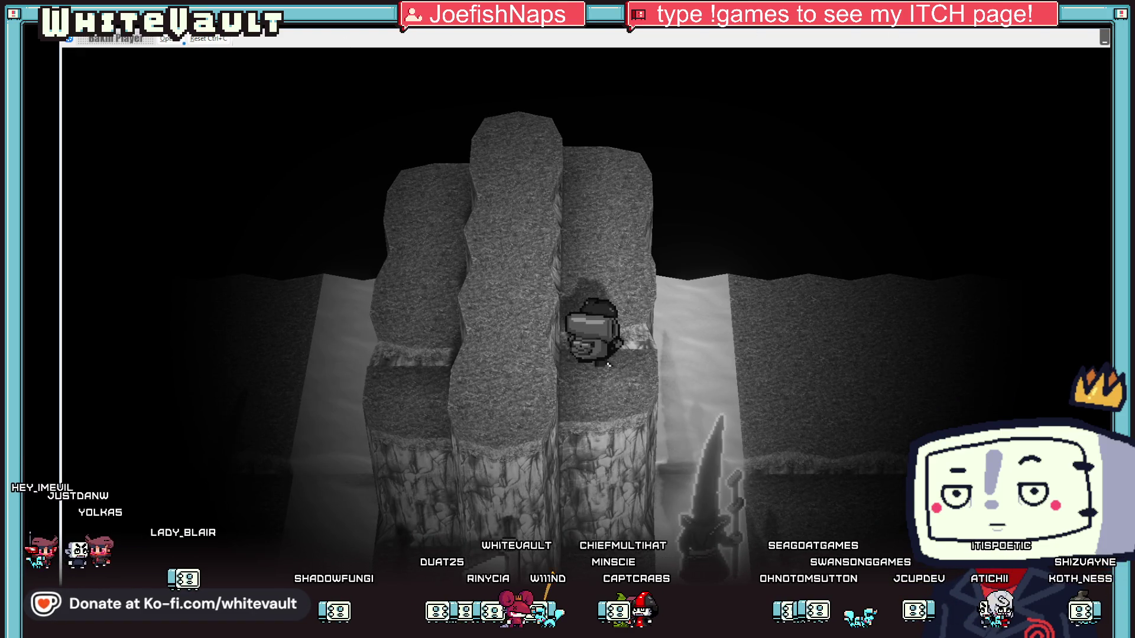
pyautogui.hotkey('alt', 'F4')
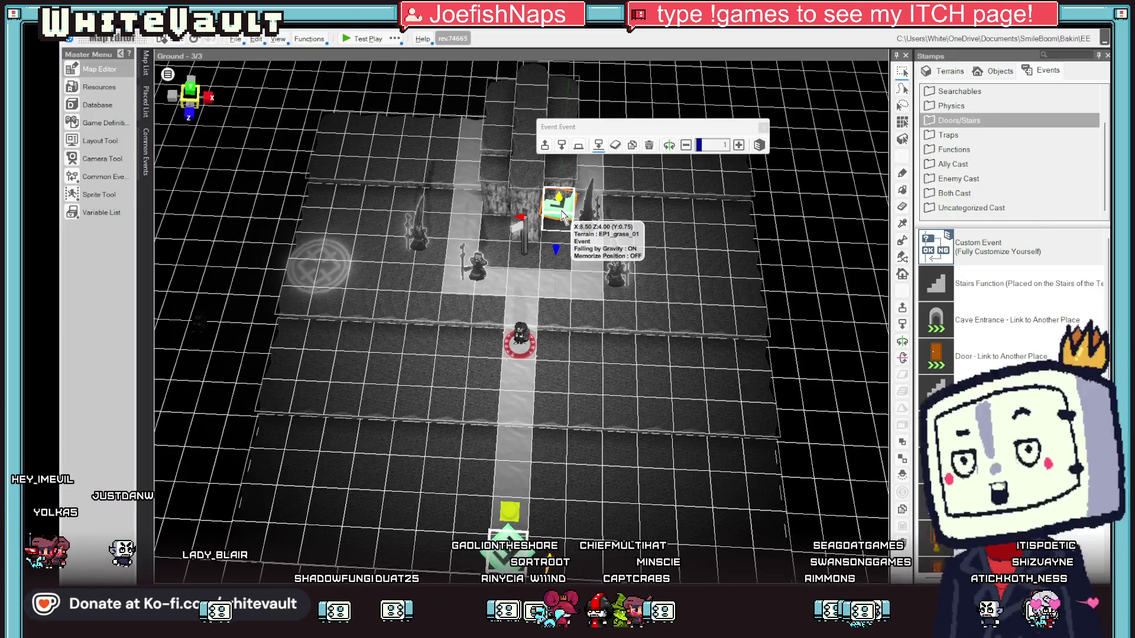
# Move the Change Player Motion [wait] step above the second Make Player Walk, then start Test Play.
pyautogui.doubleClick(562, 216)
pyautogui.scroll(-2, 676, 402)
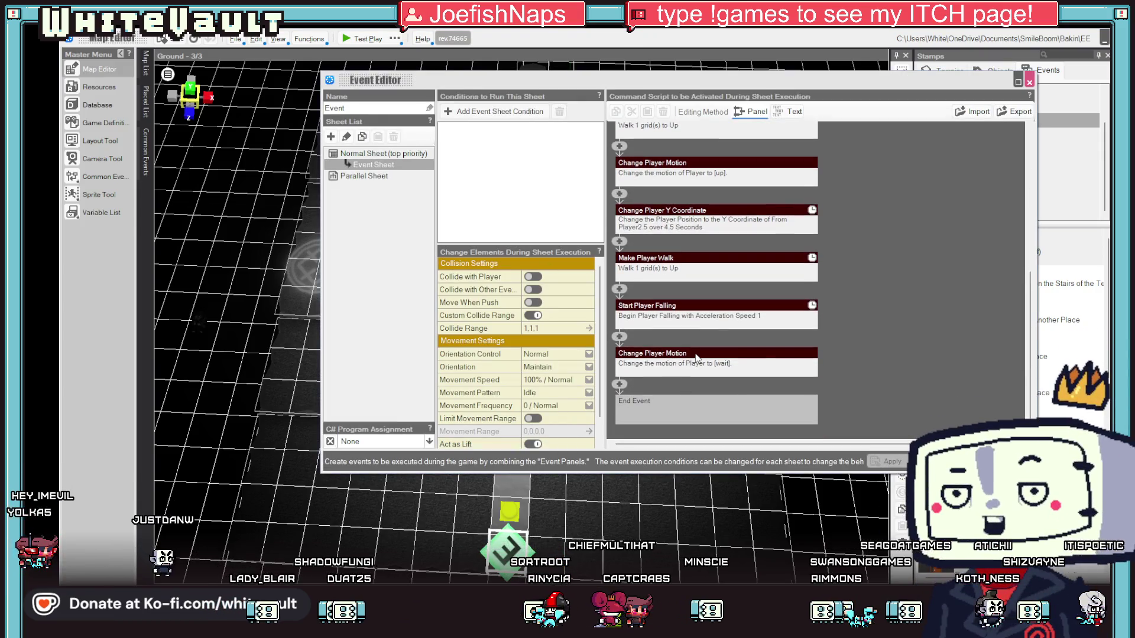
pyautogui.scroll(1, 708, 355)
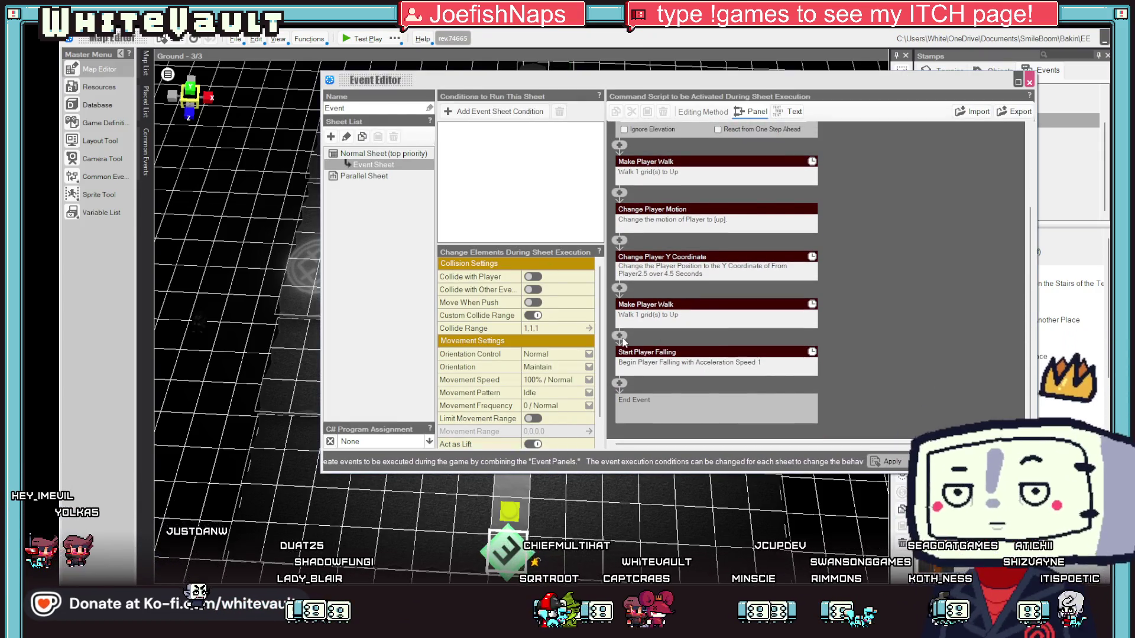
pyautogui.click(620, 289)
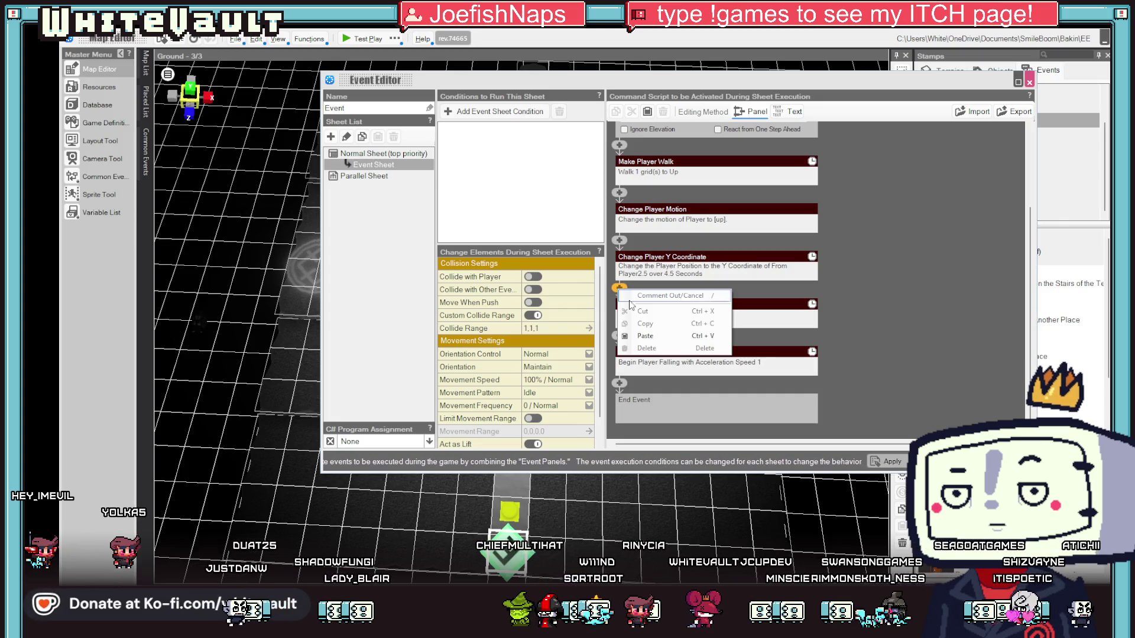
pyautogui.click(647, 335)
pyautogui.click(887, 460)
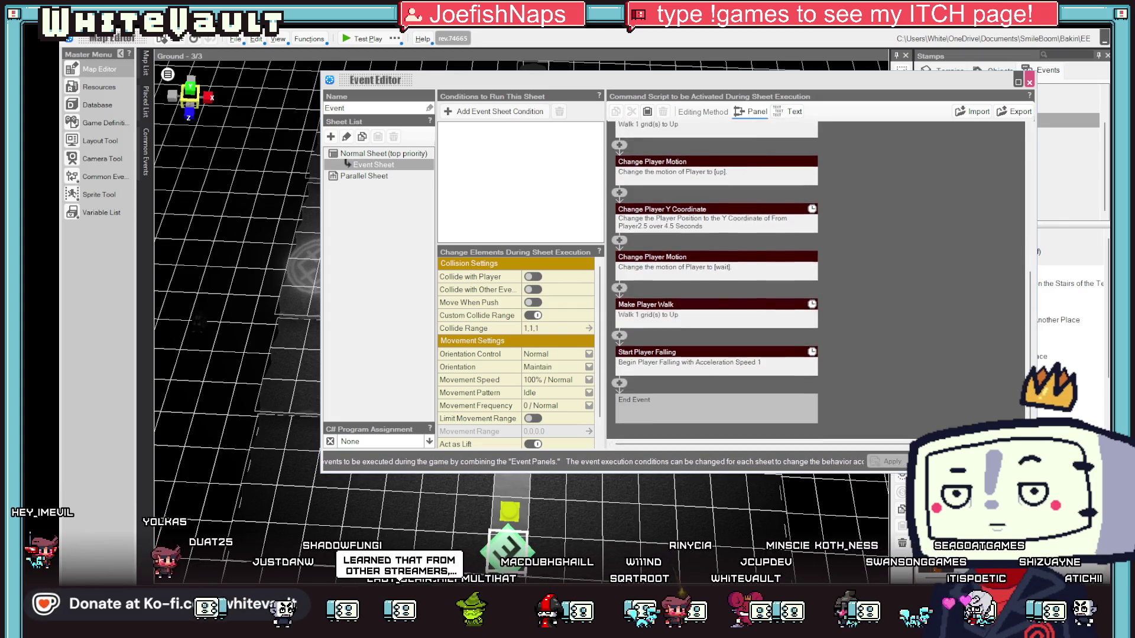
pyautogui.click(363, 40)
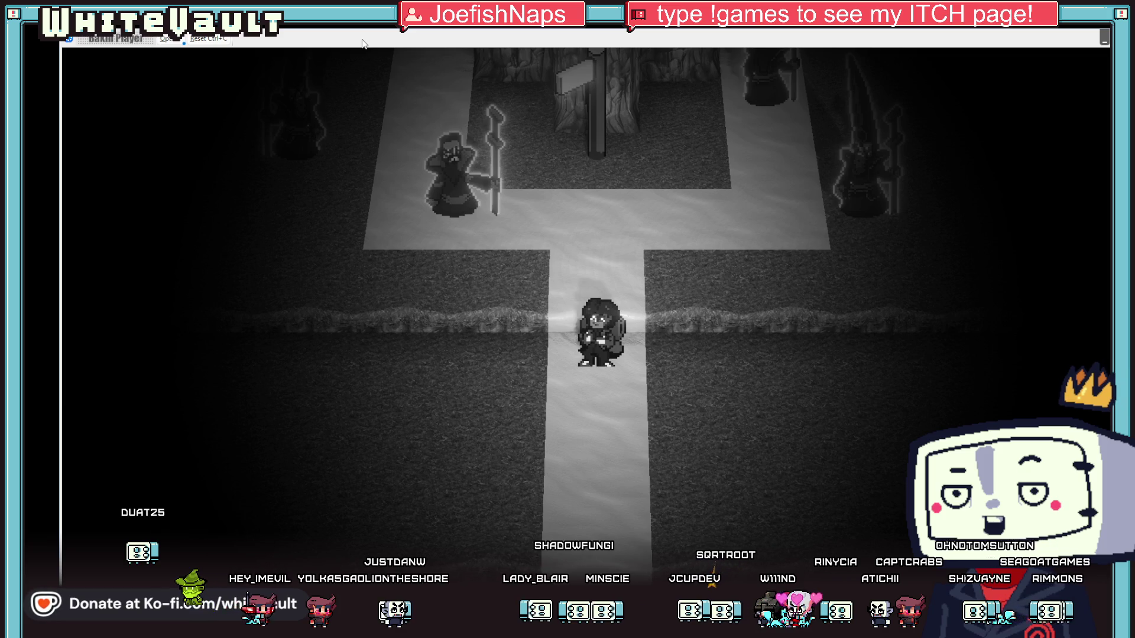
# Walk north past the signpost and climb up the rock column.
pyautogui.press('Up')
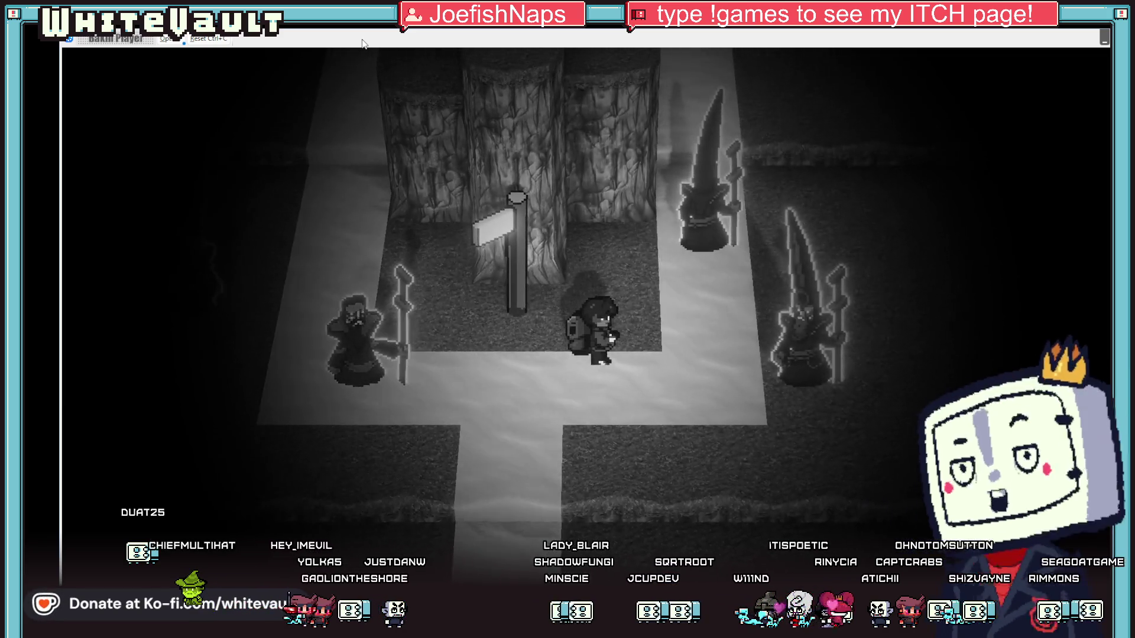
pyautogui.press('Up')
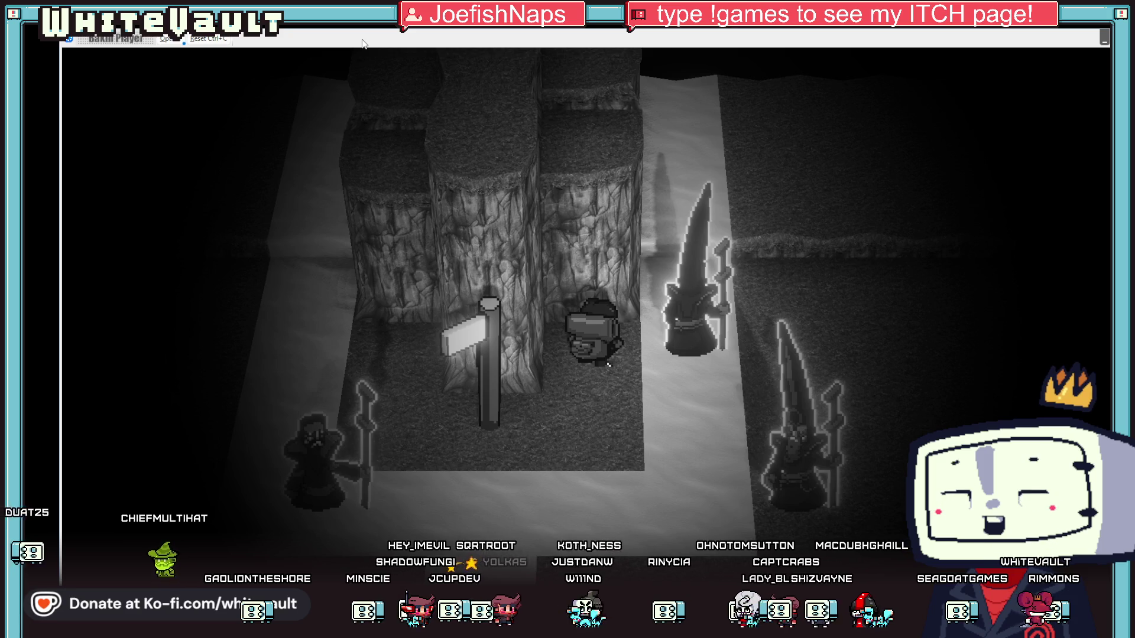
pyautogui.press('Up')
pyautogui.press('Up')
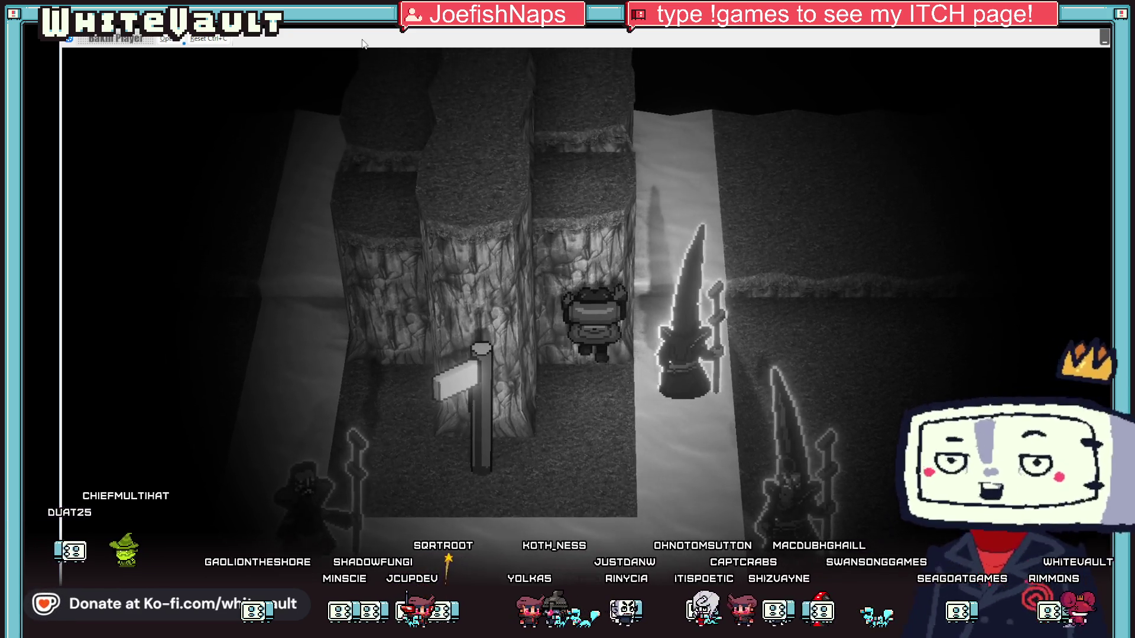
pyautogui.press('Up')
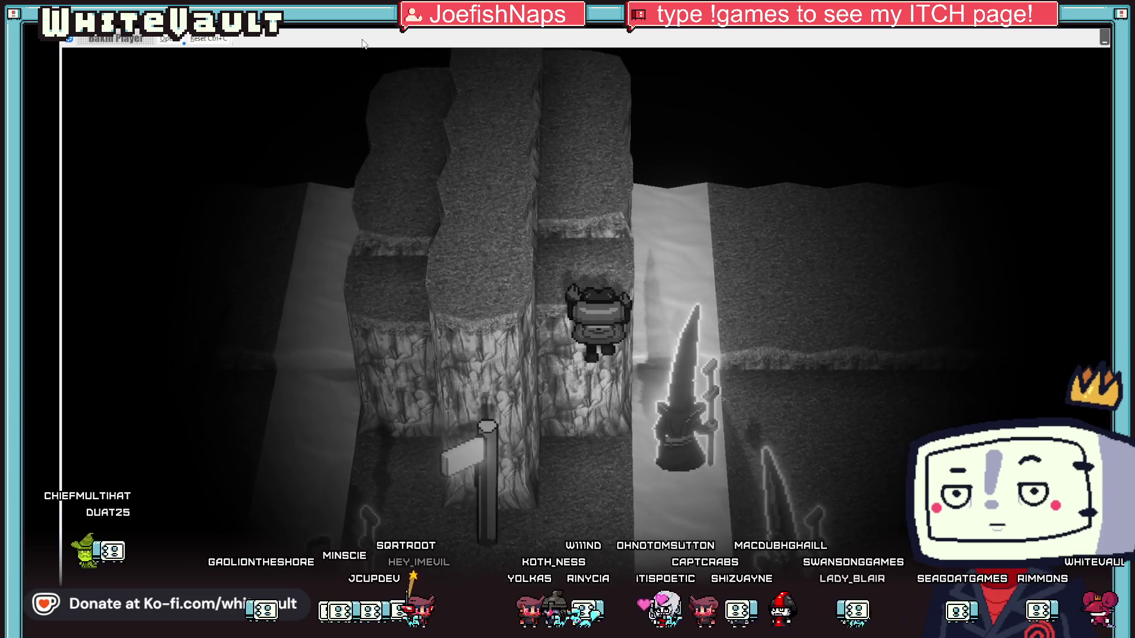
pyautogui.press('Up')
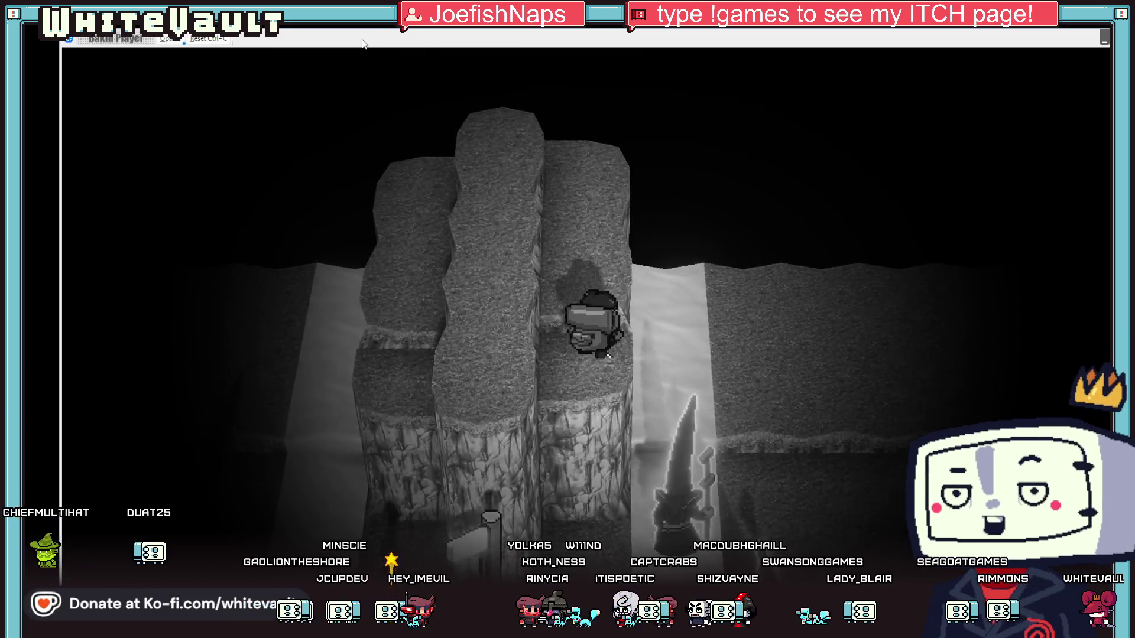
pyautogui.press('Left')
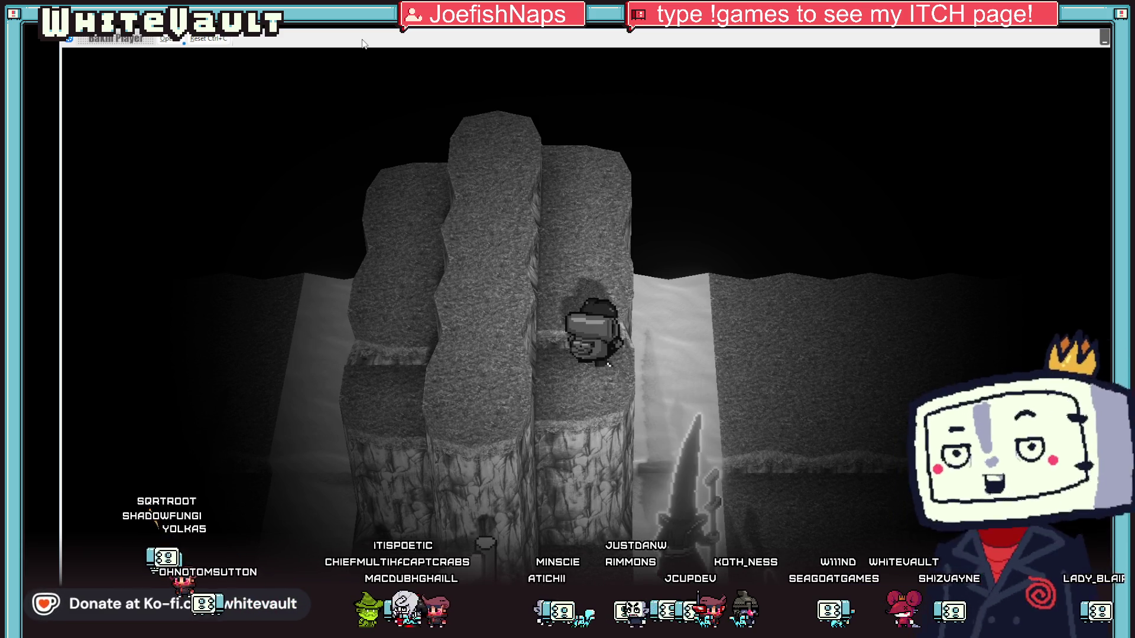
# Turn left, step back, walk up onto the pillars again, then stop the test play.
pyautogui.press('Left')
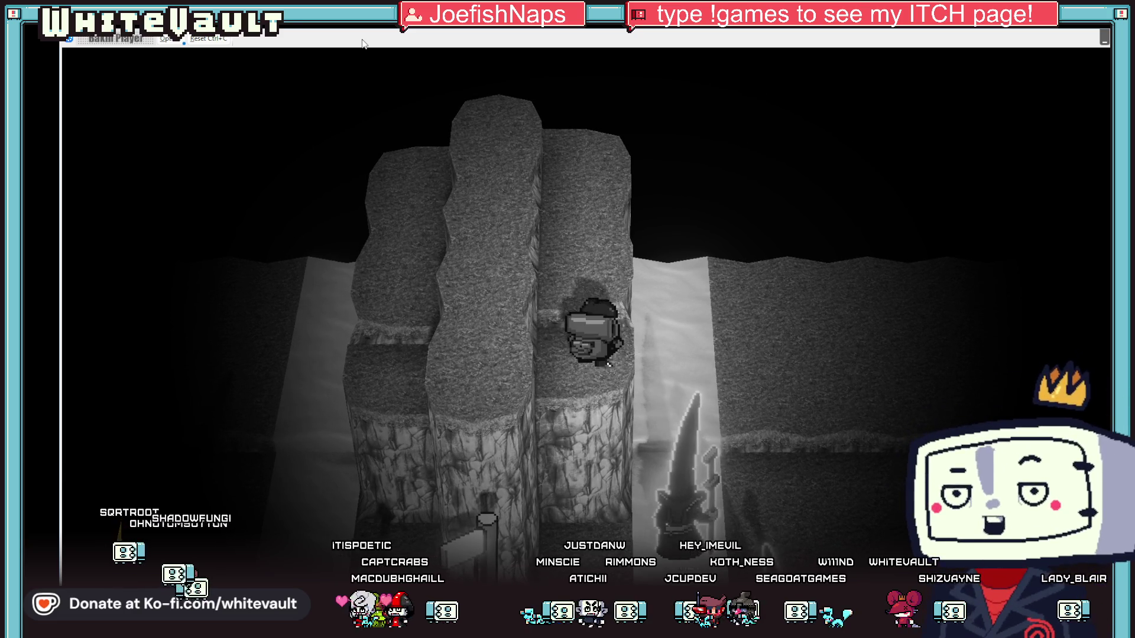
pyautogui.press('Up')
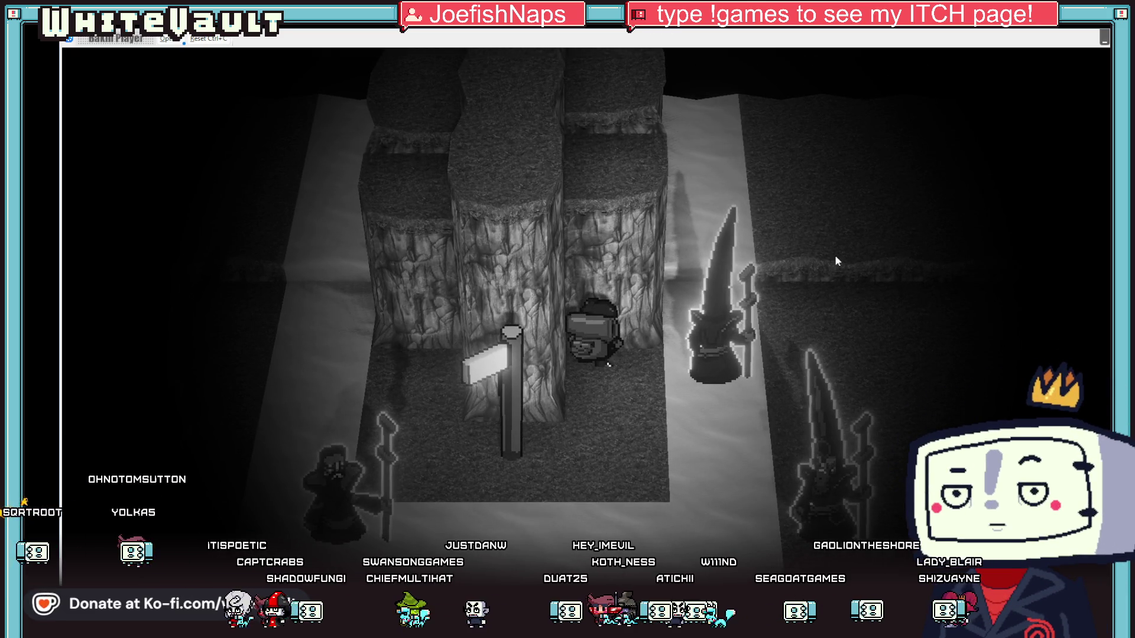
pyautogui.press('Down')
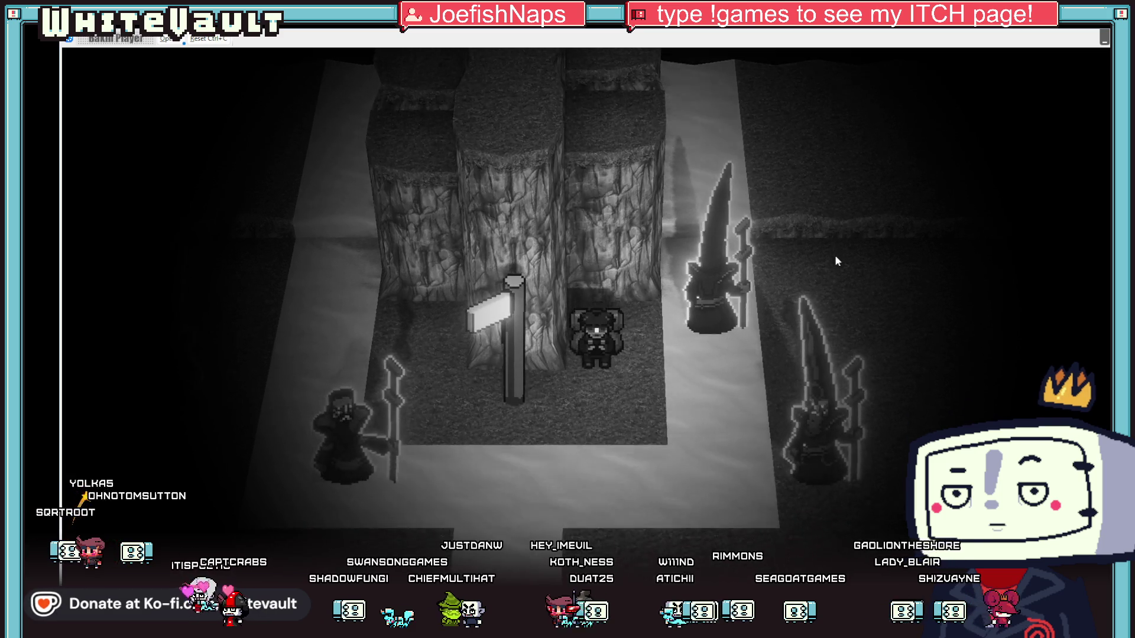
pyautogui.press('Up')
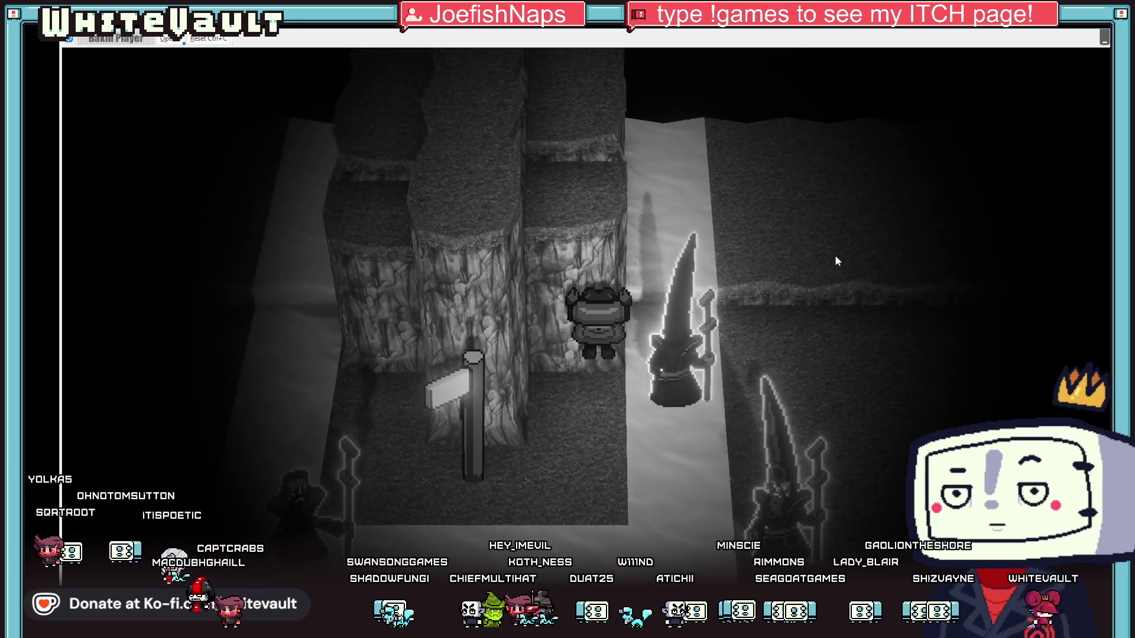
pyautogui.press('Up')
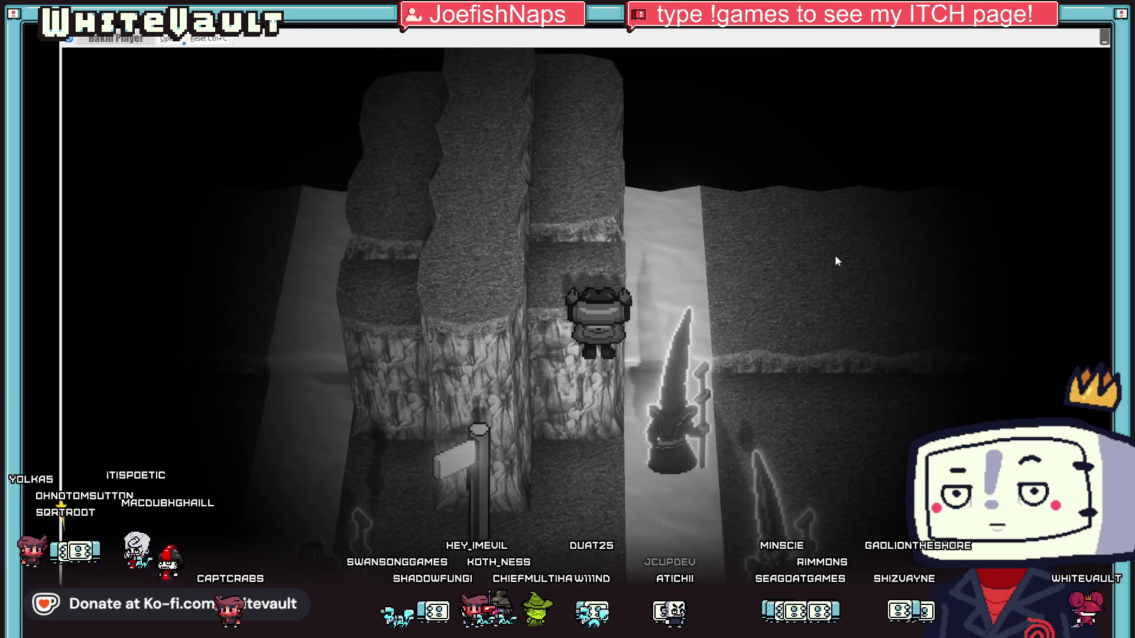
pyautogui.press('Up')
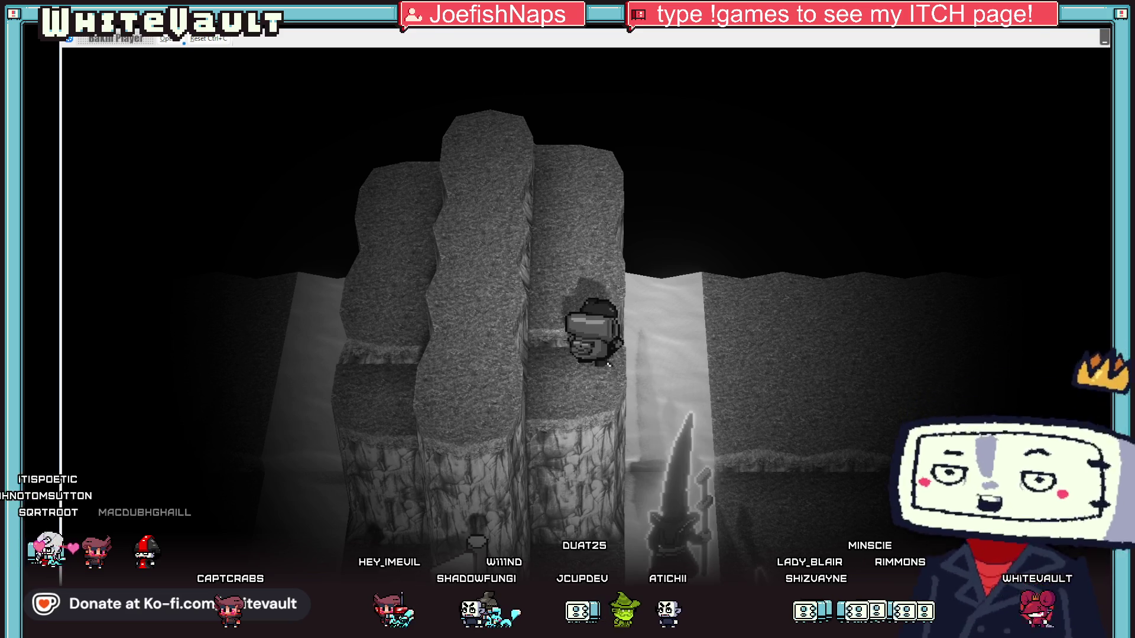
pyautogui.press('Escape')
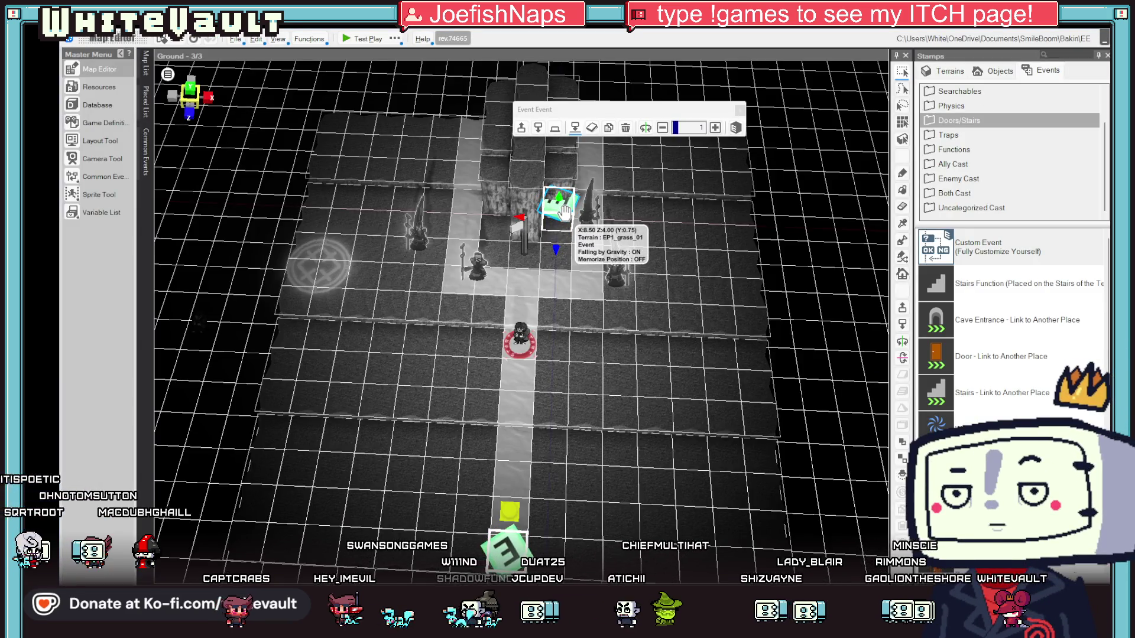
# Make the pillar event trigger on player contact, ignoring elevation, apply it, and start a test play.
pyautogui.doubleClick(564, 205)
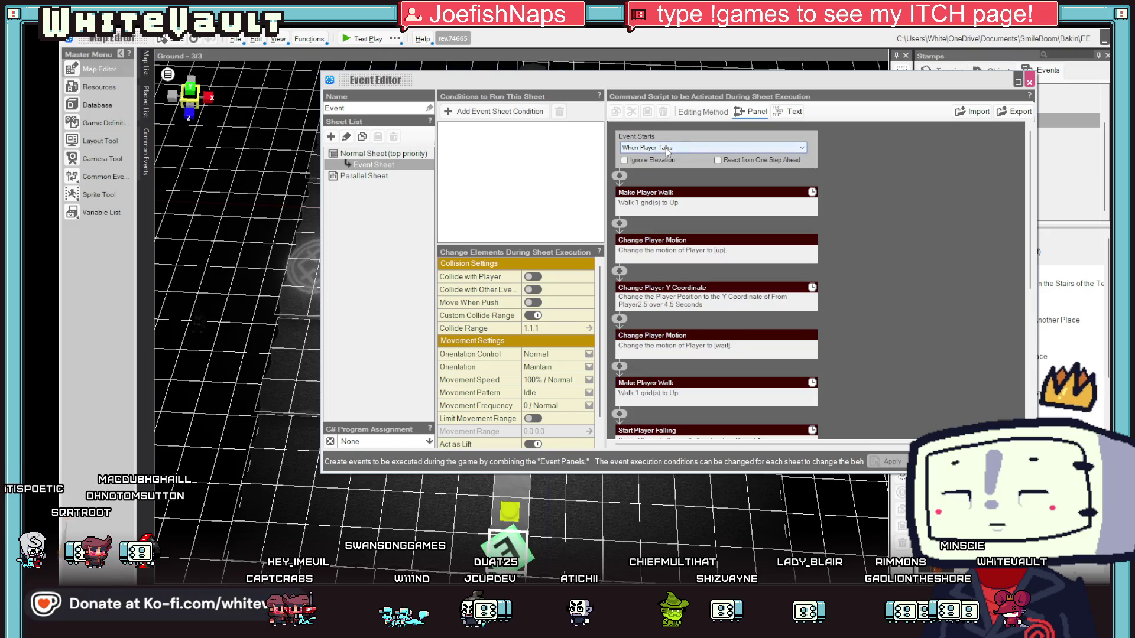
pyautogui.click(666, 149)
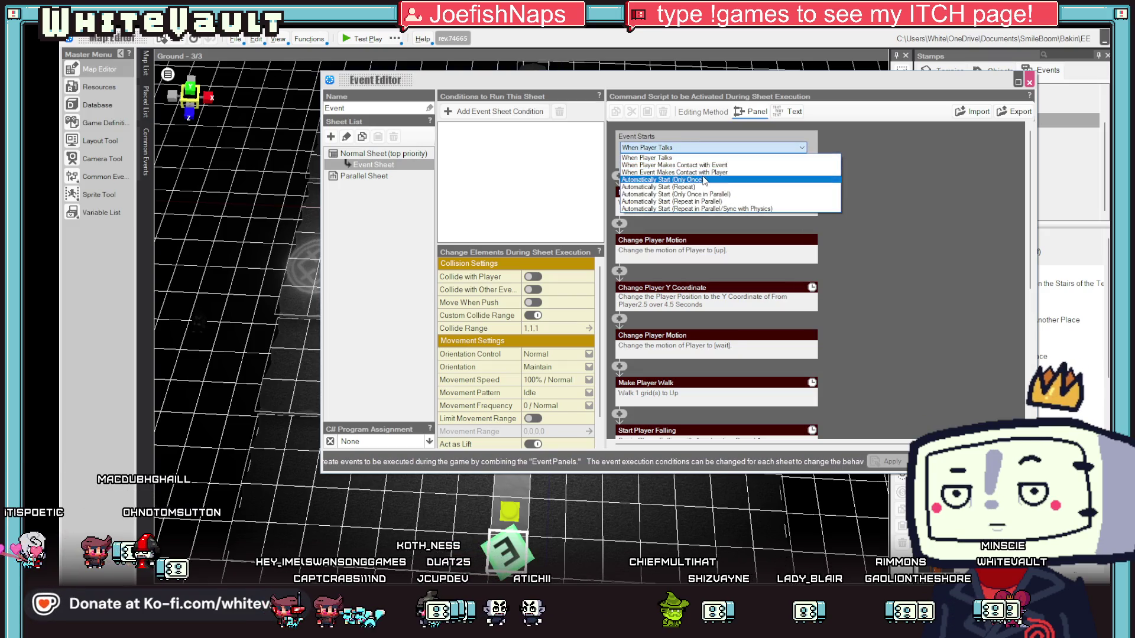
pyautogui.click(674, 164)
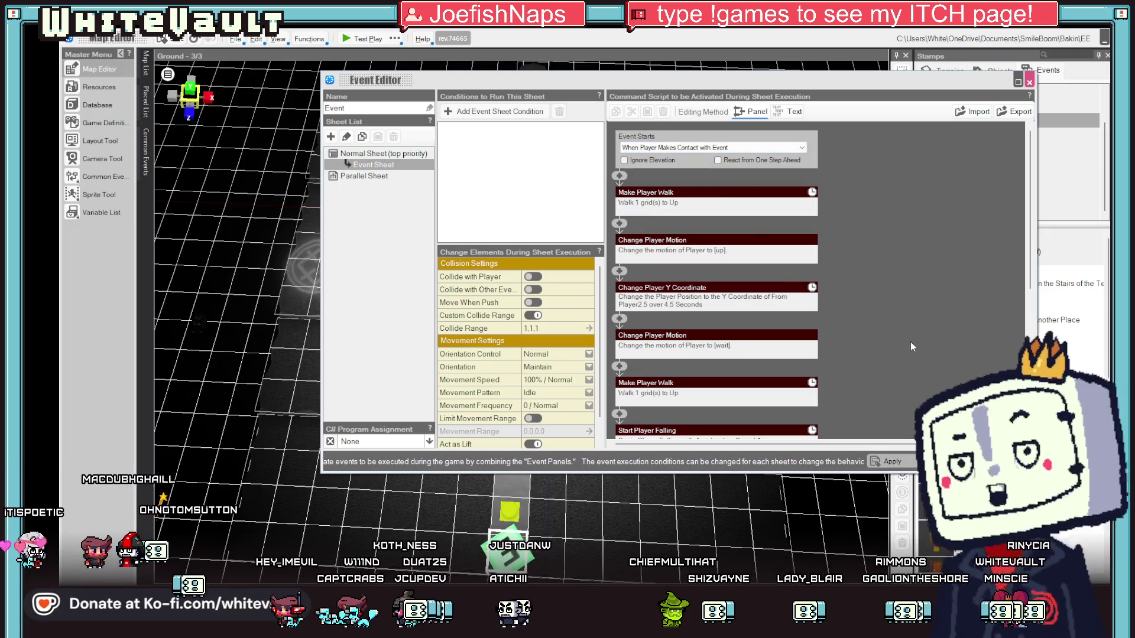
pyautogui.click(725, 149)
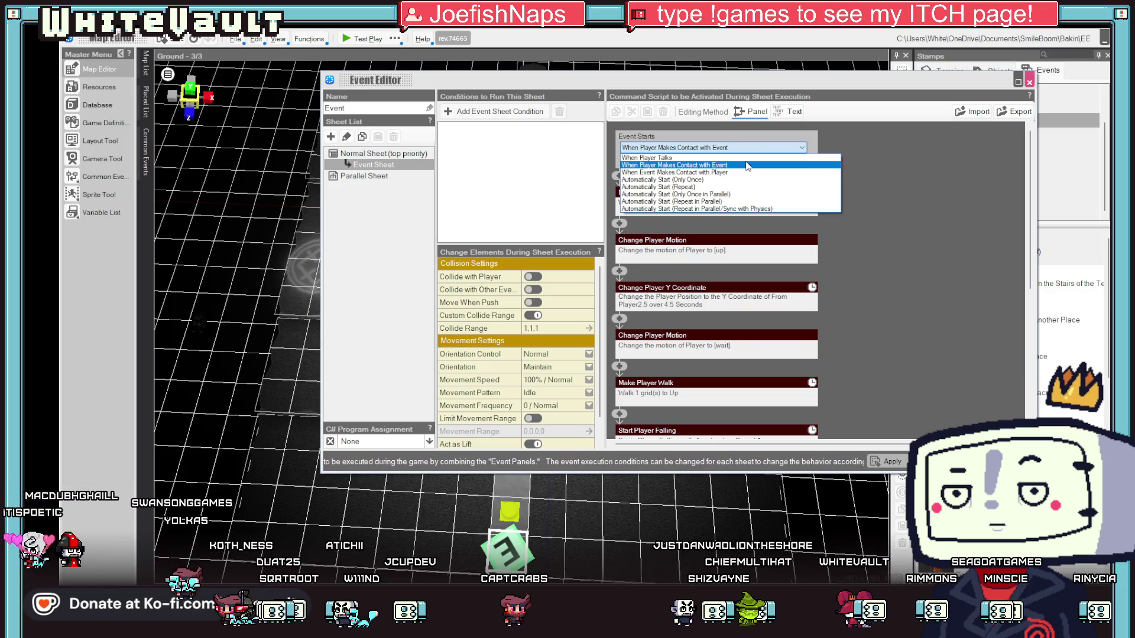
pyautogui.click(747, 165)
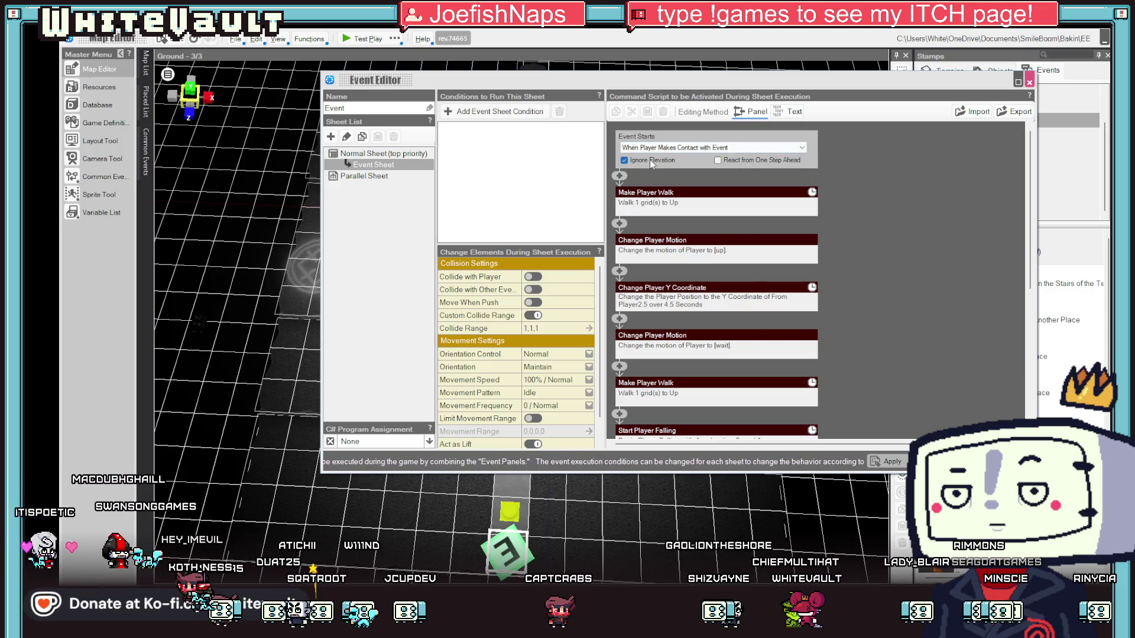
pyautogui.click(901, 470)
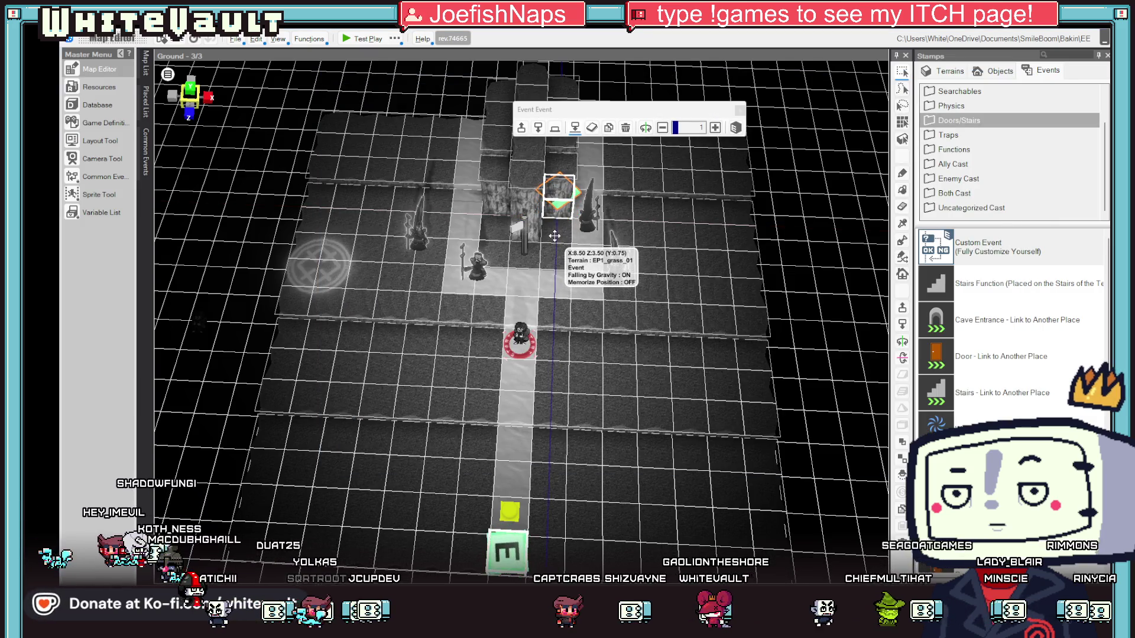
pyautogui.click(362, 38)
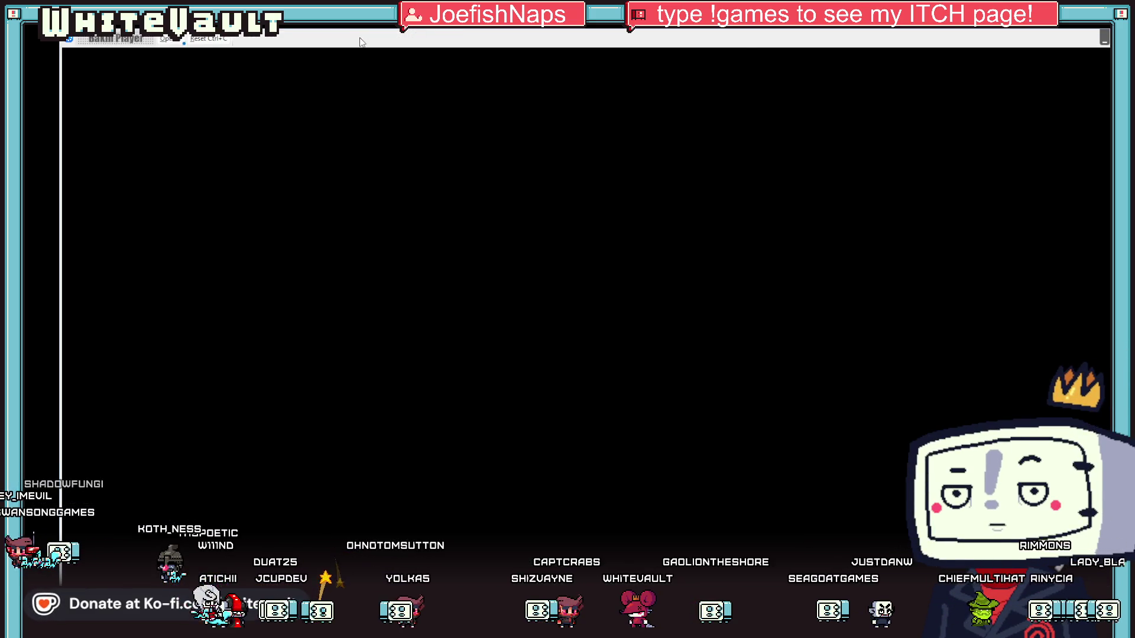
# Walk the character north toward the wall and turn right, then end and restart the test play.
pyautogui.press('Up')
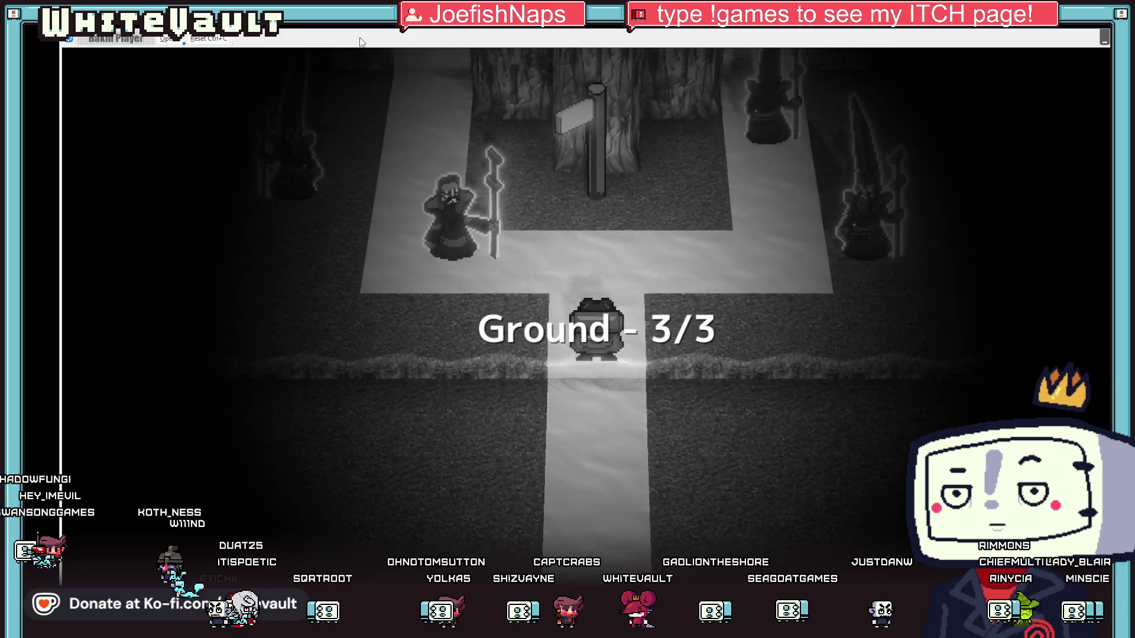
pyautogui.press('Up')
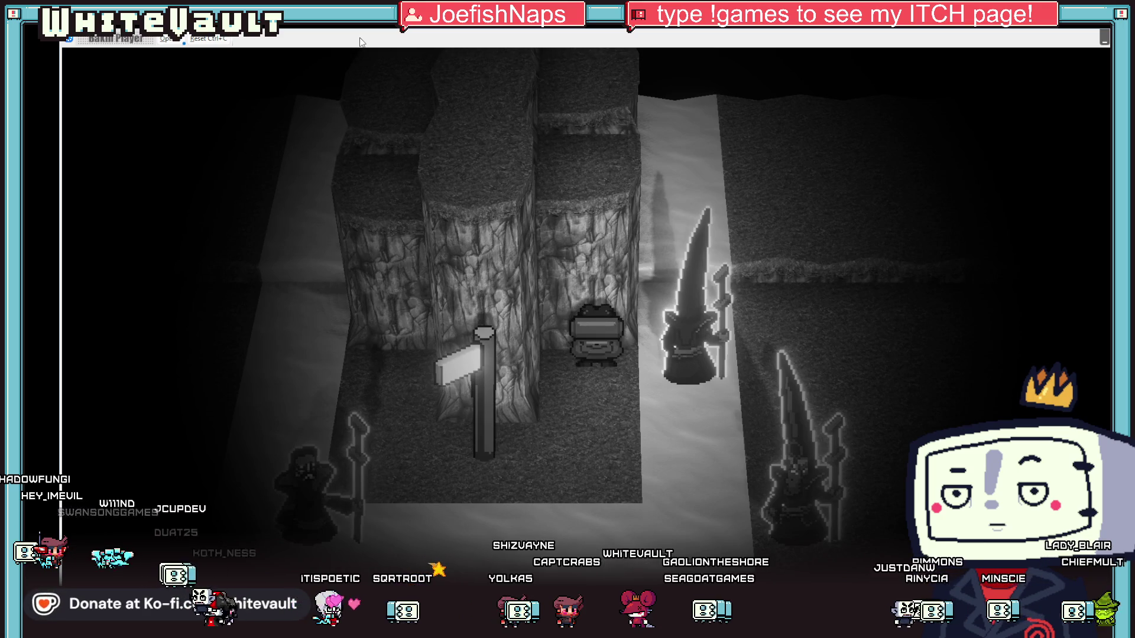
pyautogui.press('Right')
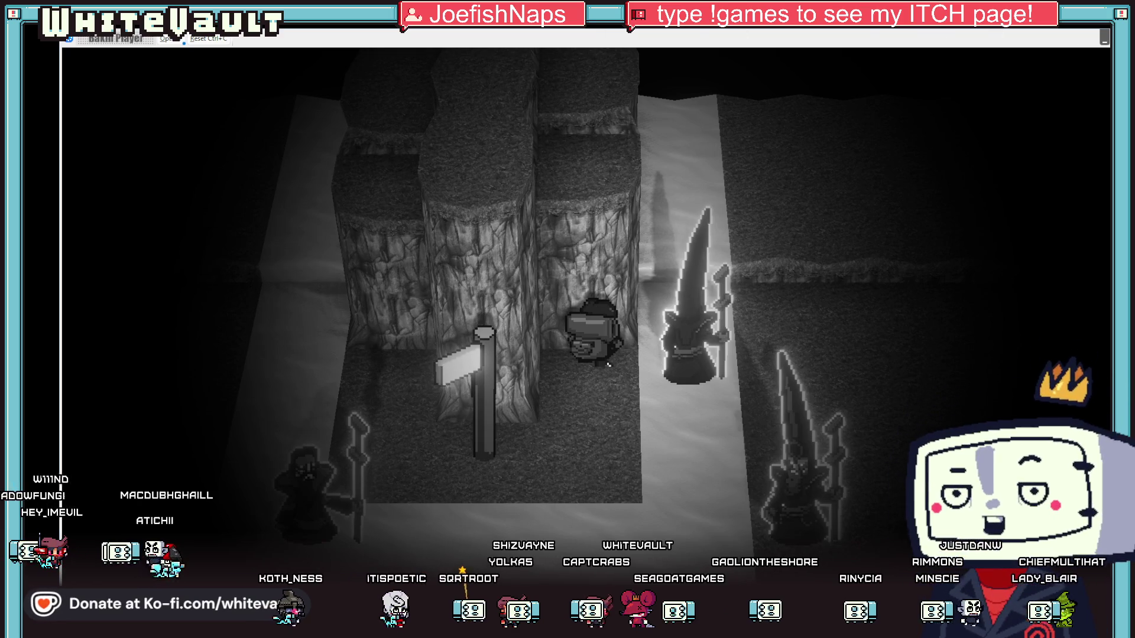
pyautogui.hotkey('alt', 'F4')
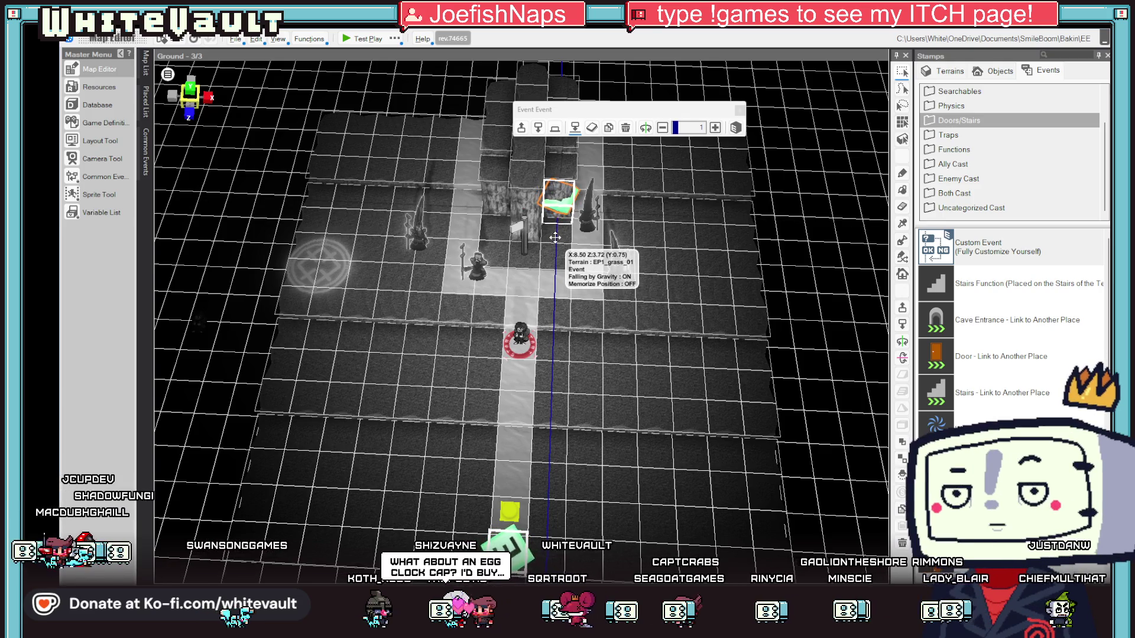
pyautogui.click(379, 40)
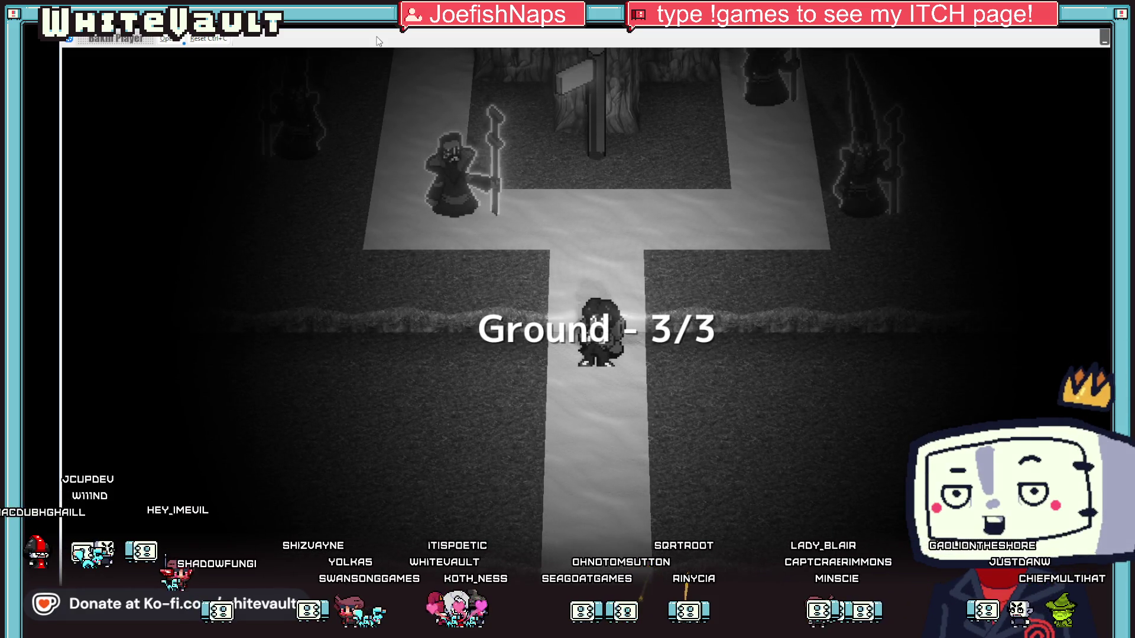
# Walk the character past the signpost and up onto the pillars, then return to Aseprite.
pyautogui.press('Up')
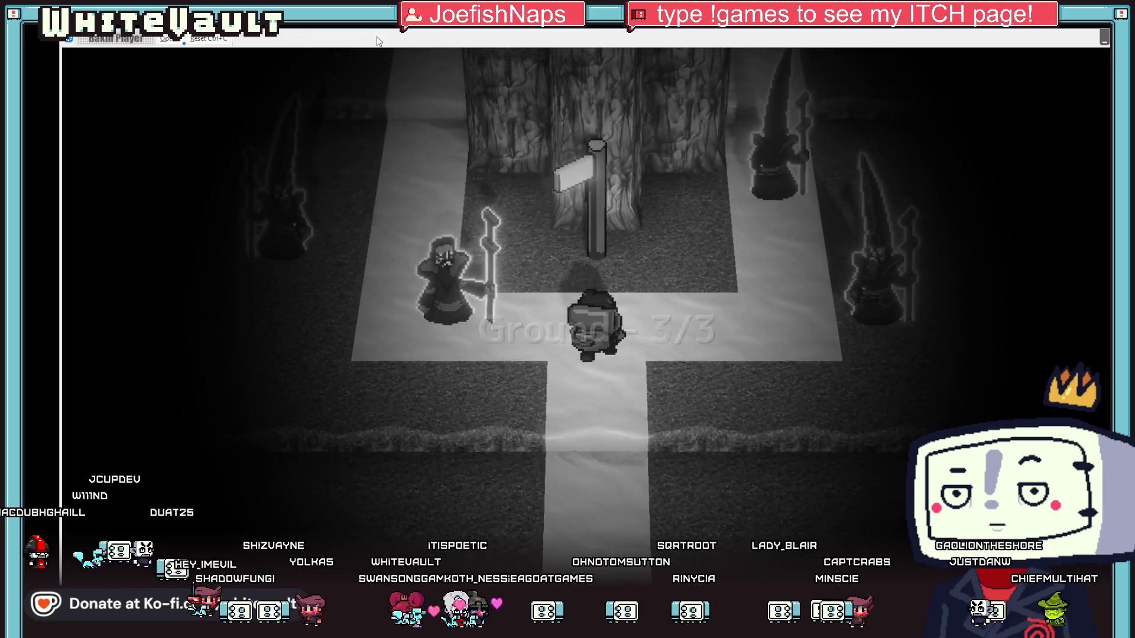
pyautogui.press('Up')
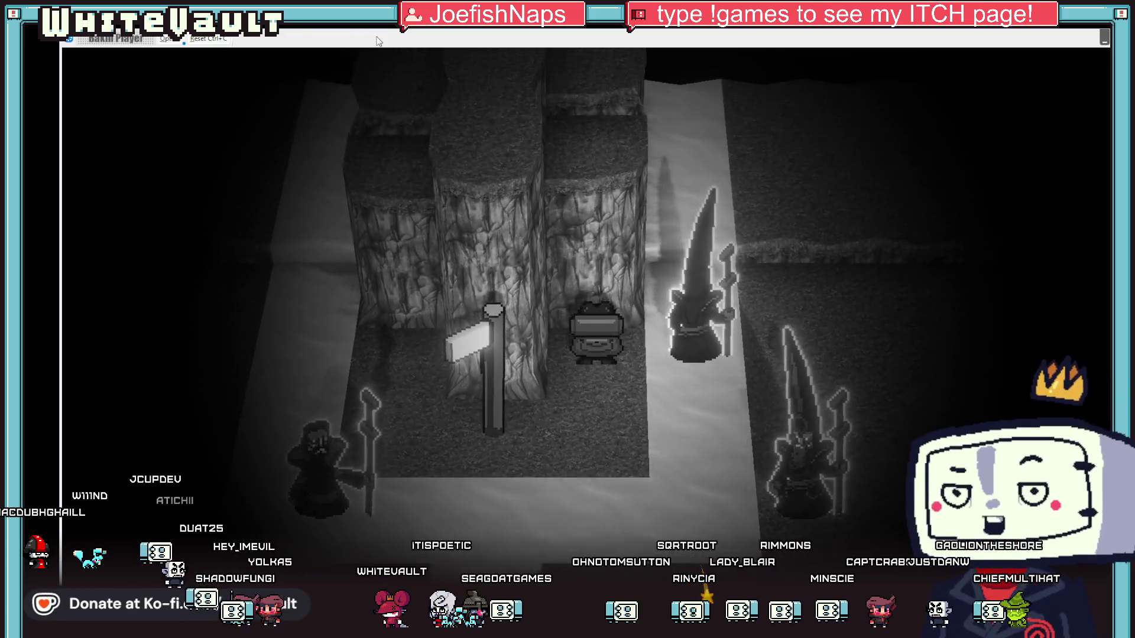
pyautogui.press('Up')
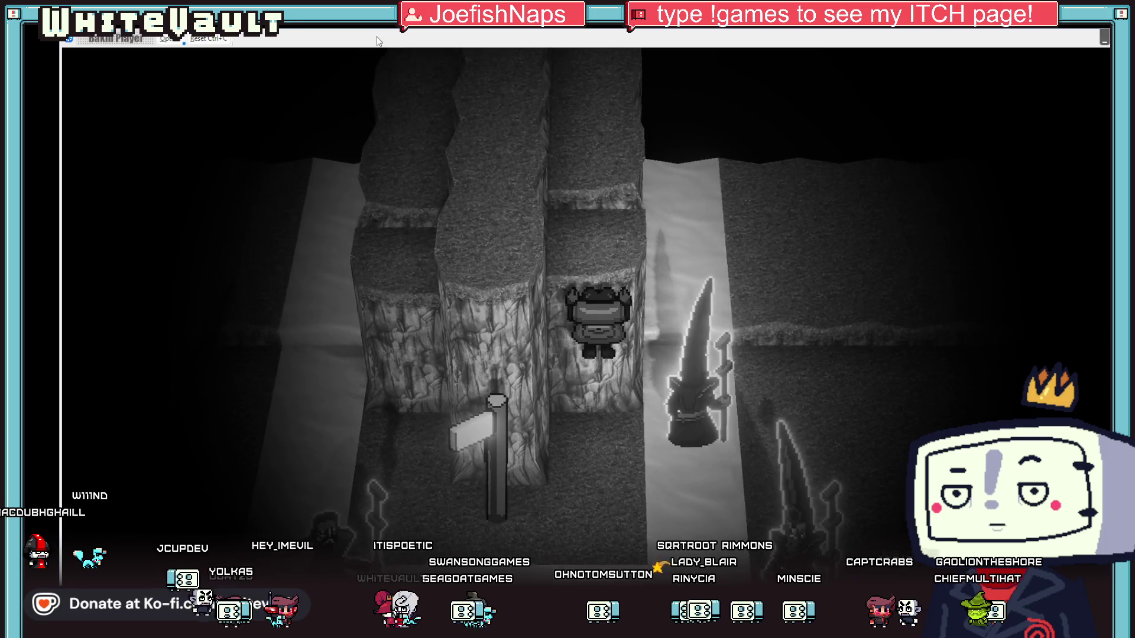
pyautogui.press('Up')
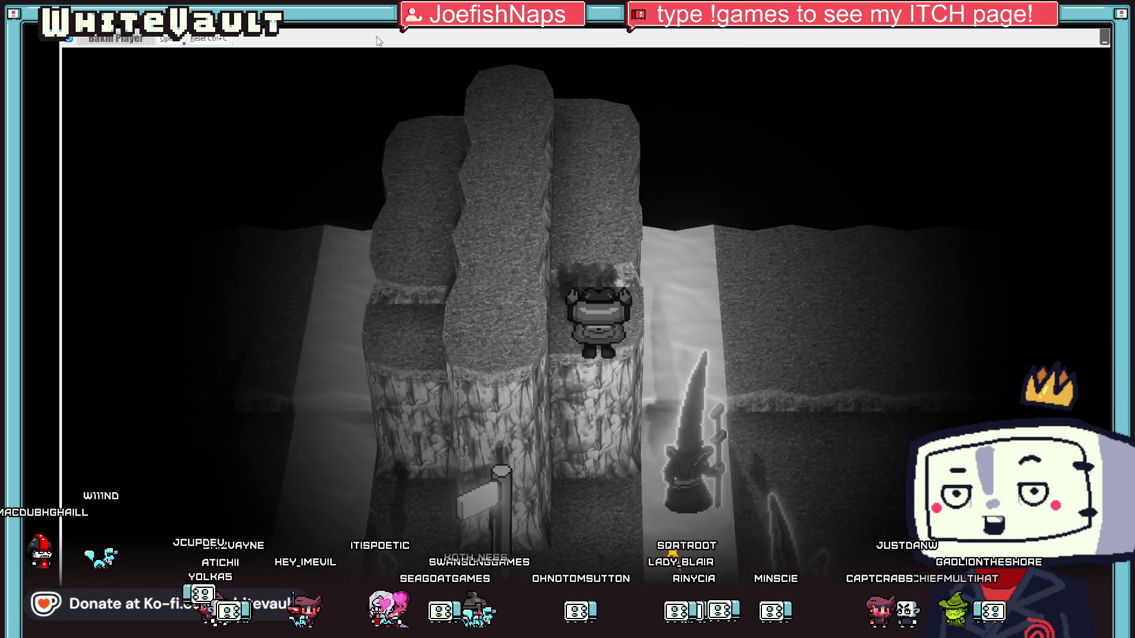
pyautogui.press('Up')
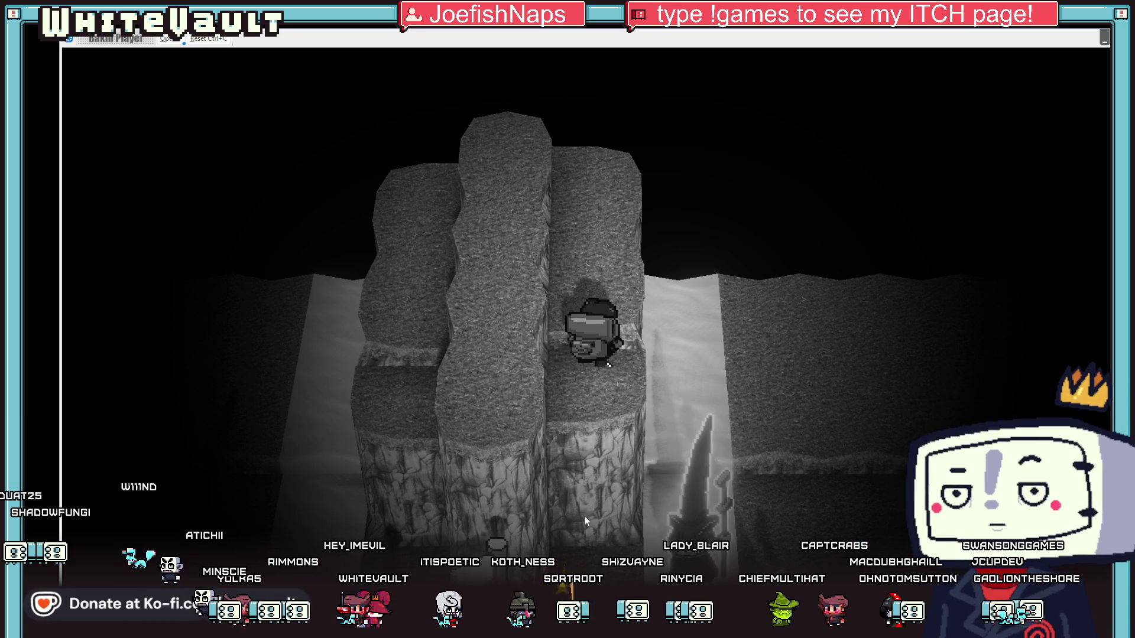
pyautogui.hotkey('alt', 'Tab')
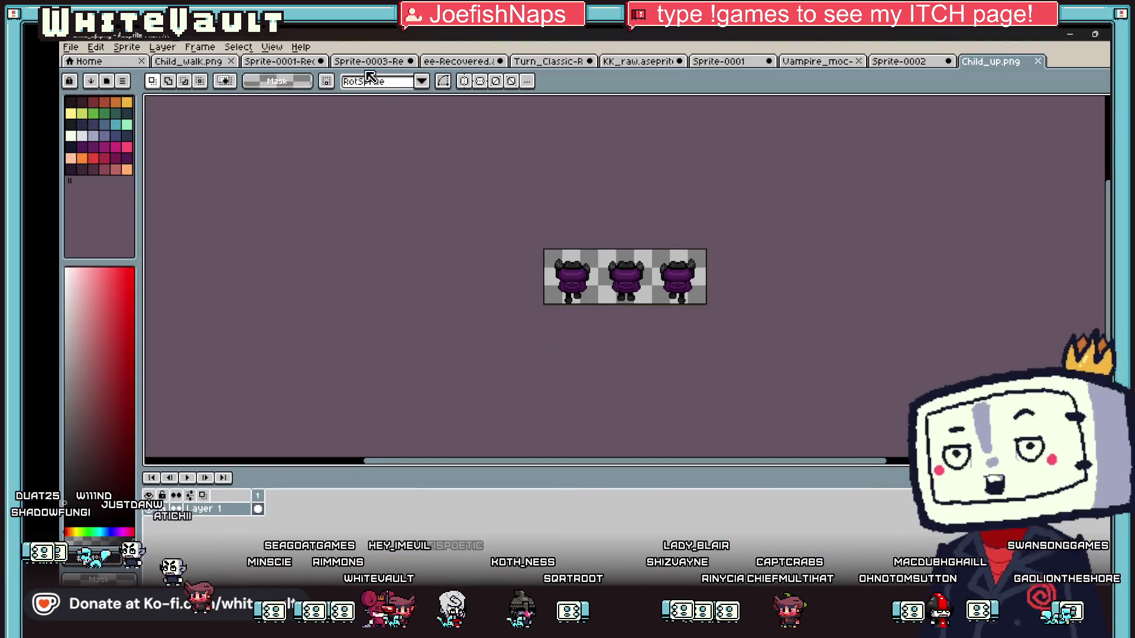
# Flip through Child_walk.png, the purple character sheet and KK_raw.aseprite, ending on the ee-Recovered sheet.
pyautogui.click(290, 62)
pyautogui.click(231, 66)
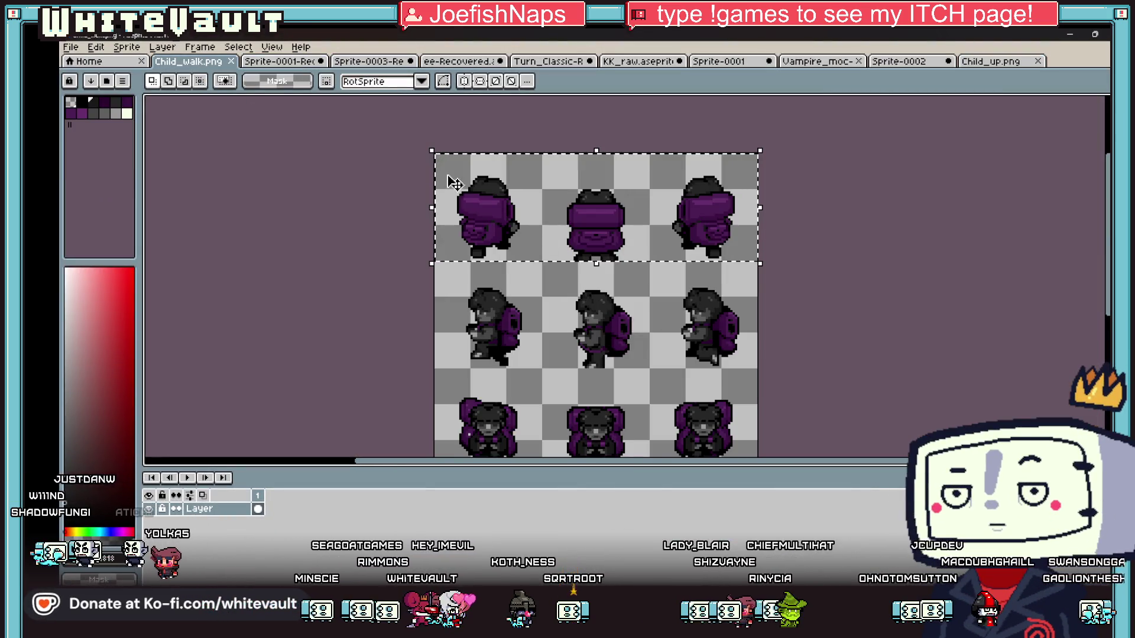
pyautogui.click(541, 64)
pyautogui.click(350, 63)
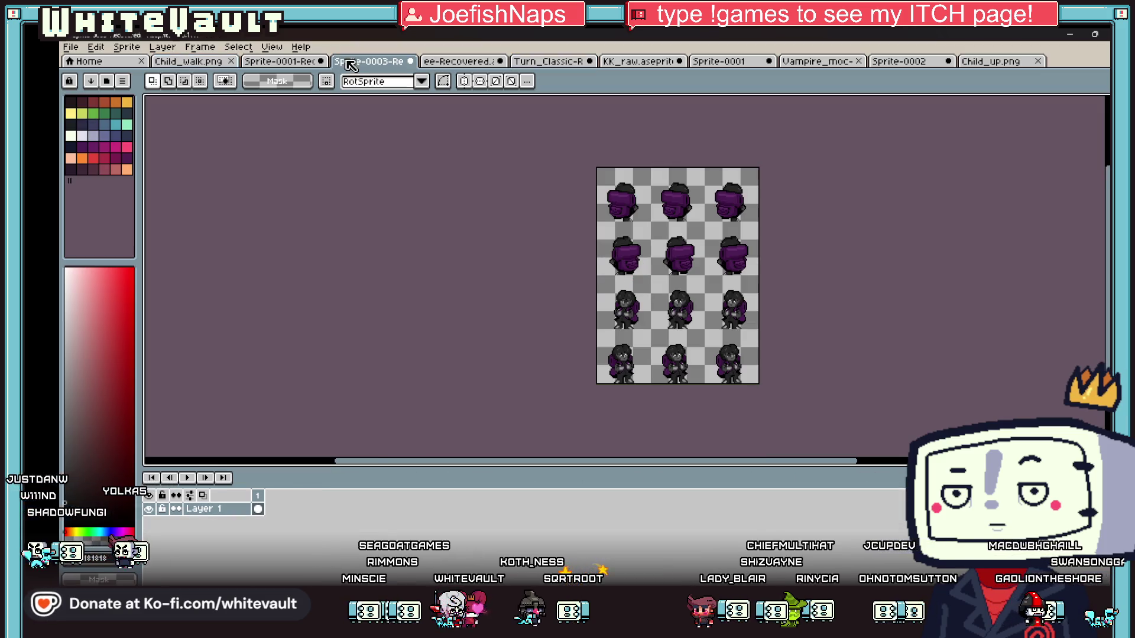
pyautogui.click(609, 63)
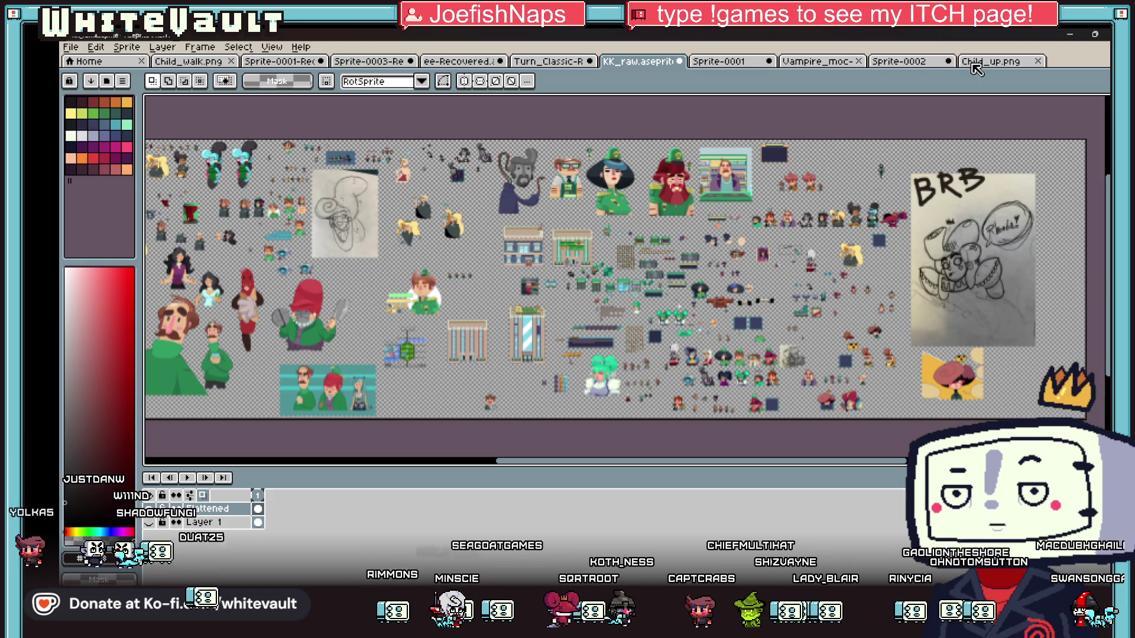
pyautogui.click(464, 64)
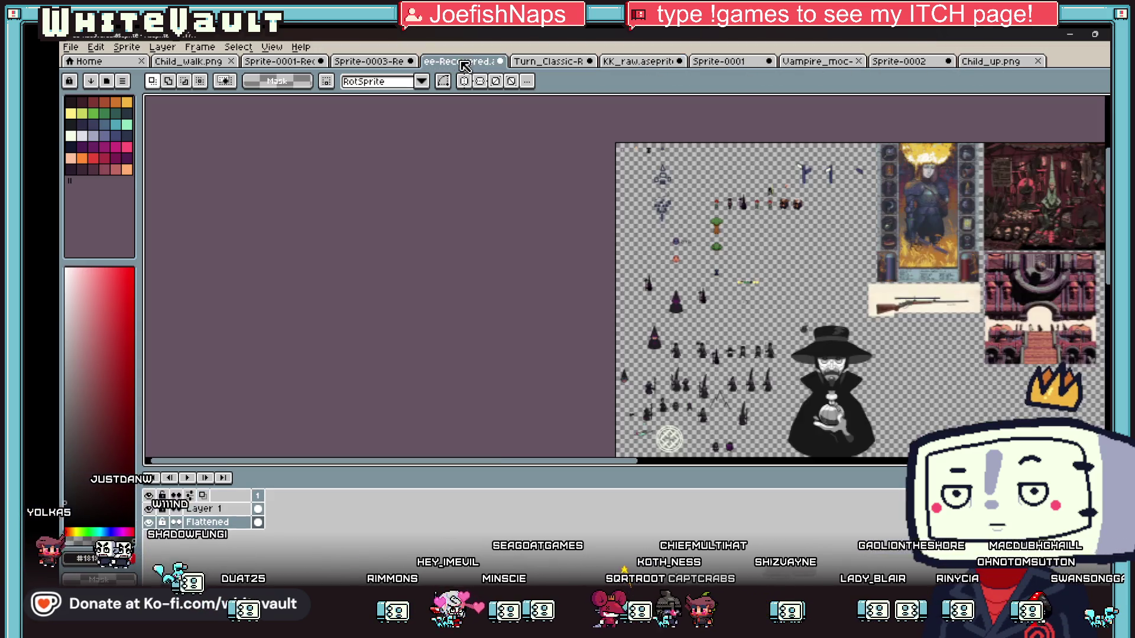
pyautogui.scroll(2, 789, 241)
pyautogui.scroll(1, 816, 290)
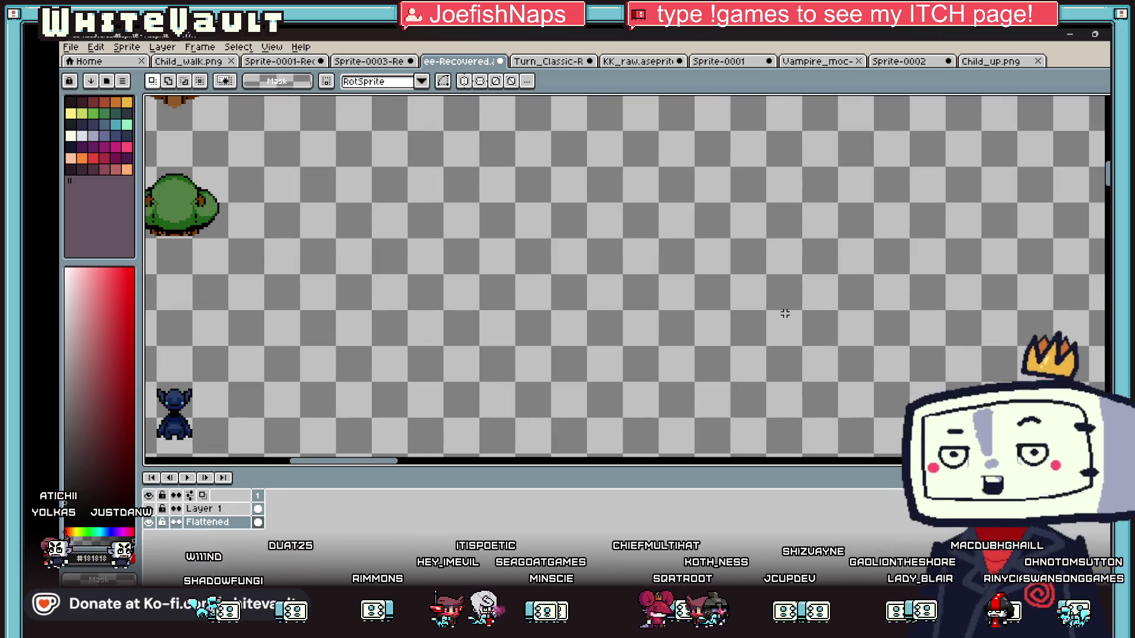
# Sample navy from the small character and paint a navy blob and a cyan square.
pyautogui.press('i')
pyautogui.click(189, 391)
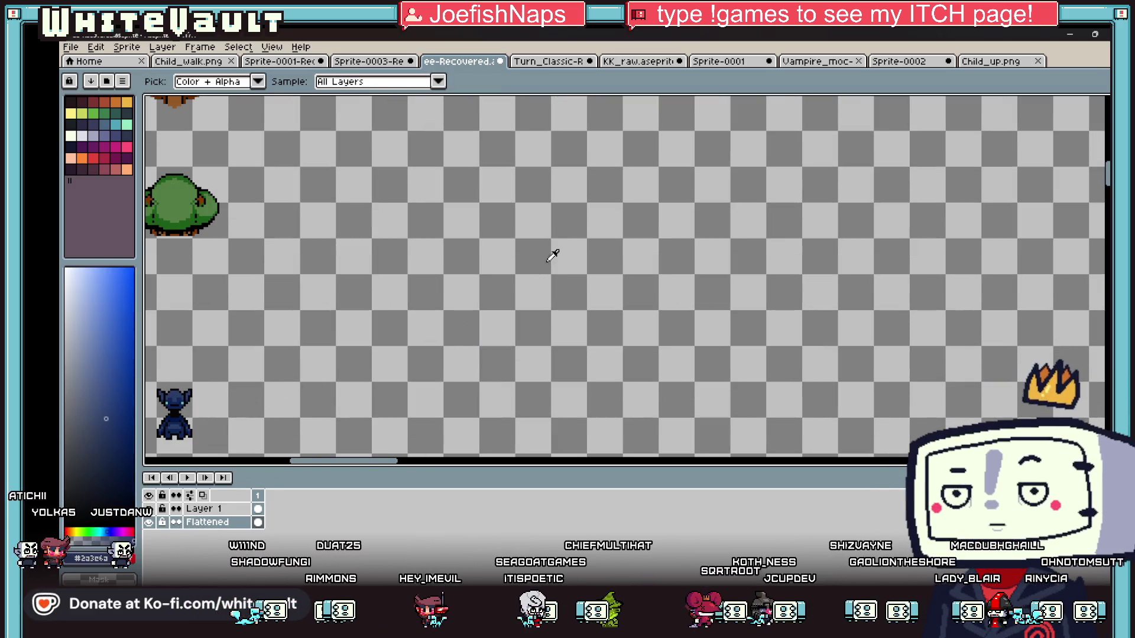
pyautogui.press('b')
pyautogui.moveTo(600, 273)
pyautogui.mouseDown()
pyautogui.moveTo(558, 283)
pyautogui.moveTo(553, 336)
pyautogui.moveTo(615, 358)
pyautogui.moveTo(639, 241)
pyautogui.moveTo(582, 325)
pyautogui.mouseUp()
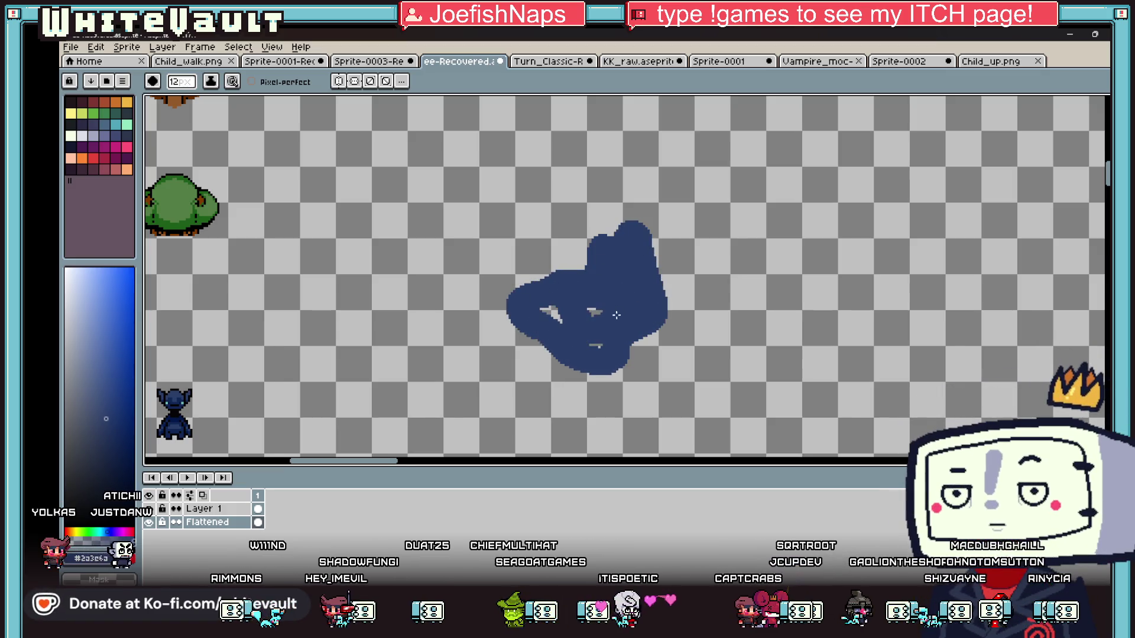
pyautogui.click(115, 124)
pyautogui.moveTo(567, 236)
pyautogui.mouseDown()
pyautogui.moveTo(567, 168)
pyautogui.moveTo(660, 167)
pyautogui.moveTo(566, 235)
pyautogui.mouseUp()
pyautogui.moveTo(580, 192)
pyautogui.mouseDown()
pyautogui.moveTo(632, 201)
pyautogui.moveTo(581, 215)
pyautogui.moveTo(614, 203)
pyautogui.mouseUp()
# Select and delete the cyan-and-navy doodle, then close Child_up.png.
pyautogui.click(71, 113)
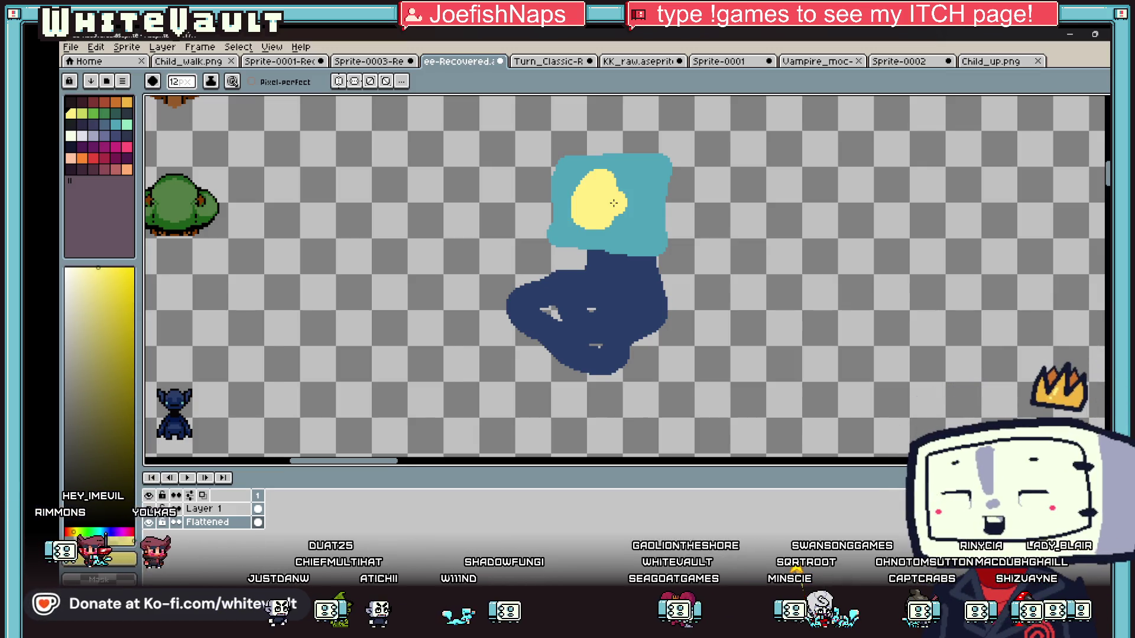
pyautogui.press('m')
pyautogui.moveTo(456, 119); pyautogui.dragTo(770, 419)
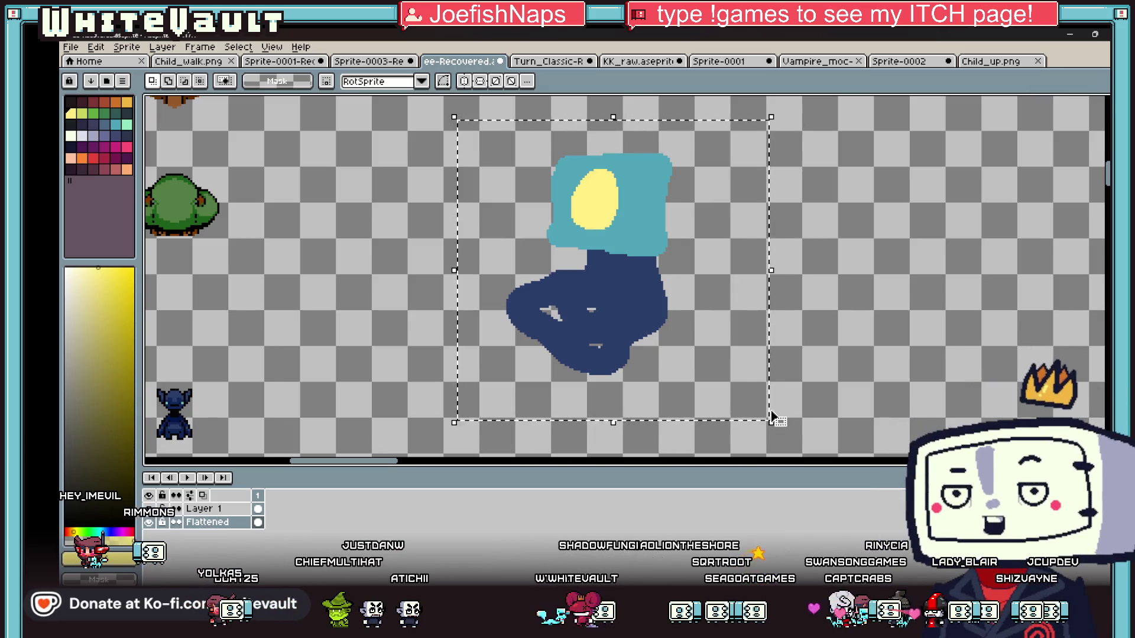
pyautogui.press('Delete')
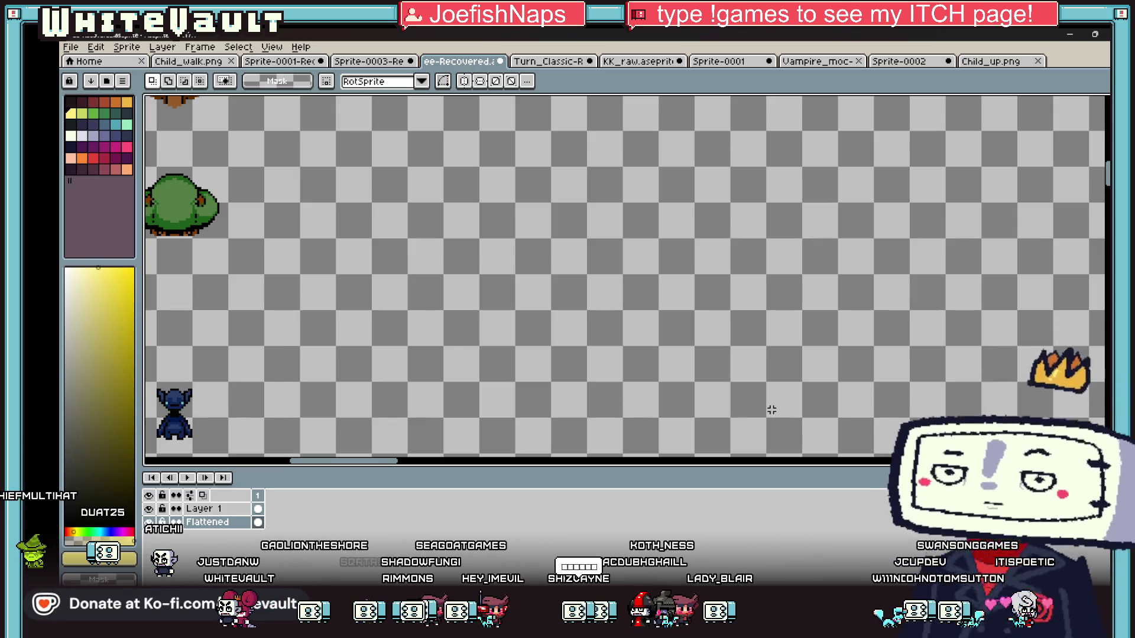
pyautogui.click(1005, 60)
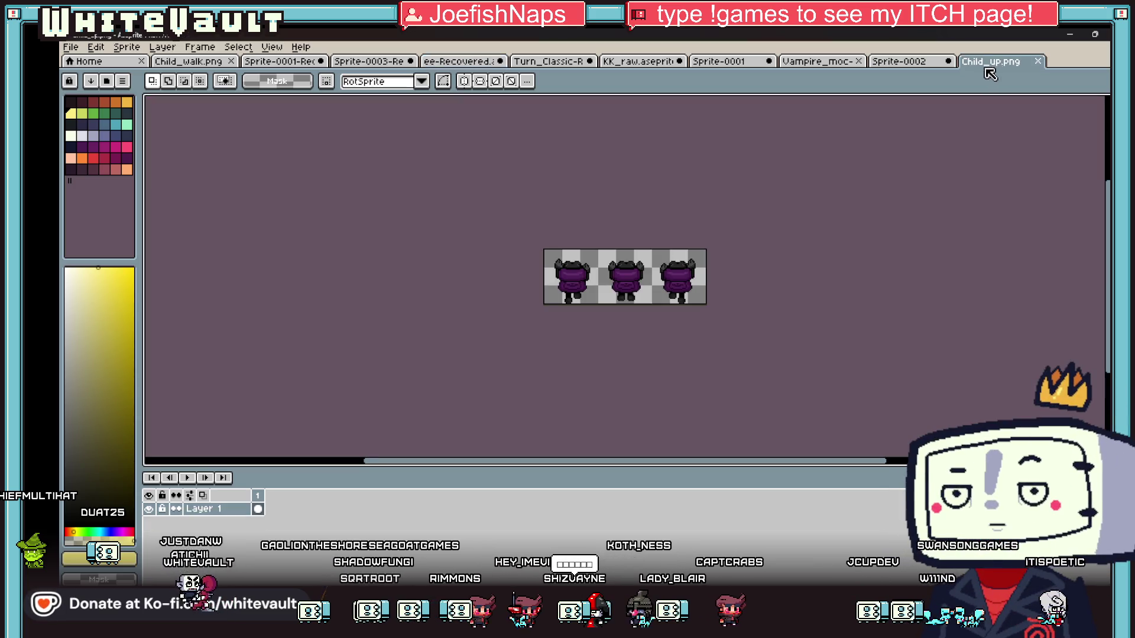
pyautogui.click(1037, 61)
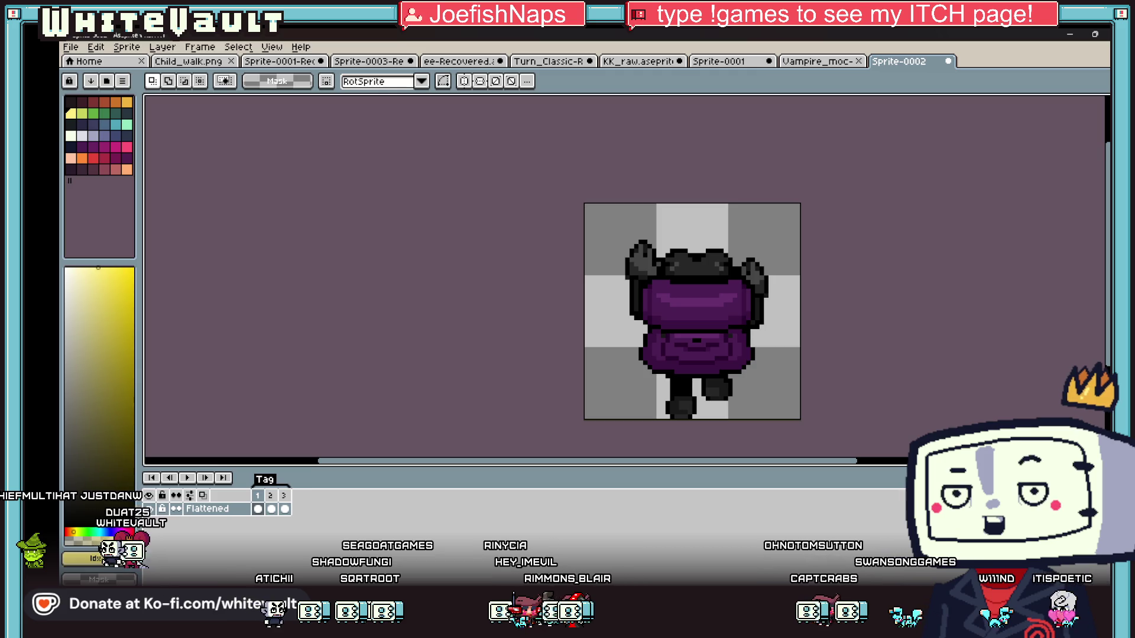
pyautogui.press('super+d')
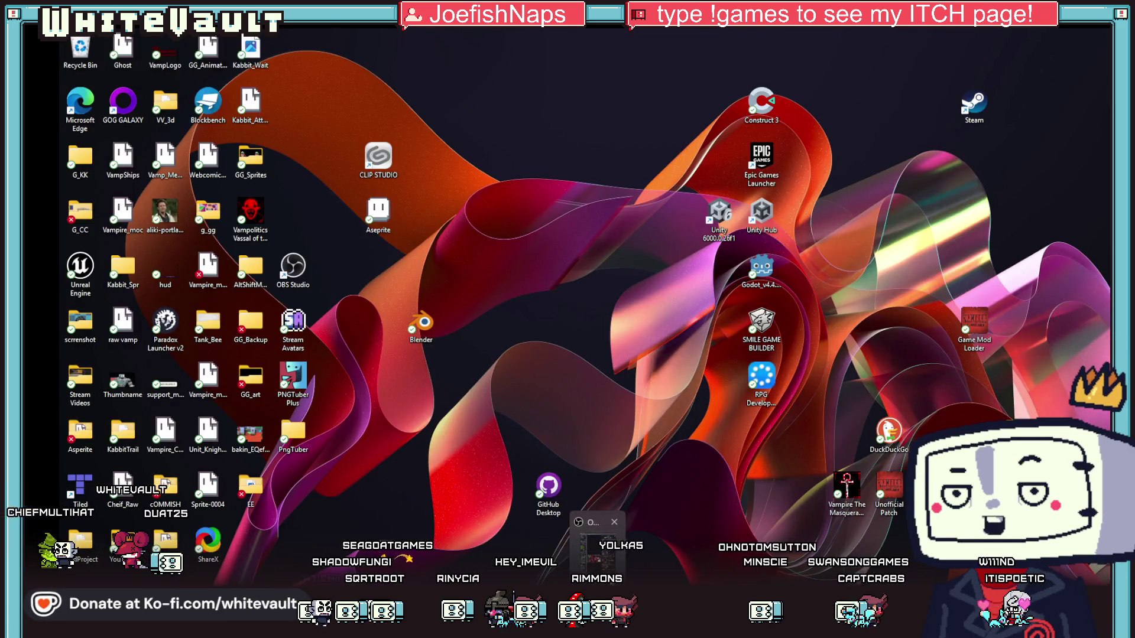
pyautogui.press('super+d')
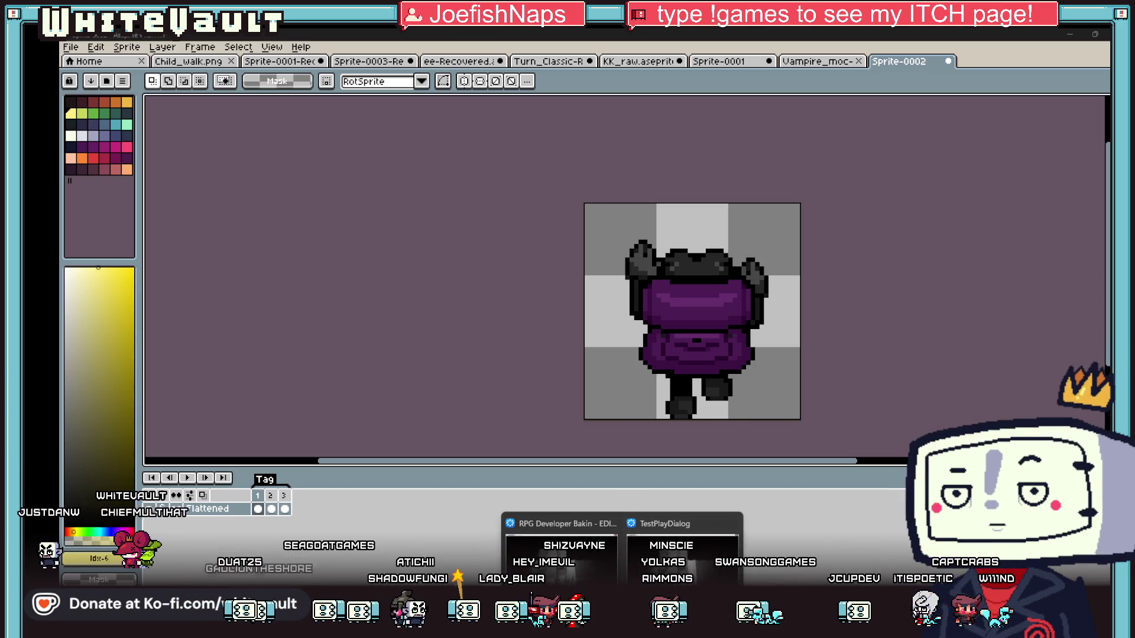
pyautogui.click(650, 514)
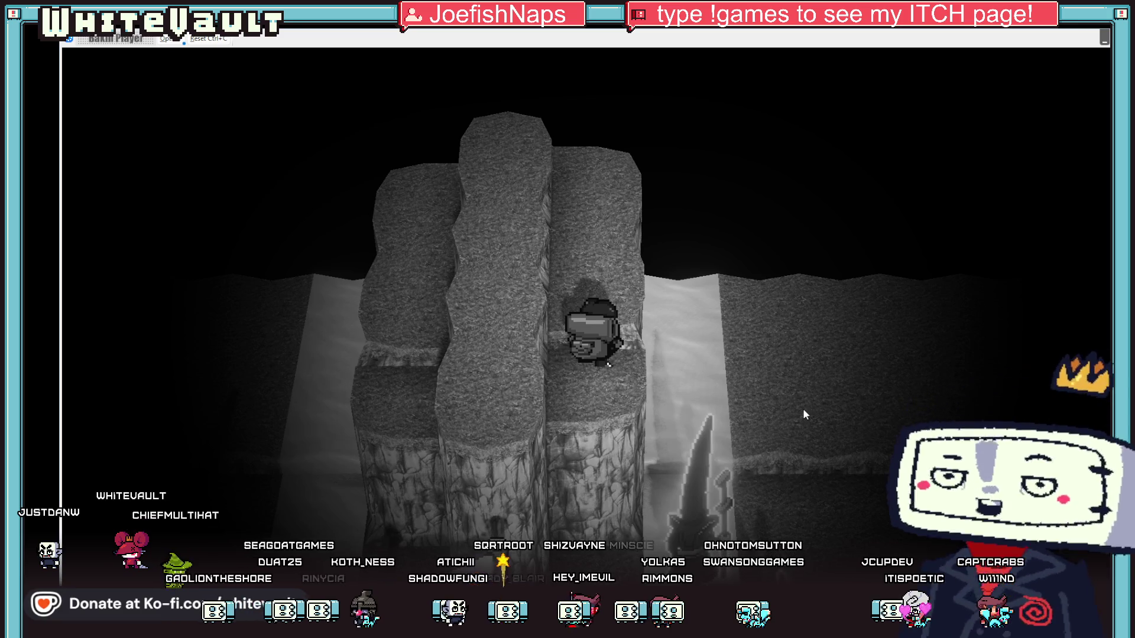
pyautogui.press('Down')
pyautogui.press('Down')
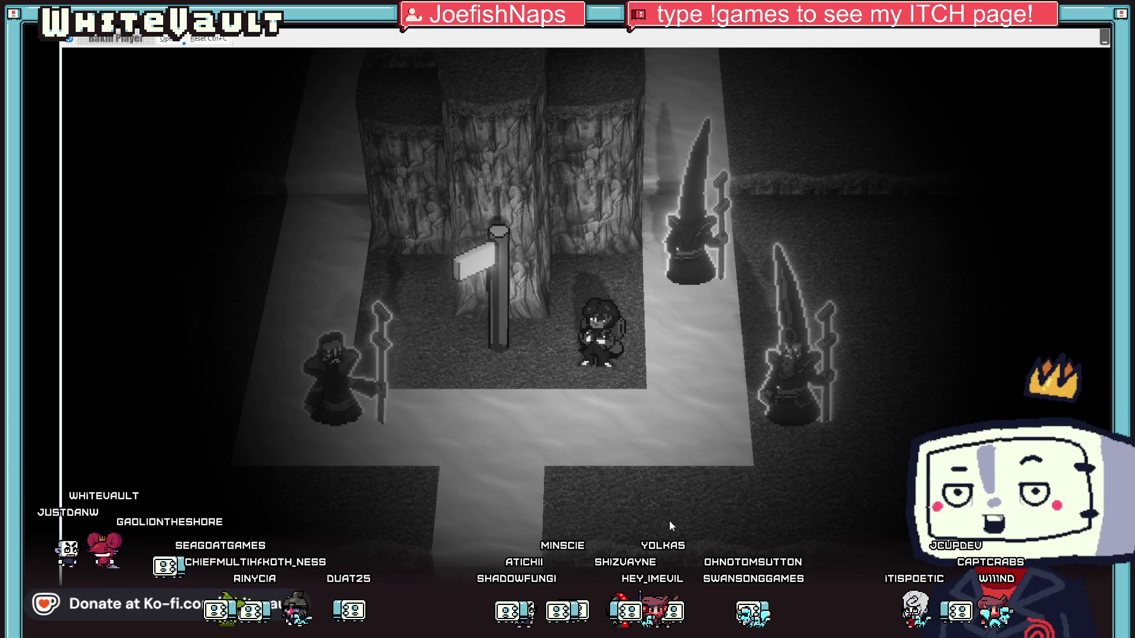
pyautogui.hotkey('alt', 'Tab')
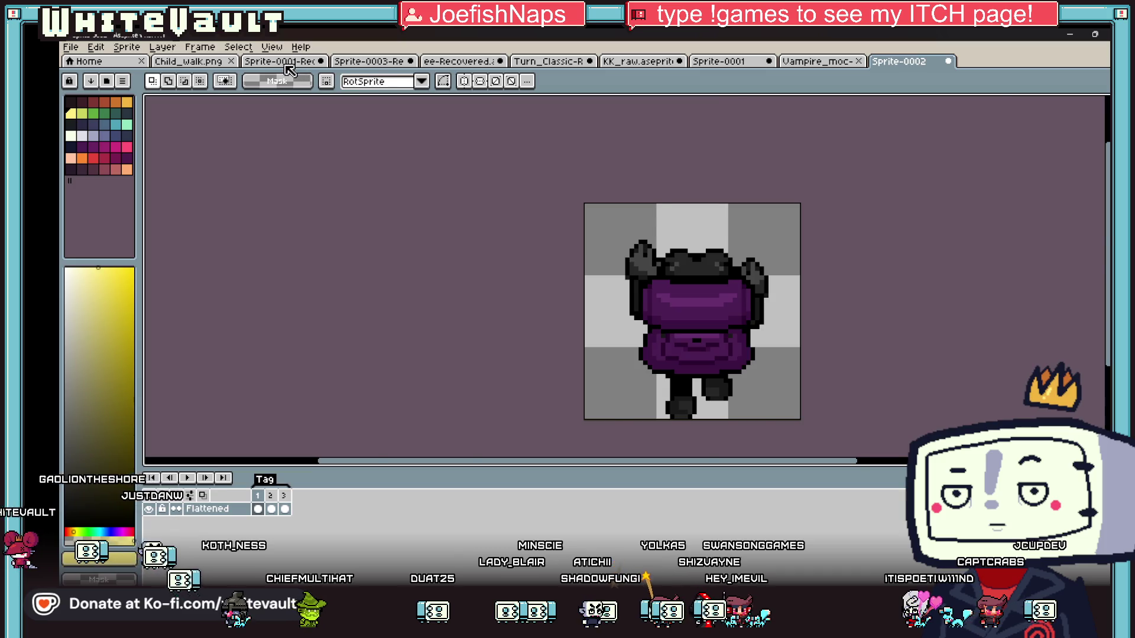
# Cycle past the large character and vampire sheets to the ee-Recovered sheet's cream emblem.
pyautogui.hotkey('ctrl', 'Tab')
pyautogui.hotkey('ctrl', 'Tab')
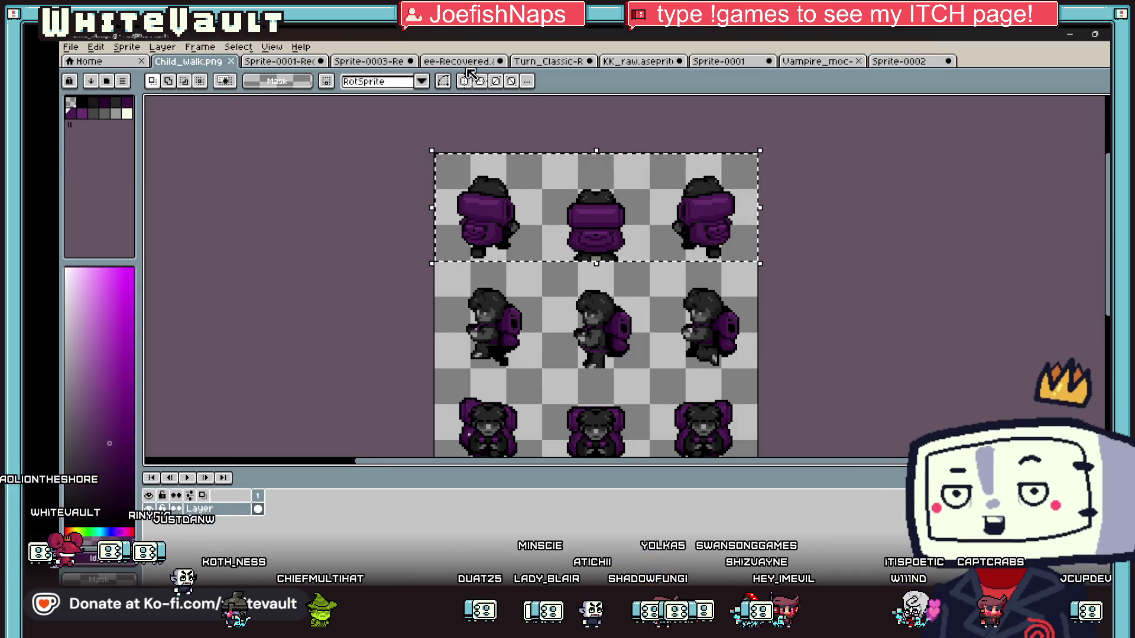
pyautogui.click(549, 61)
pyautogui.click(638, 62)
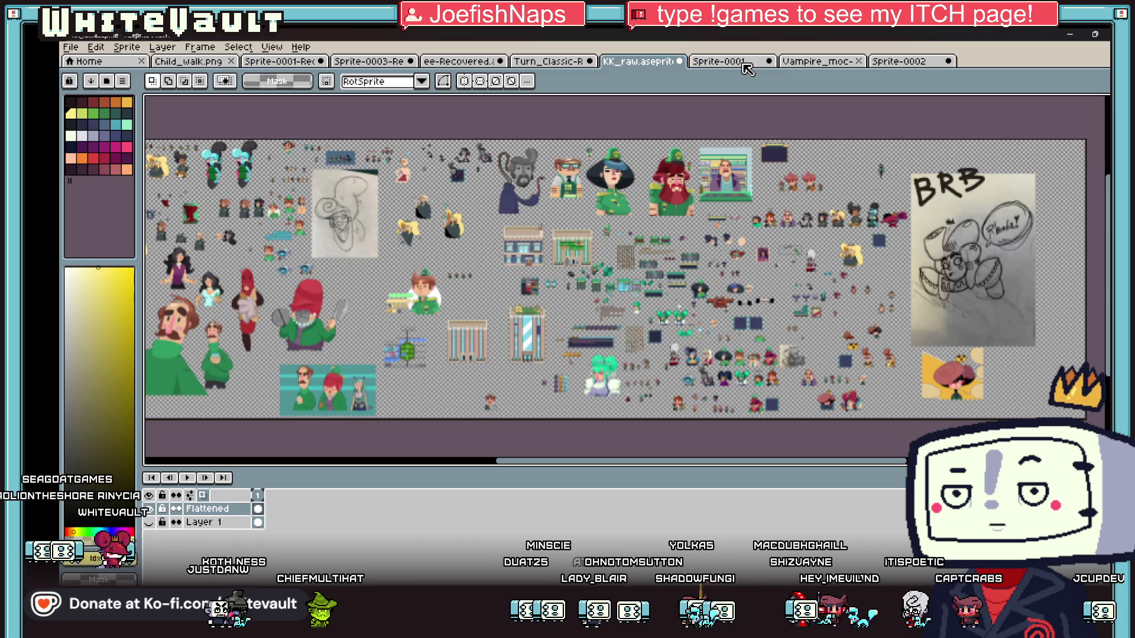
pyautogui.click(825, 63)
pyautogui.scroll(-2, 582, 266)
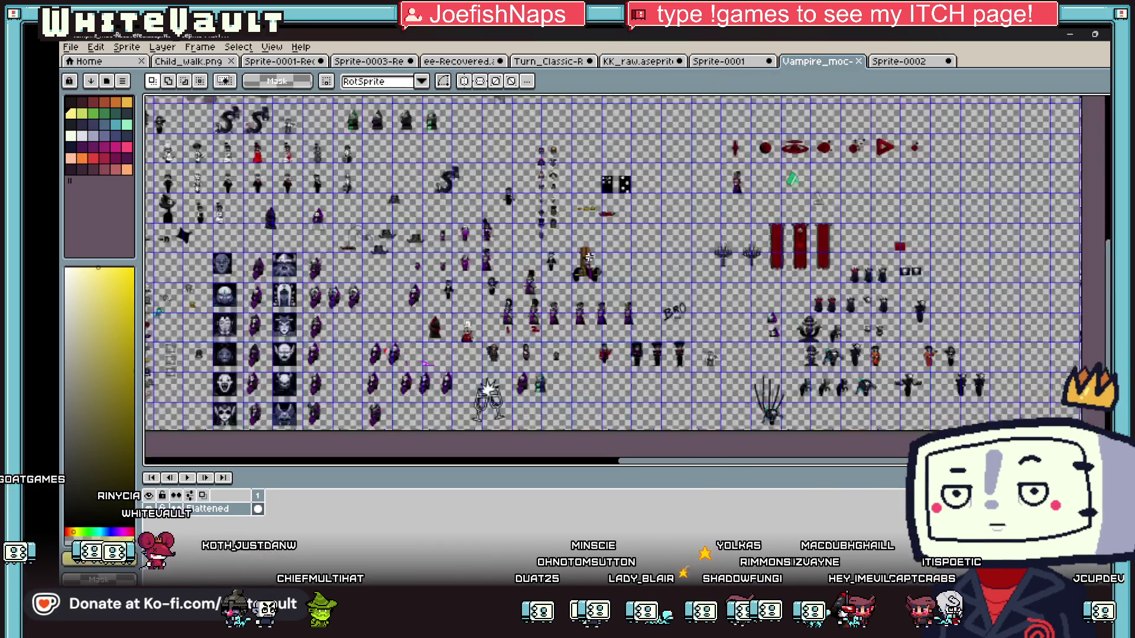
pyautogui.scroll(2, 581, 266)
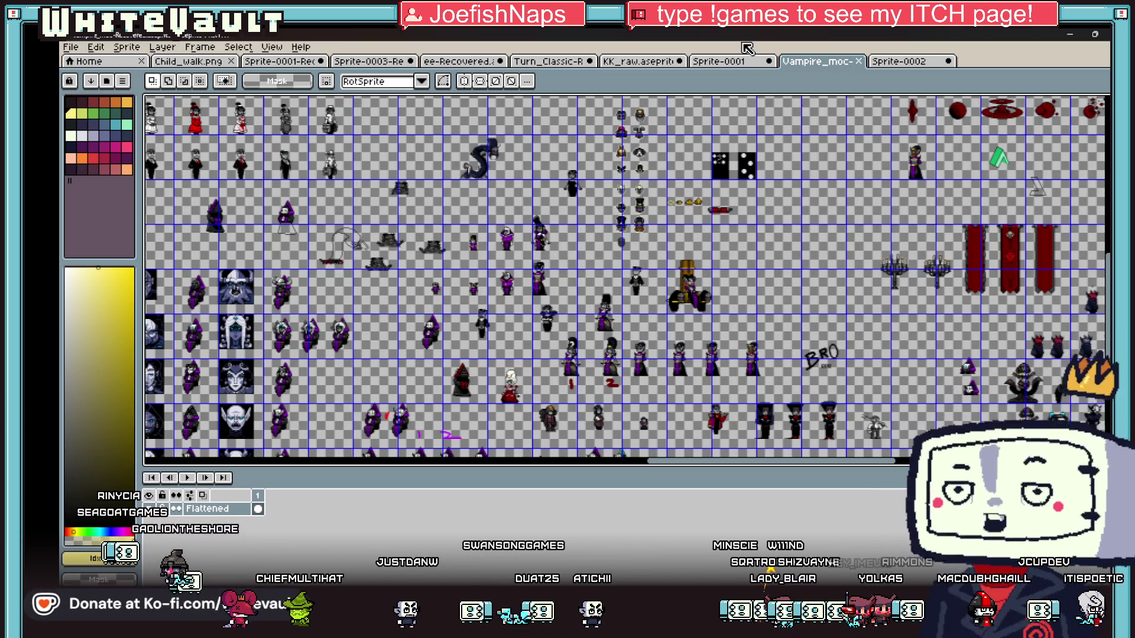
pyautogui.click(461, 61)
pyautogui.scroll(-5, 574, 248)
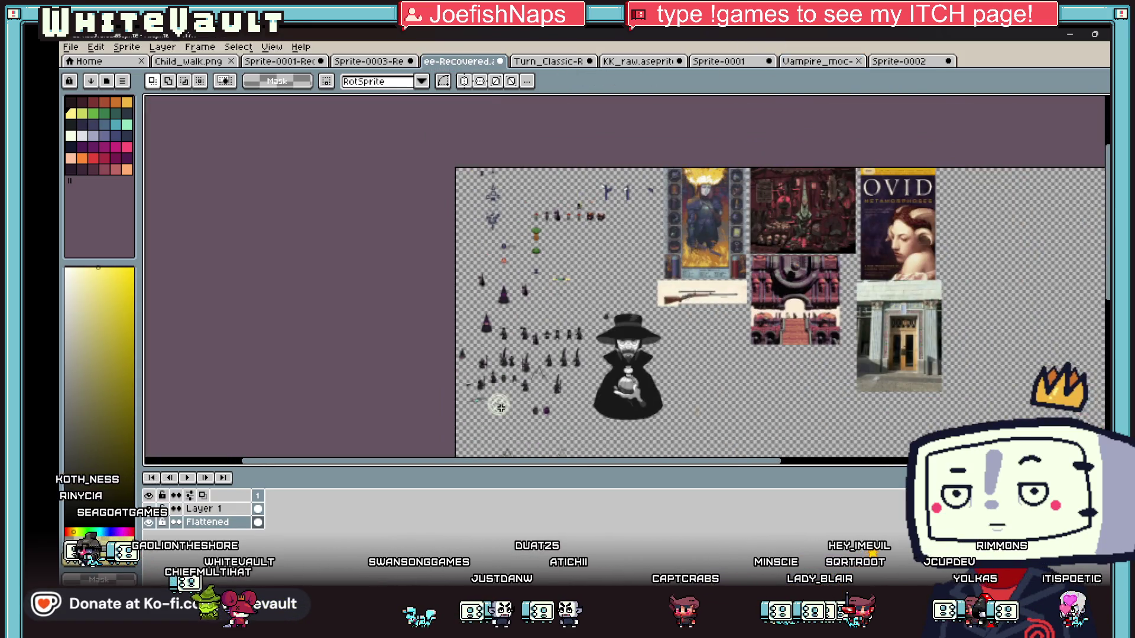
pyautogui.scroll(5, 500, 408)
# Eyedrop the emblem's pale cream #F5FFE8 and return to the pencil.
pyautogui.press('i')
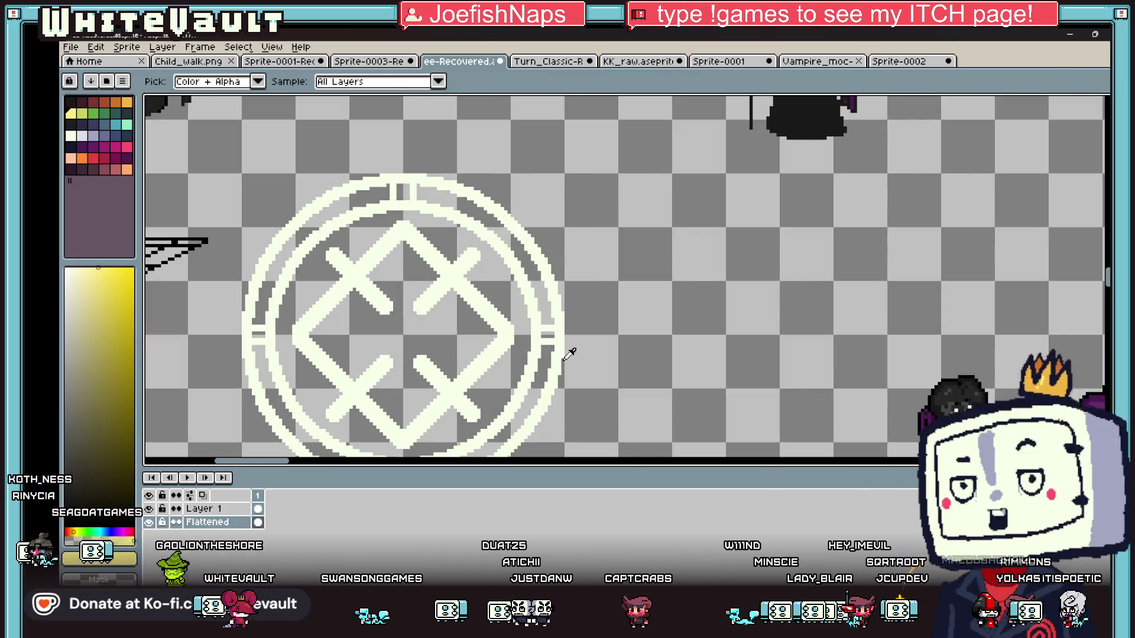
pyautogui.click(567, 319)
pyautogui.press('b')
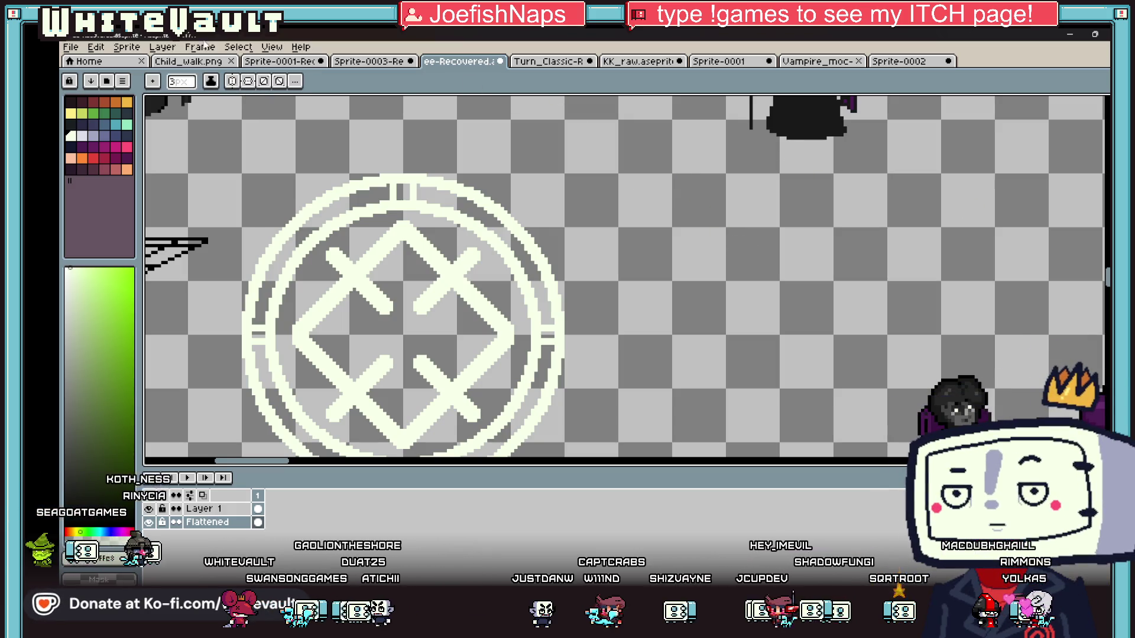
pyautogui.scroll(-8, 631, 181)
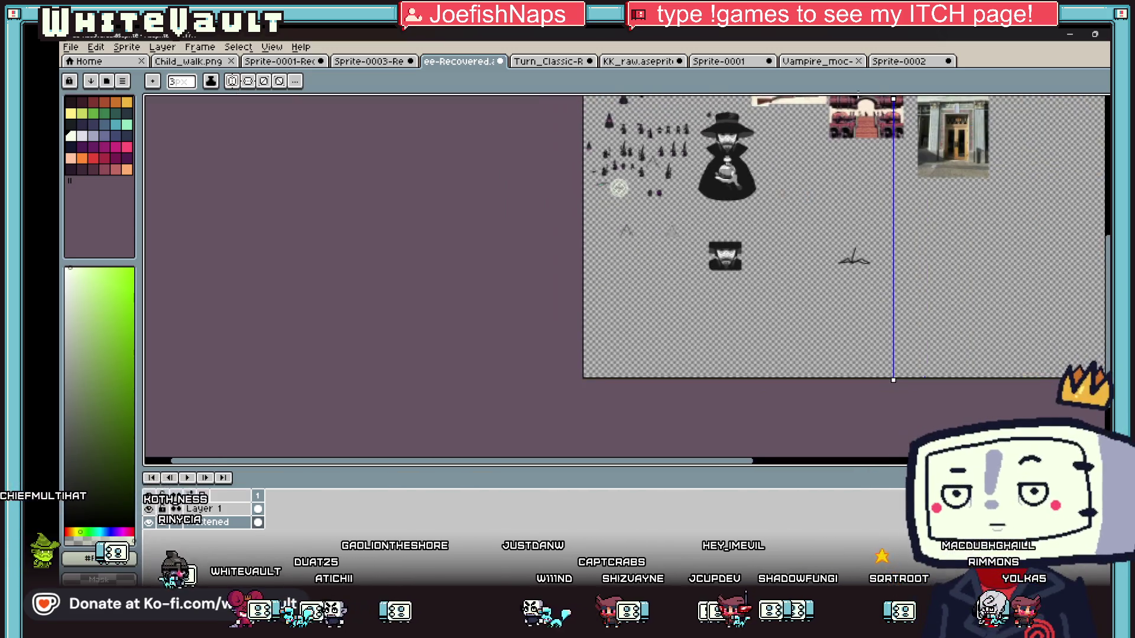
pyautogui.scroll(6, 644, 203)
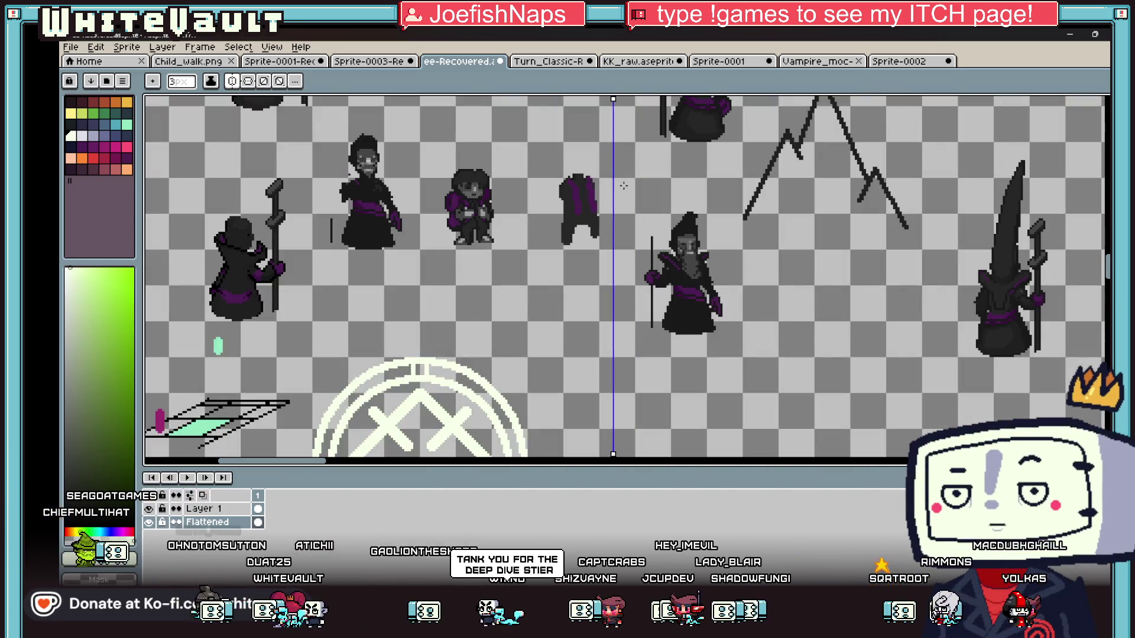
pyautogui.scroll(-4, 615, 286)
pyautogui.scroll(6, 638, 278)
# Move the vertical symmetry axis left beside the emblem and draw the first mirrored cream line.
pyautogui.moveTo(696, 107)
pyautogui.mouseDown()
pyautogui.moveTo(613, 108)
pyautogui.moveTo(649, 118)
pyautogui.mouseUp()
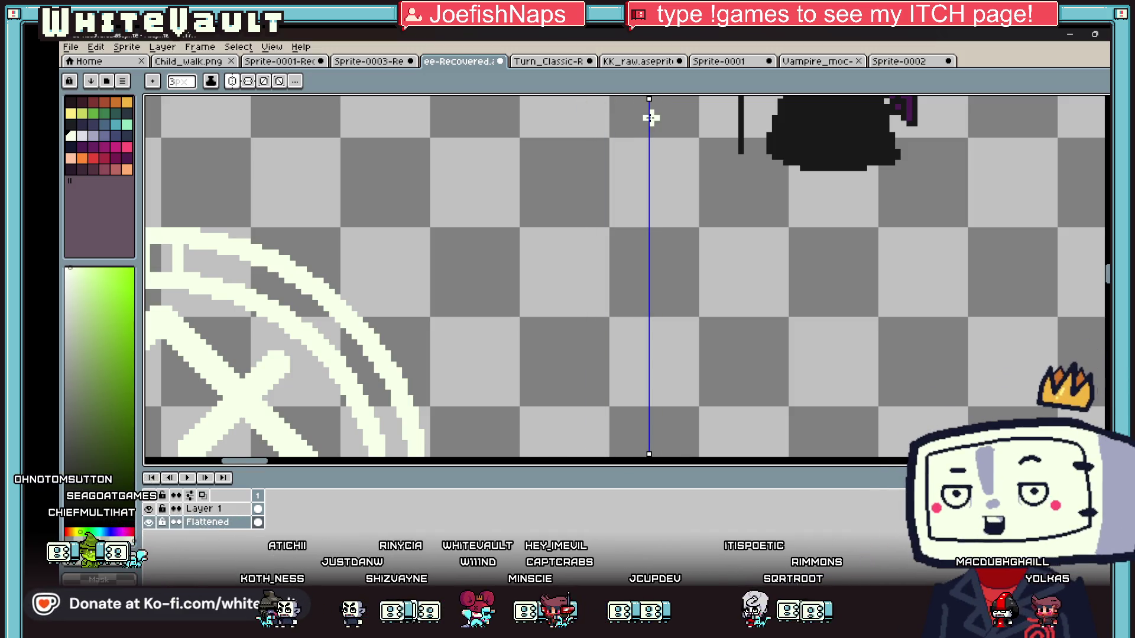
pyautogui.moveTo(645, 102); pyautogui.dragTo(607, 105)
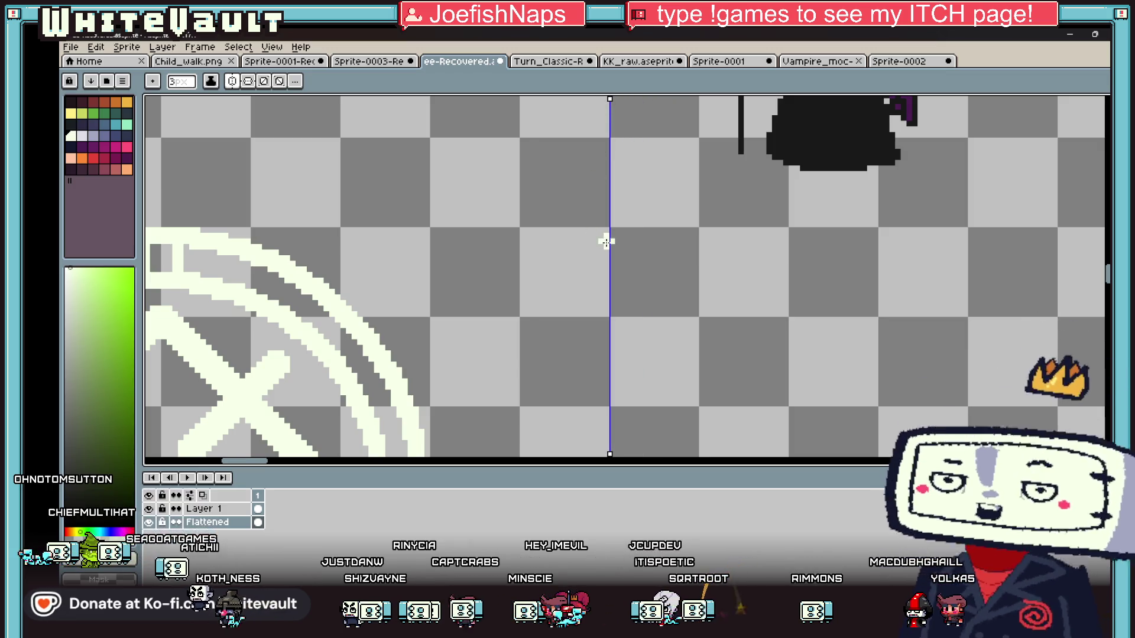
pyautogui.moveTo(598, 242)
pyautogui.mouseDown()
pyautogui.moveTo(544, 241)
pyautogui.moveTo(534, 271)
pyautogui.moveTo(538, 379)
pyautogui.moveTo(590, 395)
pyautogui.mouseUp()
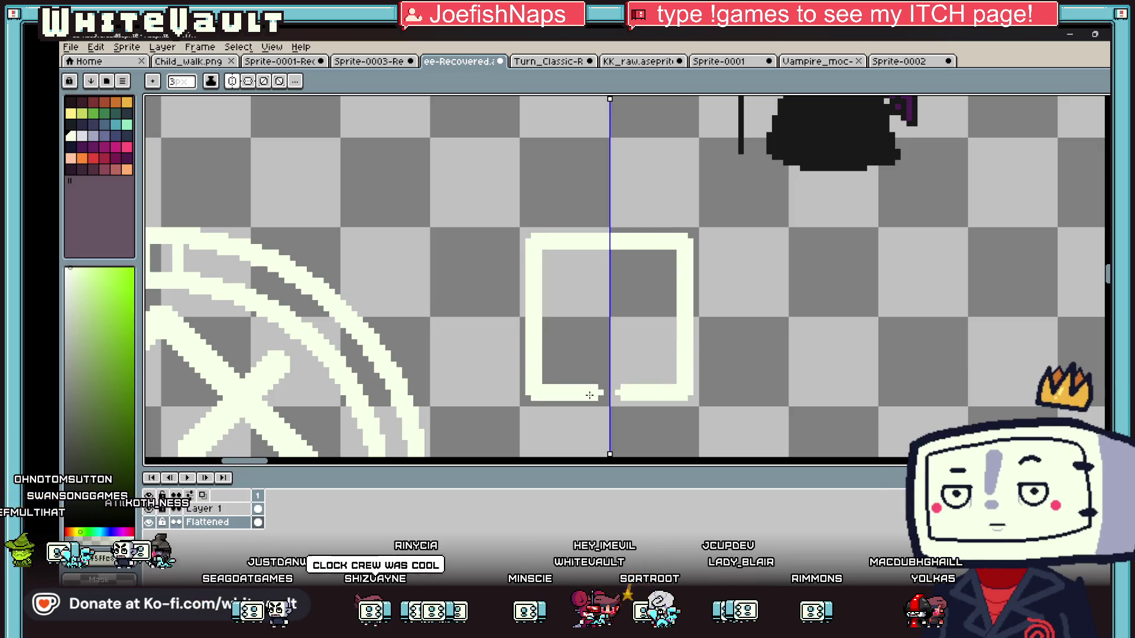
# Sample a darker shade from the canvas for the square's inner edges.
pyautogui.scroll(-4, 648, 378)
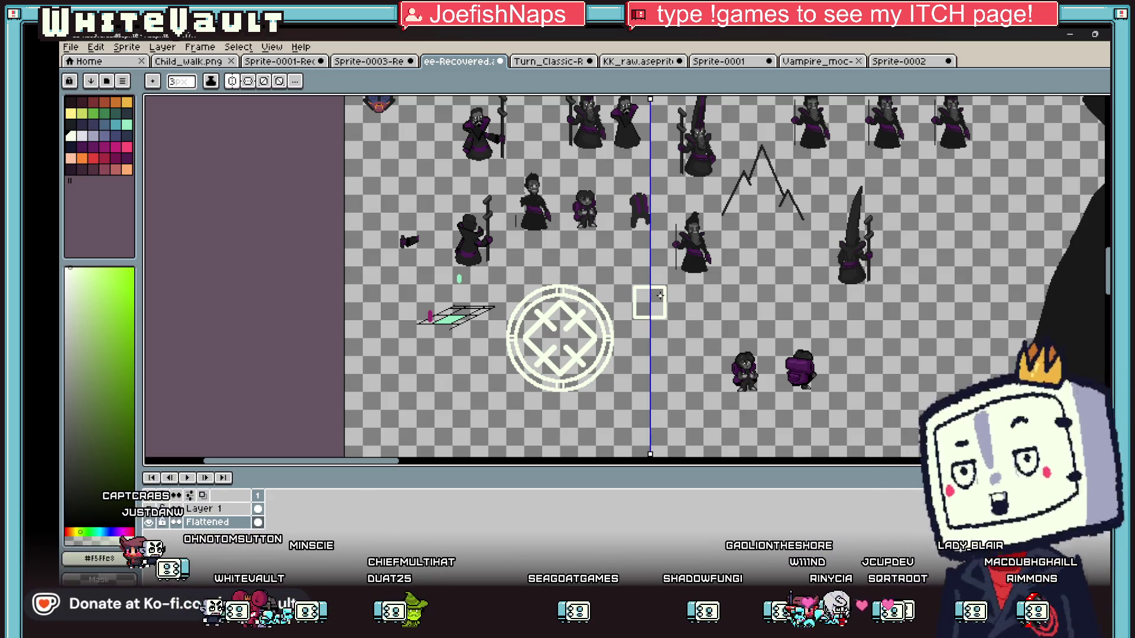
pyautogui.press('i')
pyautogui.scroll(3, 666, 318)
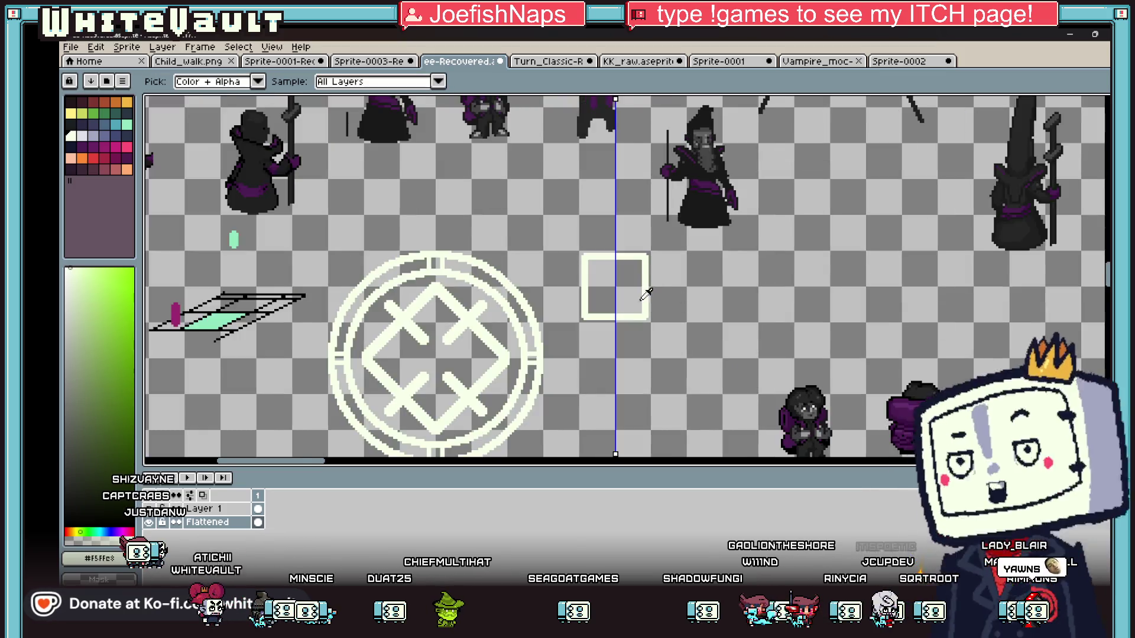
pyautogui.press('b')
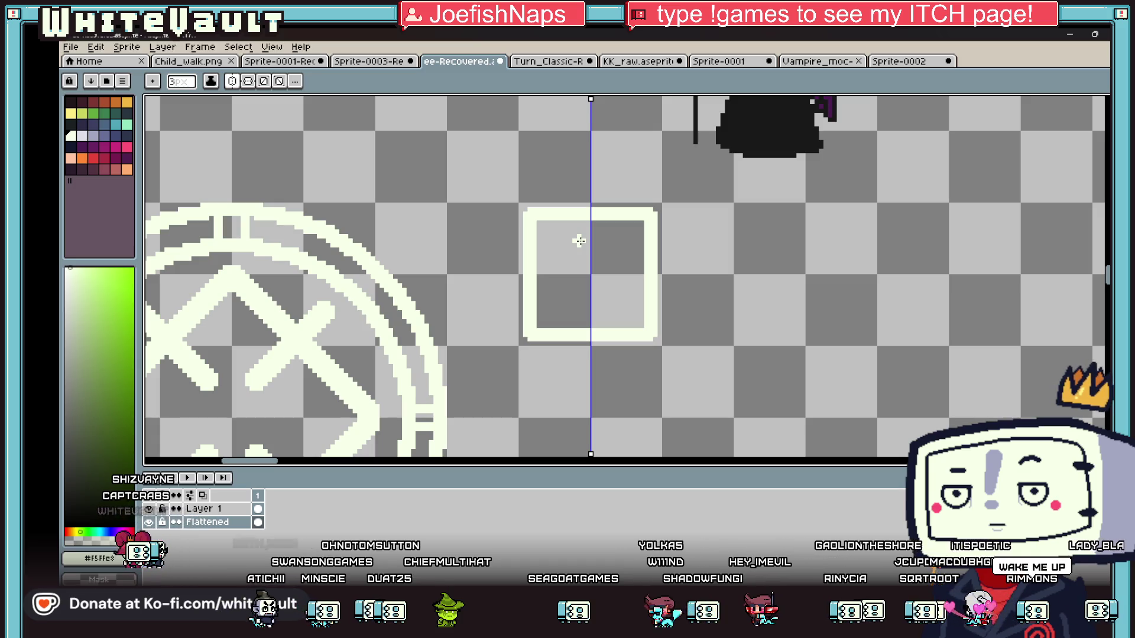
pyautogui.scroll(-2, 578, 240)
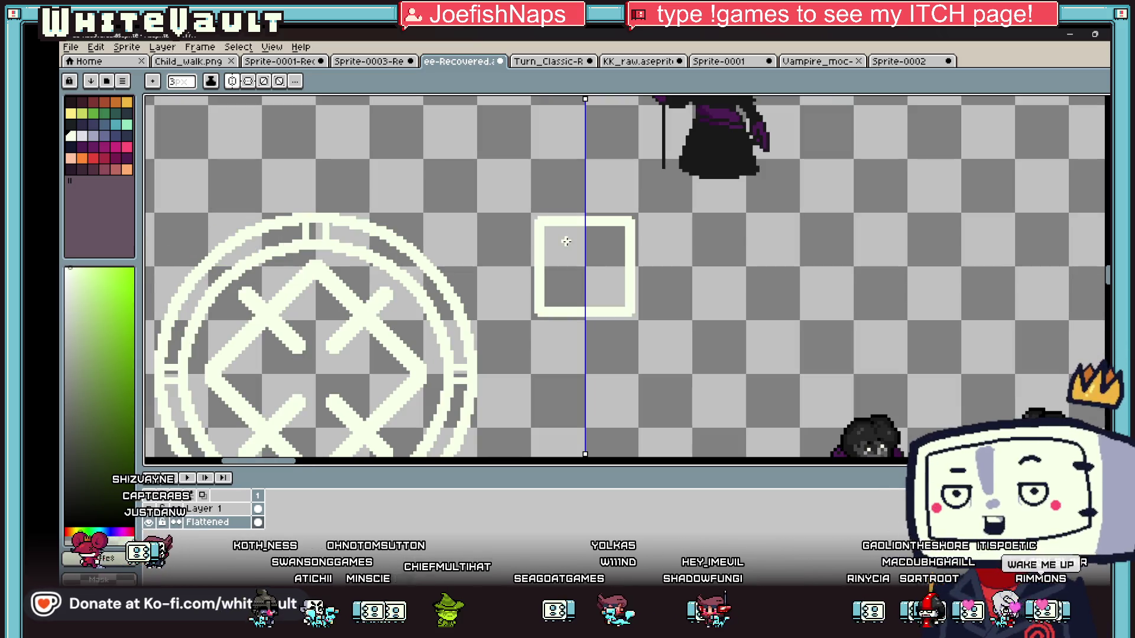
pyautogui.press('i')
pyautogui.scroll(3, 558, 228)
pyautogui.click(548, 220)
pyautogui.press('b')
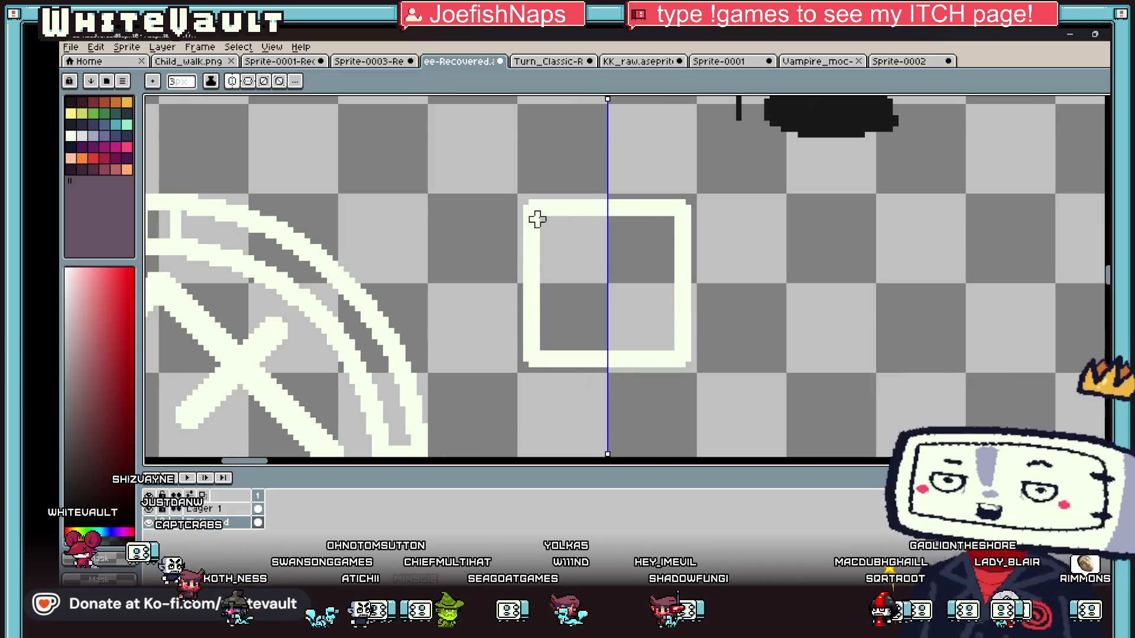
# Shade the square's top and left inner edges, then turn symmetry off.
pyautogui.moveTo(542, 218); pyautogui.dragTo(626, 220)
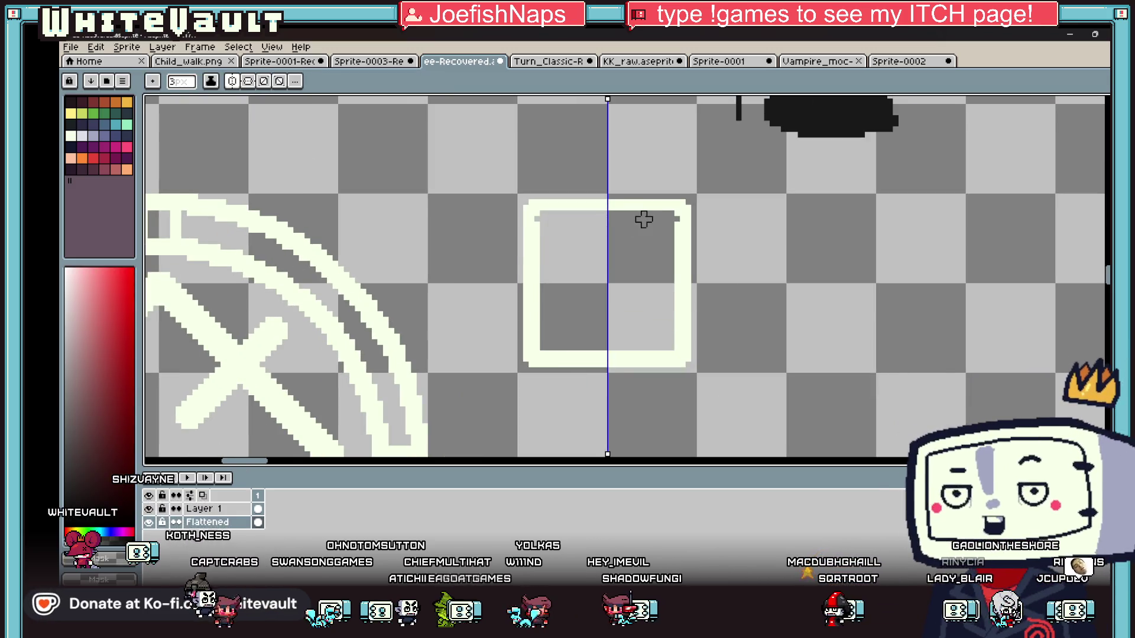
pyautogui.moveTo(539, 225)
pyautogui.mouseDown()
pyautogui.moveTo(543, 342)
pyautogui.moveTo(627, 353)
pyautogui.mouseUp()
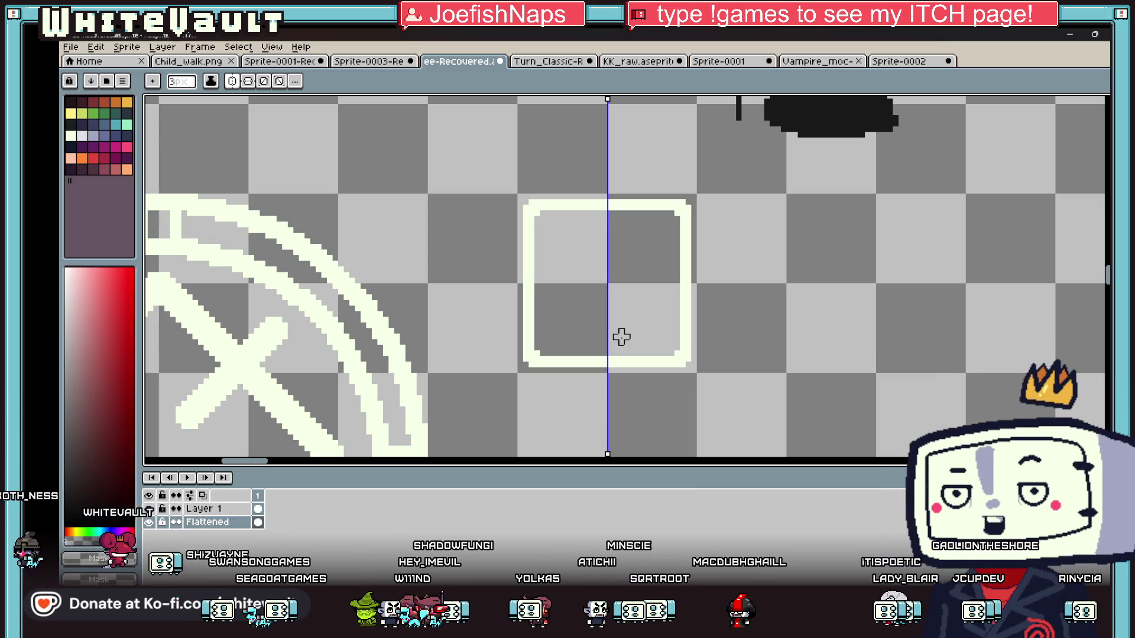
pyautogui.click(237, 84)
pyautogui.scroll(2, 608, 271)
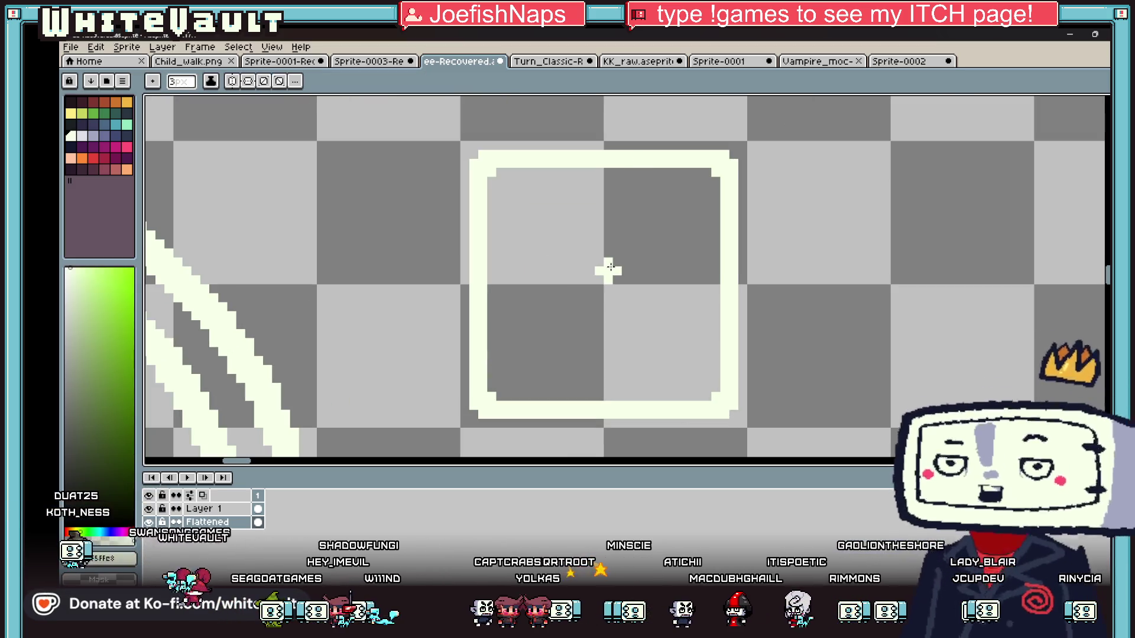
# With a one-pixel brush, redraw the square's left inner line and bucket-fill the triangle cream.
pyautogui.press('-')
pyautogui.press('-')
pyautogui.moveTo(499, 226); pyautogui.dragTo(510, 358)
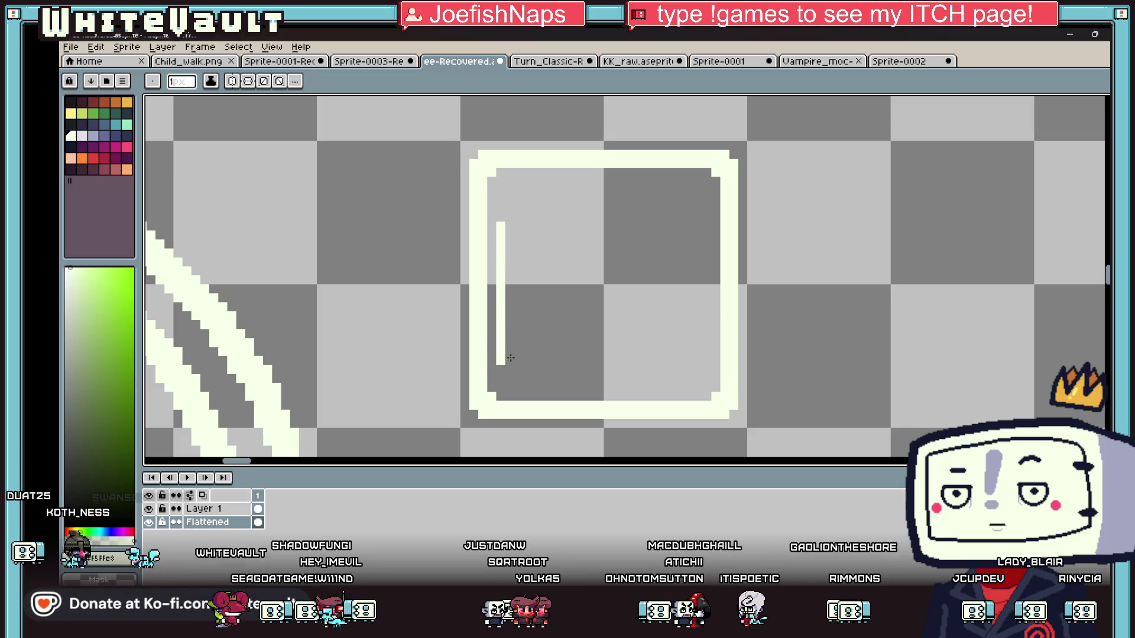
pyautogui.hotkey('ctrl', 'z')
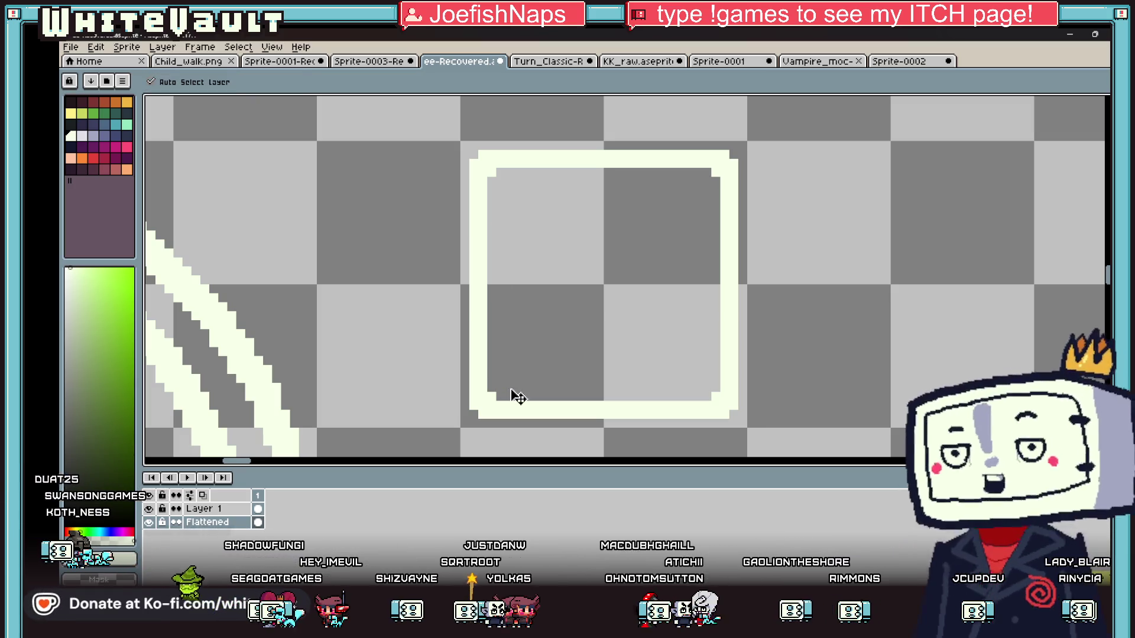
pyautogui.moveTo(509, 381)
pyautogui.mouseDown()
pyautogui.moveTo(511, 189)
pyautogui.moveTo(653, 350)
pyautogui.moveTo(709, 378)
pyautogui.moveTo(512, 379)
pyautogui.mouseUp()
pyautogui.press('g')
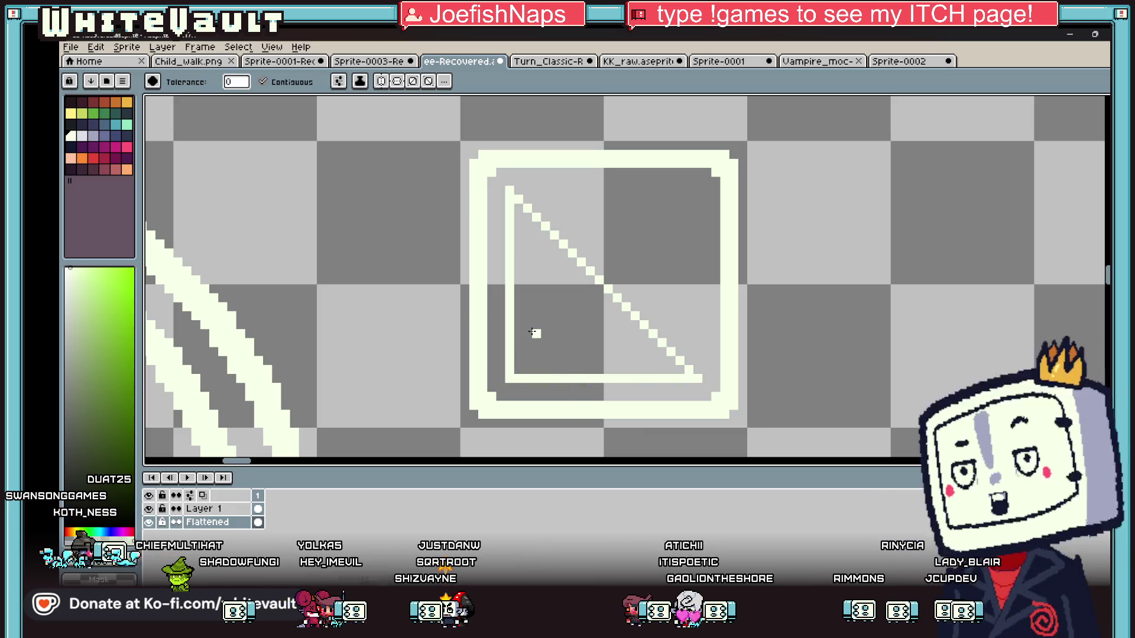
pyautogui.click(533, 333)
# Pencil a pale block and a vertical column into the square's dark upper-right corner.
pyautogui.scroll(-2, 532, 330)
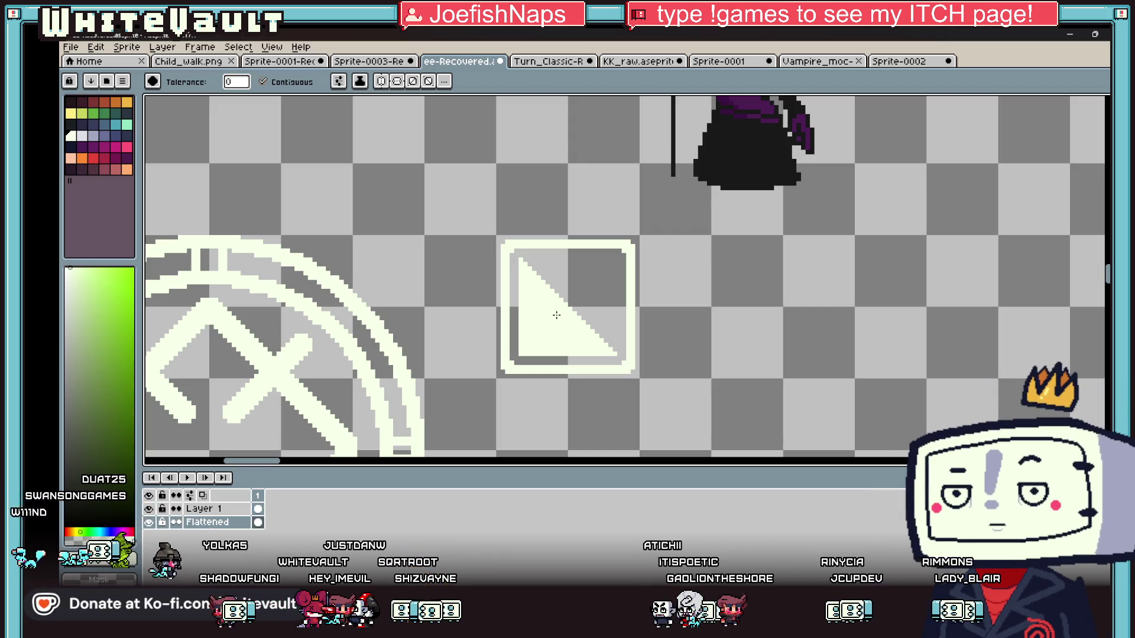
pyautogui.press('b')
pyautogui.scroll(2, 580, 321)
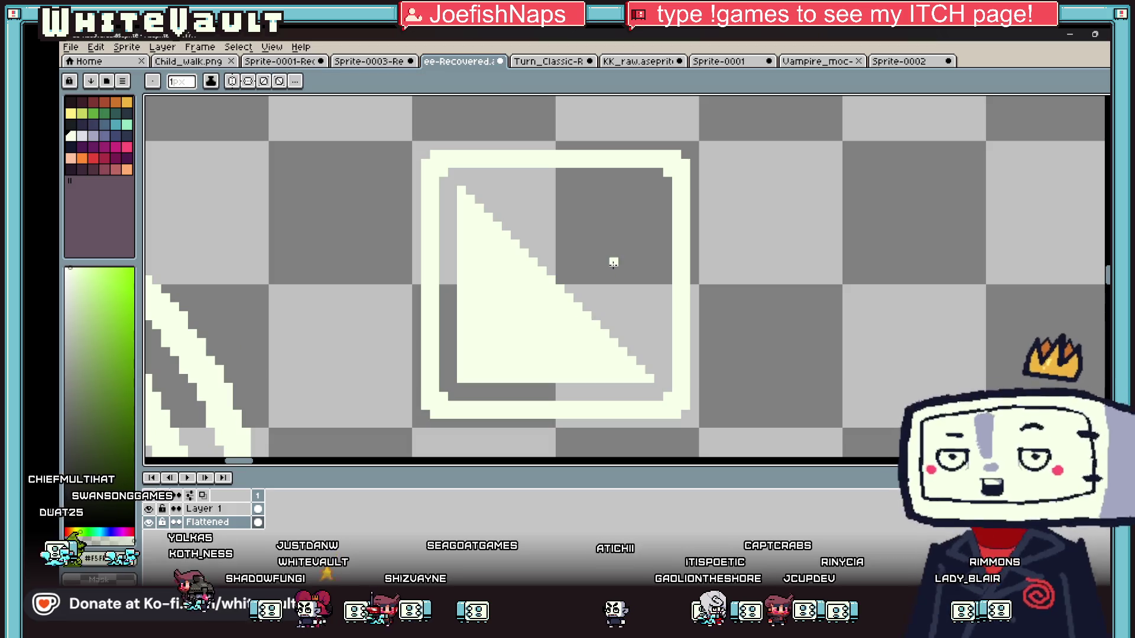
pyautogui.scroll(3, 613, 262)
pyautogui.moveTo(612, 203)
pyautogui.mouseDown()
pyautogui.moveTo(641, 233)
pyautogui.moveTo(622, 186)
pyautogui.moveTo(666, 179)
pyautogui.moveTo(693, 206)
pyautogui.moveTo(689, 243)
pyautogui.moveTo(624, 255)
pyautogui.mouseUp()
pyautogui.moveTo(681, 225)
pyautogui.mouseDown()
pyautogui.moveTo(666, 228)
pyautogui.moveTo(682, 193)
pyautogui.moveTo(643, 274)
pyautogui.moveTo(638, 340)
pyautogui.mouseUp()
pyautogui.click(639, 300)
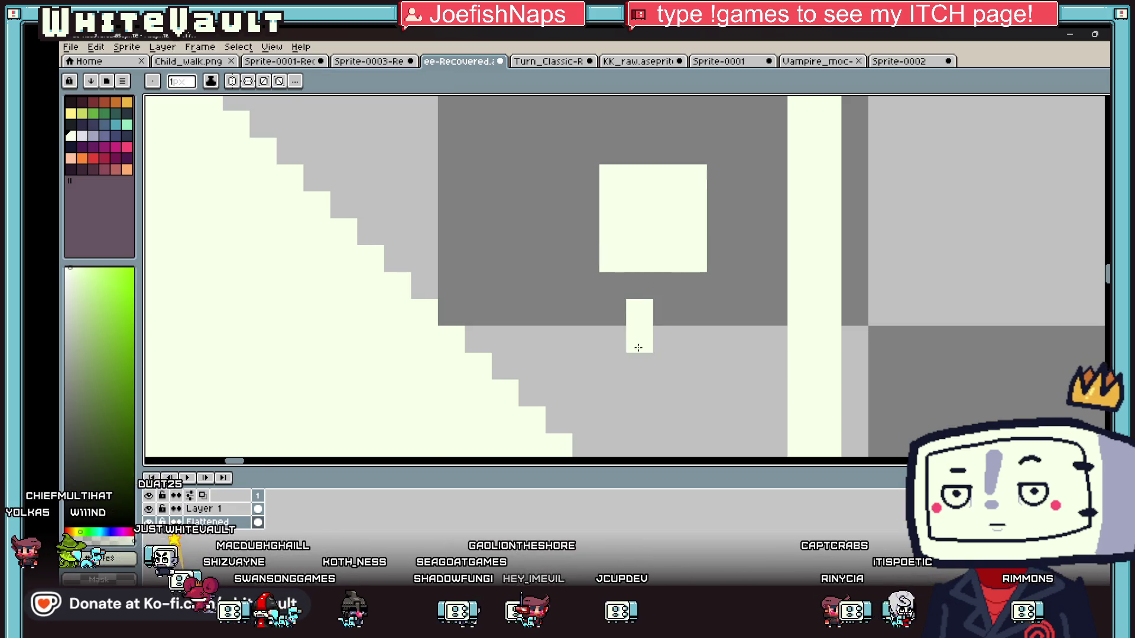
pyautogui.scroll(-1, 638, 349)
pyautogui.scroll(1, 650, 331)
pyautogui.moveTo(637, 242); pyautogui.dragTo(629, 274)
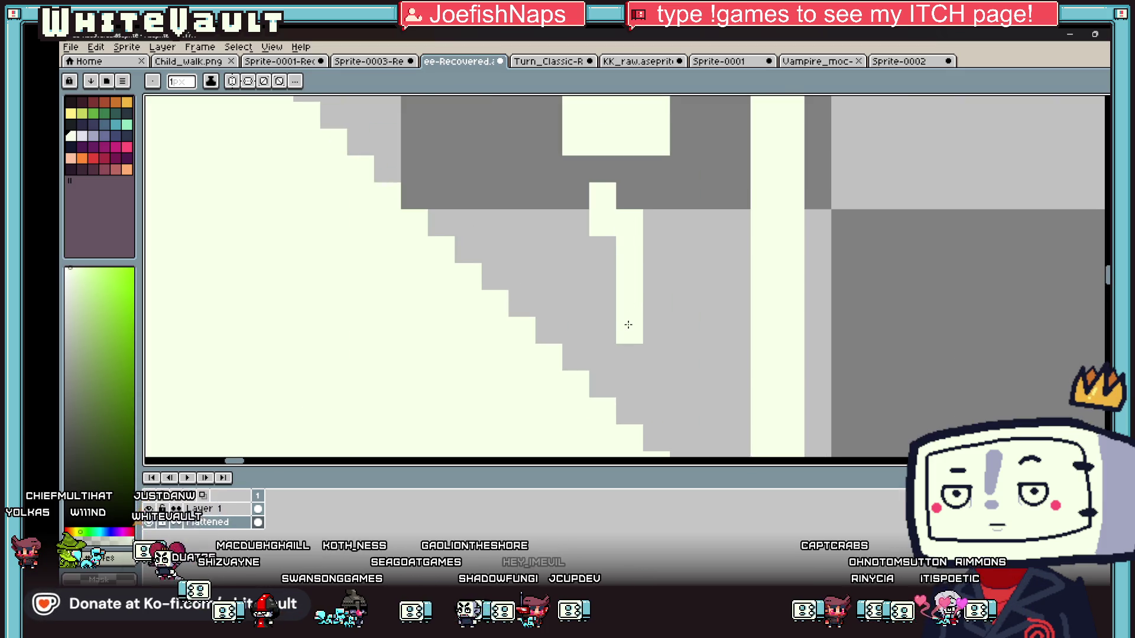
pyautogui.click(549, 276)
pyautogui.moveTo(554, 249)
pyautogui.mouseDown()
pyautogui.moveTo(603, 248)
pyautogui.moveTo(605, 345)
pyautogui.mouseUp()
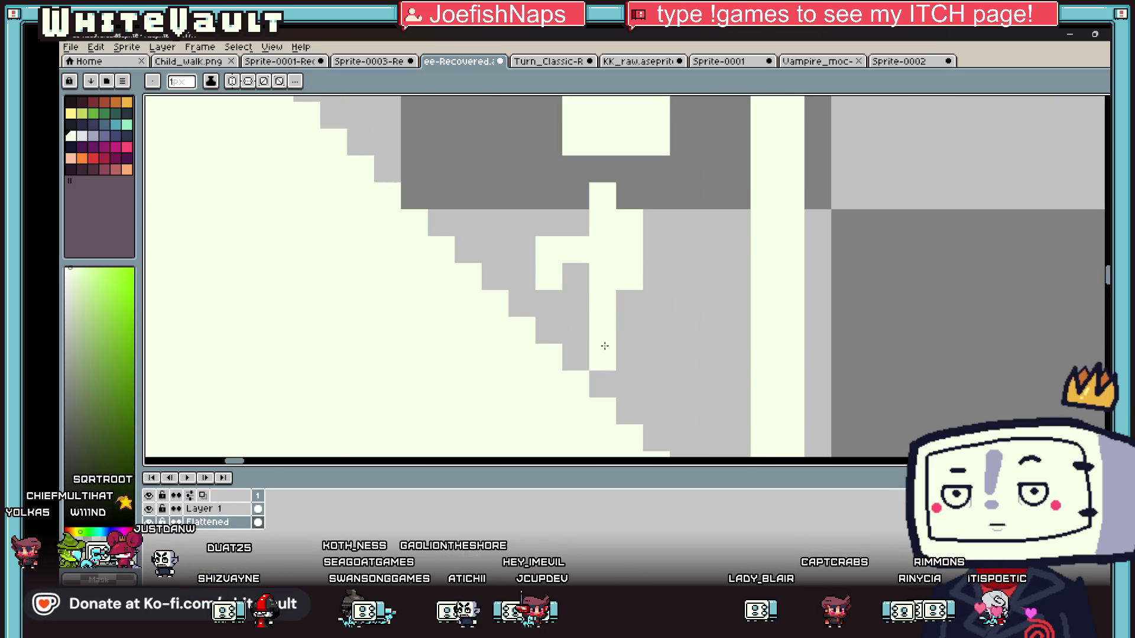
# Try a diagonal line, undo it, and erase the pale shape's left and right columns.
pyautogui.scroll(-4, 627, 292)
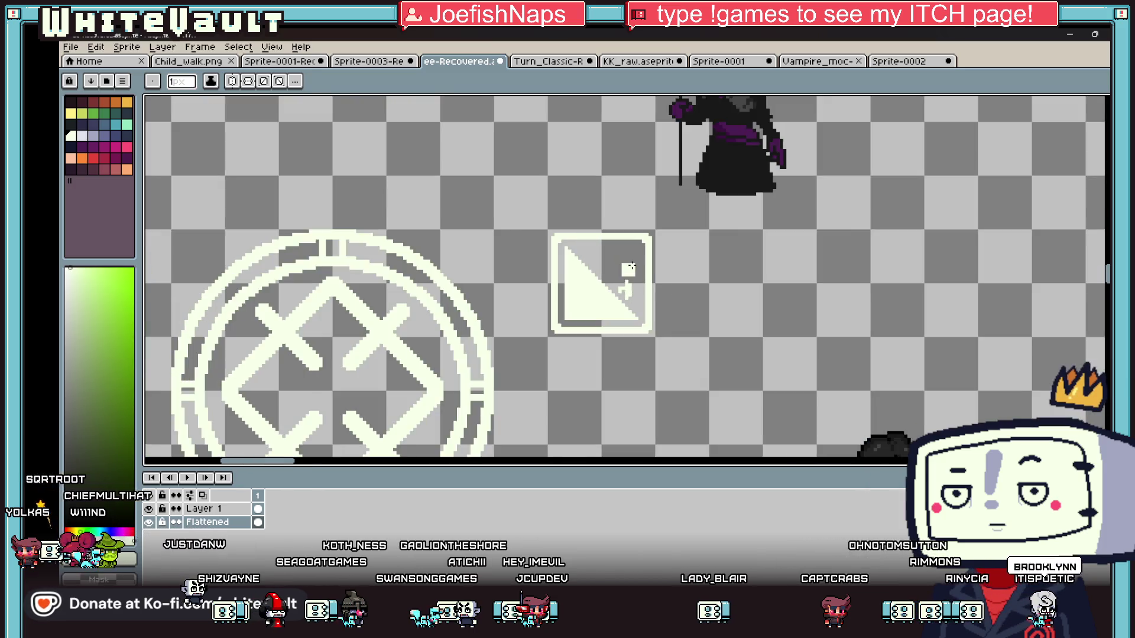
pyautogui.scroll(2, 623, 301)
pyautogui.scroll(2, 615, 296)
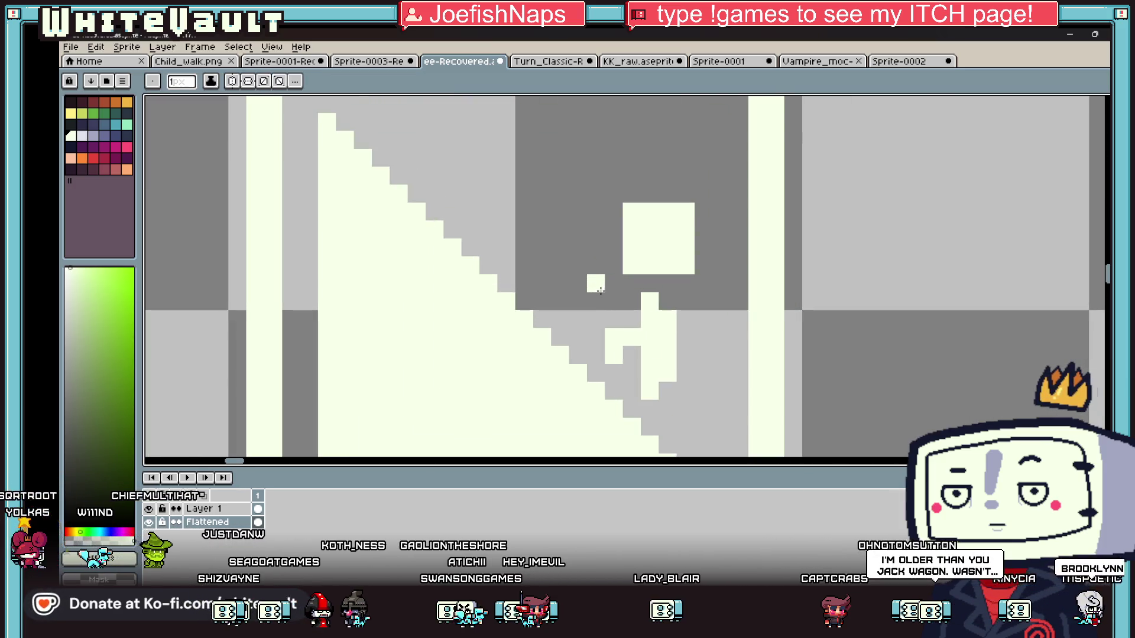
pyautogui.moveTo(599, 291); pyautogui.dragTo(452, 139)
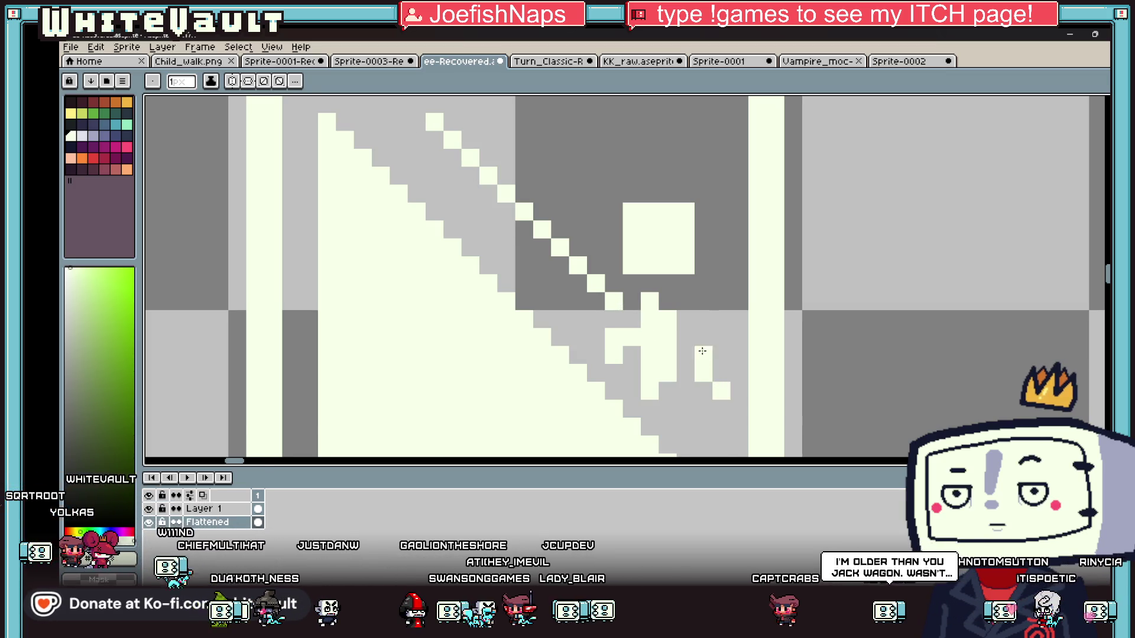
pyautogui.scroll(-4, 709, 354)
pyautogui.scroll(2, 727, 350)
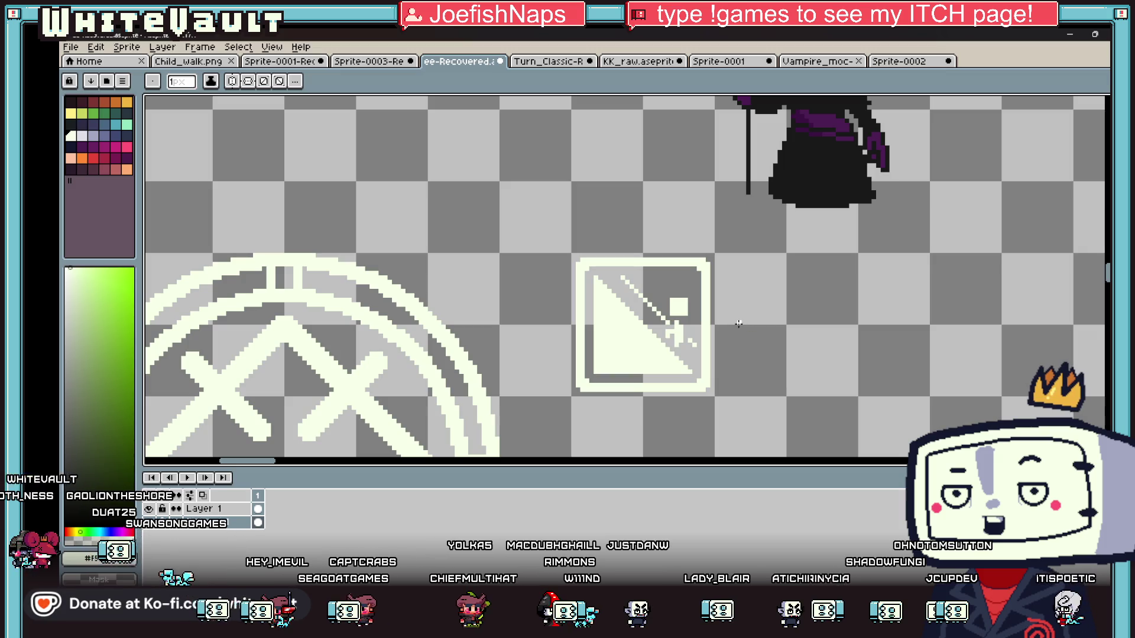
pyautogui.scroll(3, 692, 314)
pyautogui.keyDown('alt'); pyautogui.click(695, 326); pyautogui.keyUp('alt')
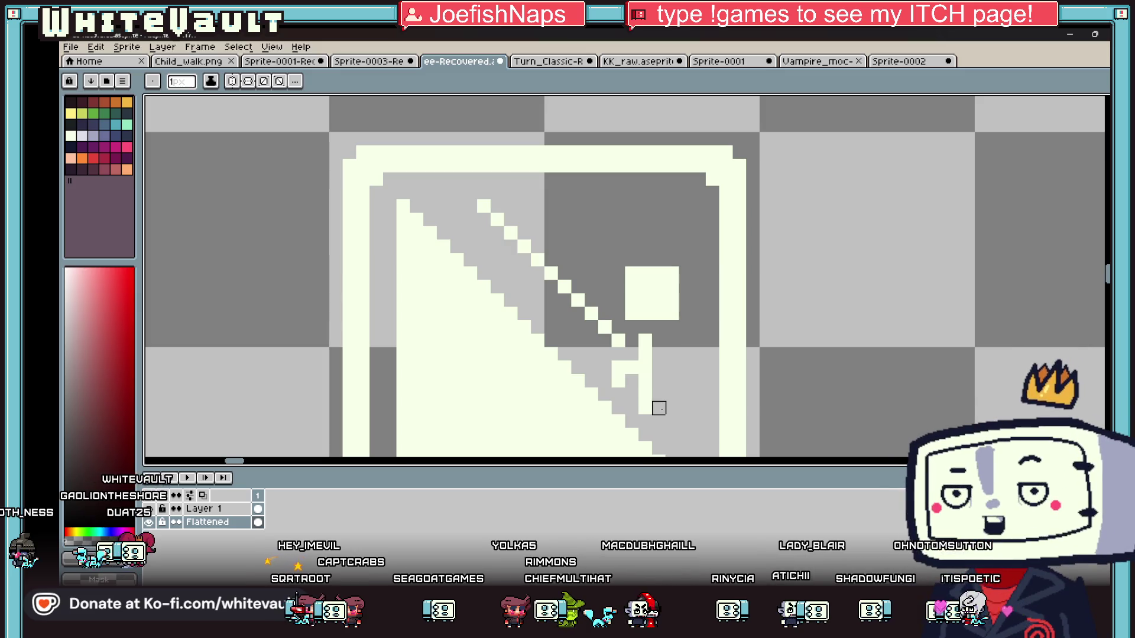
pyautogui.hotkey('ctrl', 'z')
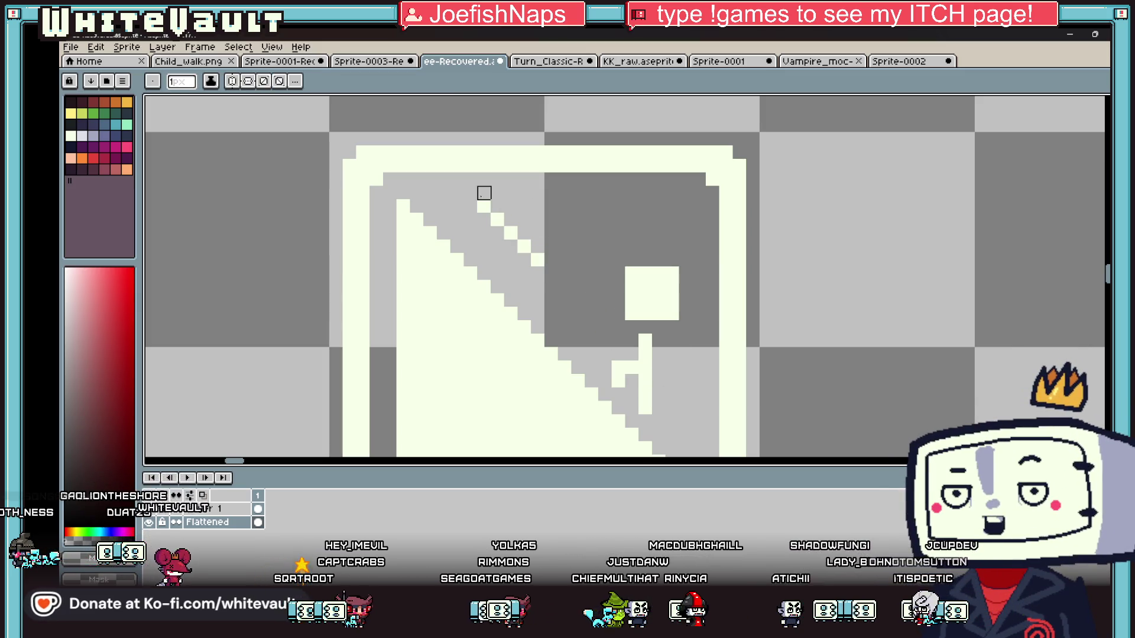
pyautogui.hotkey('ctrl', 'z')
pyautogui.moveTo(632, 274); pyautogui.dragTo(631, 327)
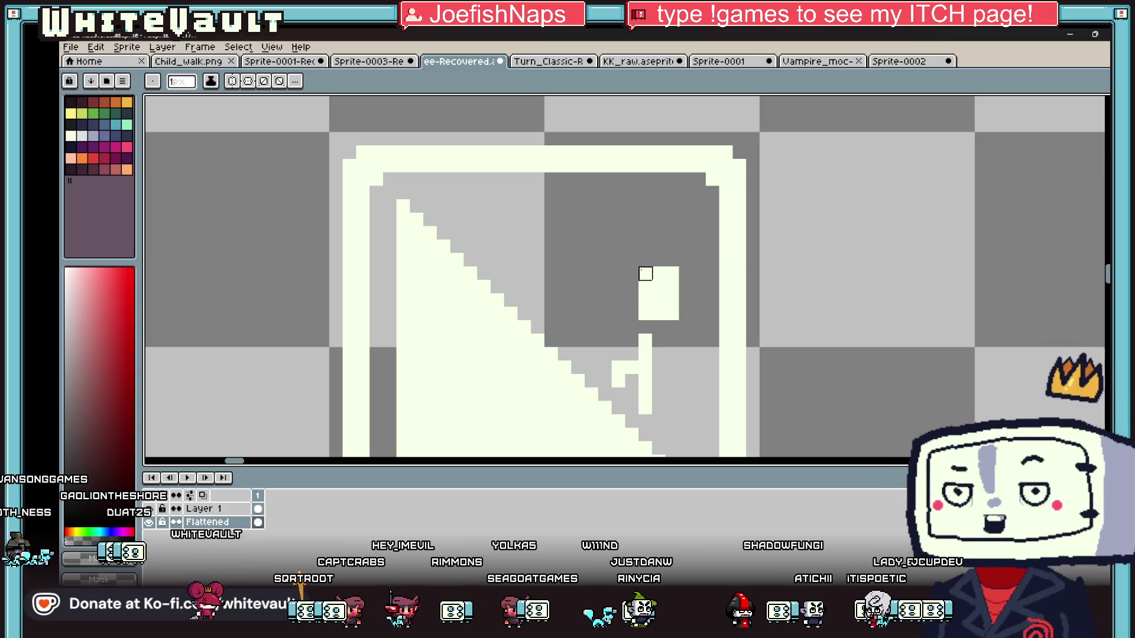
pyautogui.moveTo(672, 274); pyautogui.dragTo(672, 327)
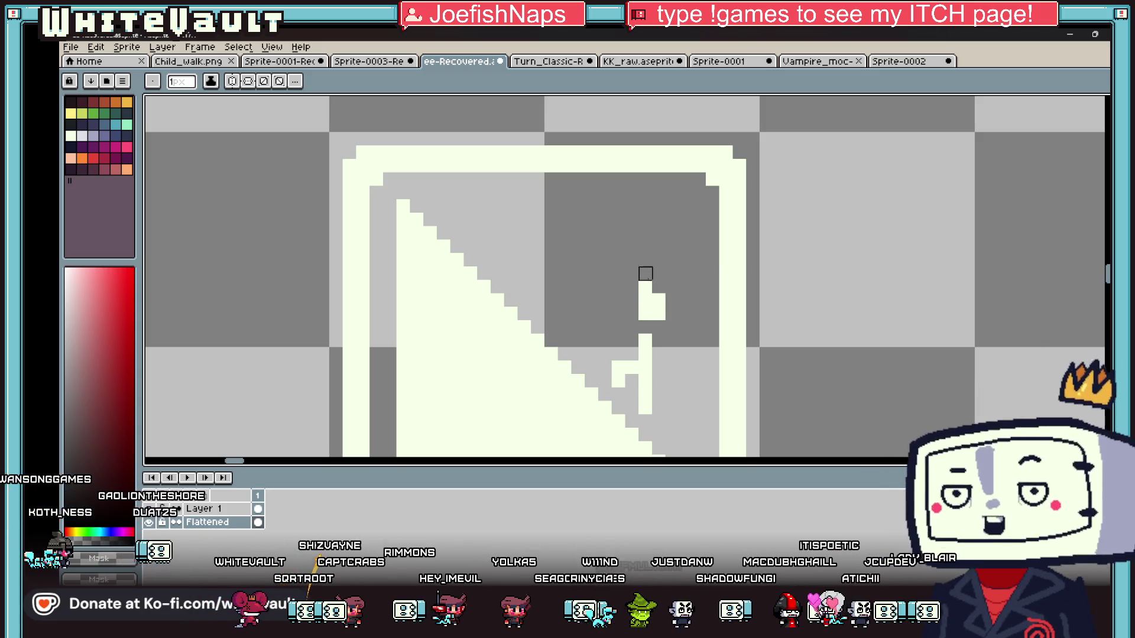
pyautogui.scroll(-3, 712, 314)
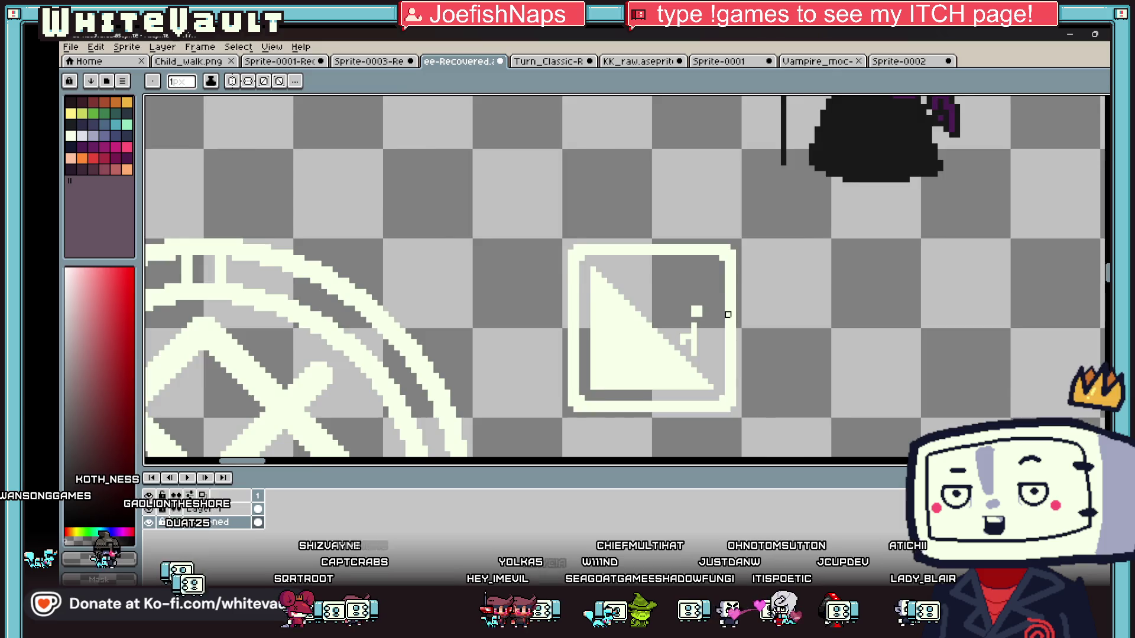
# Clear the old cream figure and its small pixel cluster back to transparent.
pyautogui.scroll(2, 725, 317)
pyautogui.press('alt')
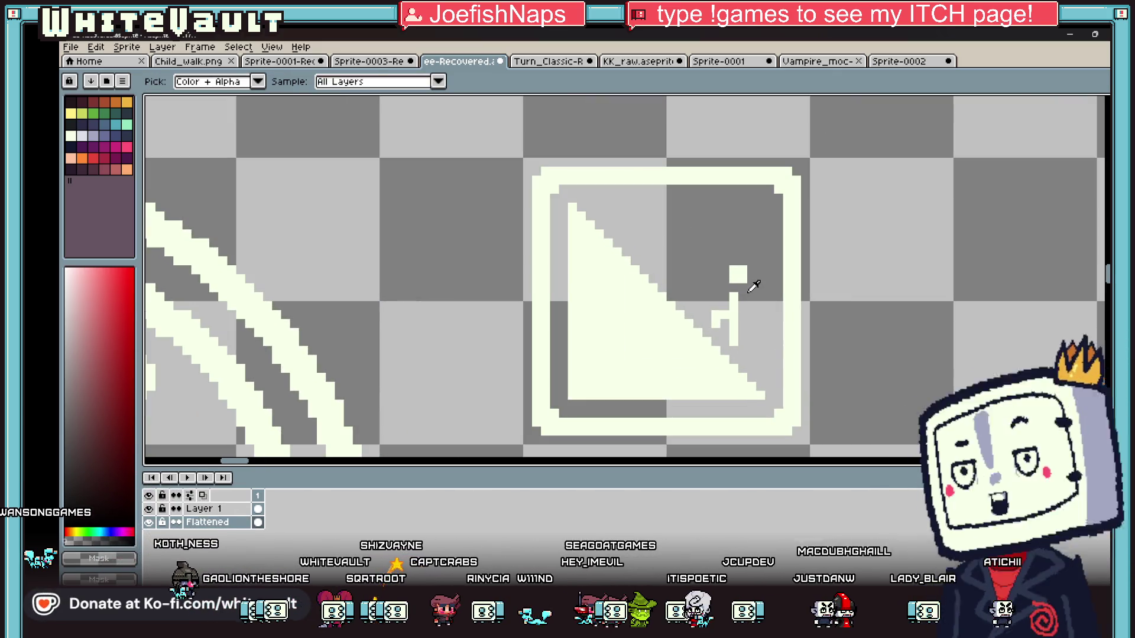
pyautogui.click(743, 279)
pyautogui.click(734, 305)
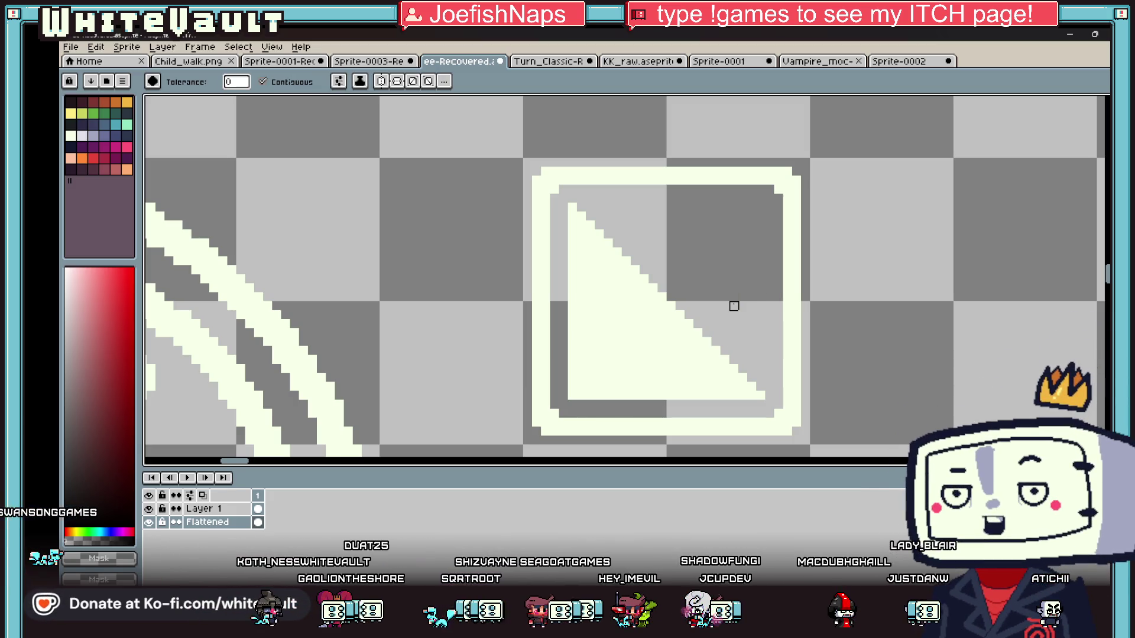
# Eyedrop the icon's cream and pencil a small round dot in the corner.
pyautogui.press('alt')
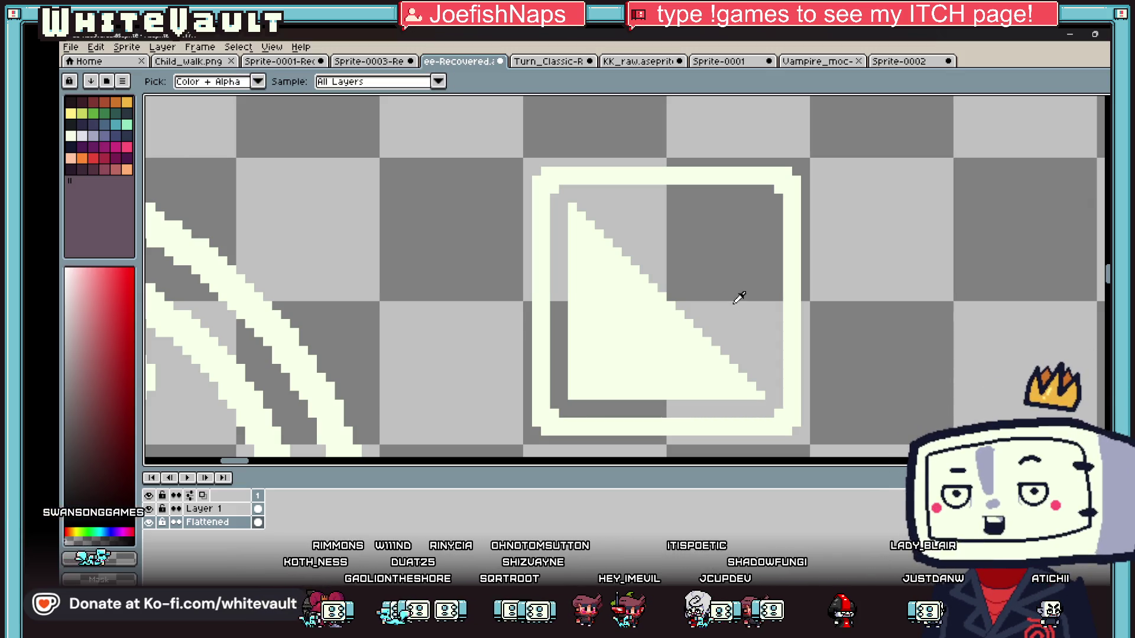
pyautogui.click(693, 356)
pyautogui.scroll(1, 692, 356)
pyautogui.click(740, 265)
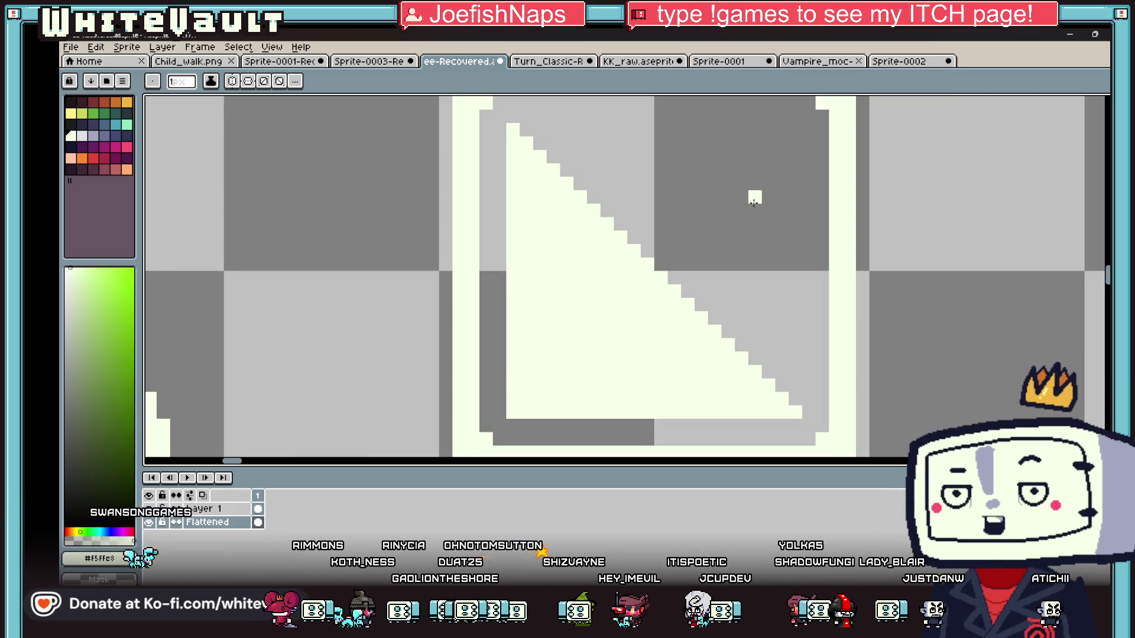
pyautogui.scroll(1, 753, 202)
pyautogui.moveTo(727, 190)
pyautogui.mouseDown()
pyautogui.moveTo(781, 192)
pyautogui.moveTo(780, 246)
pyautogui.mouseUp()
pyautogui.click(710, 221)
pyautogui.moveTo(711, 220)
pyautogui.mouseDown()
pyautogui.moveTo(706, 245)
pyautogui.moveTo(722, 271)
pyautogui.moveTo(769, 269)
pyautogui.moveTo(801, 242)
pyautogui.moveTo(805, 211)
pyautogui.moveTo(733, 240)
pyautogui.moveTo(760, 165)
pyautogui.moveTo(779, 161)
pyautogui.moveTo(728, 167)
pyautogui.moveTo(778, 203)
pyautogui.mouseUp()
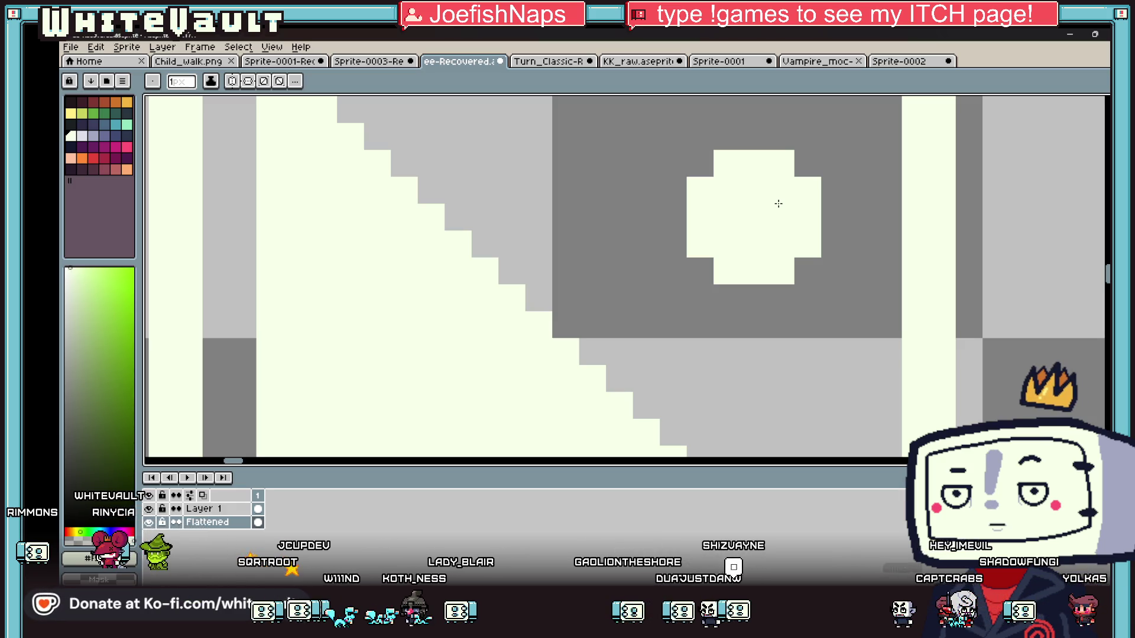
pyautogui.scroll(-3, 750, 231)
pyautogui.scroll(3, 786, 270)
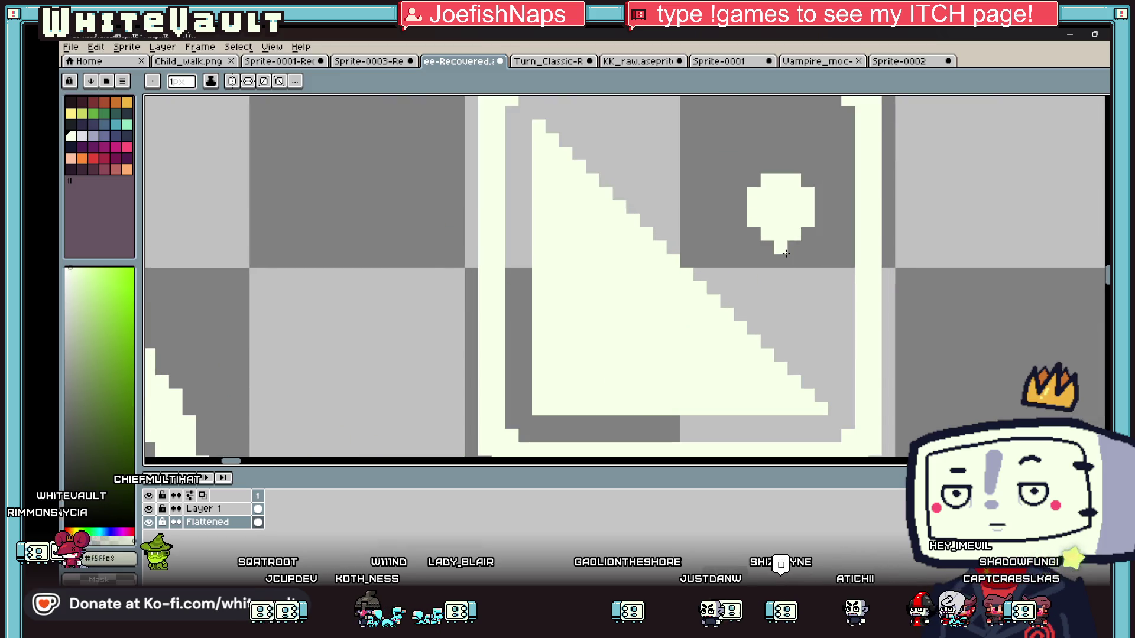
# Draw a stem below the dot, then undo it and bucket-fill it away to transparent.
pyautogui.moveTo(780, 269)
pyautogui.mouseDown()
pyautogui.moveTo(780, 320)
pyautogui.moveTo(746, 300)
pyautogui.mouseUp()
pyautogui.click(781, 329)
pyautogui.click(793, 341)
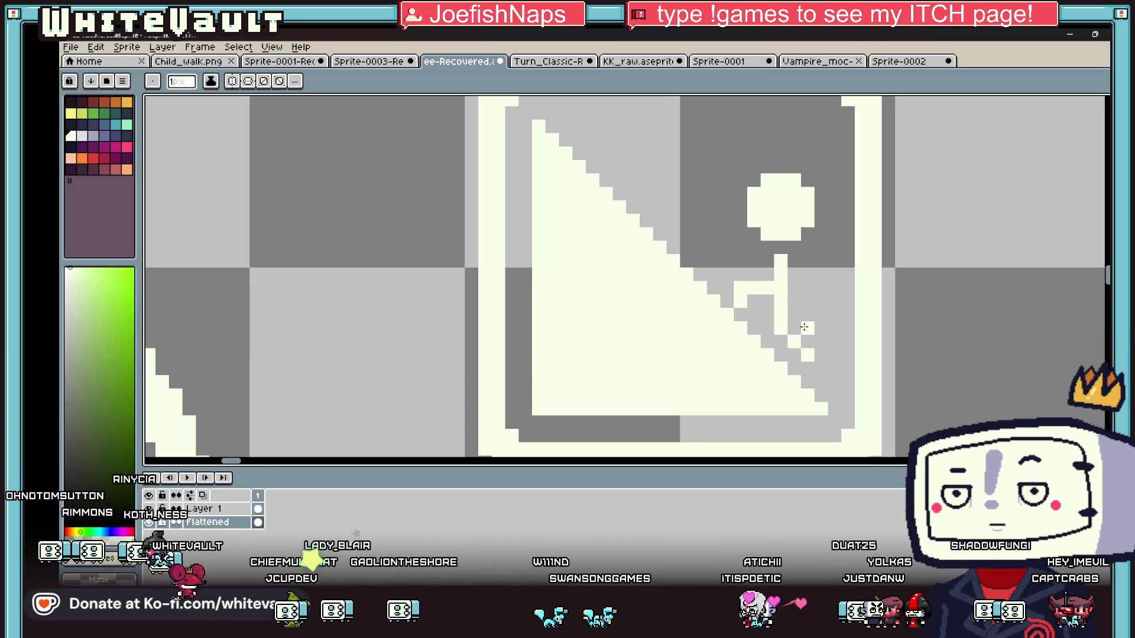
pyautogui.scroll(-3, 820, 248)
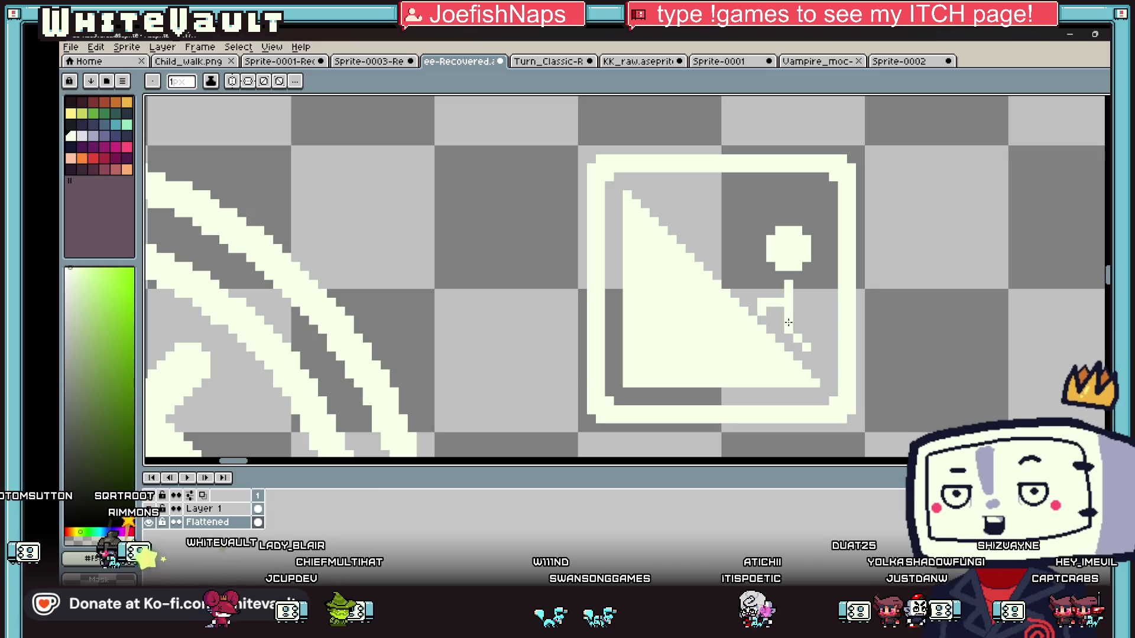
pyautogui.scroll(-3, 795, 302)
pyautogui.scroll(3, 806, 303)
pyautogui.press('v')
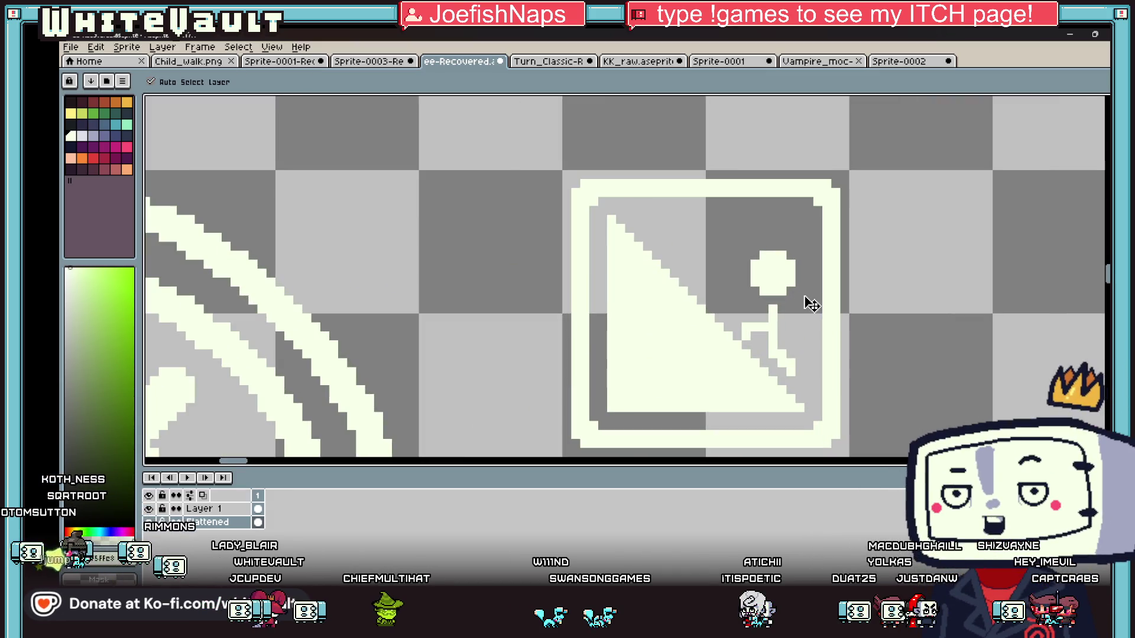
pyautogui.hotkey('ctrl', 'z')
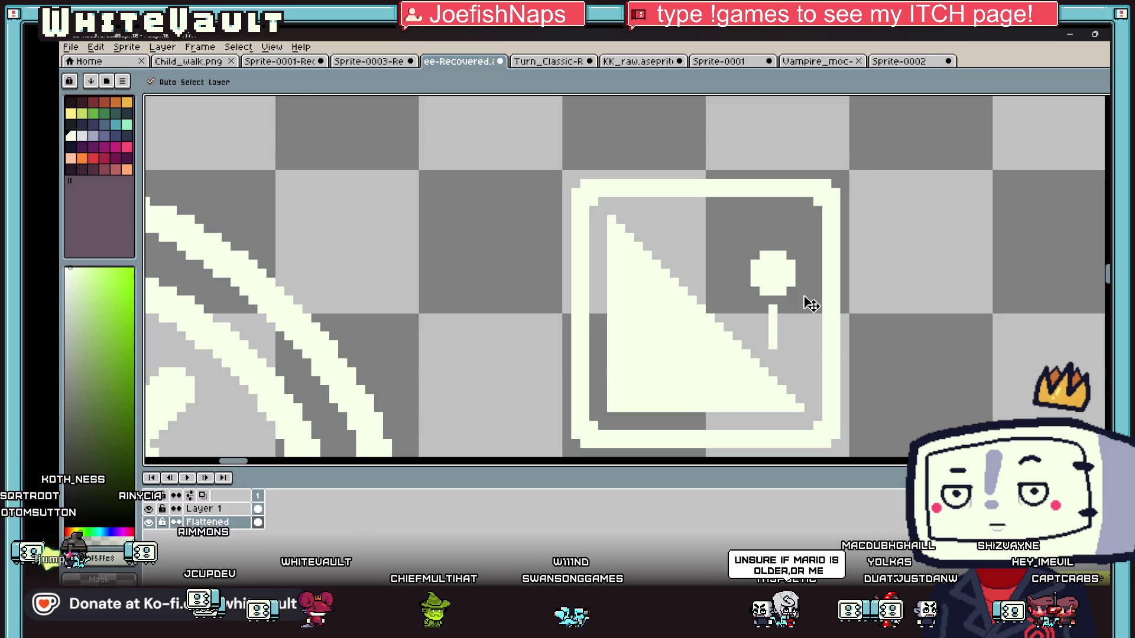
pyautogui.press('b')
pyautogui.scroll(1, 802, 297)
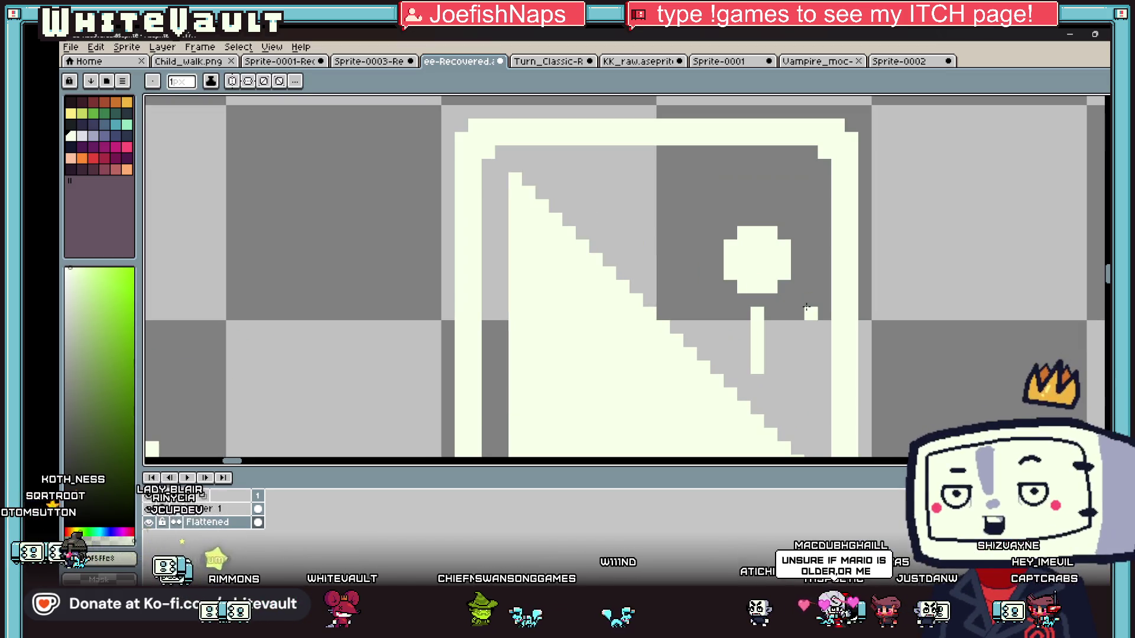
pyautogui.keyDown('alt'); pyautogui.click(771, 327); pyautogui.keyUp('alt')
pyautogui.press('g')
pyautogui.click(756, 324)
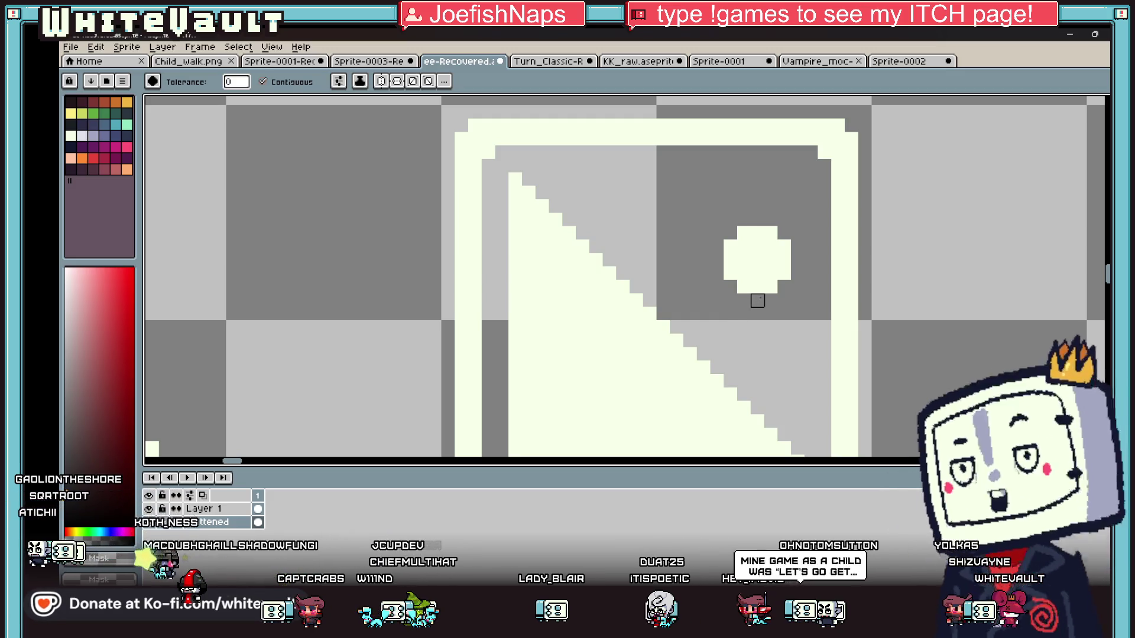
# Draw a two-pixel cream stem beneath the figure's round head.
pyautogui.press('b')
pyautogui.scroll(-3, 764, 286)
pyautogui.scroll(4, 755, 271)
pyautogui.click(771, 307)
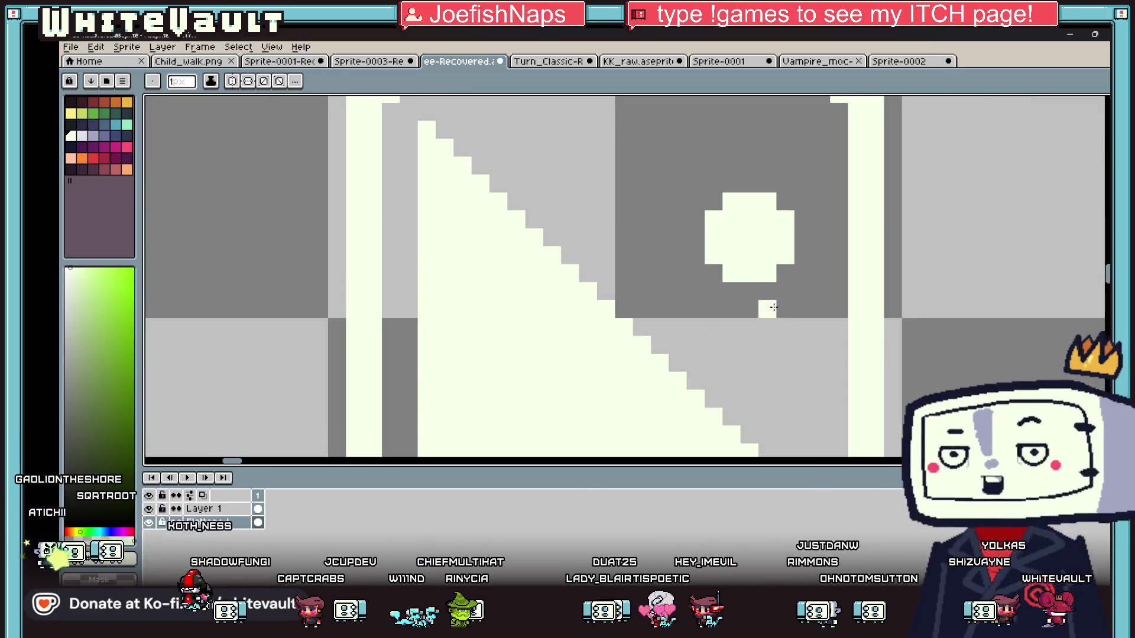
pyautogui.hotkey('ctrl', 'z')
pyautogui.click(770, 299)
pyautogui.moveTo(795, 295)
pyautogui.mouseDown()
pyautogui.moveTo(786, 384)
pyautogui.moveTo(800, 291)
pyautogui.mouseUp()
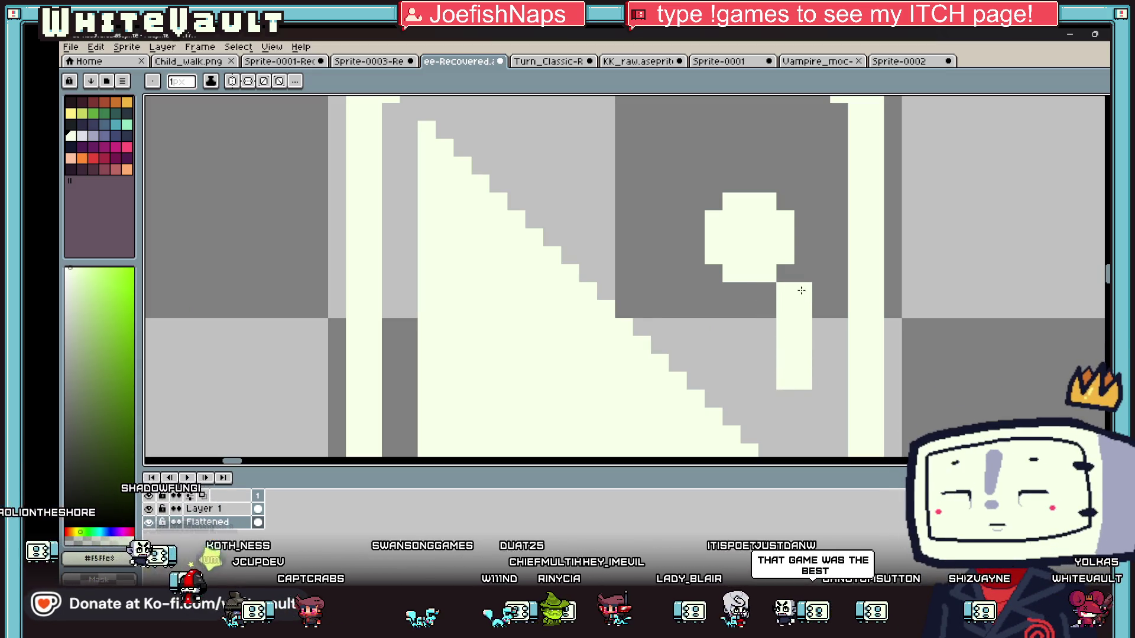
# Add a diagonal of cream pixels and a left column beside the figure, erasing one stray pixel.
pyautogui.press('i')
pyautogui.press('b')
pyautogui.click(714, 291)
pyautogui.click(695, 273)
pyautogui.click(731, 308)
pyautogui.click(677, 256)
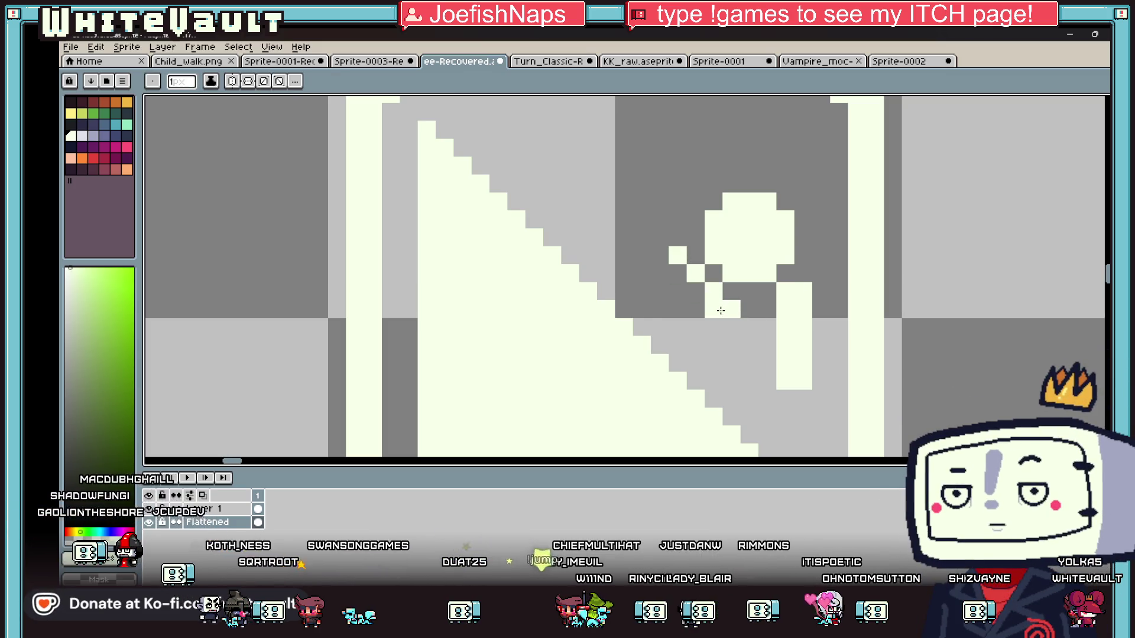
pyautogui.moveTo(677, 273); pyautogui.dragTo(677, 291)
pyautogui.rightClick(713, 290)
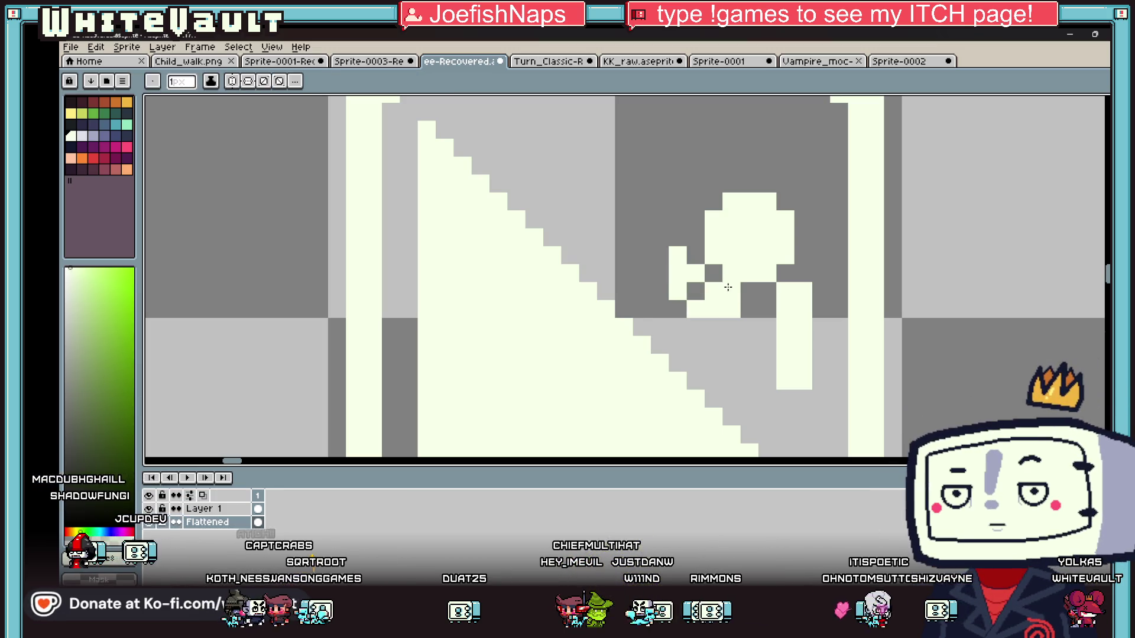
# Paint a grey pixel beside the figure, then sample the cream colour again.
pyautogui.scroll(-3, 696, 273)
pyautogui.scroll(2, 759, 266)
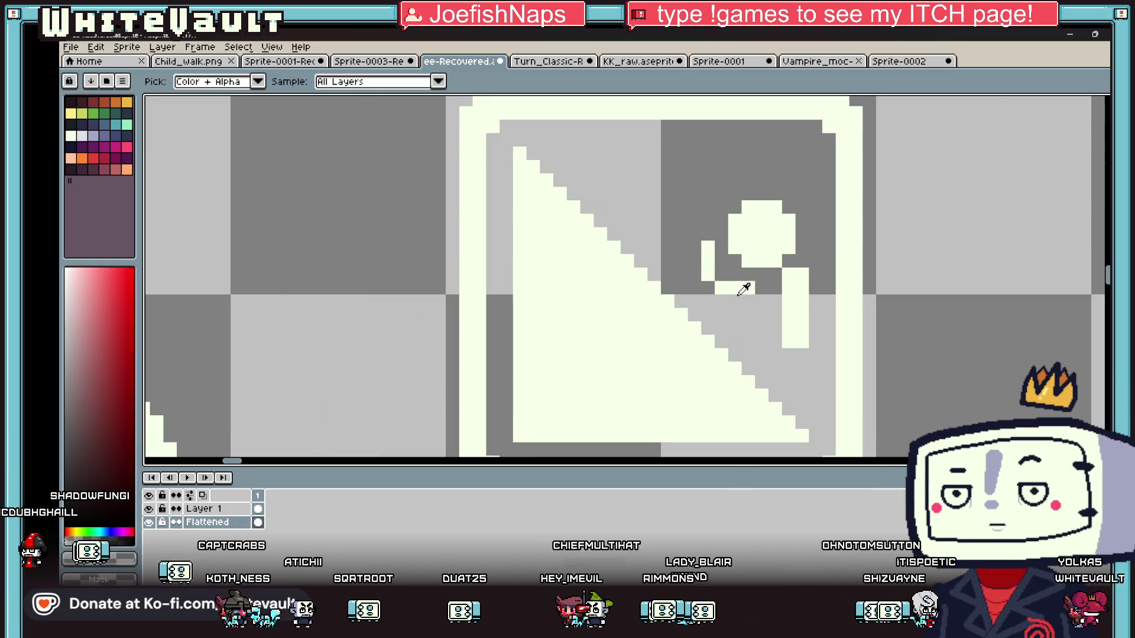
pyautogui.press('i')
pyautogui.press('b')
pyautogui.click(748, 287)
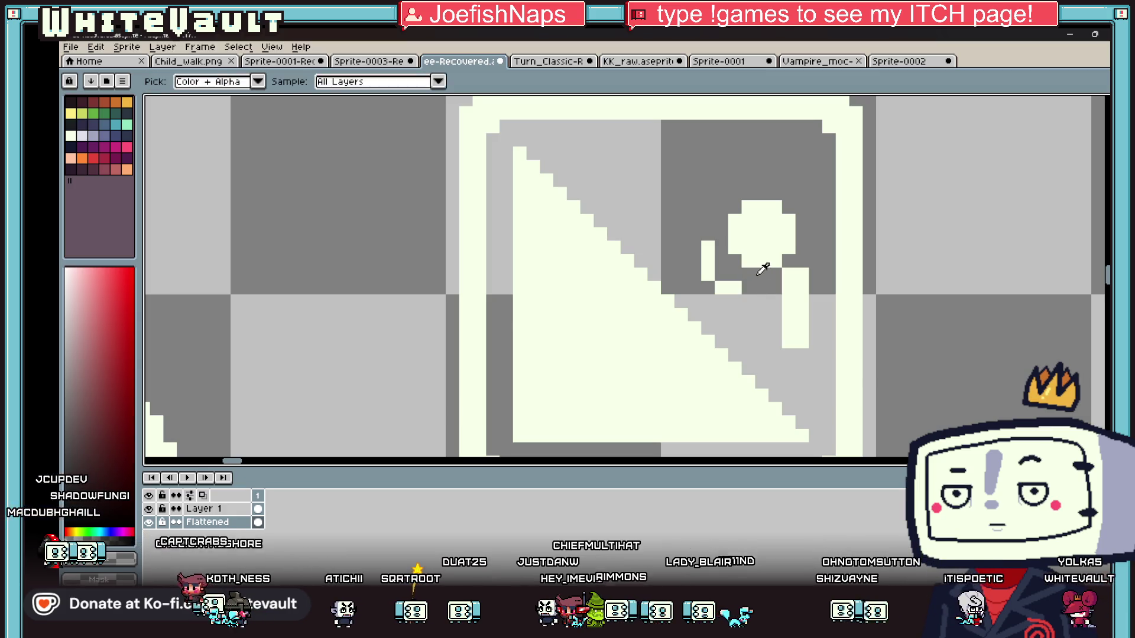
pyautogui.keyDown('alt'); pyautogui.click(756, 273); pyautogui.keyUp('alt')
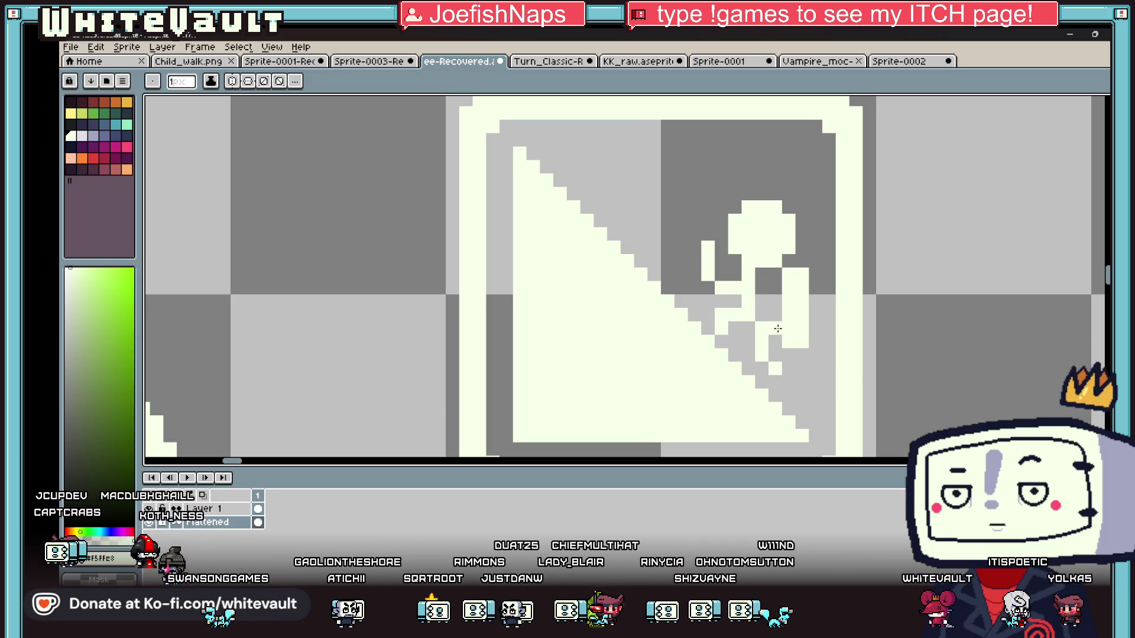
pyautogui.scroll(-1, 774, 292)
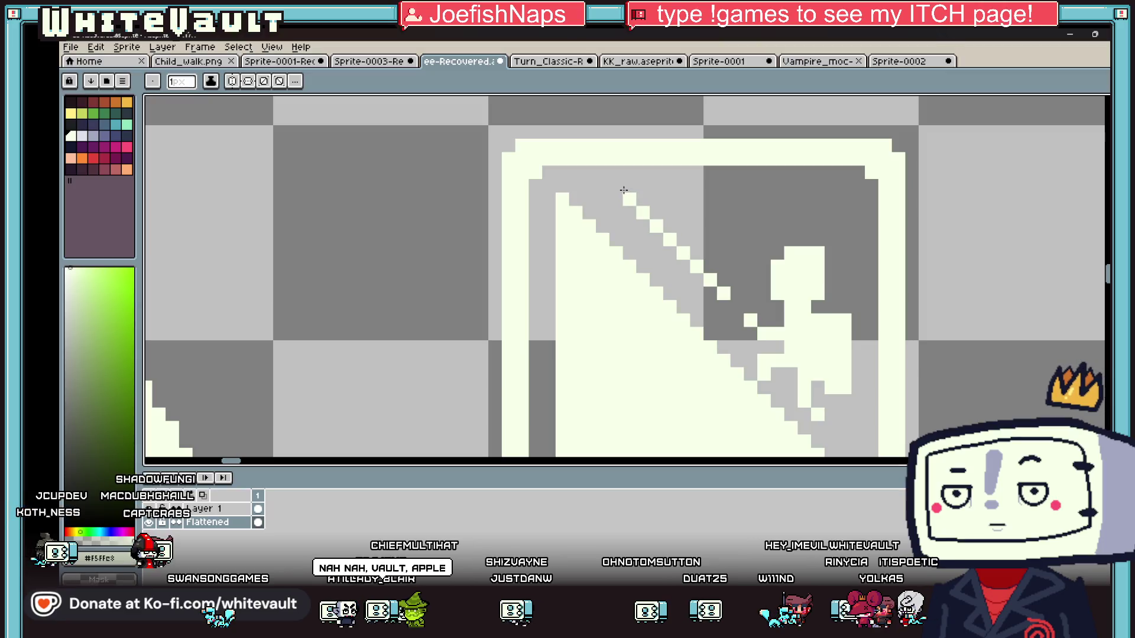
pyautogui.scroll(-2, 765, 305)
pyautogui.scroll(-2, 765, 305)
pyautogui.scroll(3, 795, 318)
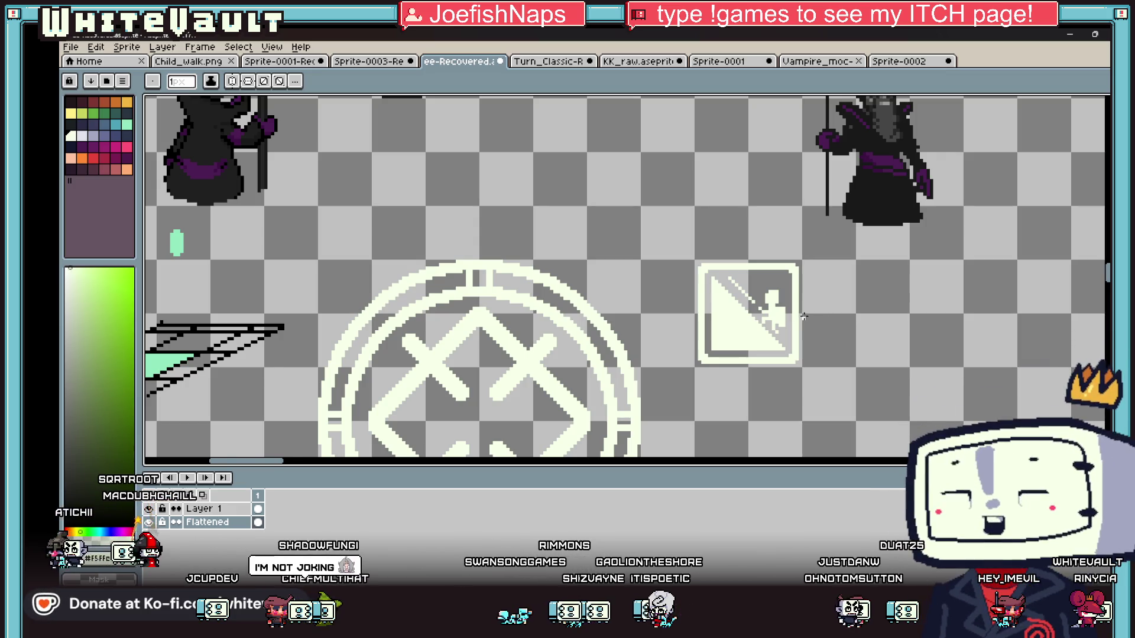
# Sample cream and grey from the icon, then paint grey over the figure's cream edge pixels.
pyautogui.scroll(1, 810, 311)
pyautogui.press('i')
pyautogui.click(788, 312)
pyautogui.scroll(1, 790, 308)
pyautogui.press('b')
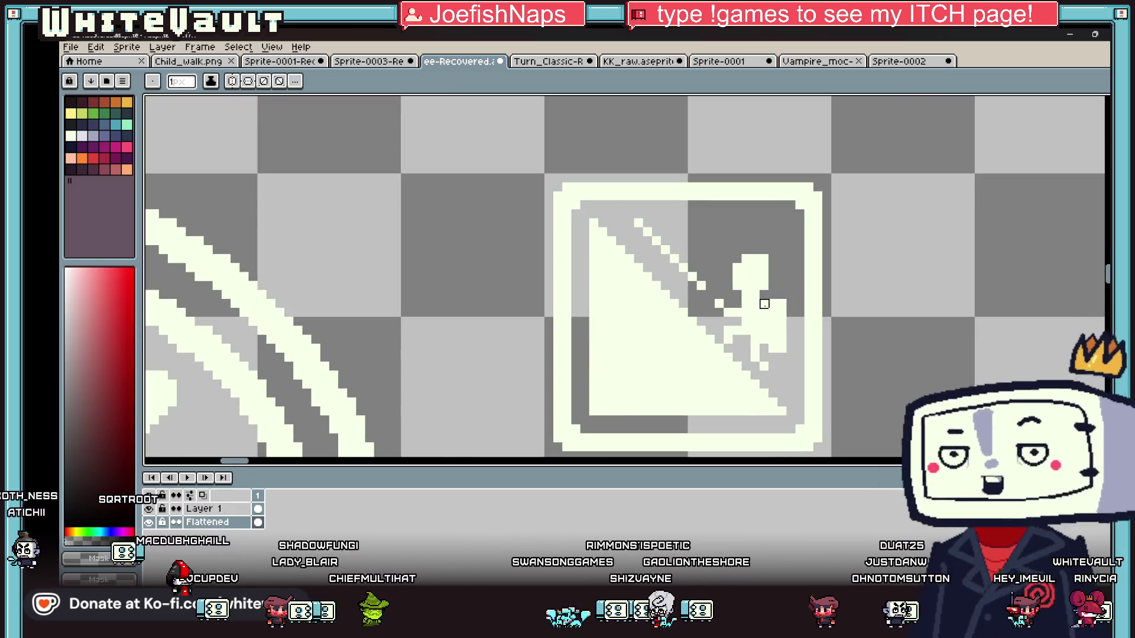
pyautogui.press('i')
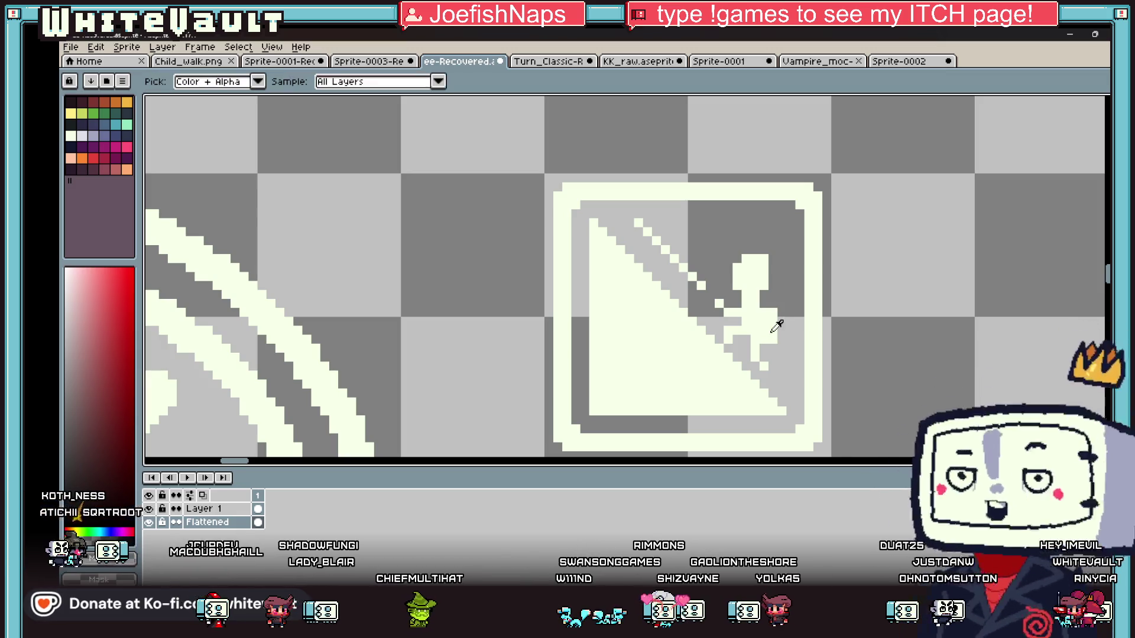
pyautogui.click(765, 305)
pyautogui.press('b')
pyautogui.press('i')
pyautogui.click(765, 298)
pyautogui.press('b')
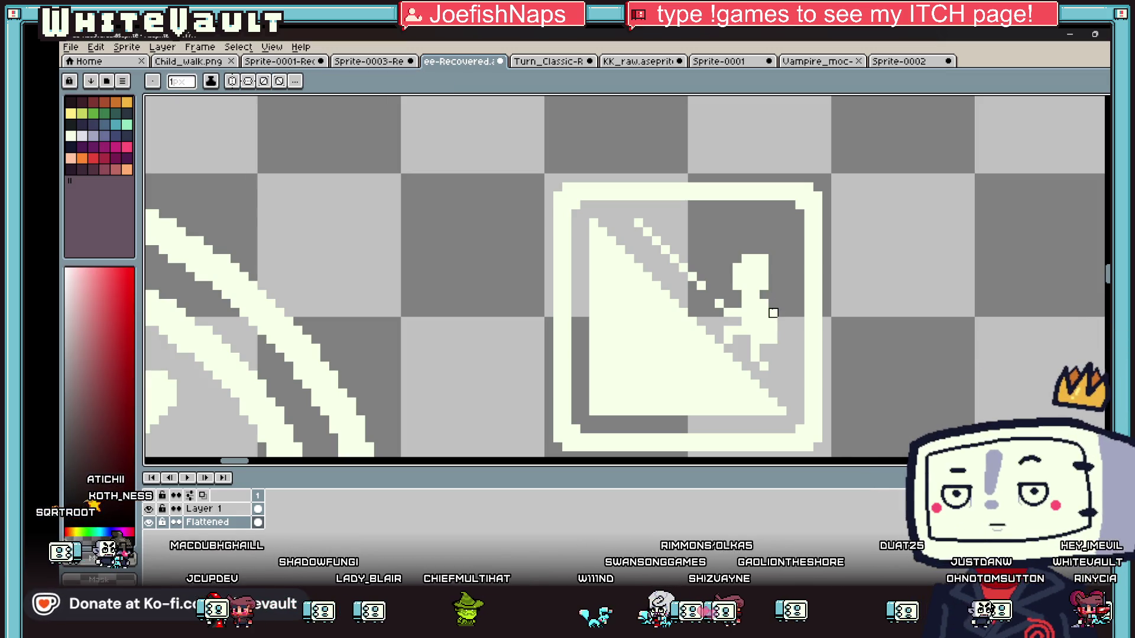
pyautogui.press('i')
pyautogui.click(778, 309)
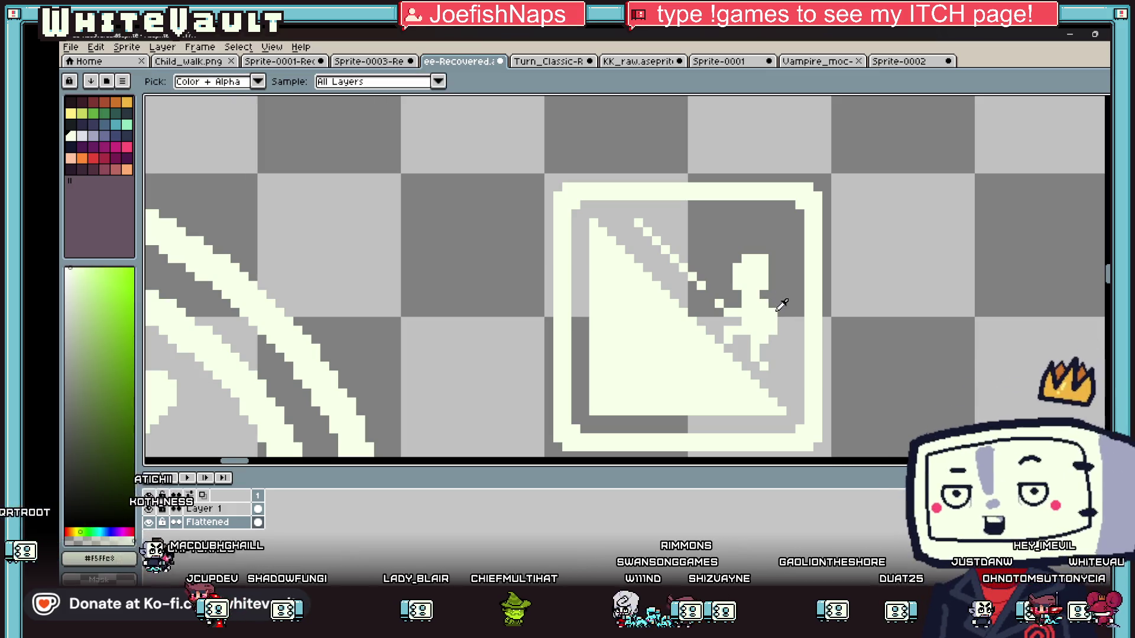
pyautogui.click(765, 295)
pyautogui.press('b')
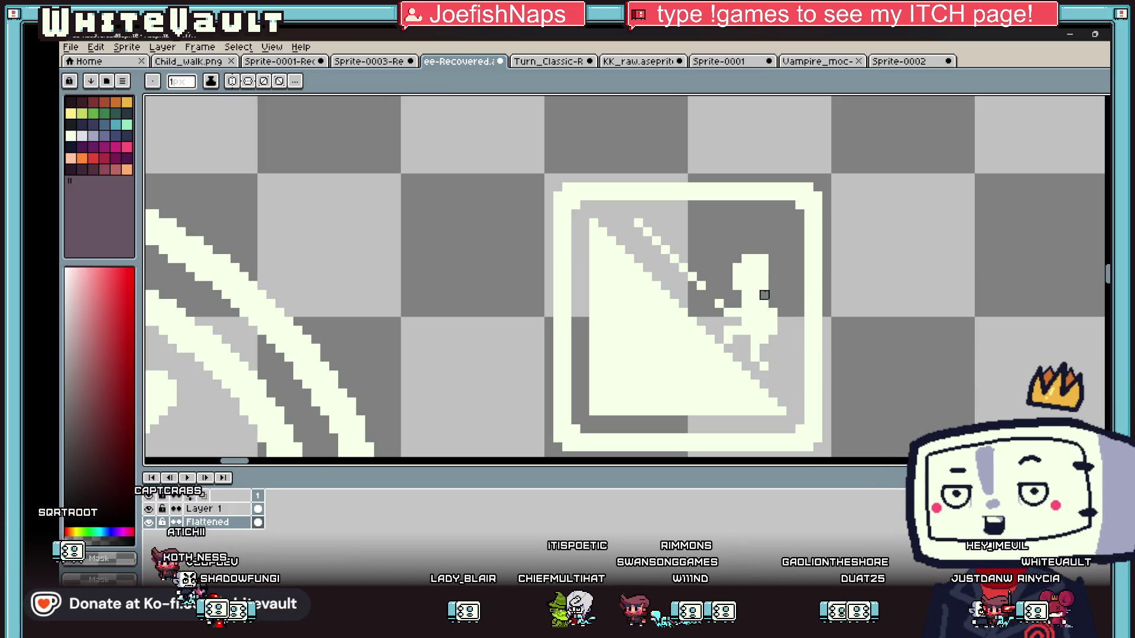
pyautogui.moveTo(728, 267); pyautogui.dragTo(737, 286)
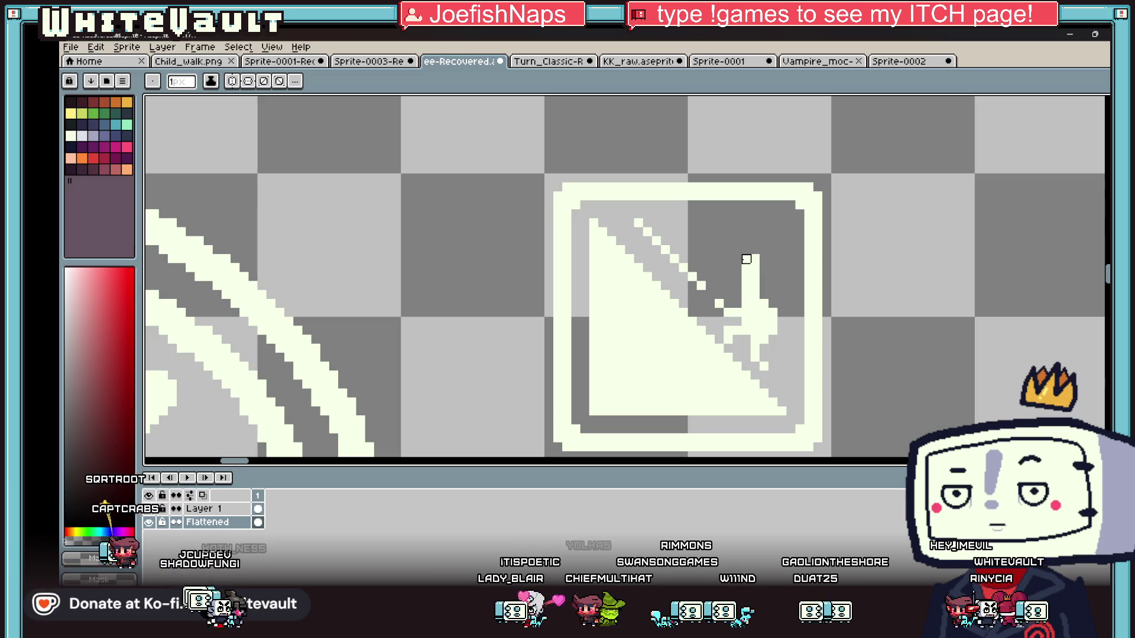
# Repaint cream pixels onto the figure, then sample grey and a dark colour from the sprite sheet.
pyautogui.scroll(-2, 764, 295)
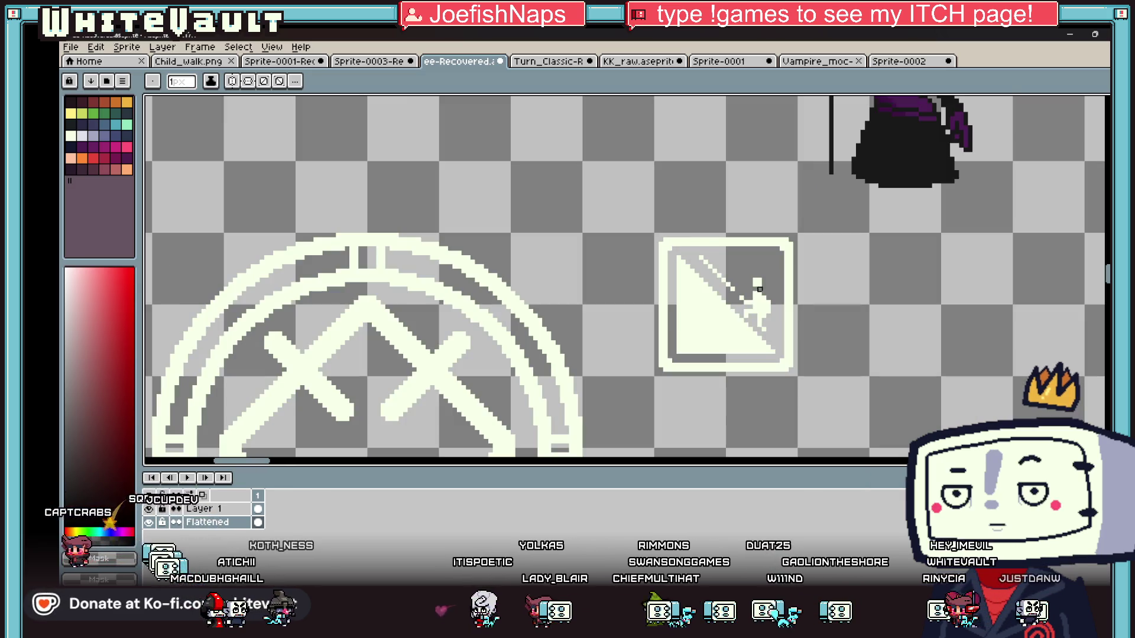
pyautogui.scroll(3, 756, 287)
pyautogui.keyDown('alt'); pyautogui.click(748, 280); pyautogui.keyUp('alt')
pyautogui.moveTo(739, 294)
pyautogui.mouseDown()
pyautogui.moveTo(786, 289)
pyautogui.moveTo(726, 254)
pyautogui.moveTo(780, 271)
pyautogui.mouseUp()
pyautogui.keyDown('alt'); pyautogui.click(815, 258); pyautogui.keyUp('alt')
pyautogui.scroll(-3, 820, 292)
pyautogui.scroll(3, 821, 292)
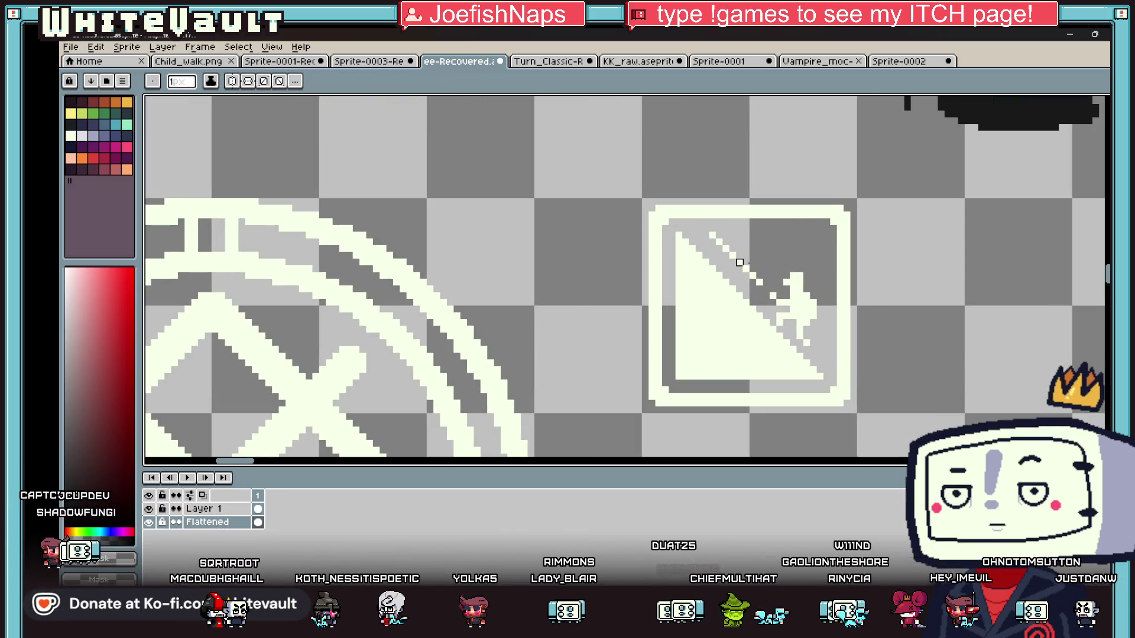
pyautogui.scroll(-3, 818, 295)
pyautogui.scroll(3, 810, 313)
pyautogui.scroll(1, 809, 319)
pyautogui.keyDown('alt'); pyautogui.click(778, 296); pyautogui.keyUp('alt')
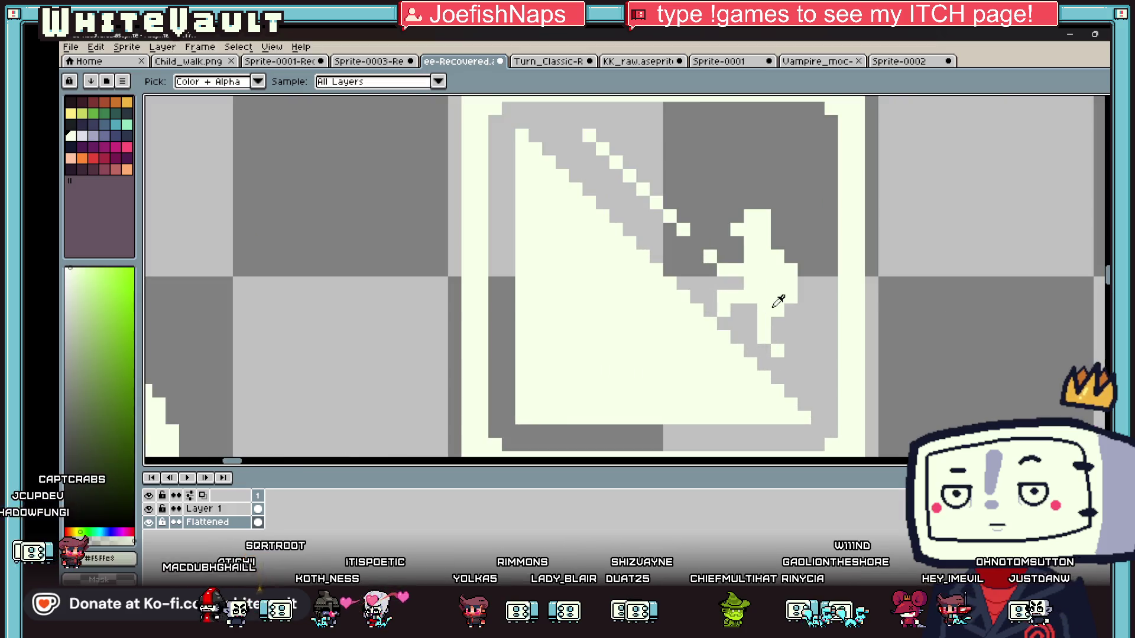
pyautogui.scroll(-2, 828, 309)
pyautogui.scroll(-1, 828, 309)
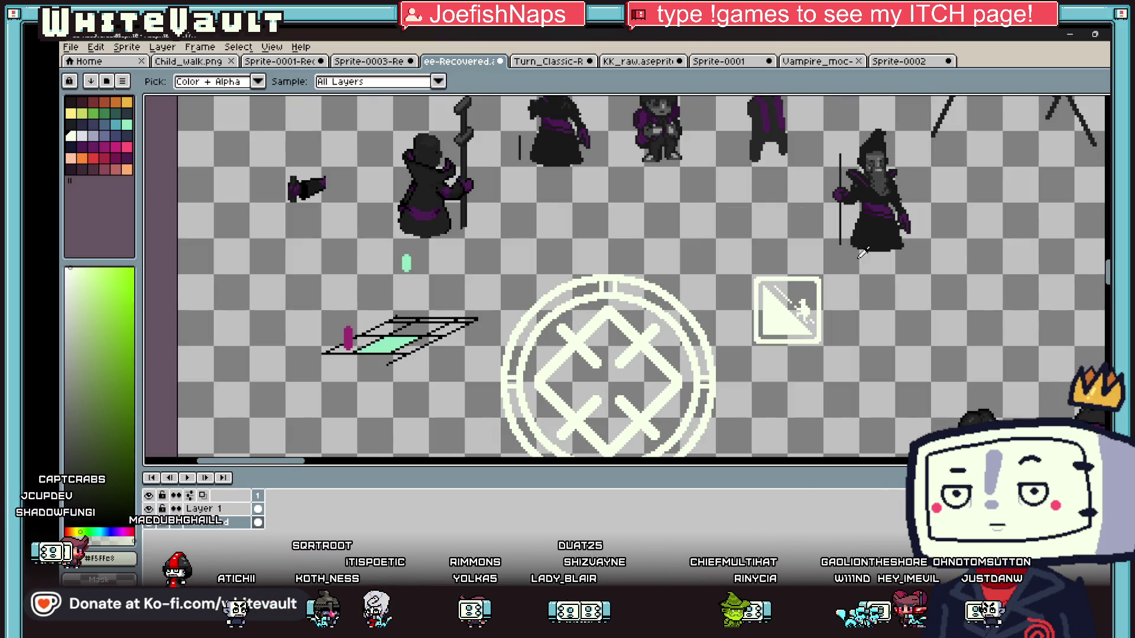
pyautogui.keyDown('alt'); pyautogui.click(883, 153); pyautogui.keyUp('alt')
pyautogui.scroll(3, 772, 280)
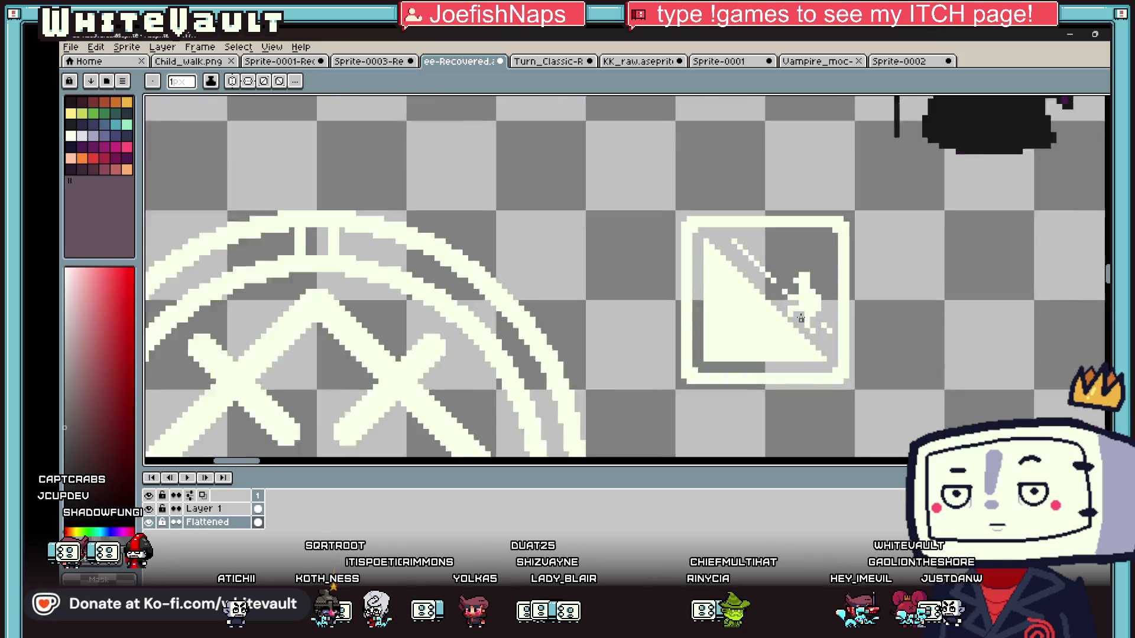
# Outline the big triangle and its diagonal stripe in dark grey.
pyautogui.moveTo(718, 225); pyautogui.dragTo(779, 288)
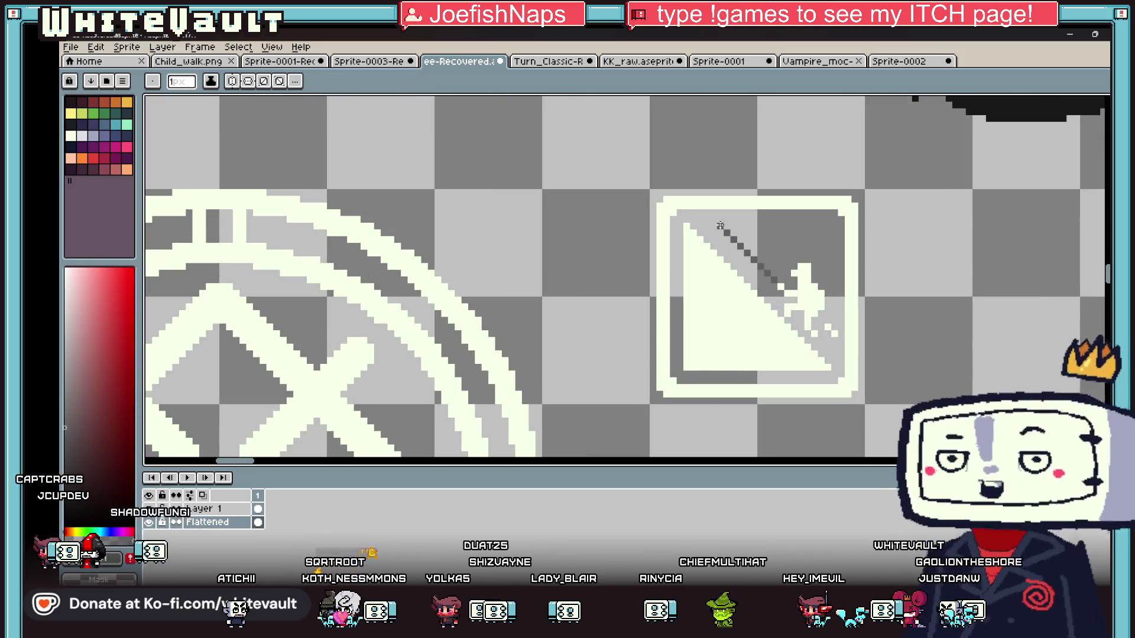
pyautogui.moveTo(828, 328); pyautogui.dragTo(835, 333)
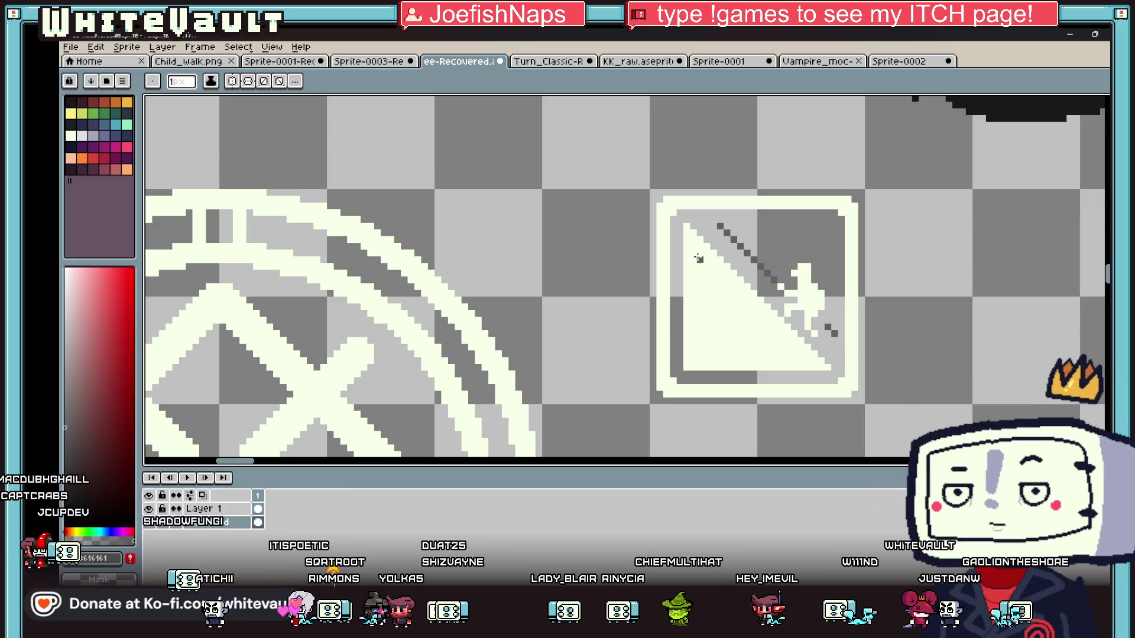
pyautogui.moveTo(715, 267)
pyautogui.mouseDown()
pyautogui.moveTo(807, 362)
pyautogui.moveTo(702, 355)
pyautogui.moveTo(761, 359)
pyautogui.mouseUp()
pyautogui.keyDown('shift'); pyautogui.click(702, 360); pyautogui.keyUp('shift')
pyautogui.hotkey('ctrl', 'z')
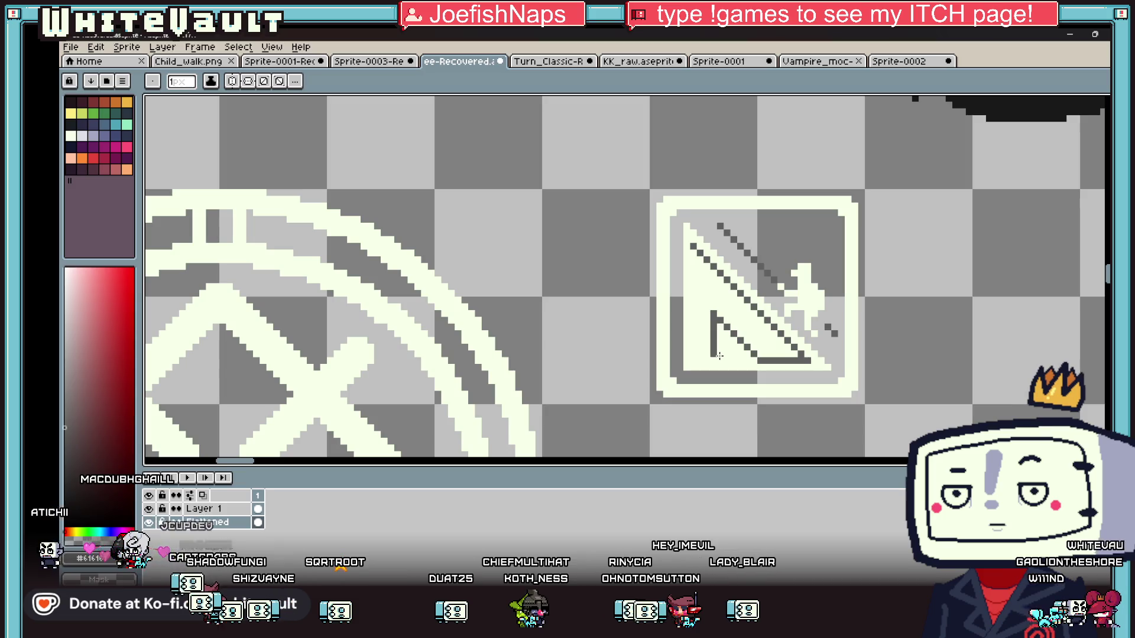
pyautogui.moveTo(708, 354); pyautogui.dragTo(693, 355)
pyautogui.moveTo(693, 244); pyautogui.dragTo(694, 349)
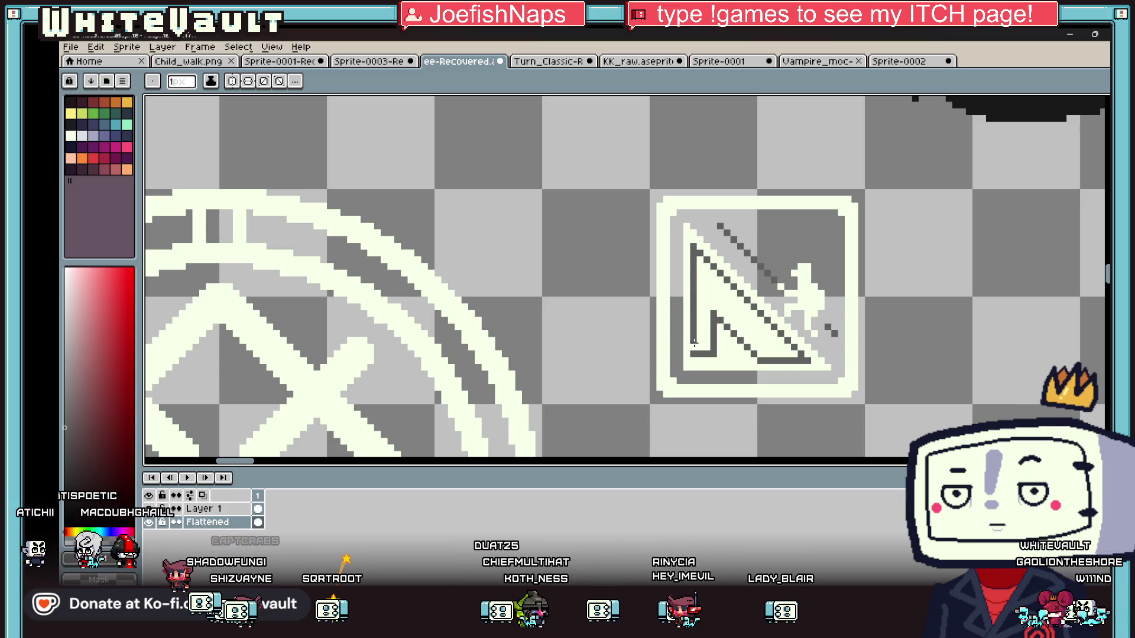
# Fill the triangle's interior with dark grey using the Paint Bucket.
pyautogui.press('g')
pyautogui.click(712, 313)
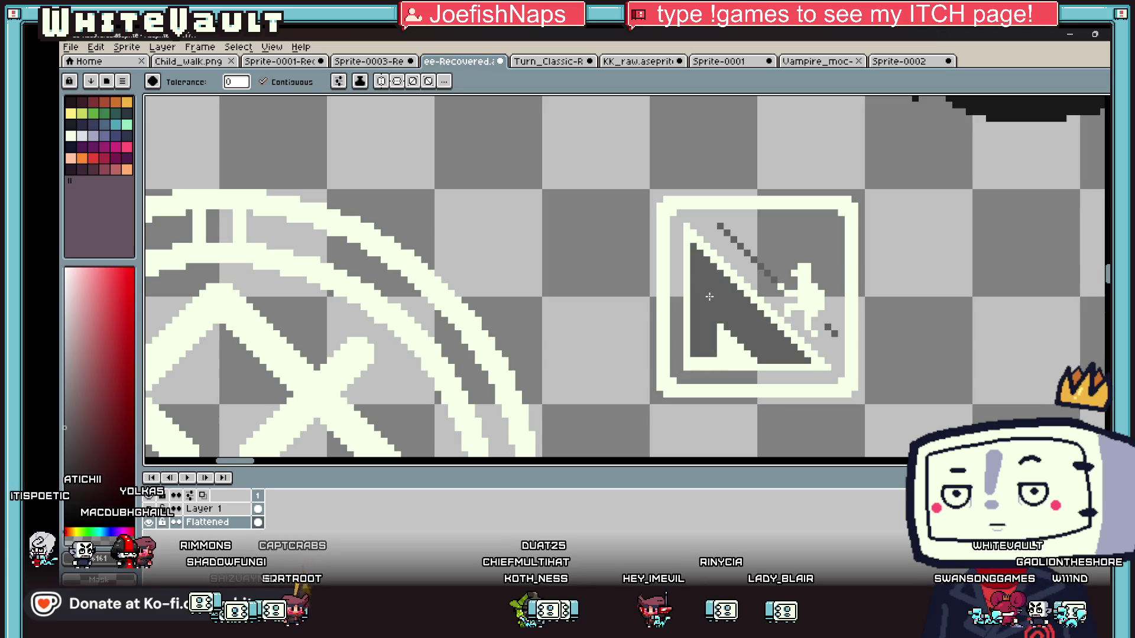
pyautogui.scroll(-5, 718, 312)
pyautogui.scroll(3, 754, 312)
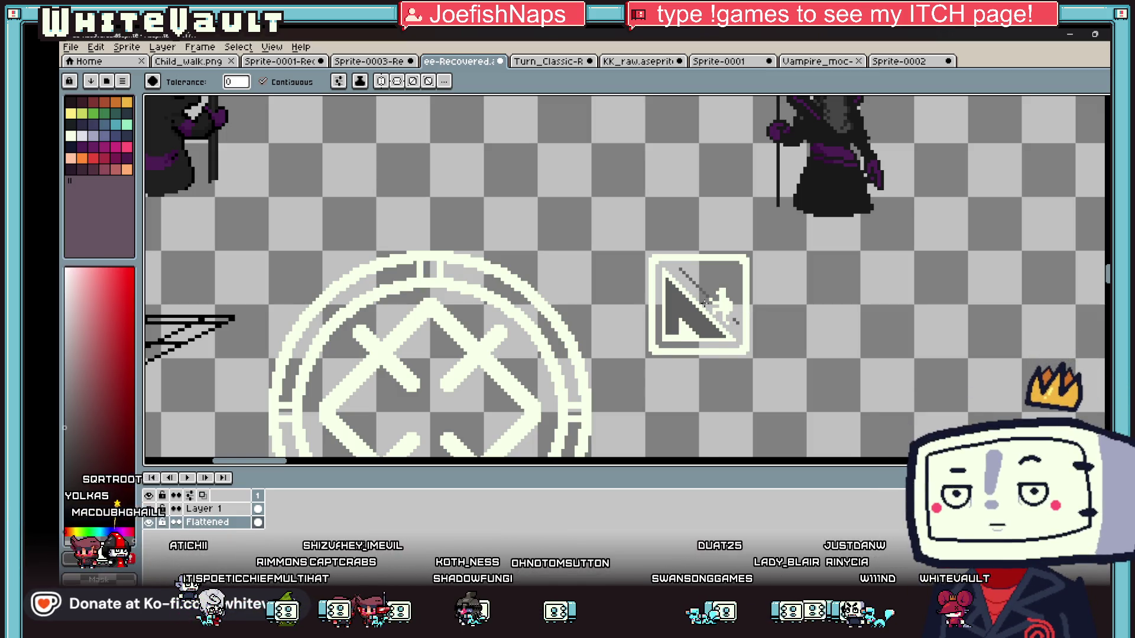
pyautogui.scroll(-2, 705, 301)
pyautogui.scroll(-2, 712, 306)
pyautogui.scroll(2, 723, 313)
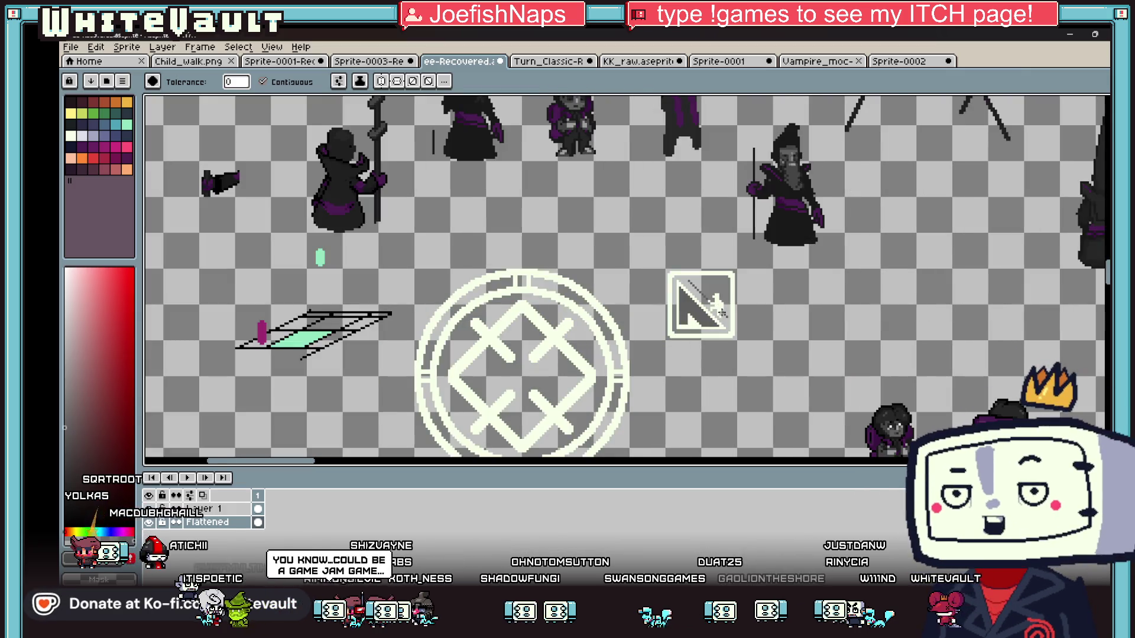
# Marquee-select the whole icon and start a new 32×32 sprite.
pyautogui.press('m')
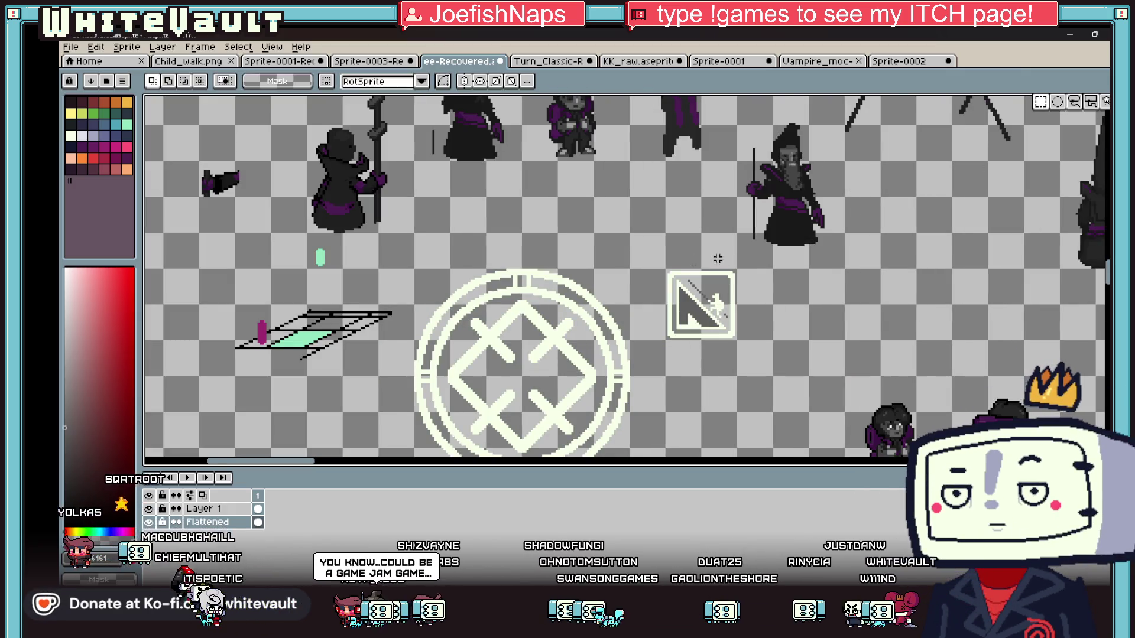
pyautogui.scroll(2, 665, 272)
pyautogui.moveTo(666, 261)
pyautogui.mouseDown()
pyautogui.moveTo(801, 410)
pyautogui.moveTo(811, 406)
pyautogui.mouseUp()
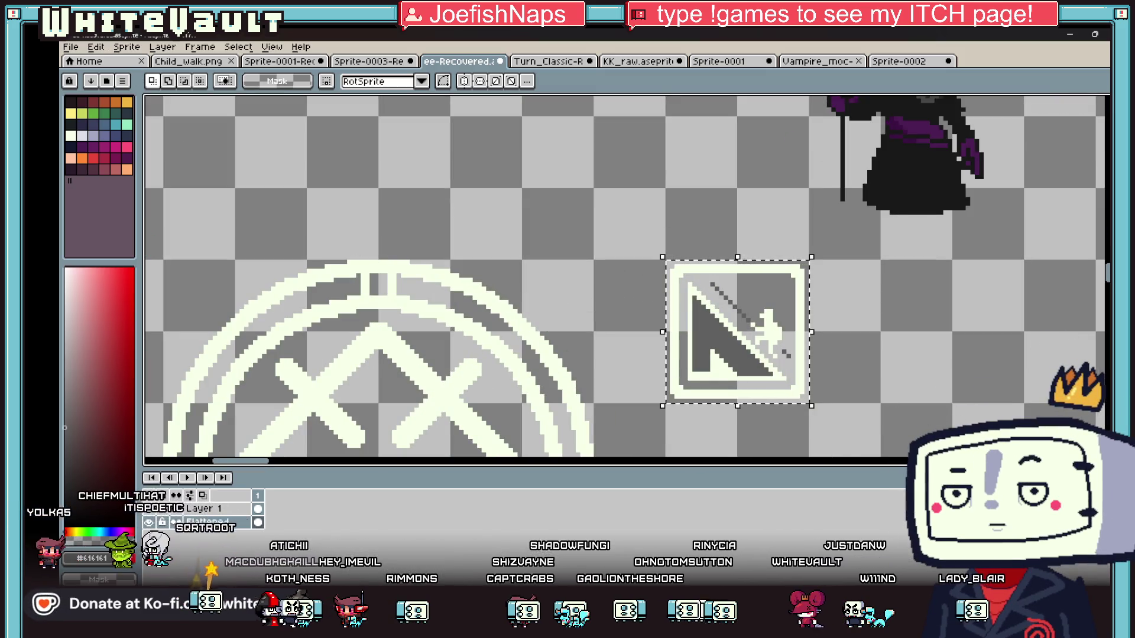
pyautogui.click(71, 47)
pyautogui.click(83, 60)
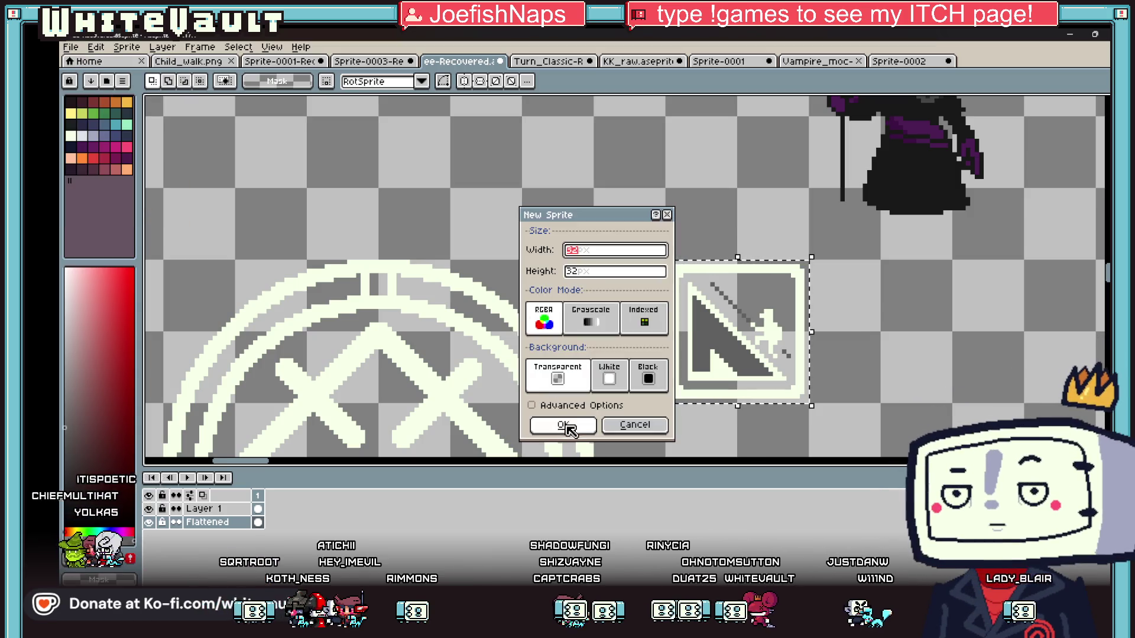
# Create the 32×32 sprite and paste the framed icon into it.
pyautogui.click(567, 427)
pyautogui.scroll(4, 633, 279)
pyautogui.scroll(1, 659, 279)
pyautogui.hotkey('ctrl', 'v')
pyautogui.click(839, 271)
# Save the sprite as Icon_up.png in PNG format.
pyautogui.click(71, 47)
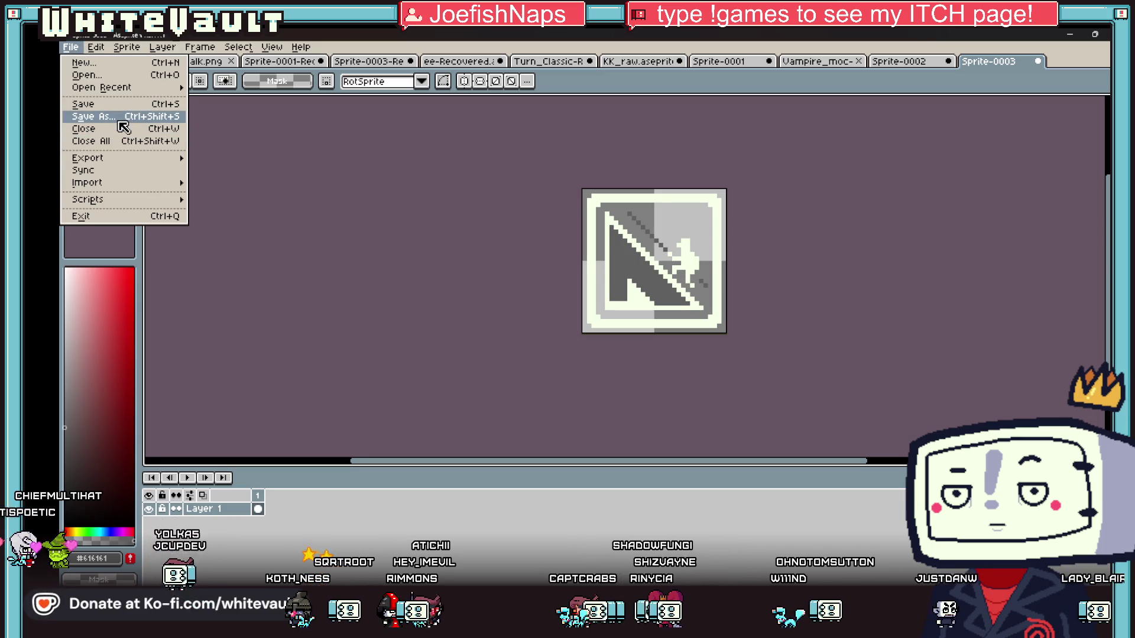
pyautogui.click(117, 118)
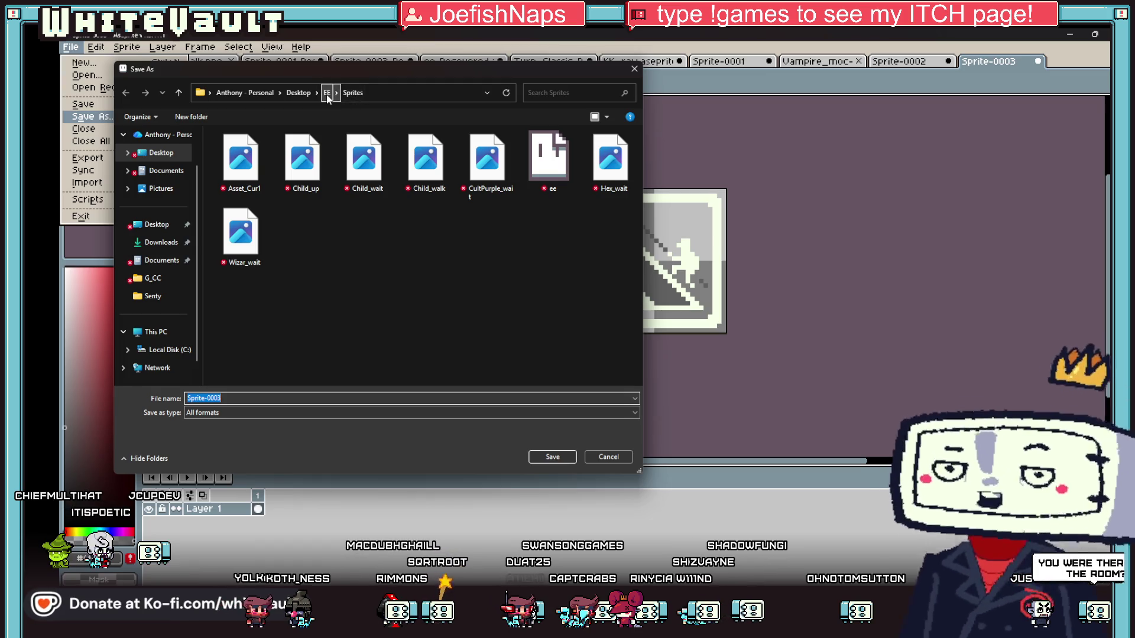
pyautogui.click(610, 159)
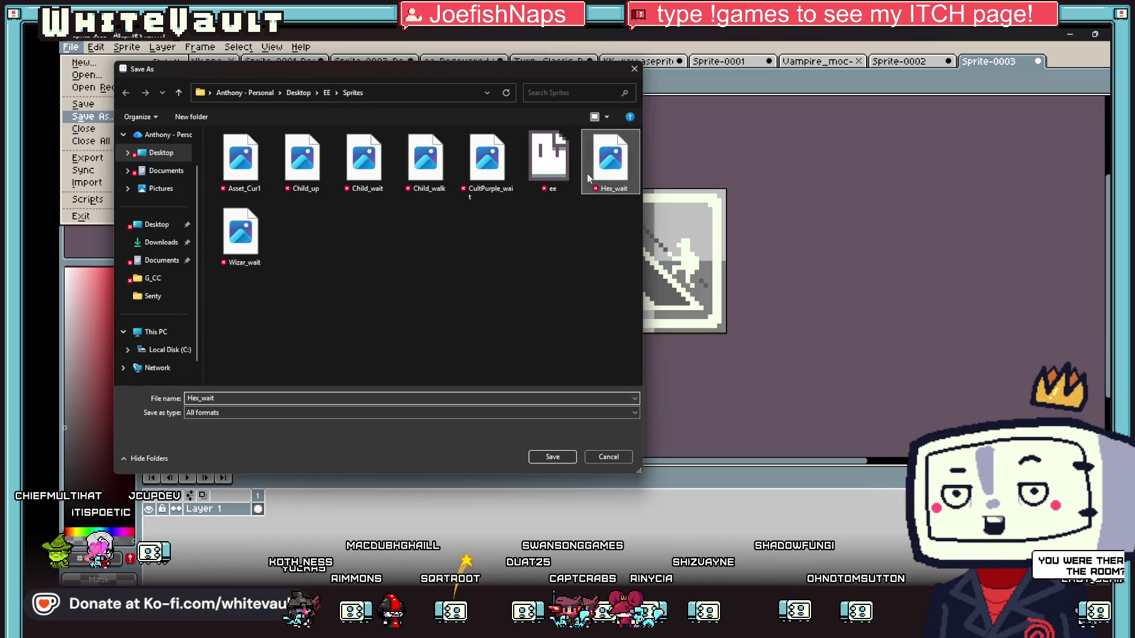
pyautogui.click(239, 396)
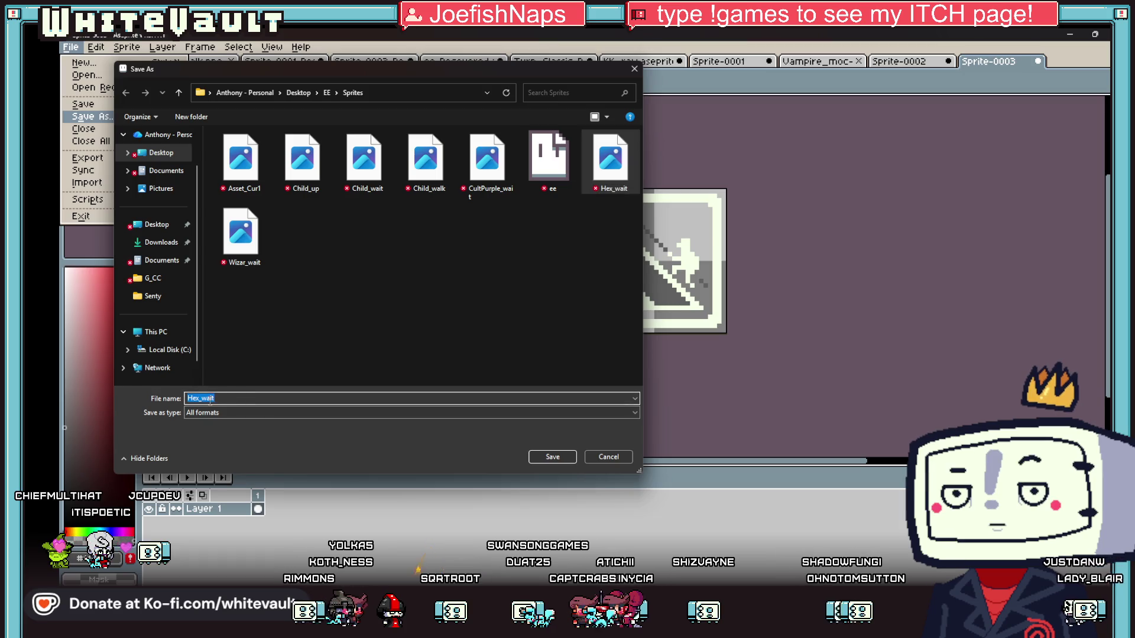
pyautogui.click(201, 398)
pyautogui.moveTo(201, 398); pyautogui.dragTo(177, 398)
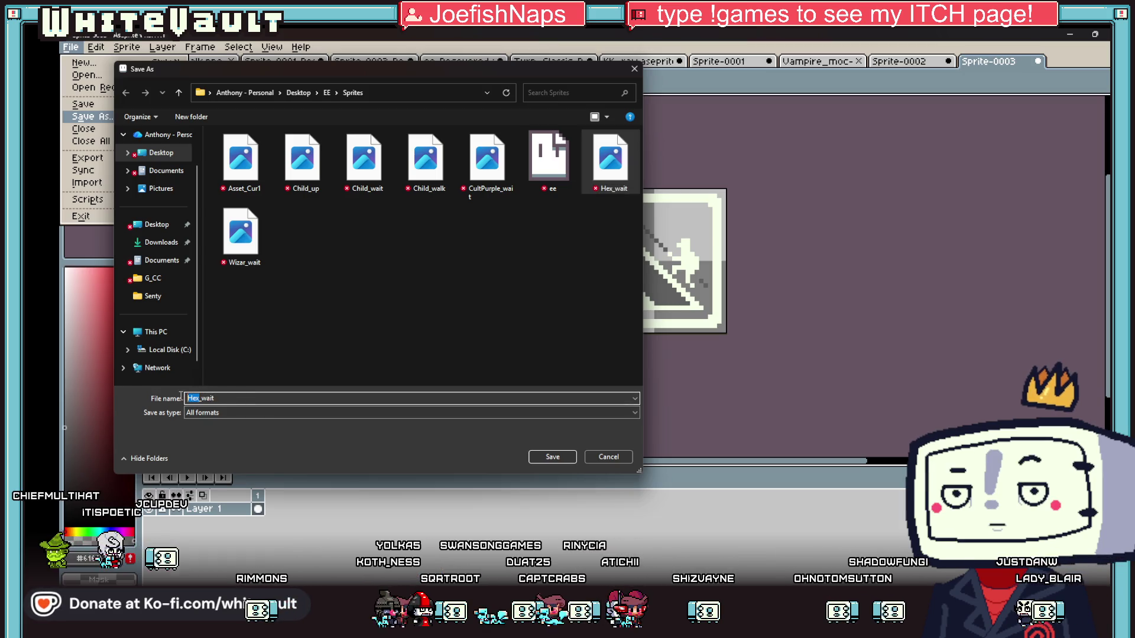
pyautogui.press('BackSpace')
pyautogui.write('con')
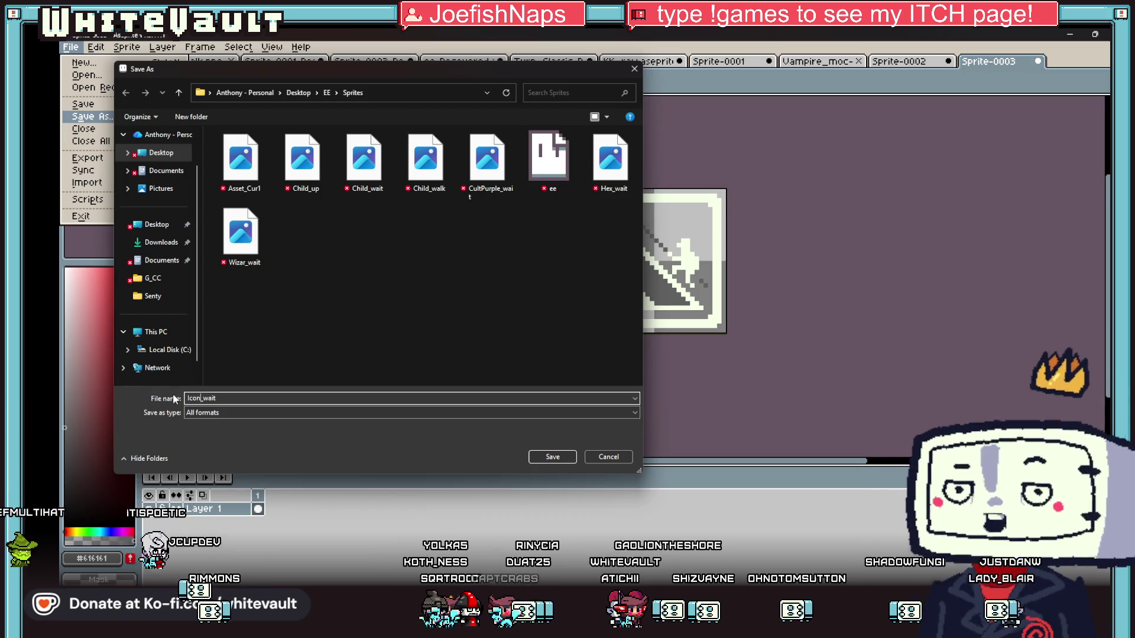
pyautogui.press('BackSpace')
pyautogui.press('BackSpace')
pyautogui.press('BackSpace')
pyautogui.write('up')
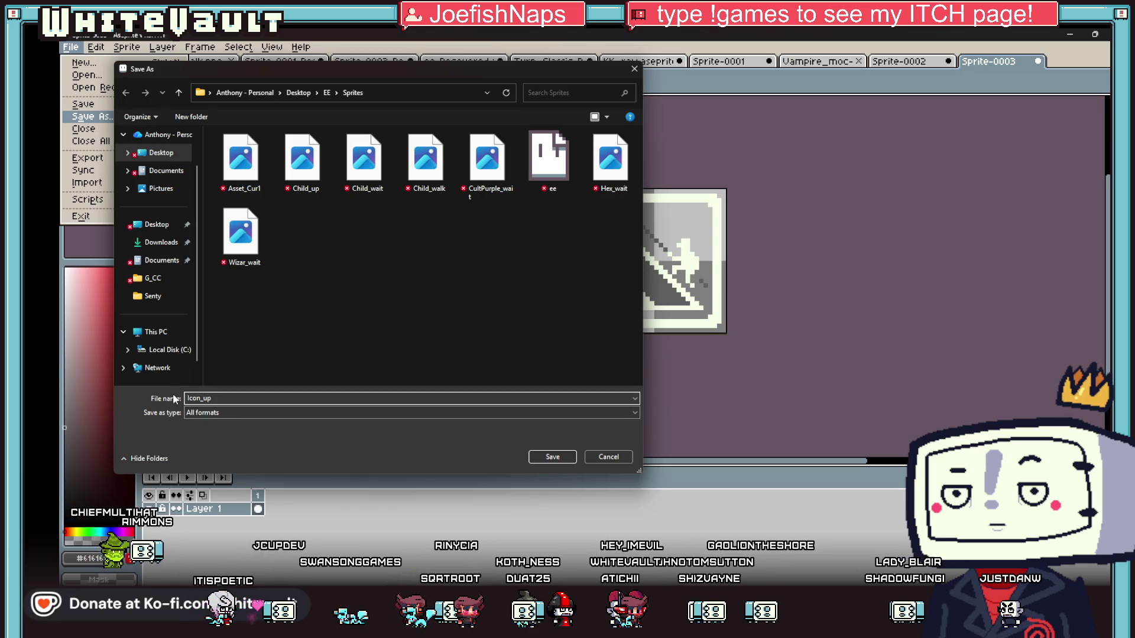
pyautogui.click(251, 413)
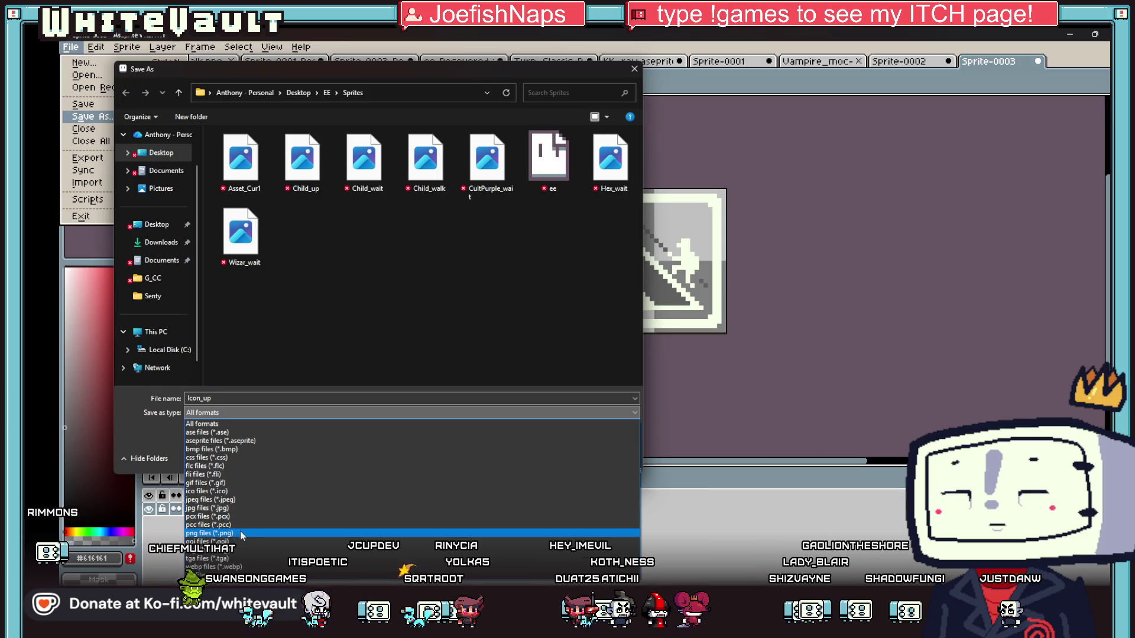
pyautogui.click(213, 533)
pyautogui.click(551, 460)
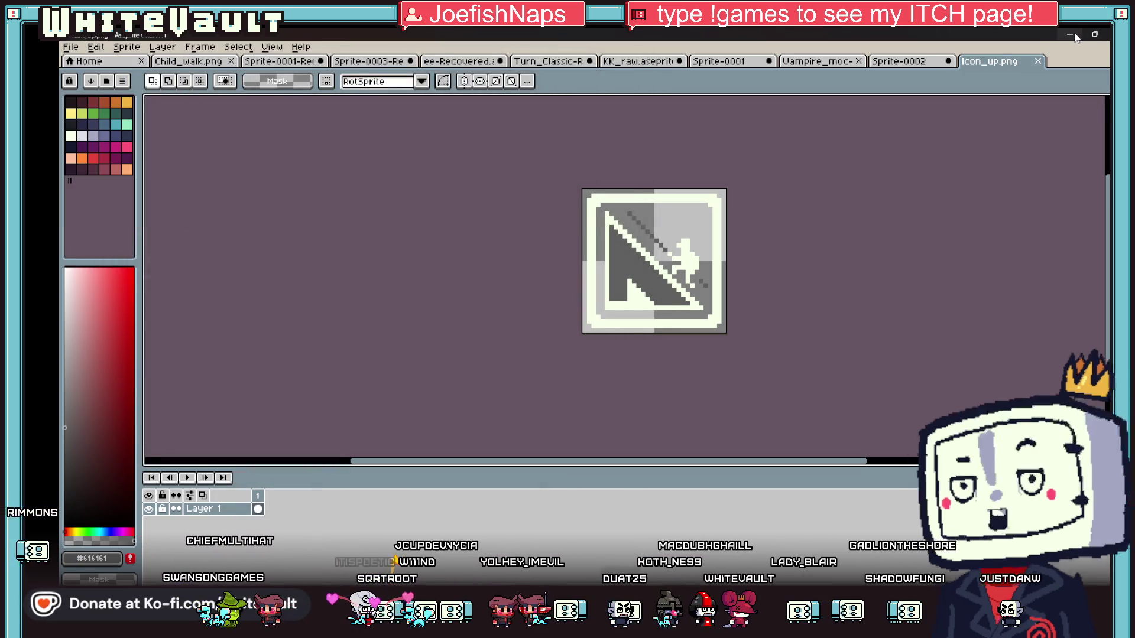
pyautogui.hotkey('alt', 'Tab')
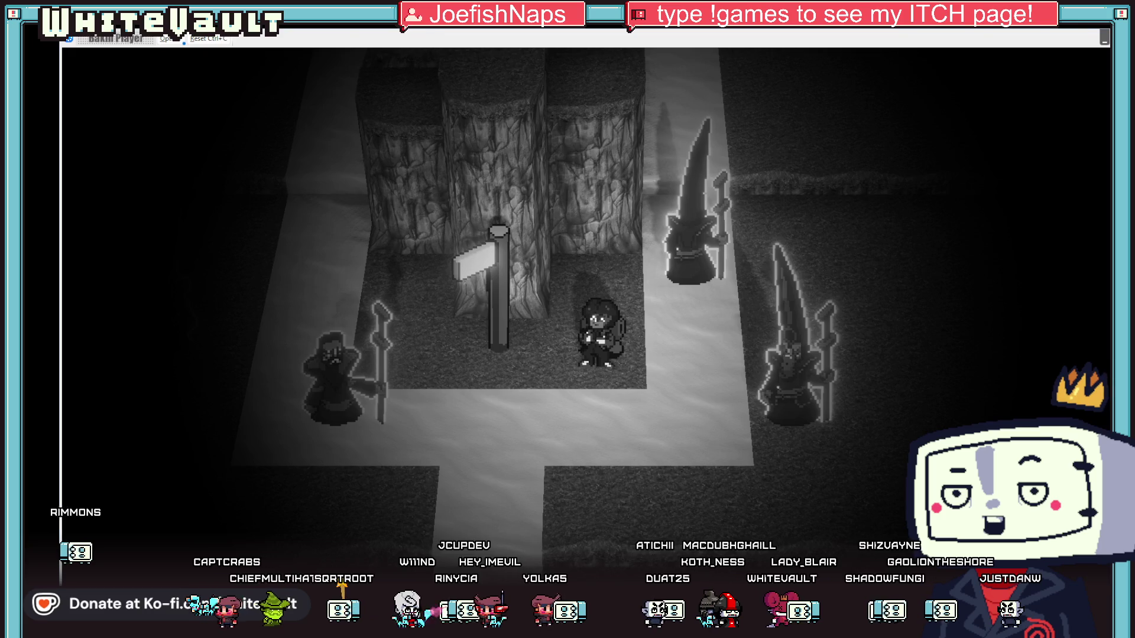
# Return from the Bakin test play to the map editor, then bring Aseprite's Icon_up.png forward.
pyautogui.hotkey('alt', 'Tab')
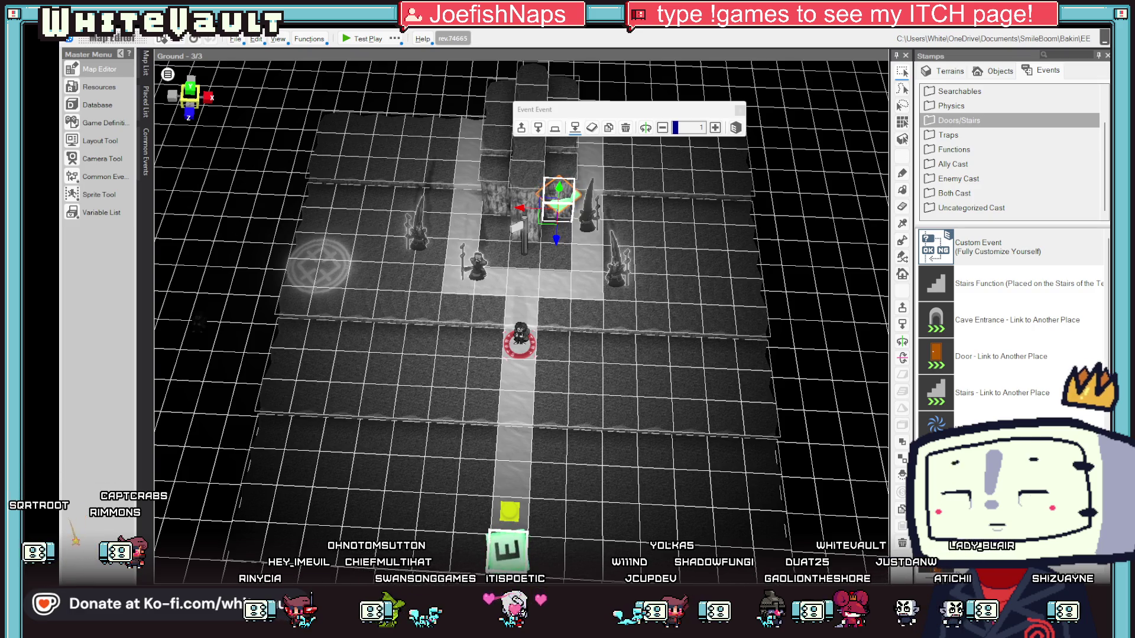
pyautogui.moveTo(572, 630)
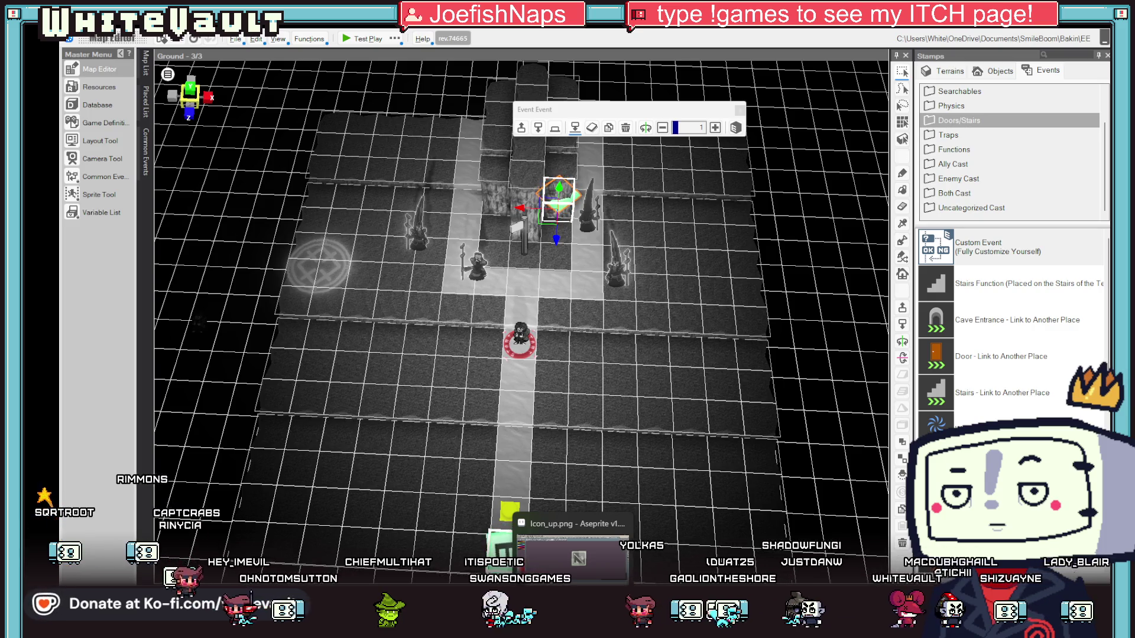
pyautogui.click(572, 553)
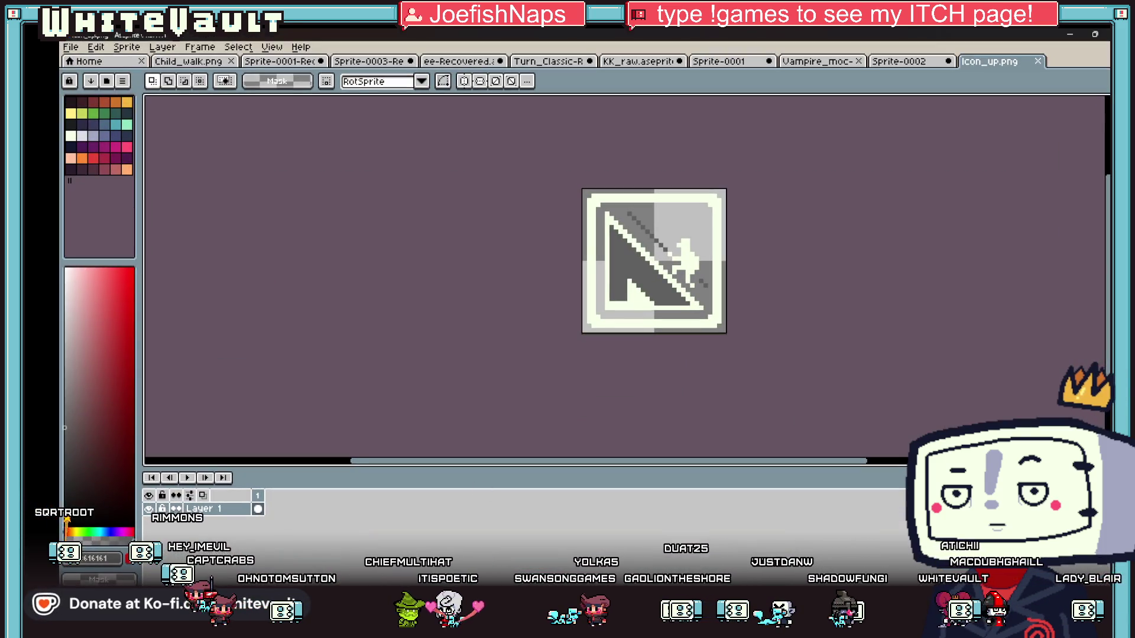
# Check Icon_up.png's location in the Save As dialog, cancel, and return to Bakin.
pyautogui.click(70, 47)
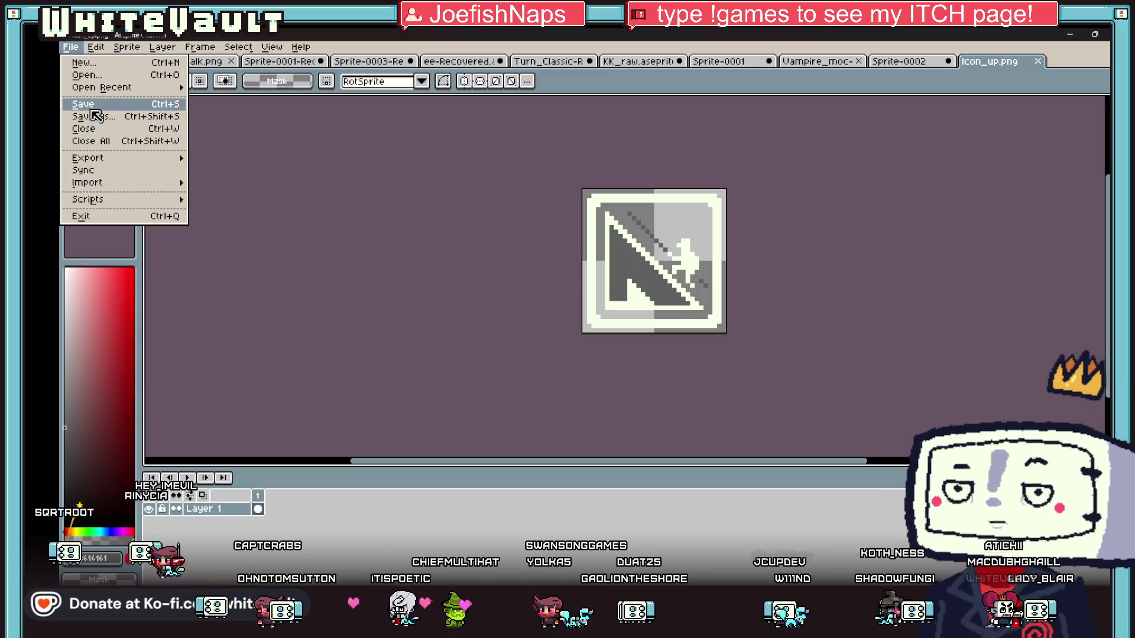
pyautogui.click(94, 117)
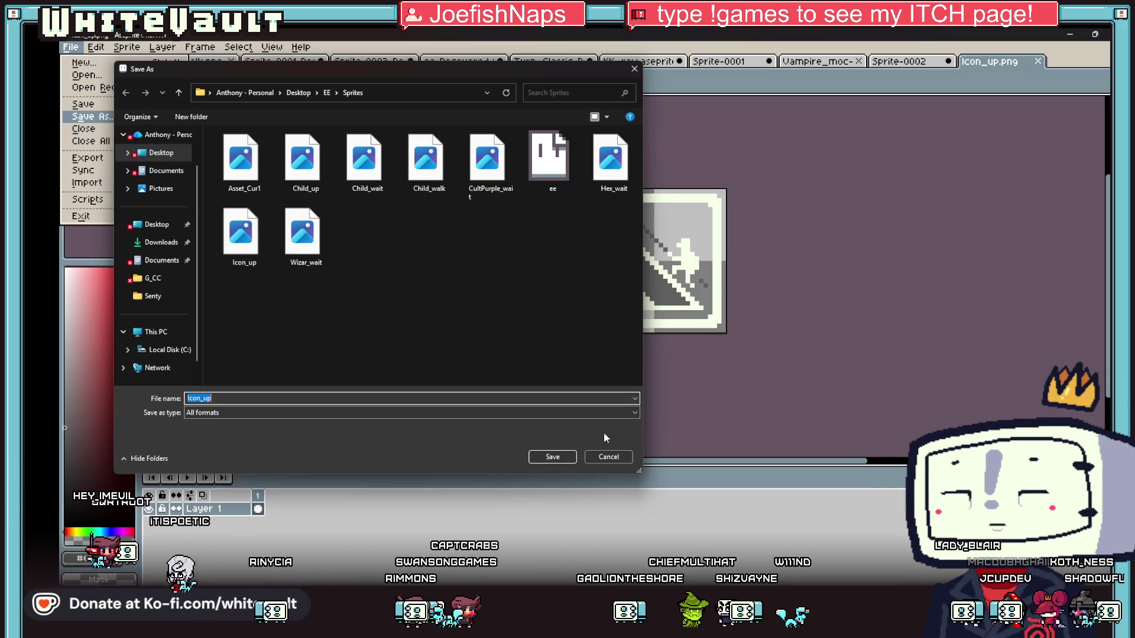
pyautogui.click(625, 455)
pyautogui.hotkey('alt', 'Tab')
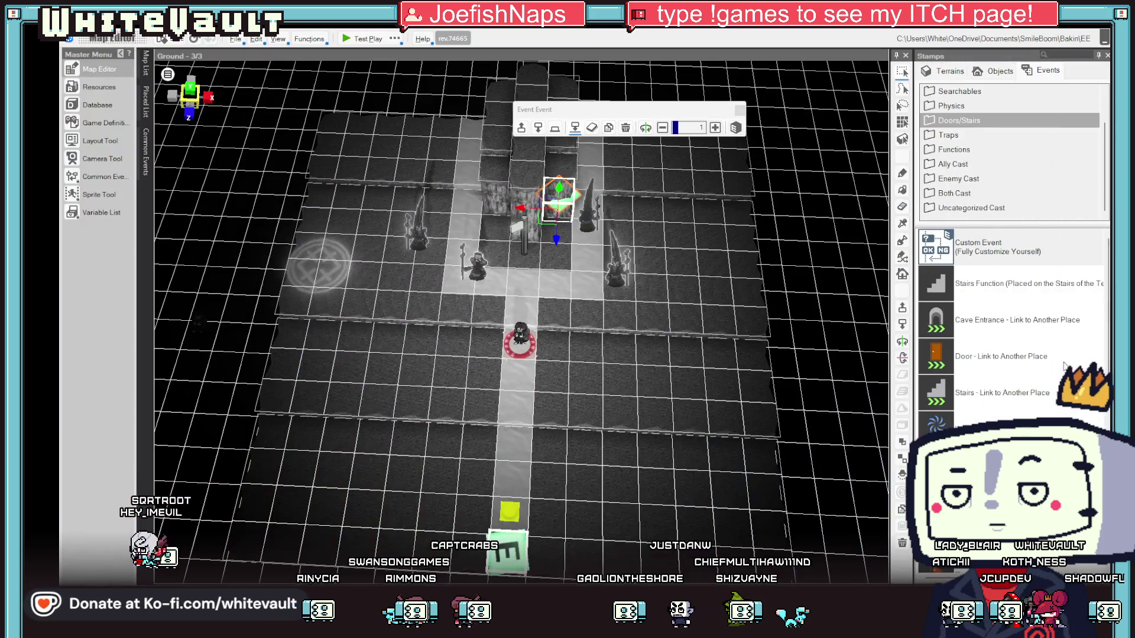
# Import Icon_up.png onto the map as a 2D stamp with No Billboard Processing.
pyautogui.moveTo(634, 390); pyautogui.dragTo(552, 275)
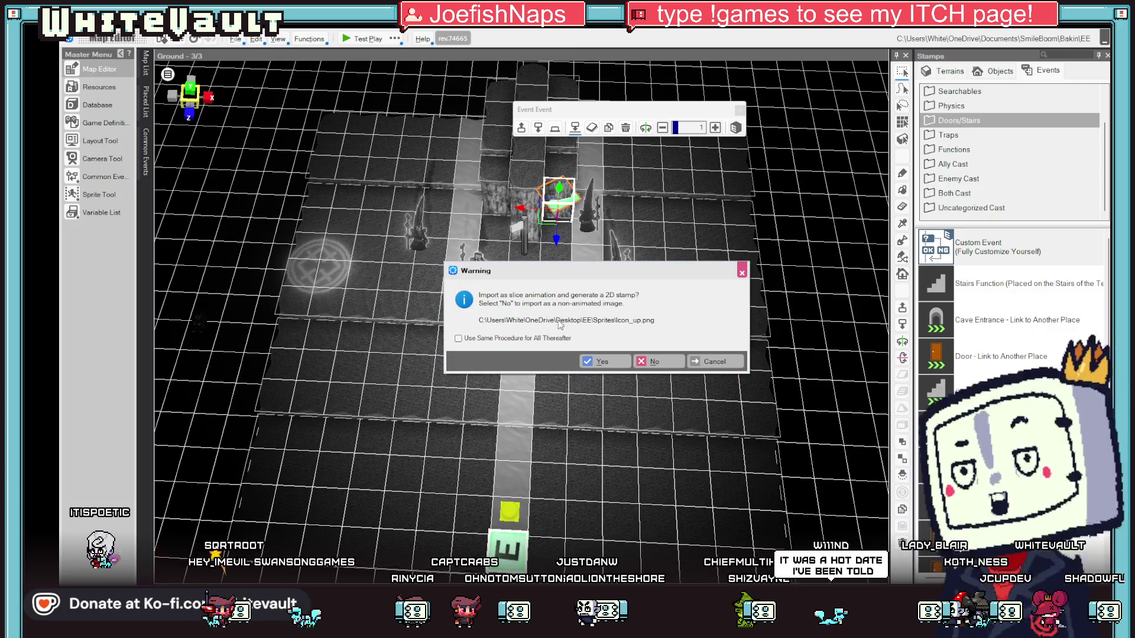
pyautogui.click(599, 362)
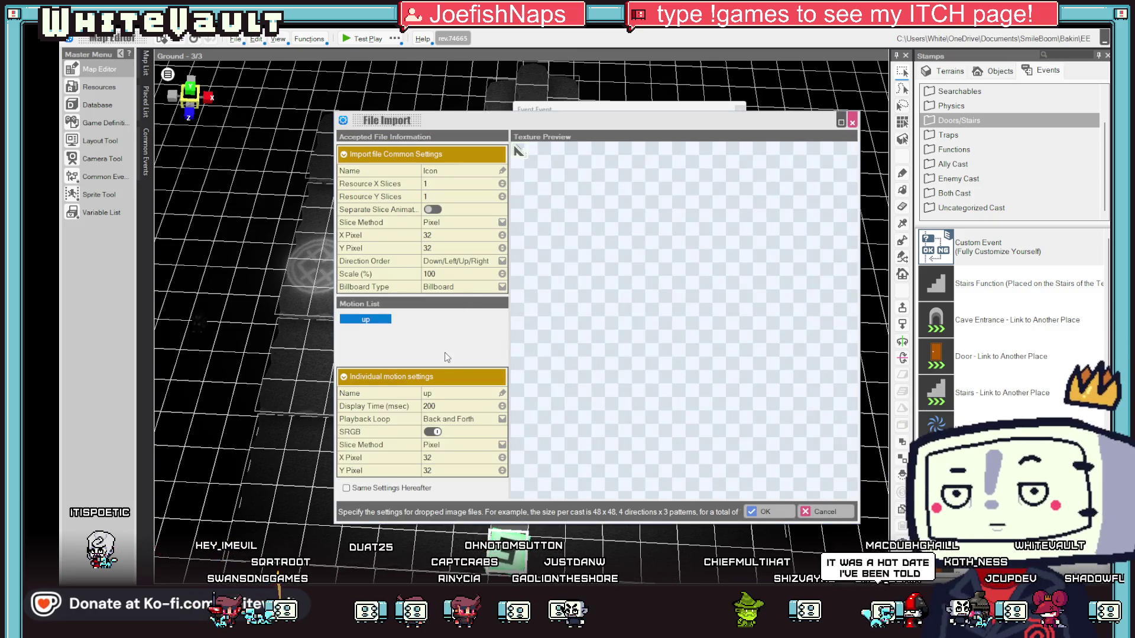
pyautogui.click(464, 288)
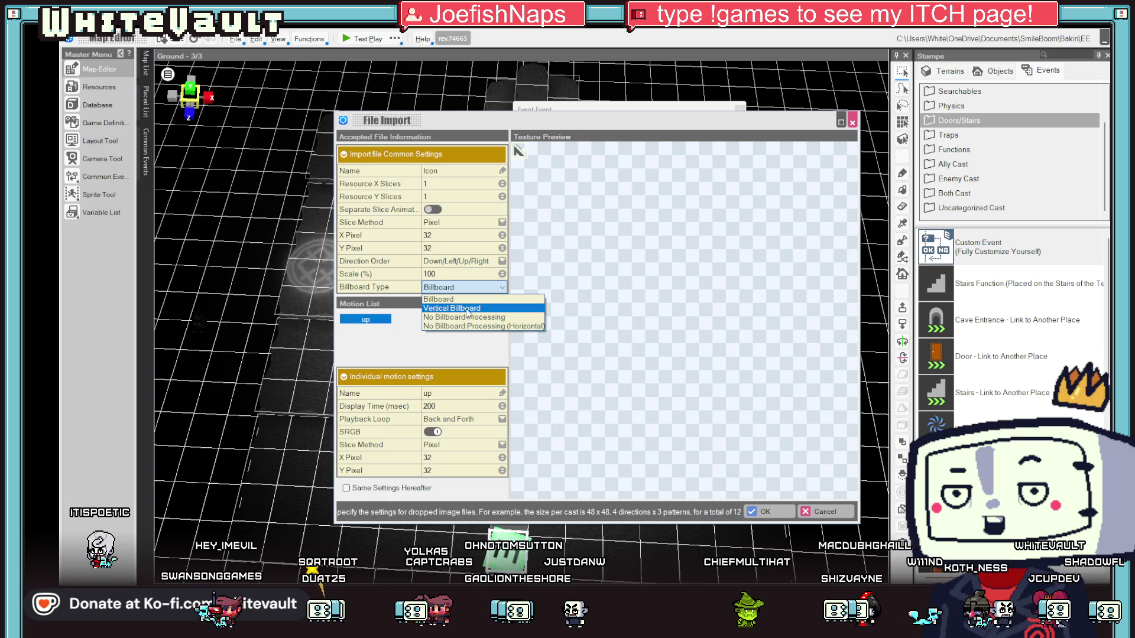
pyautogui.click(501, 318)
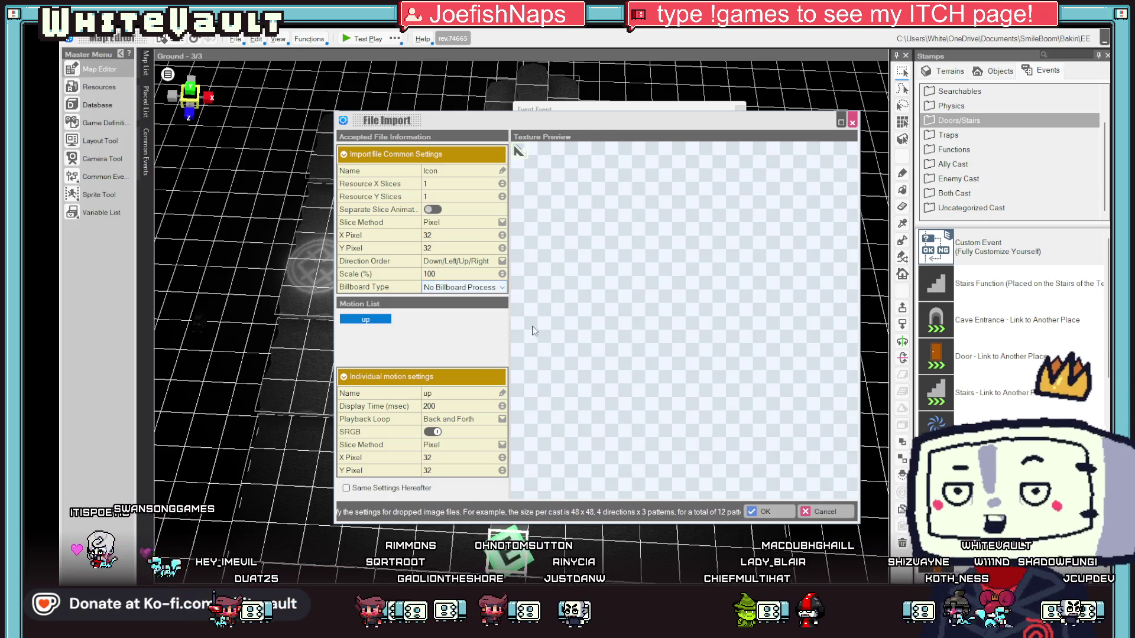
pyautogui.click(763, 513)
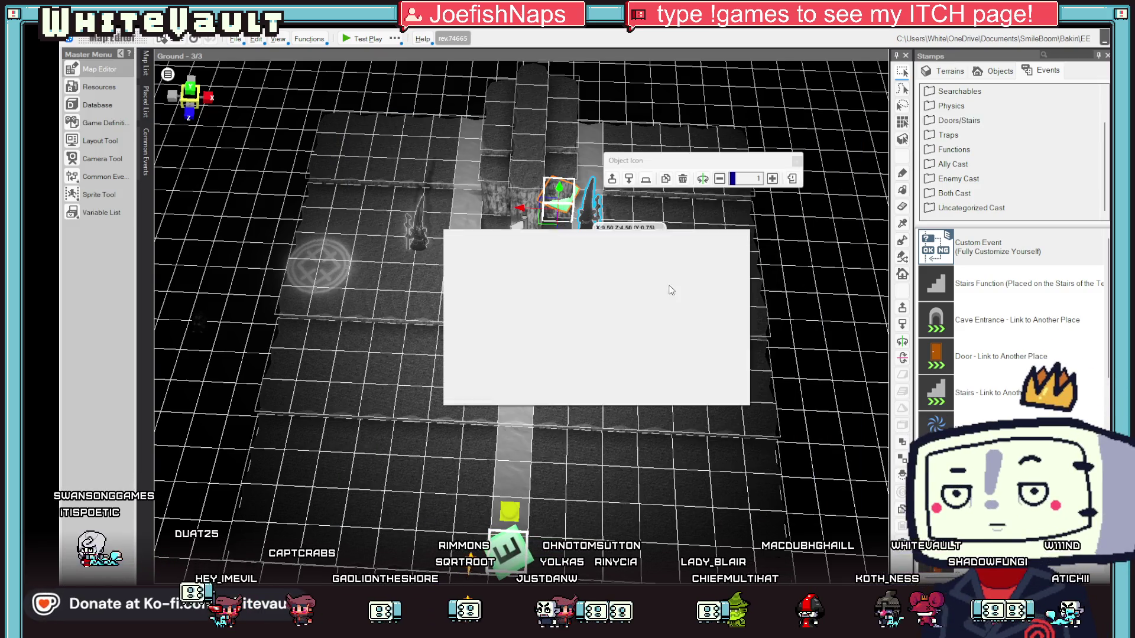
pyautogui.click(723, 392)
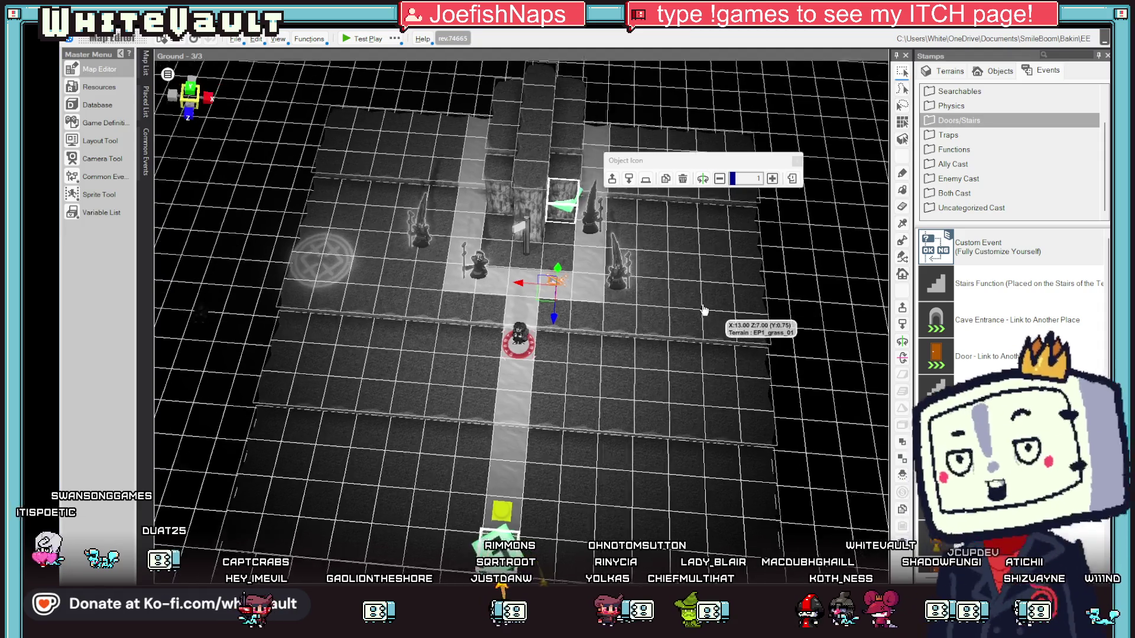
# Rotate the icon flat on the floor, move it beside the signpost, and test-play the map.
pyautogui.scroll(5, 662, 286)
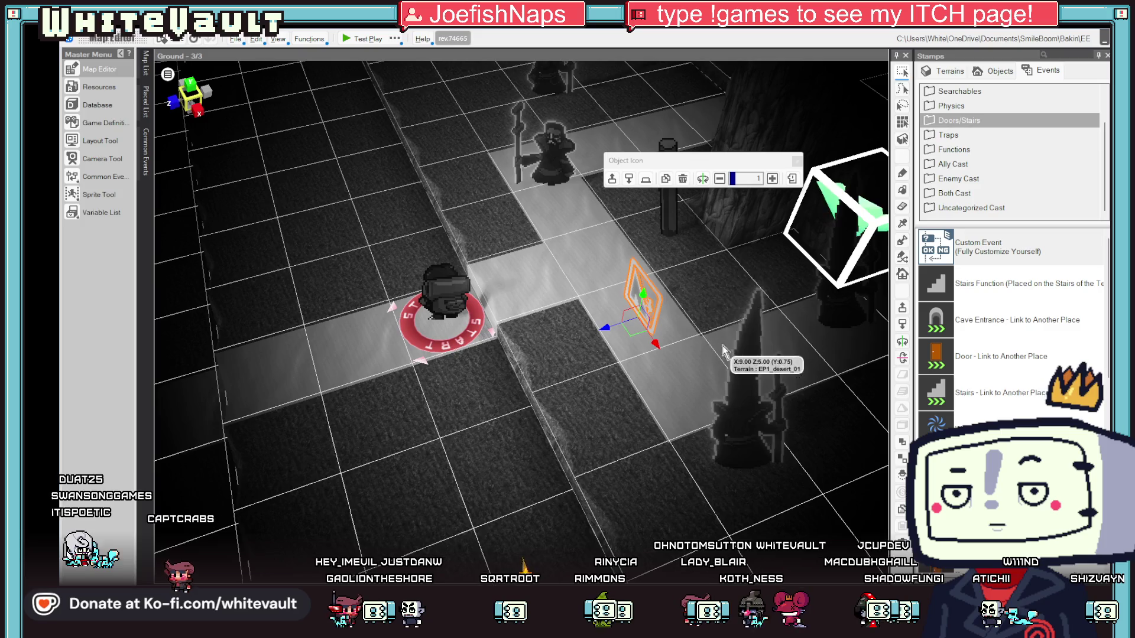
pyautogui.click(902, 357)
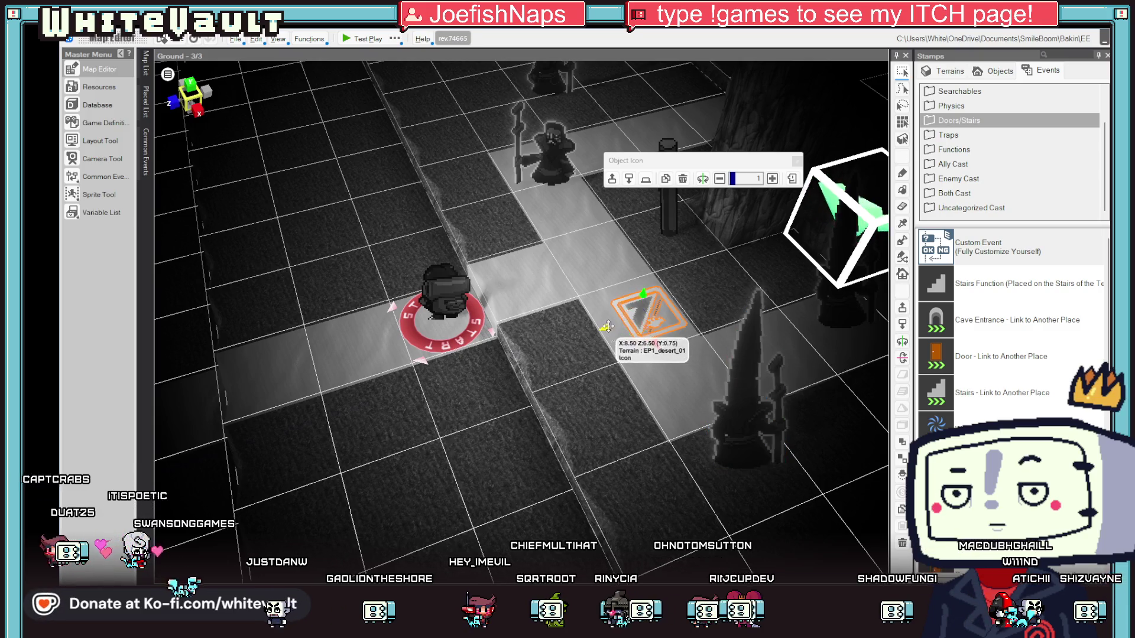
pyautogui.moveTo(607, 325); pyautogui.dragTo(731, 294)
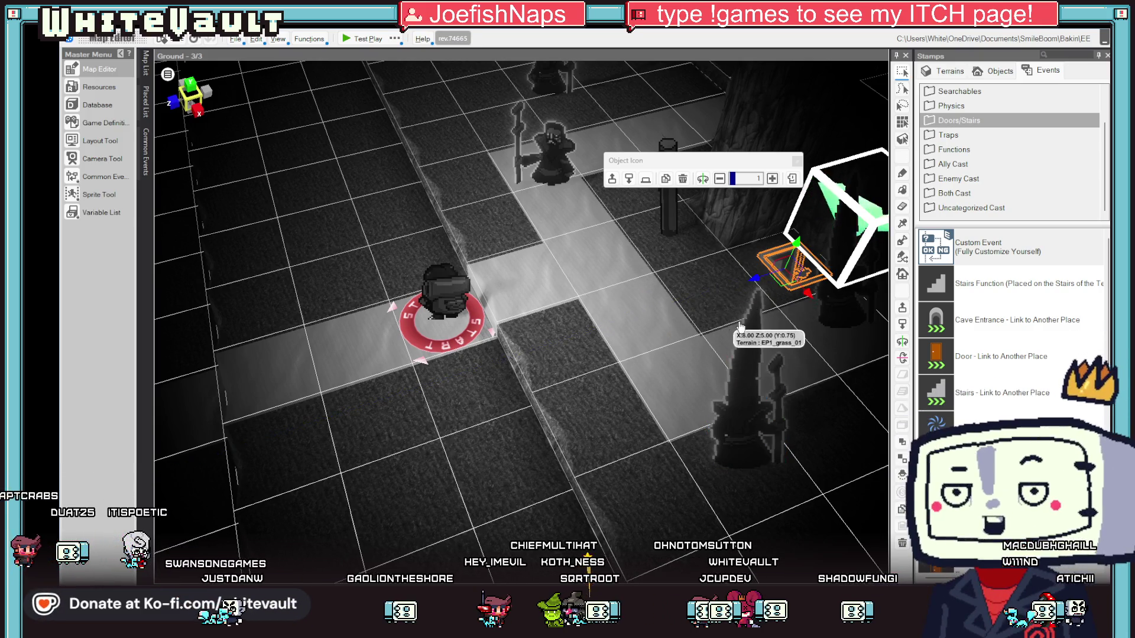
pyautogui.press('Home')
pyautogui.click(357, 44)
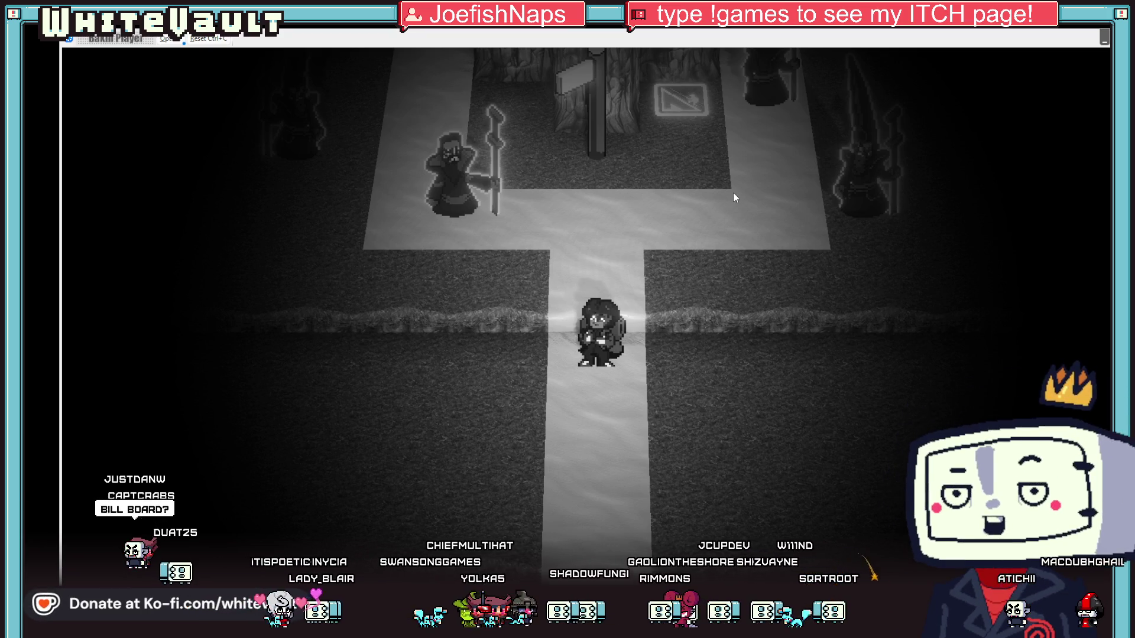
pyautogui.press('Up')
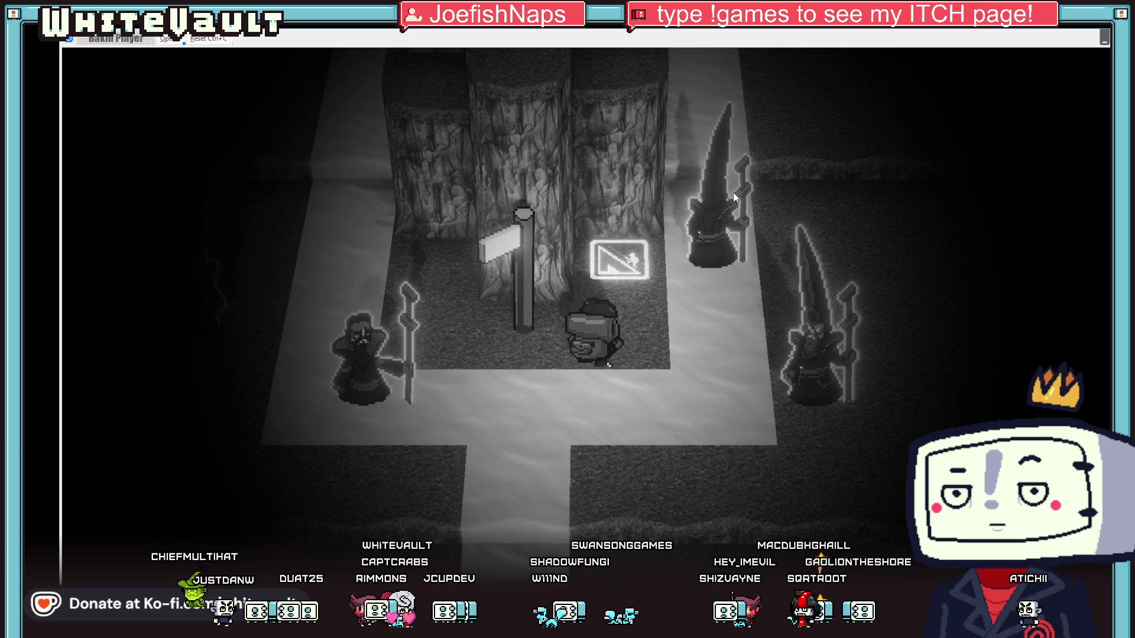
pyautogui.press('Up')
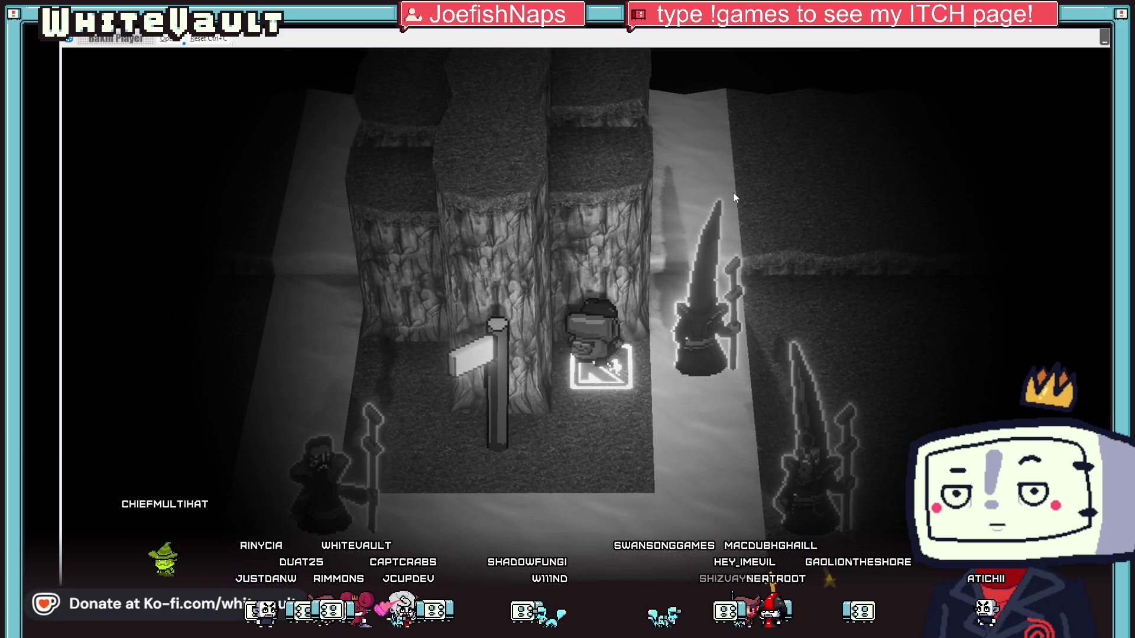
pyautogui.press('Up')
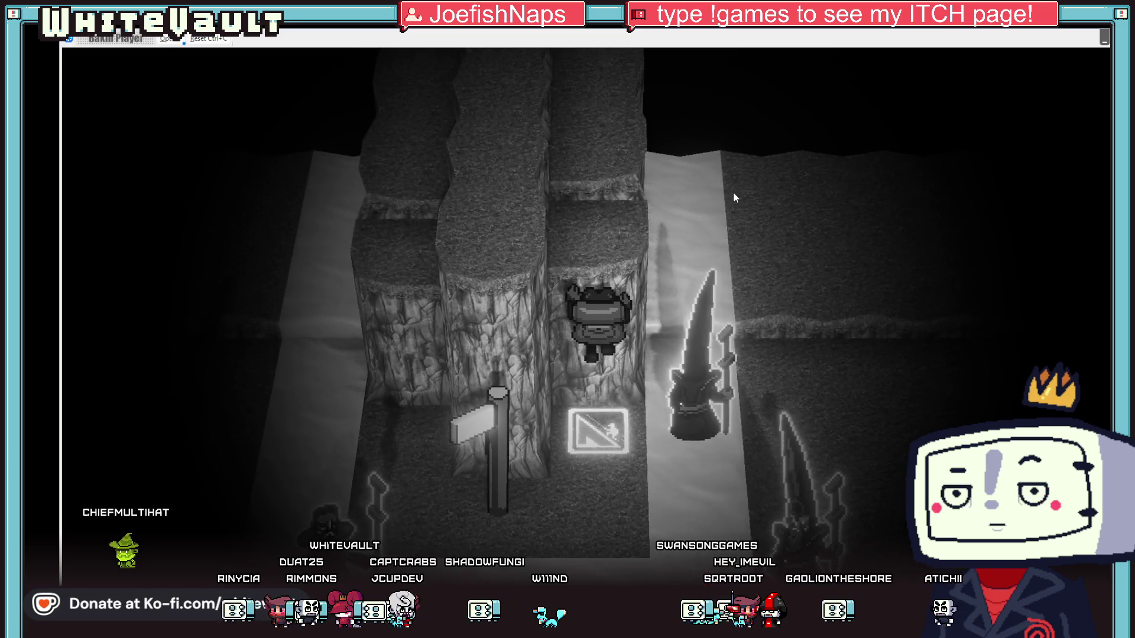
pyautogui.press('Up')
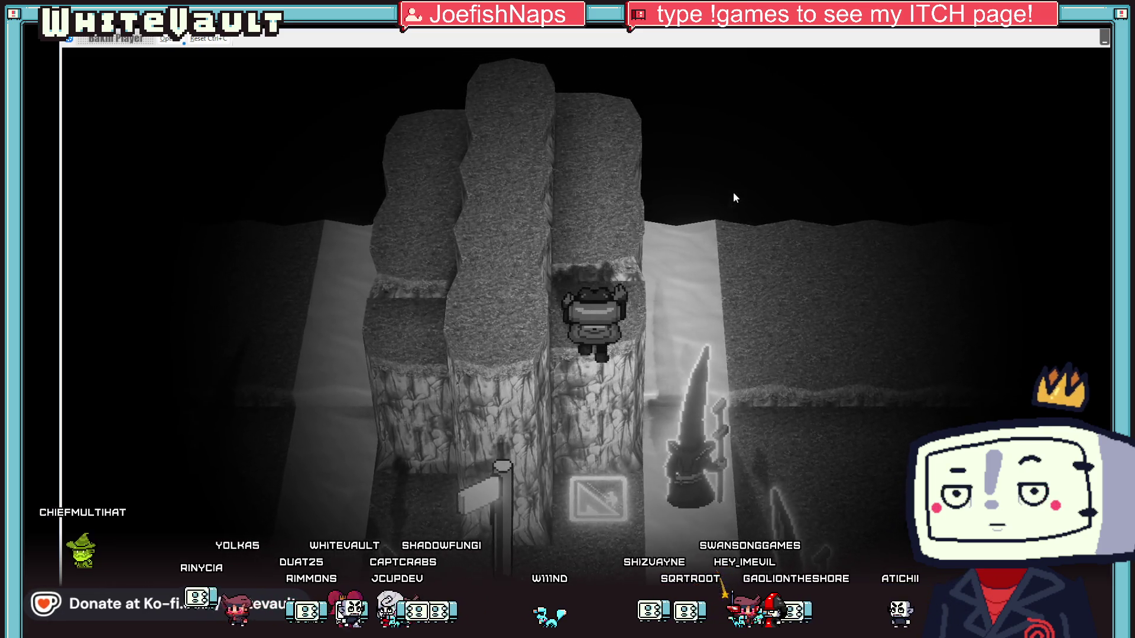
pyautogui.press('Up')
pyautogui.press('Down')
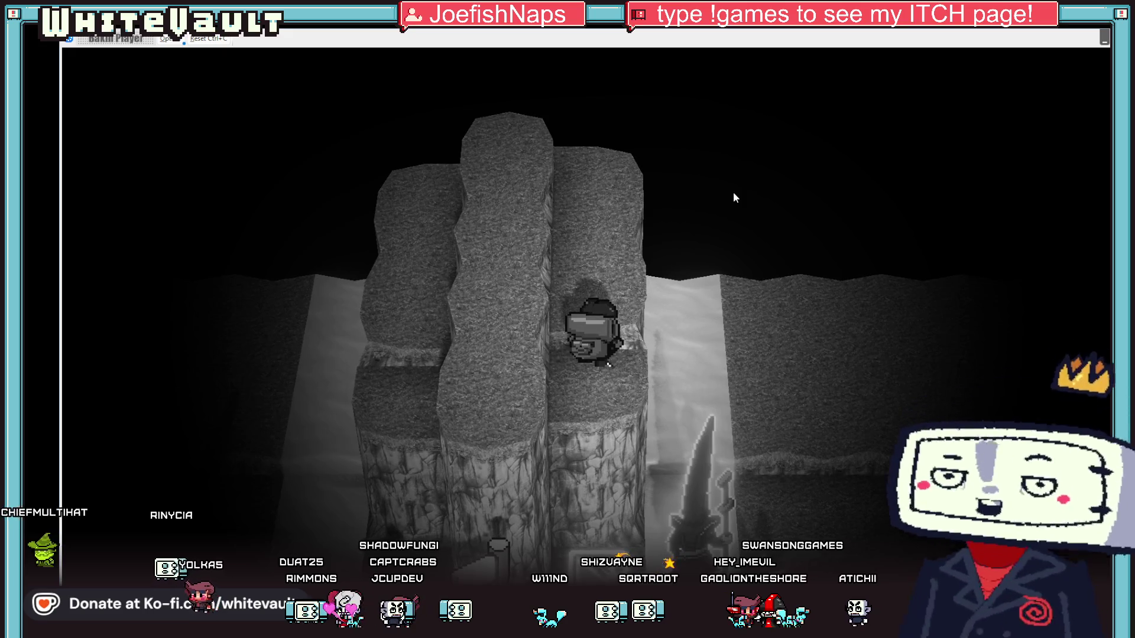
pyautogui.press('Down')
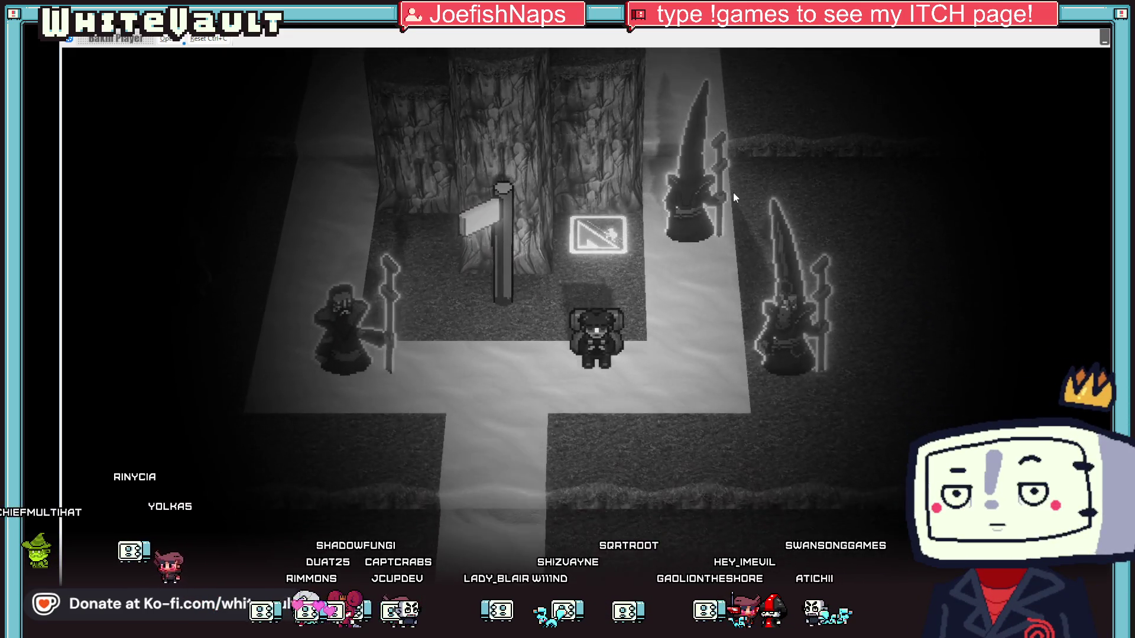
pyautogui.press('Up')
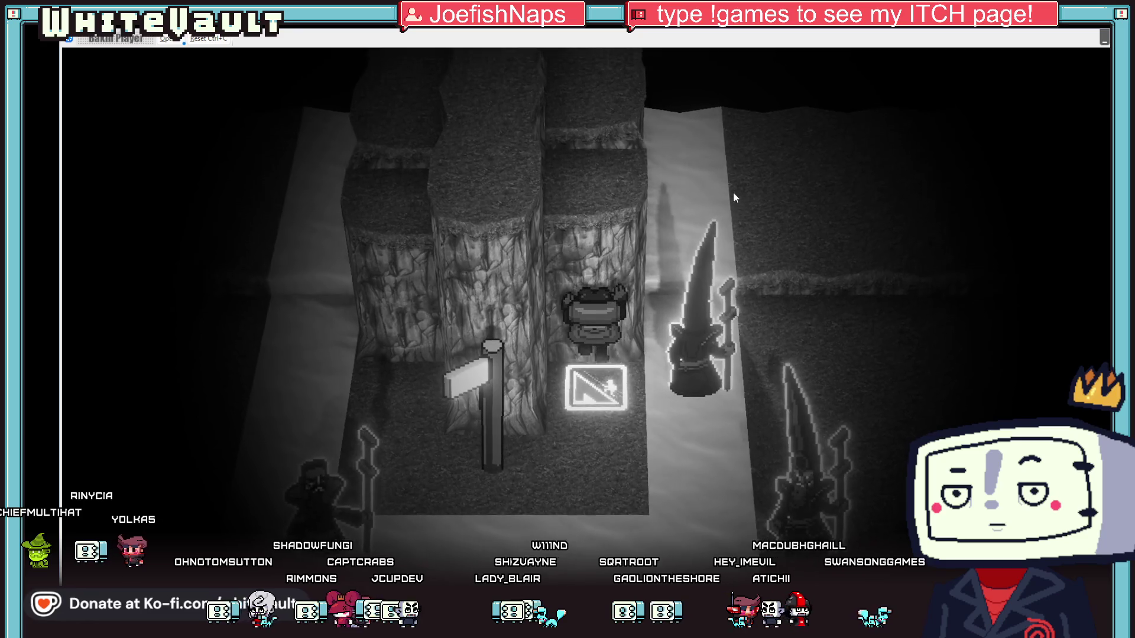
pyautogui.press('Up')
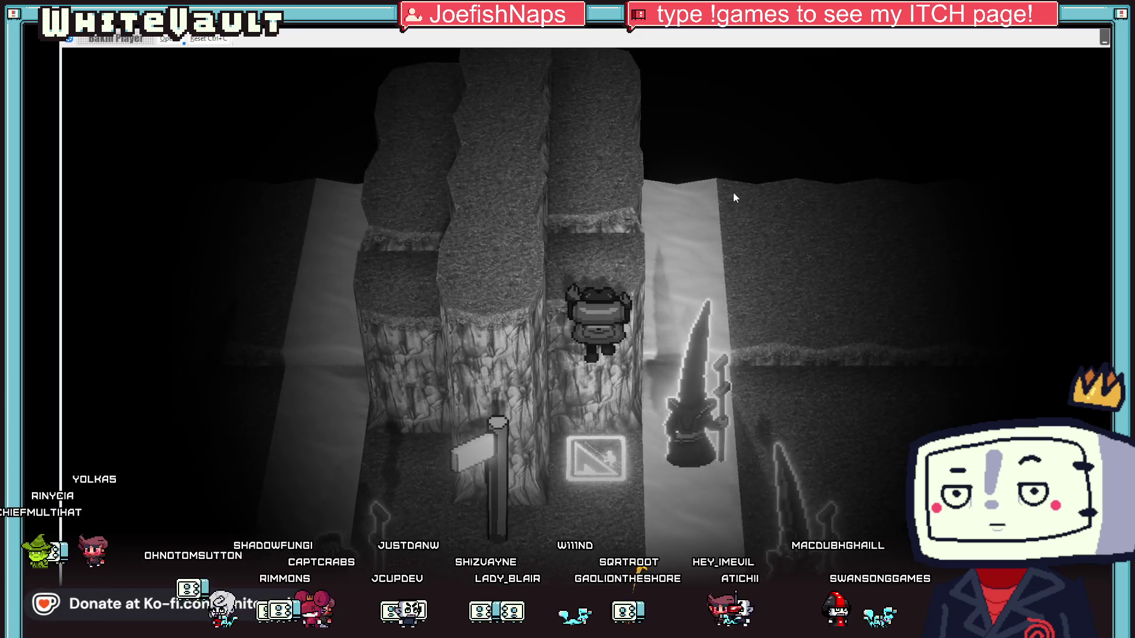
pyautogui.press('Up')
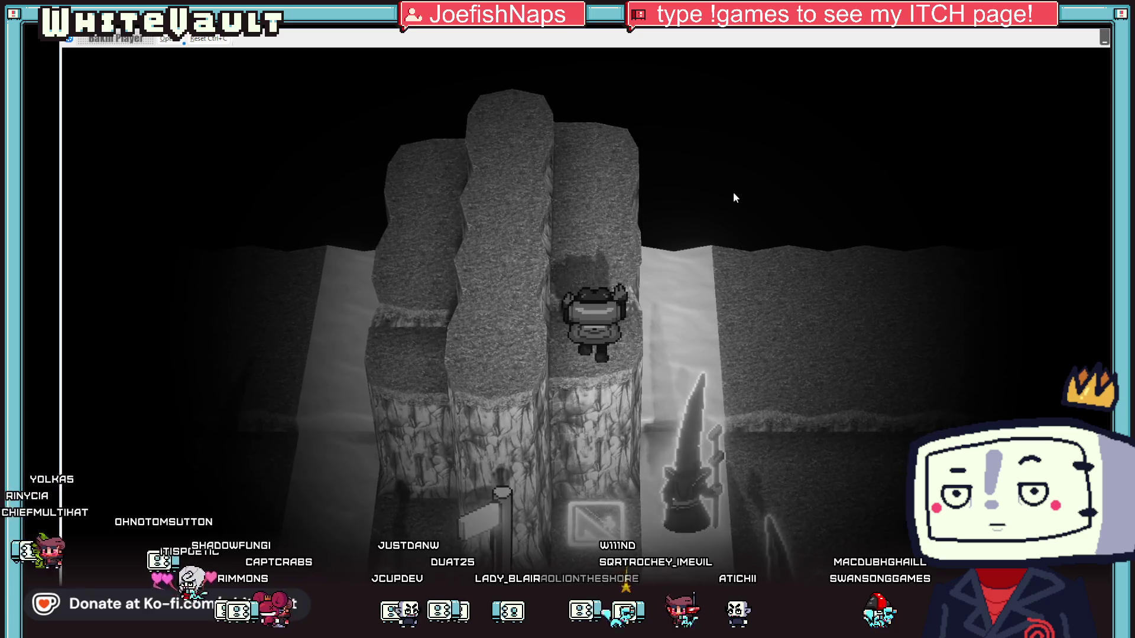
pyautogui.press('Down')
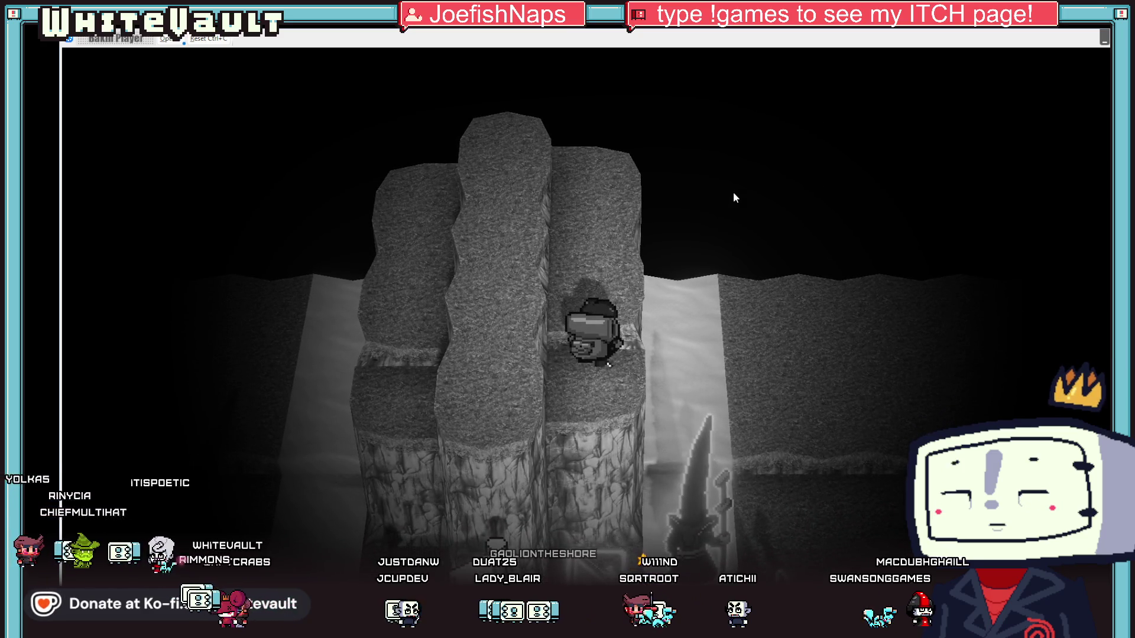
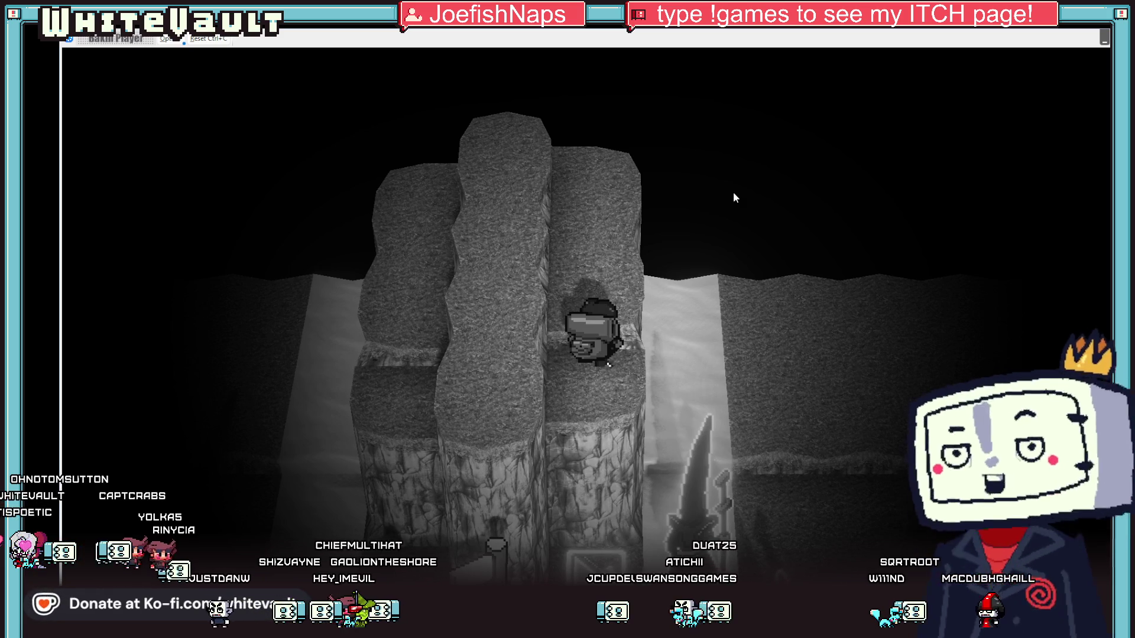
# Walk the character down off the cliff column and climb back up it.
pyautogui.press('Down')
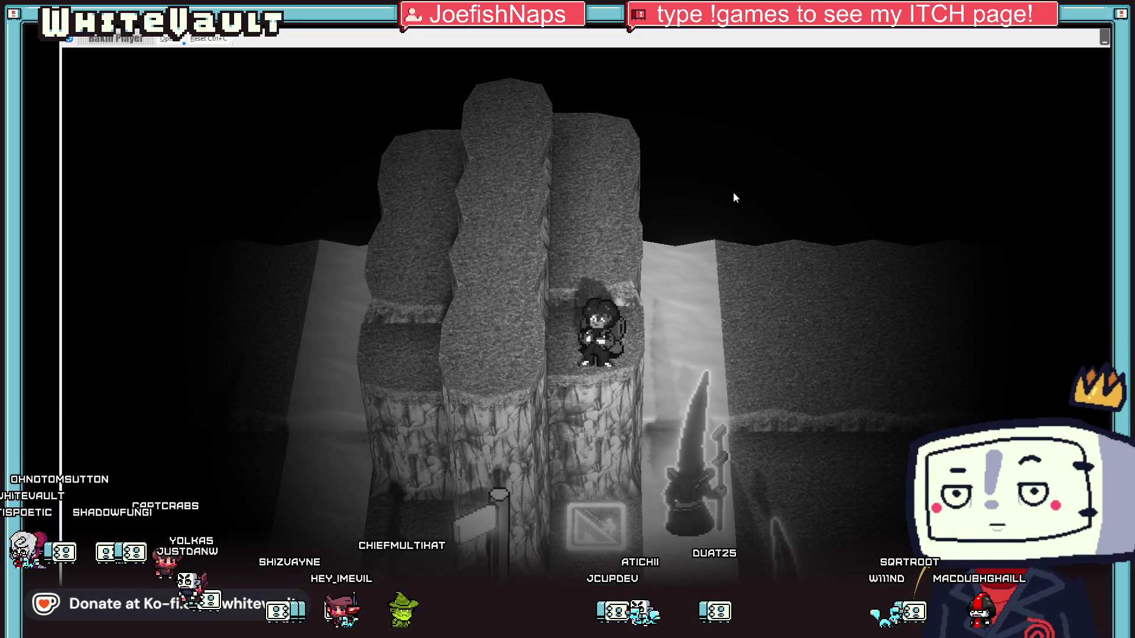
pyautogui.press('Down')
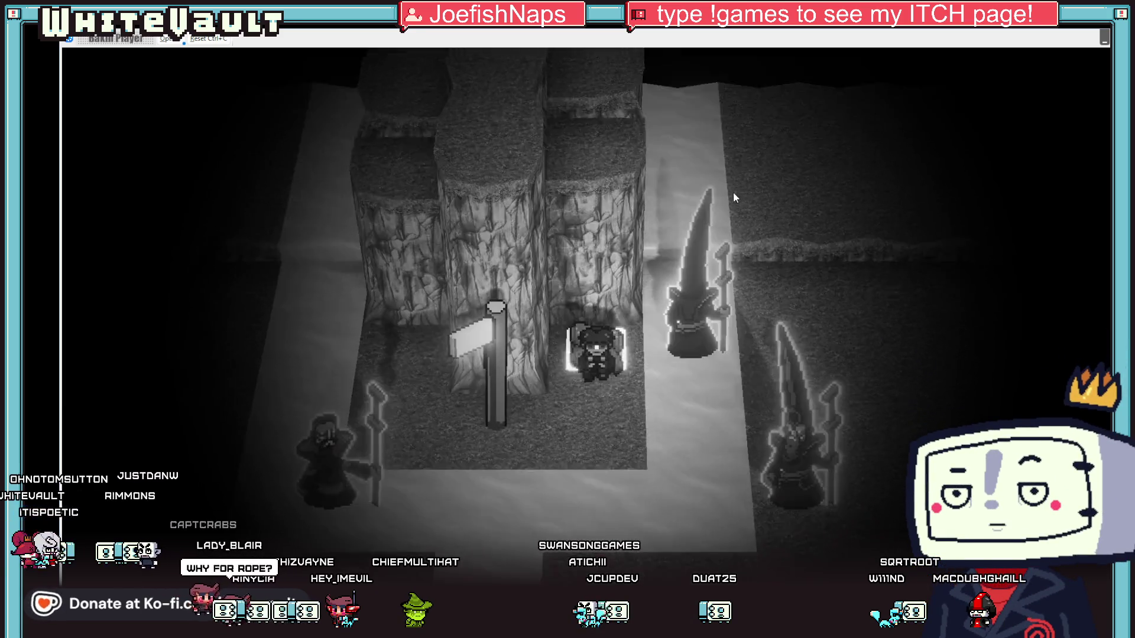
pyautogui.press('Down')
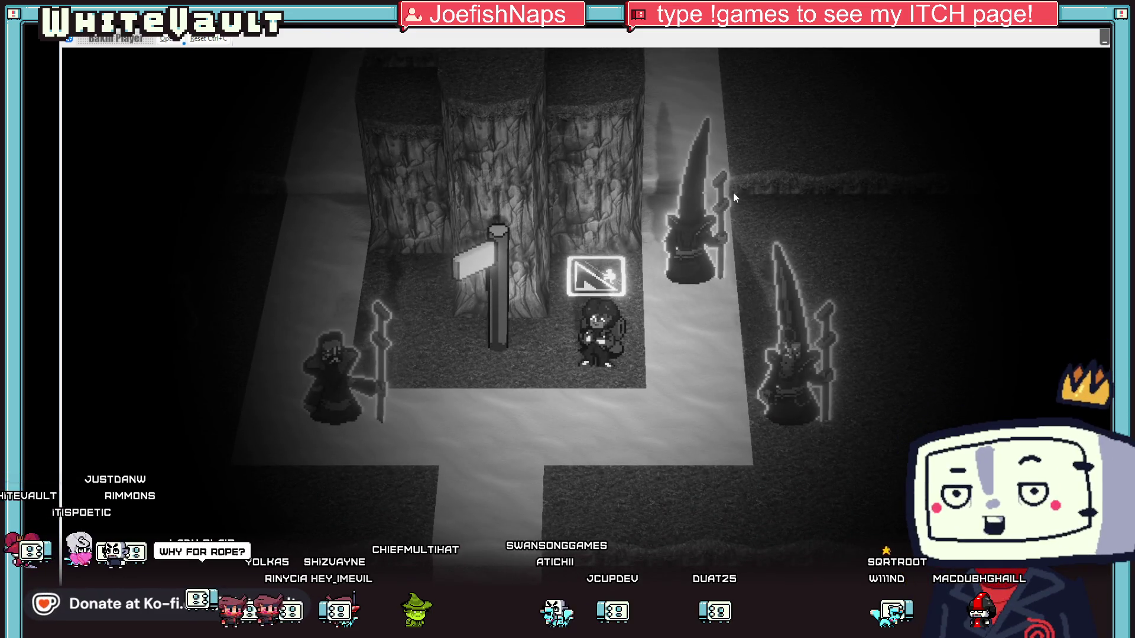
pyautogui.press('Up')
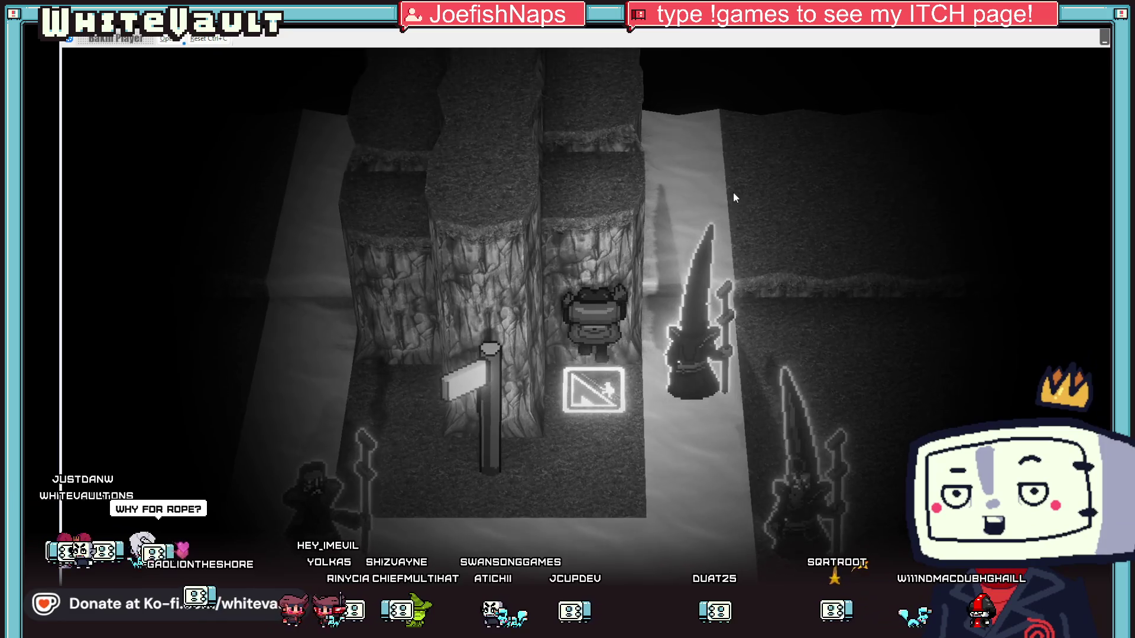
pyautogui.press('Up')
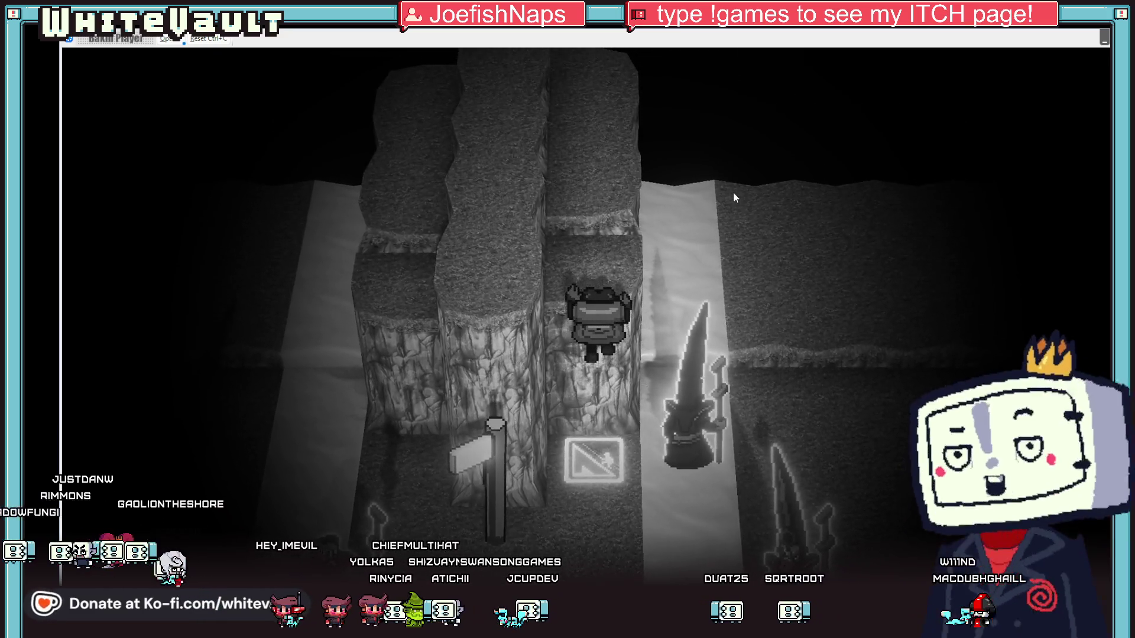
pyautogui.press('Up')
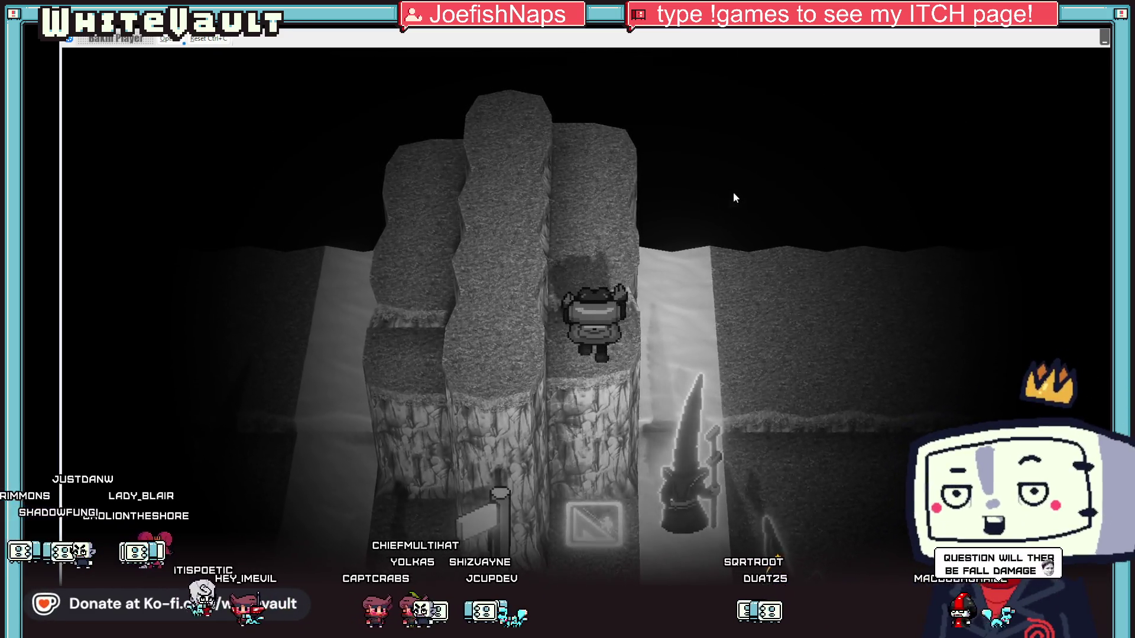
pyautogui.press('Up')
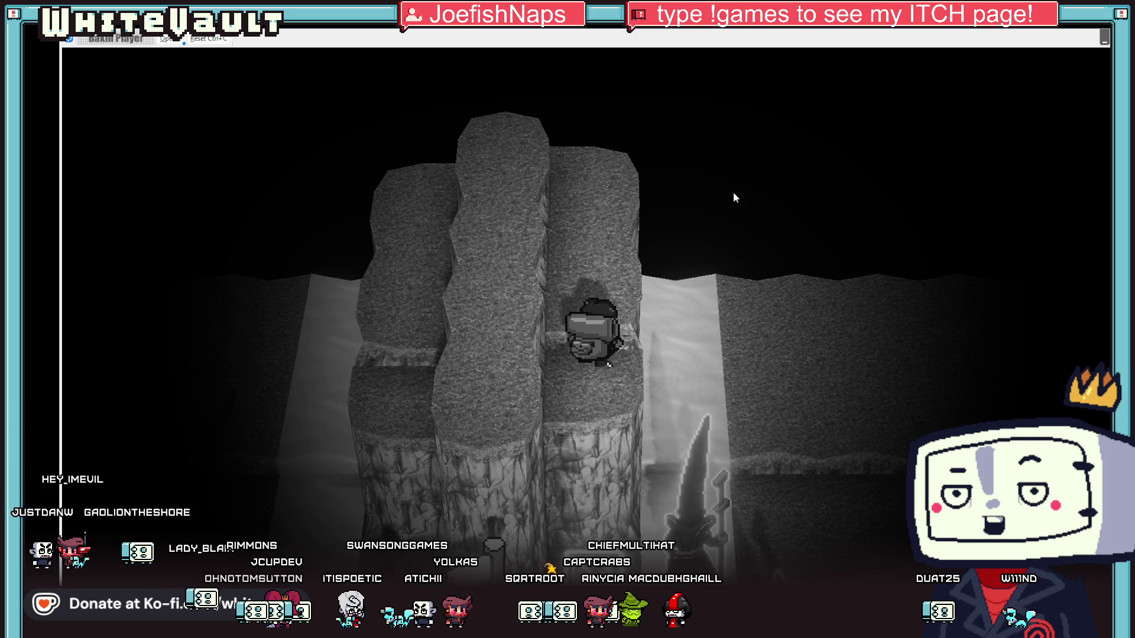
# Reach the upper cliff, climb down the rock face and back up, then end the test run.
pyautogui.press('Down')
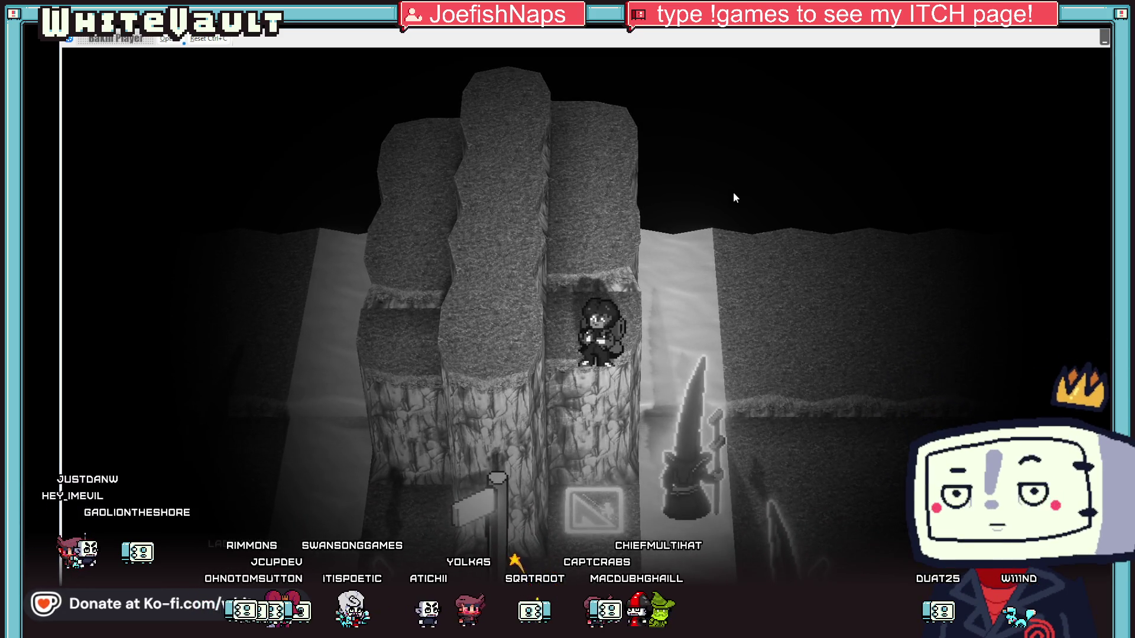
pyautogui.press('Up')
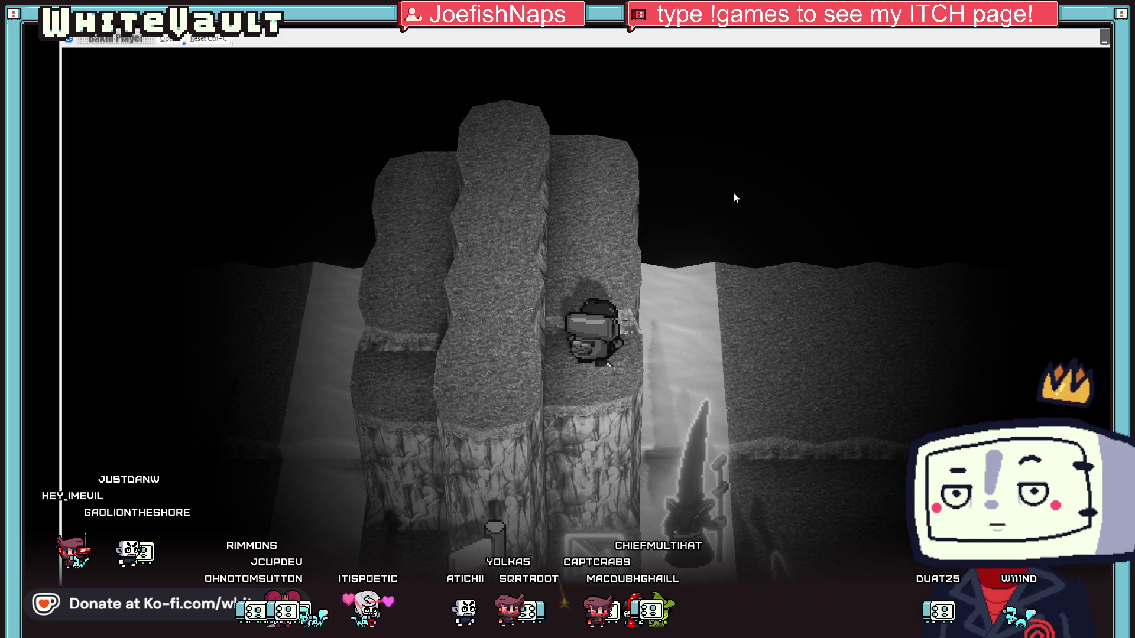
pyautogui.press('Up')
pyautogui.press('Up')
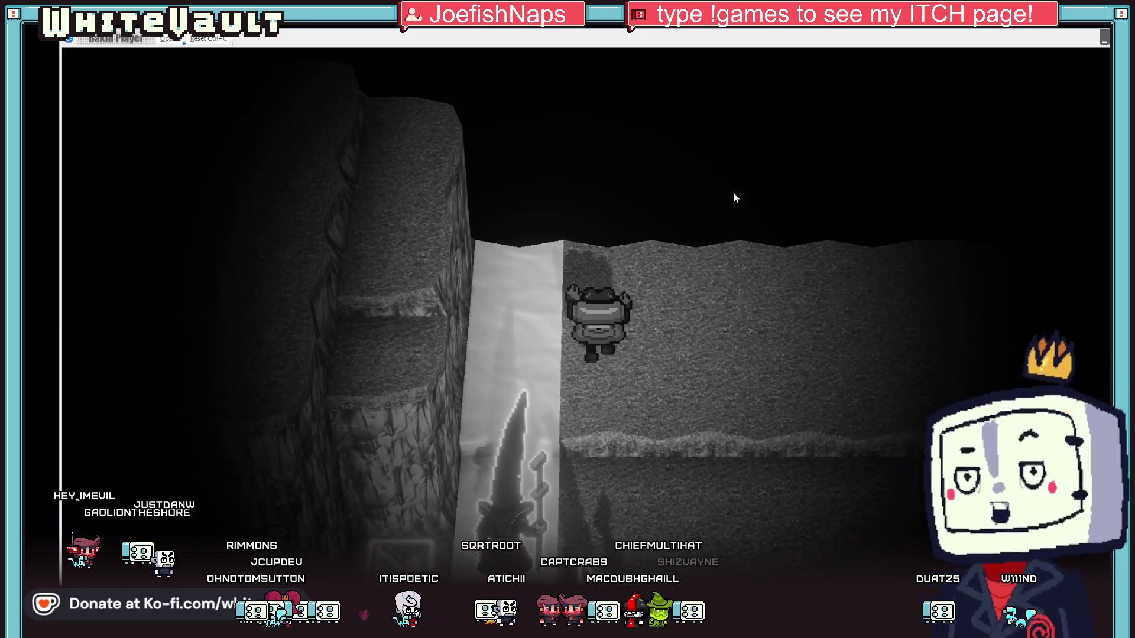
pyautogui.press('Up')
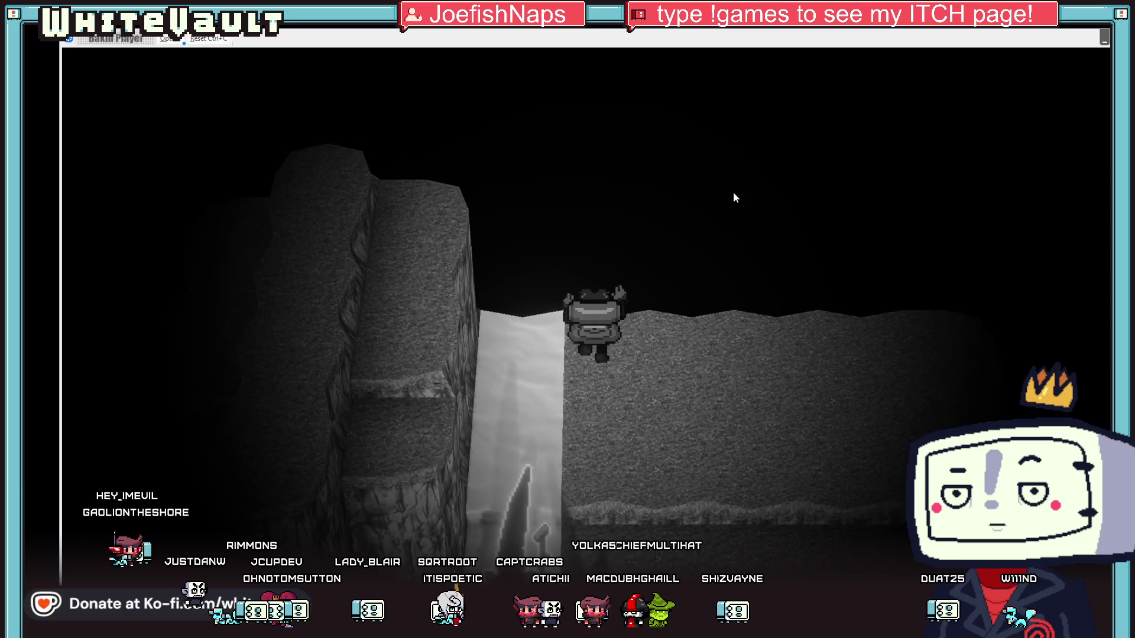
pyautogui.press('Down')
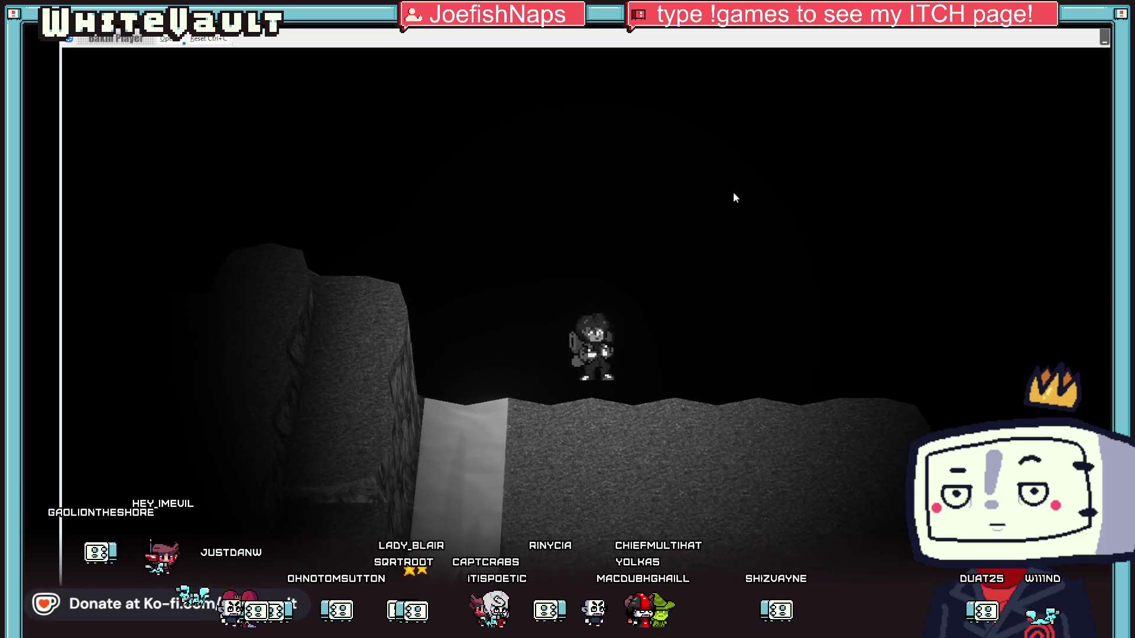
pyautogui.press('Right')
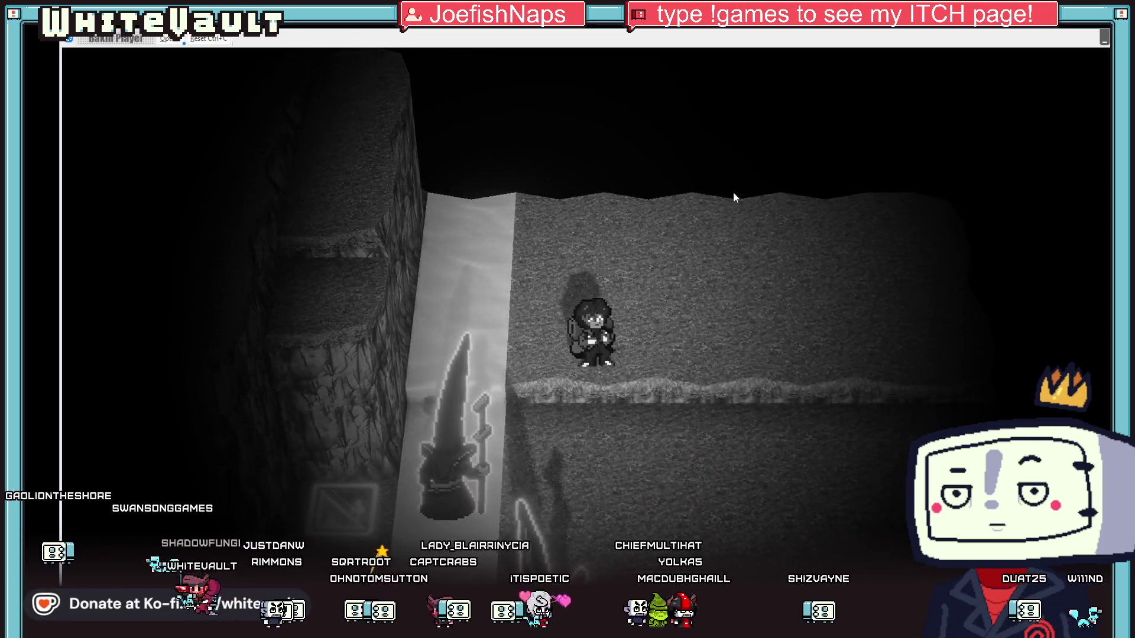
pyautogui.press('Left')
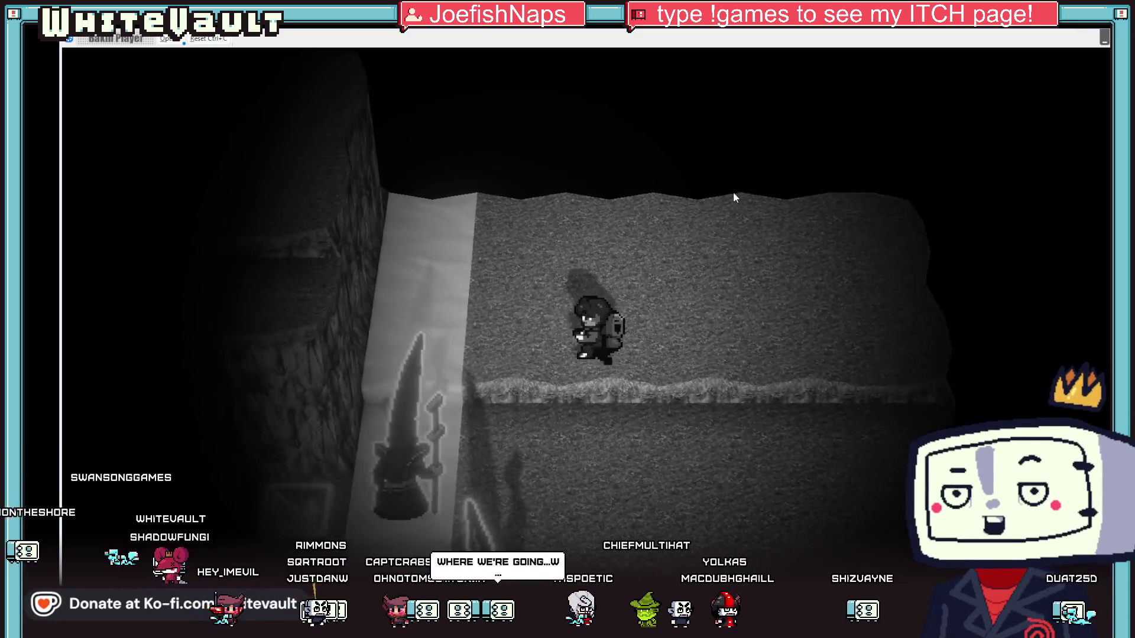
pyautogui.press('Up')
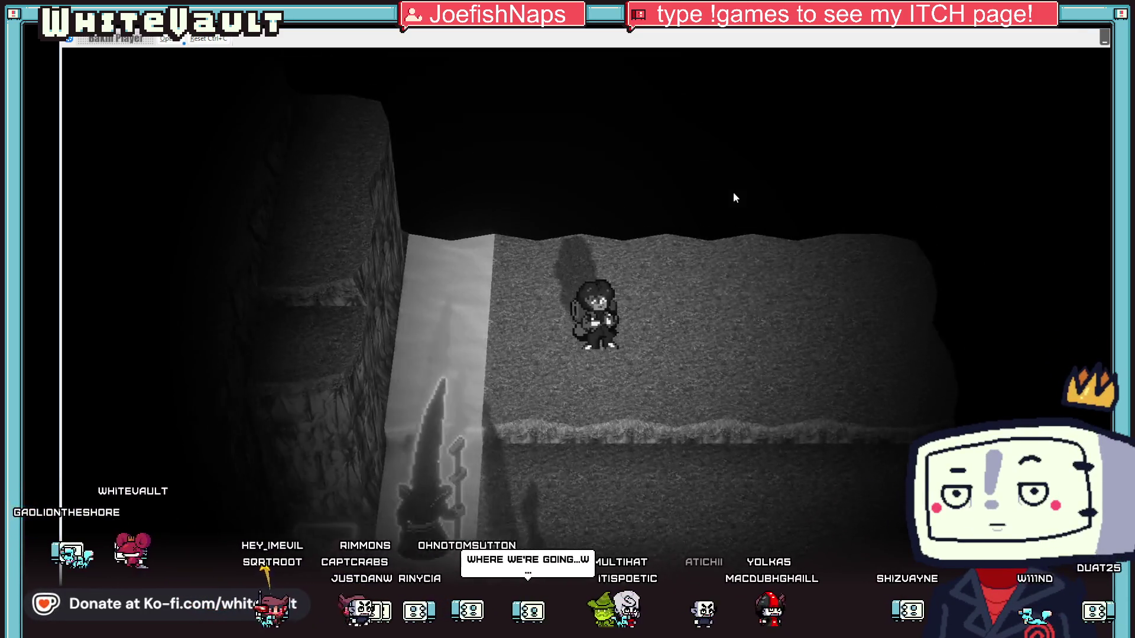
pyautogui.press('Up')
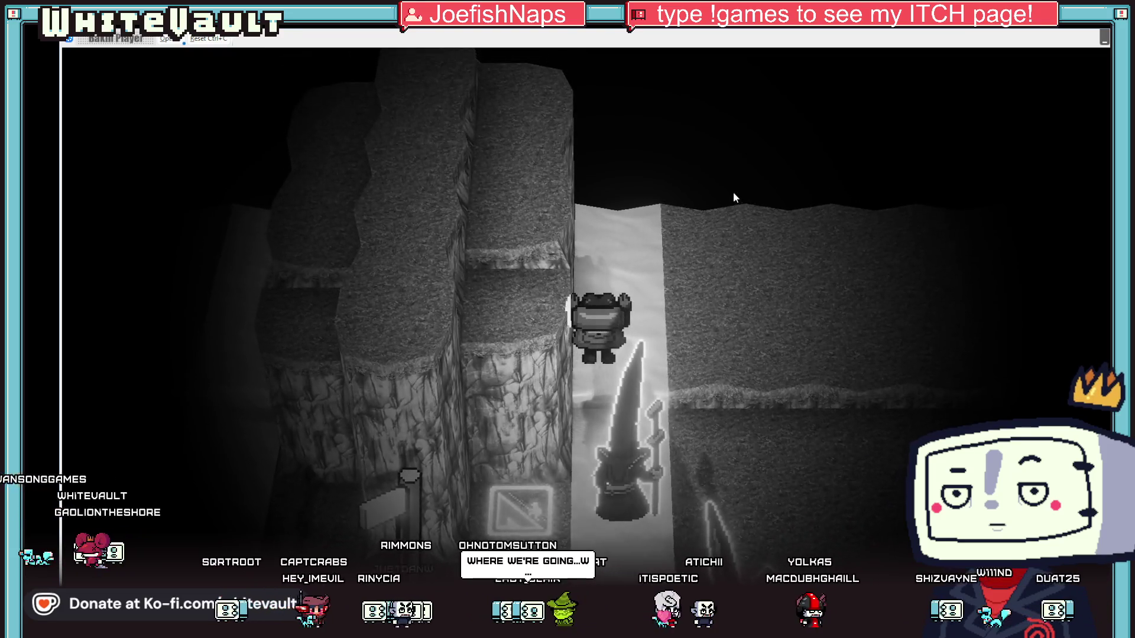
pyautogui.press('Up')
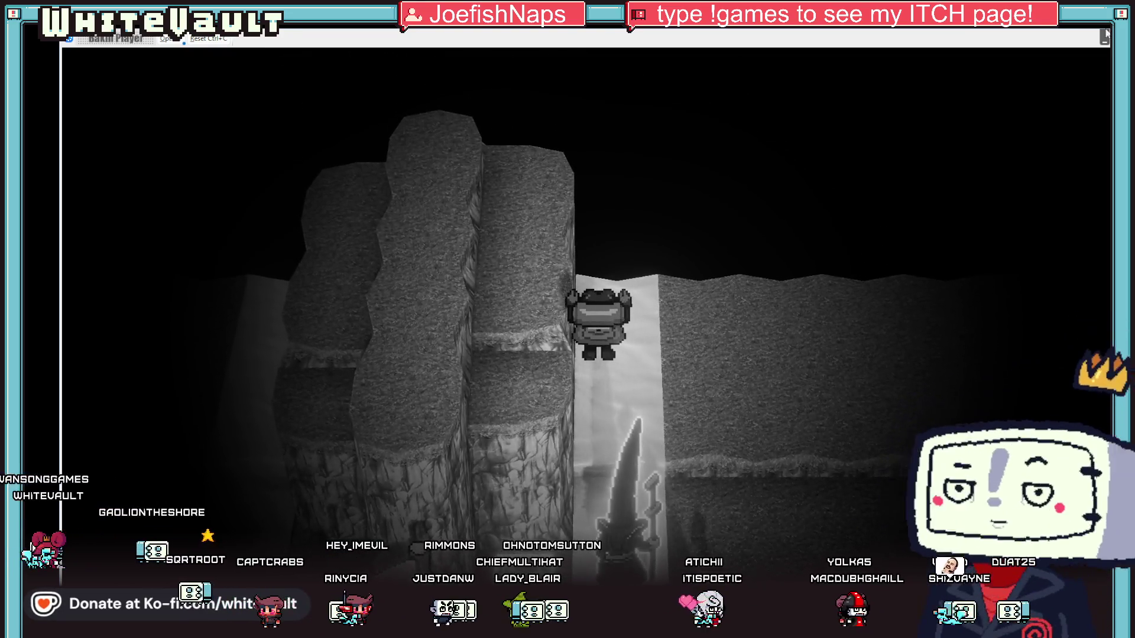
pyautogui.press('Escape')
# Tilt the map view head-on and check the object icon's event choice without changing it.
pyautogui.scroll(-3, 769, 269)
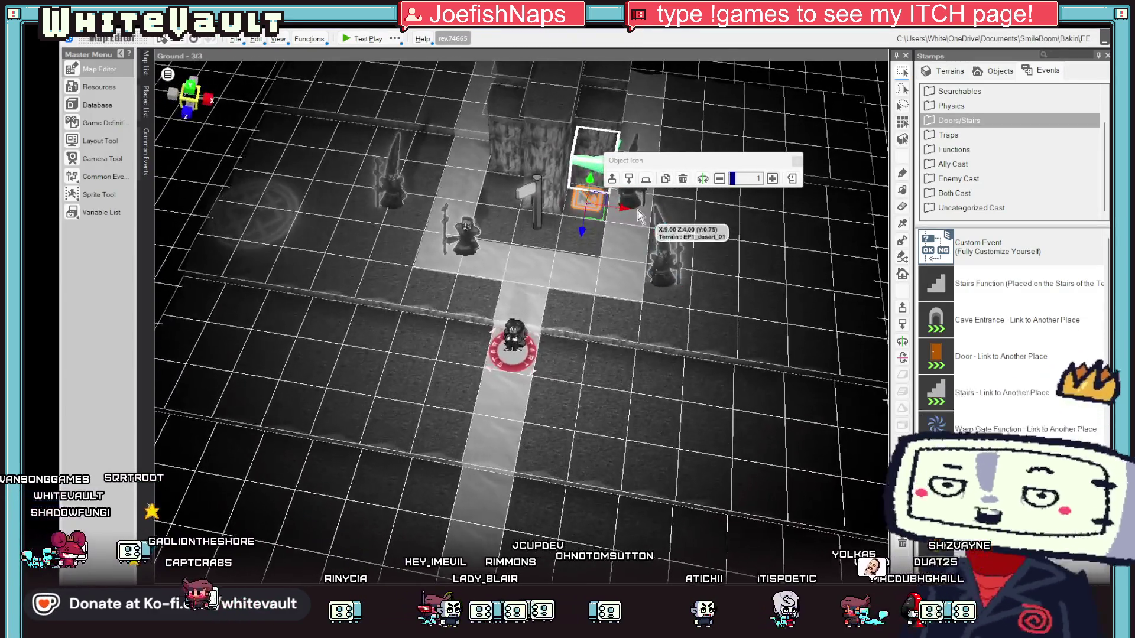
pyautogui.click(630, 204)
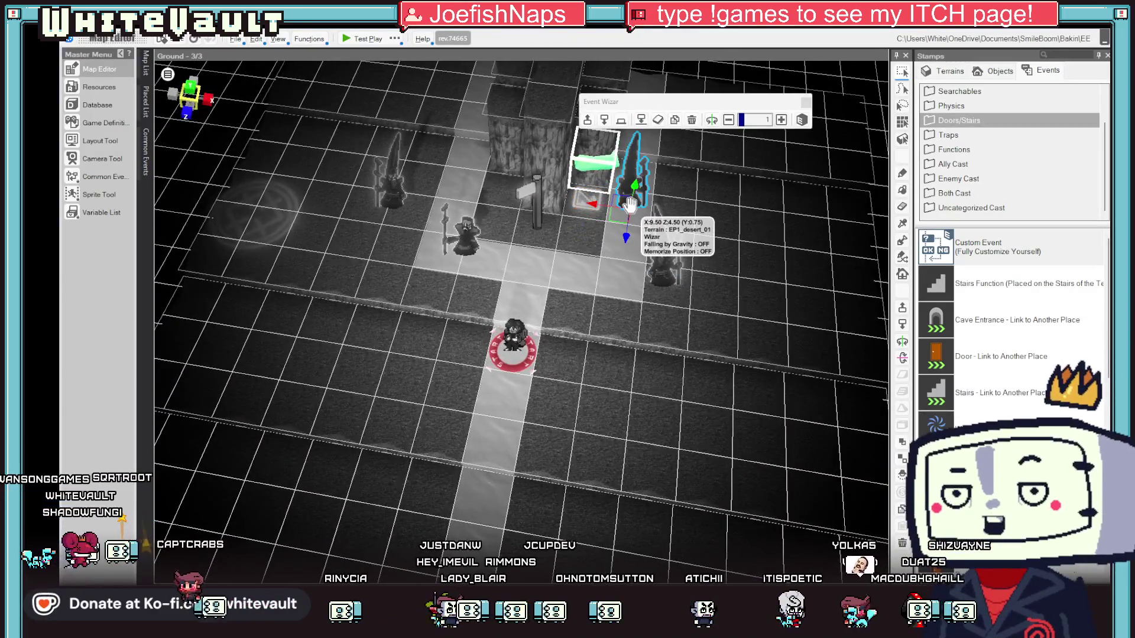
pyautogui.moveTo(670, 217)
pyautogui.mouseDown()
pyautogui.moveTo(768, 177)
pyautogui.moveTo(754, 114)
pyautogui.moveTo(742, 182)
pyautogui.moveTo(632, 240)
pyautogui.mouseUp()
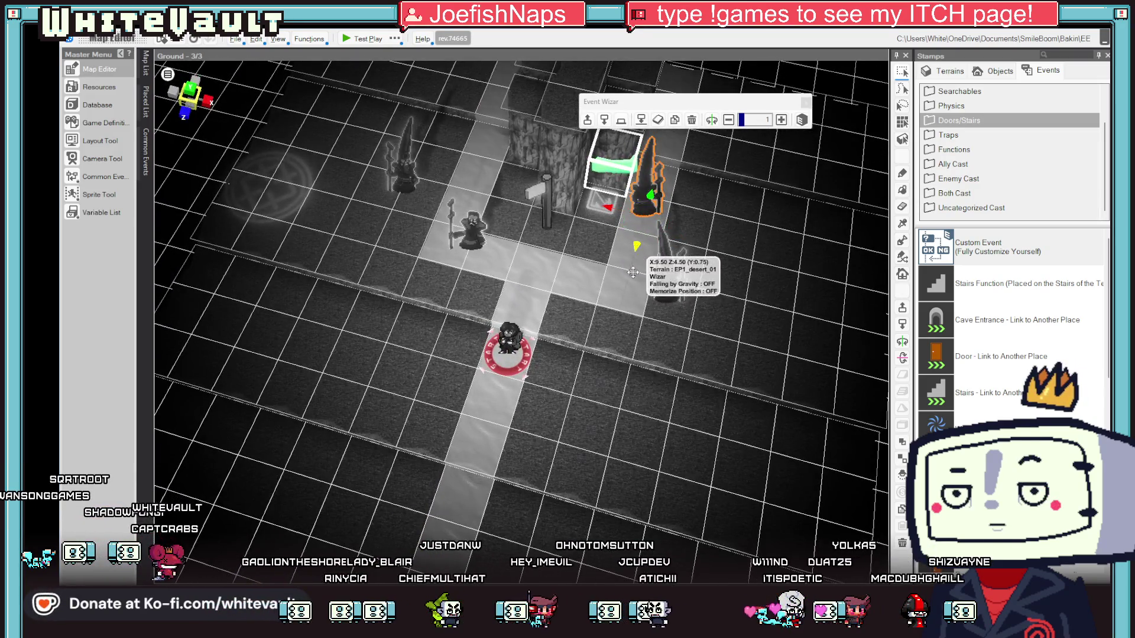
pyautogui.moveTo(638, 302)
pyautogui.mouseDown()
pyautogui.moveTo(768, 289)
pyautogui.moveTo(721, 214)
pyautogui.mouseUp()
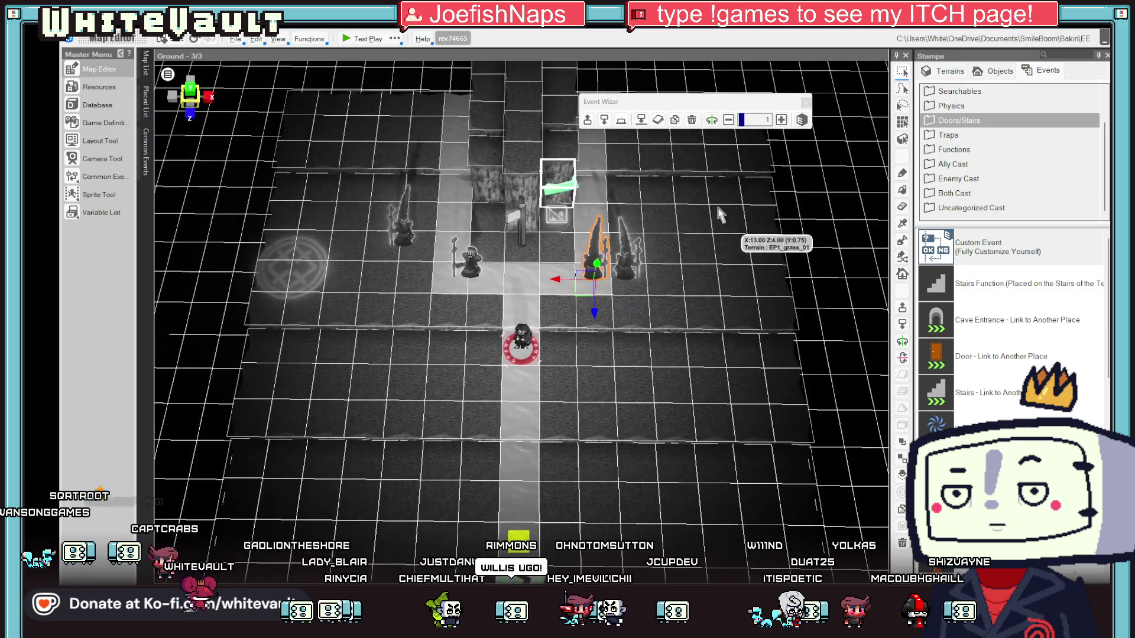
pyautogui.doubleClick(558, 214)
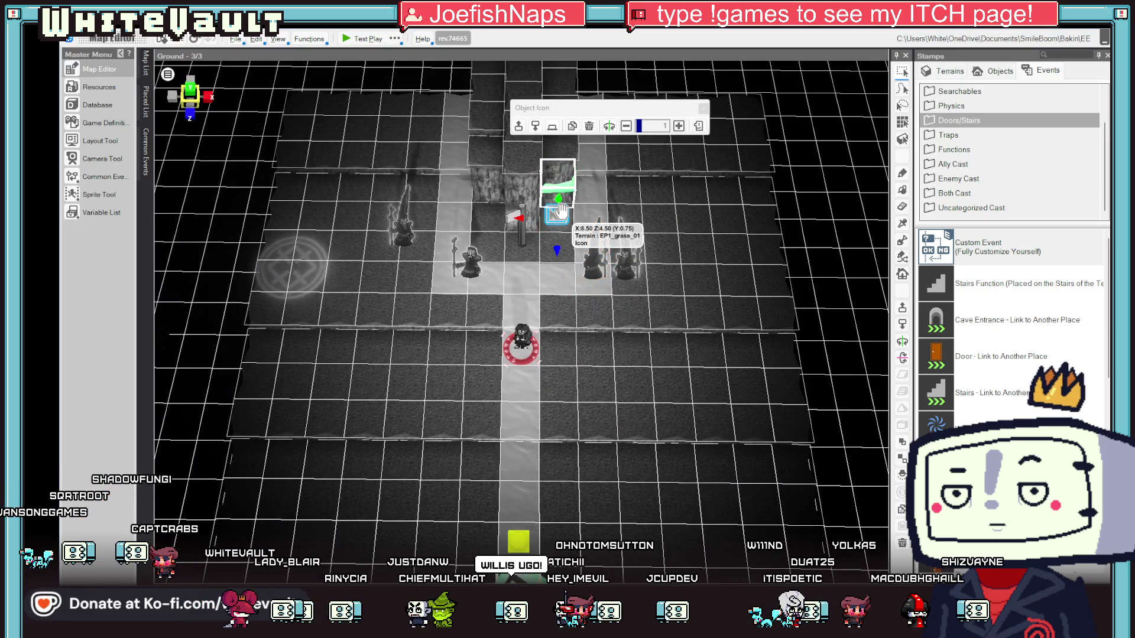
pyautogui.click(842, 462)
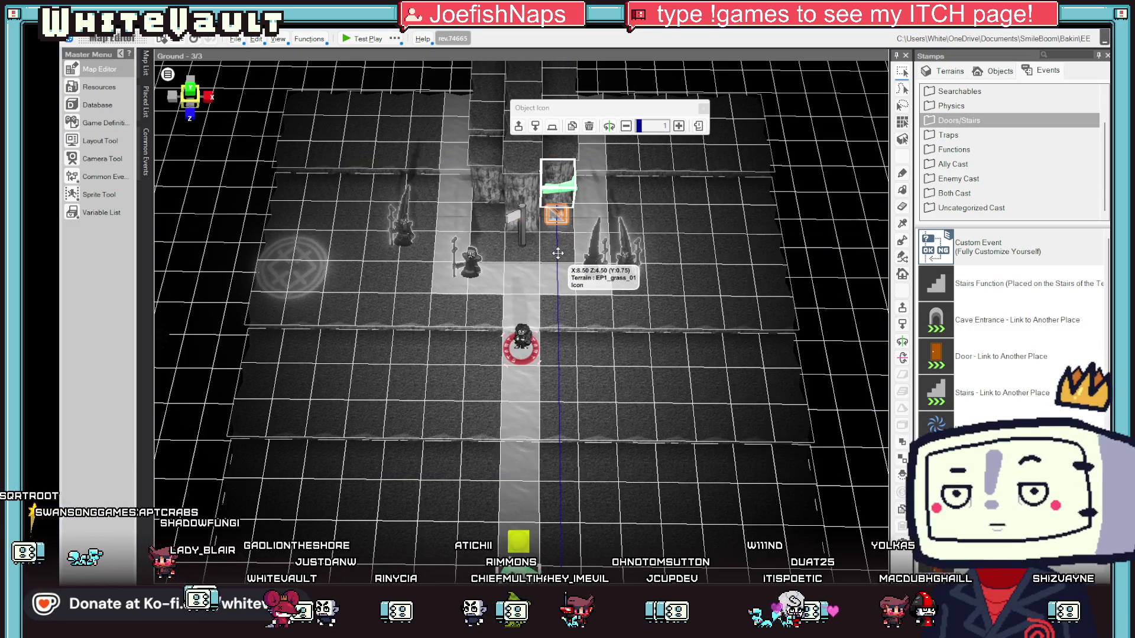
# Nudge the event cube at the cliff base slightly left, then launch a test play.
pyautogui.click(570, 186)
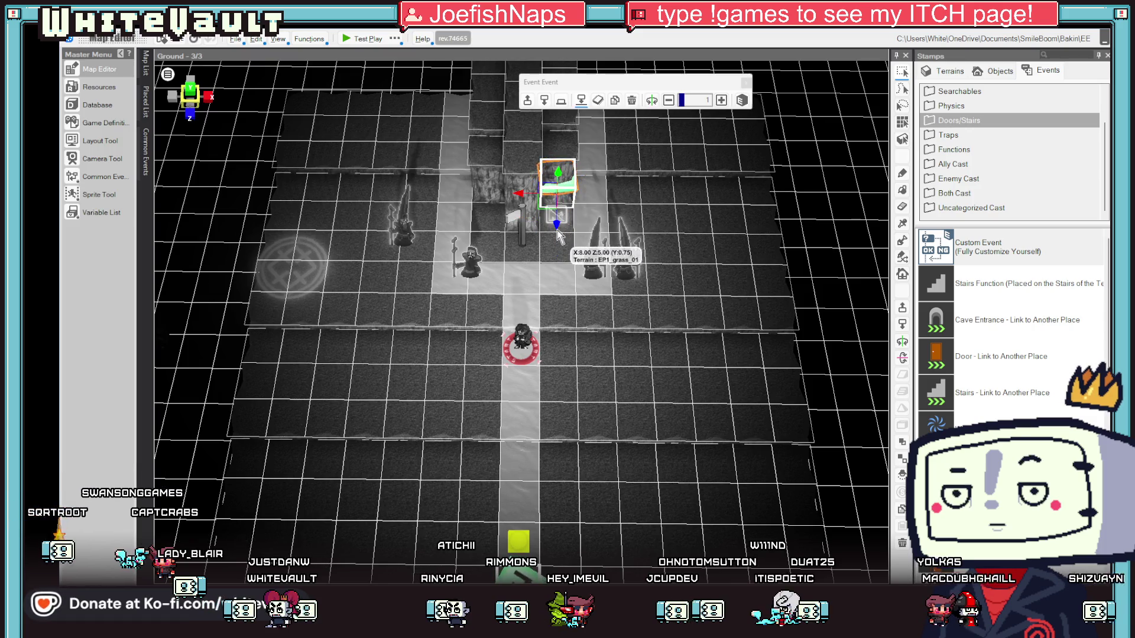
pyautogui.moveTo(560, 248)
pyautogui.mouseDown()
pyautogui.moveTo(786, 290)
pyautogui.moveTo(824, 385)
pyautogui.moveTo(844, 371)
pyautogui.mouseUp()
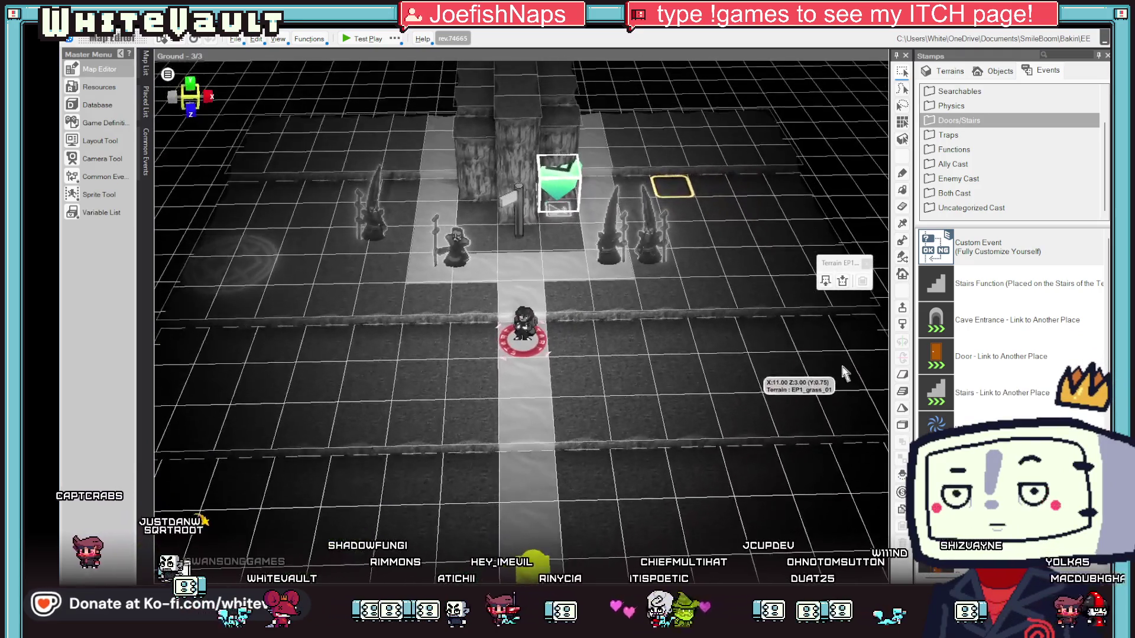
pyautogui.click(562, 189)
pyautogui.moveTo(558, 201); pyautogui.dragTo(516, 200)
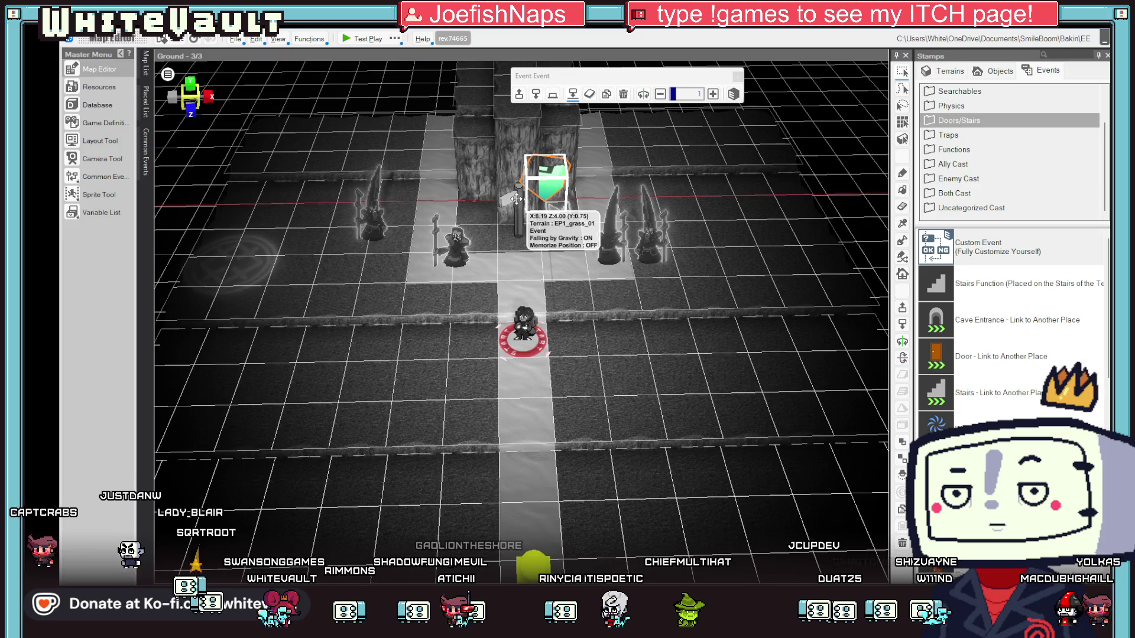
pyautogui.click(356, 37)
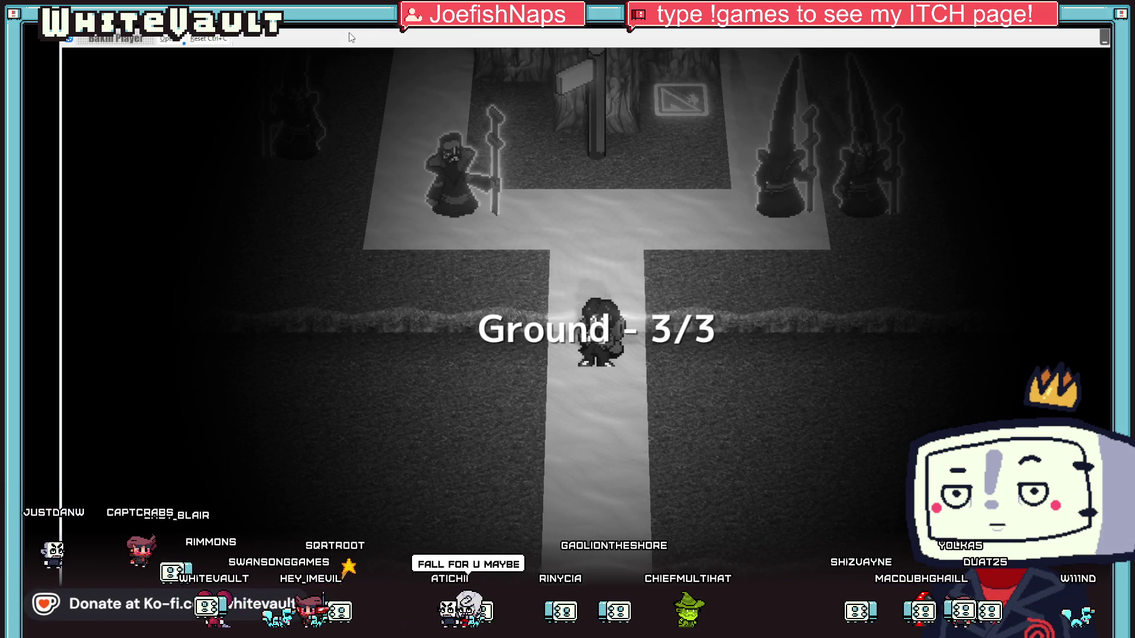
# Walk north past the signpost and climb the cliff column to its top ledge.
pyautogui.press('Up')
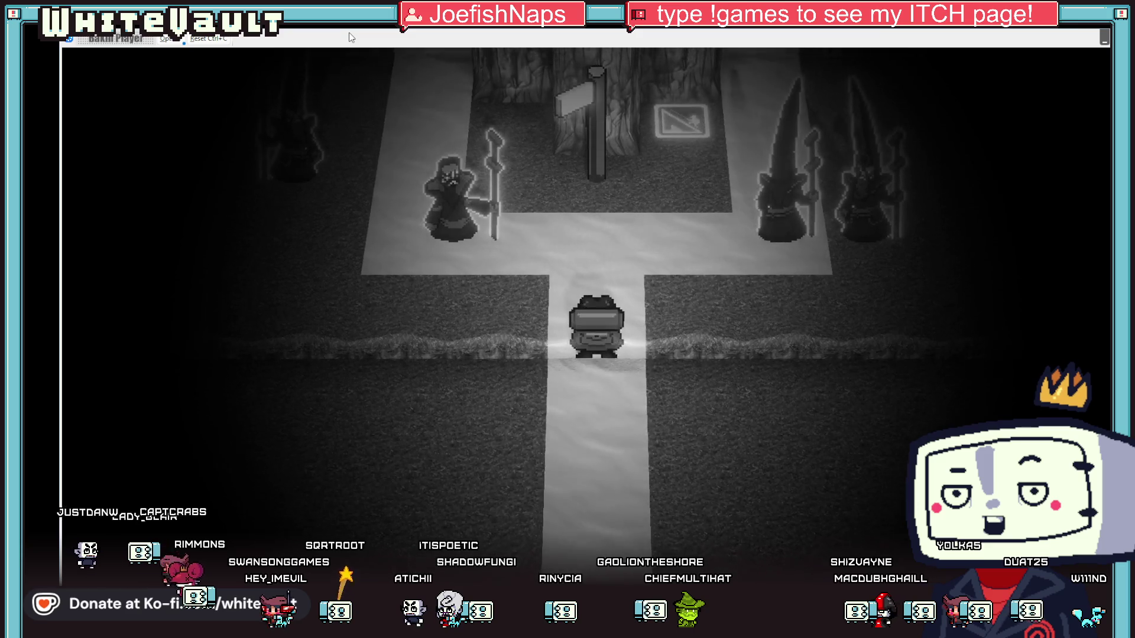
pyautogui.press('Up')
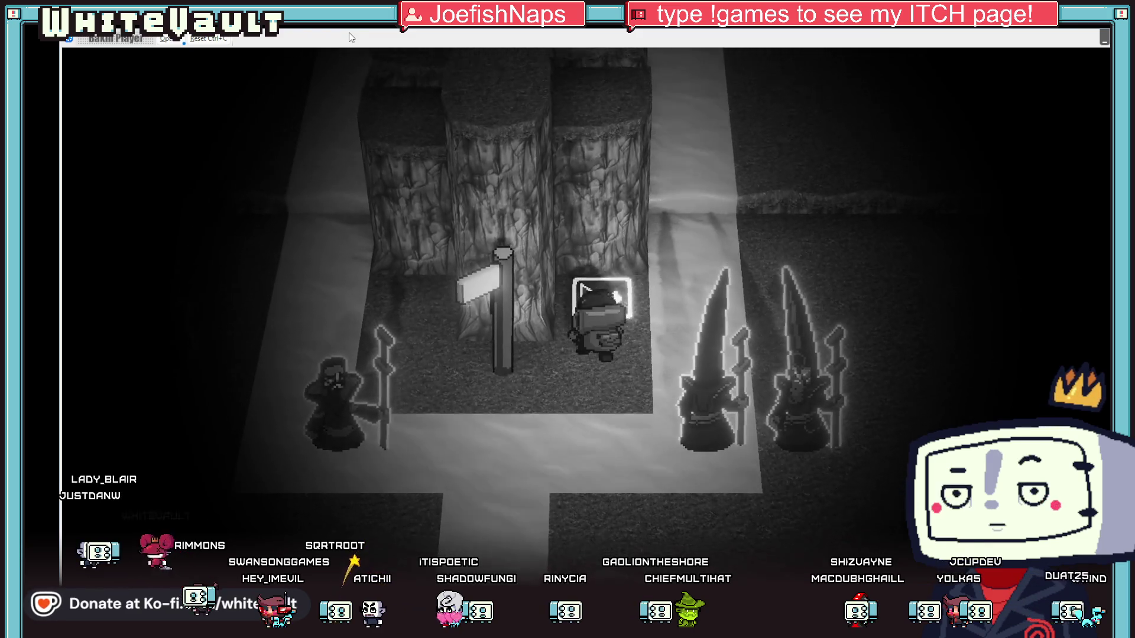
pyautogui.press('Up')
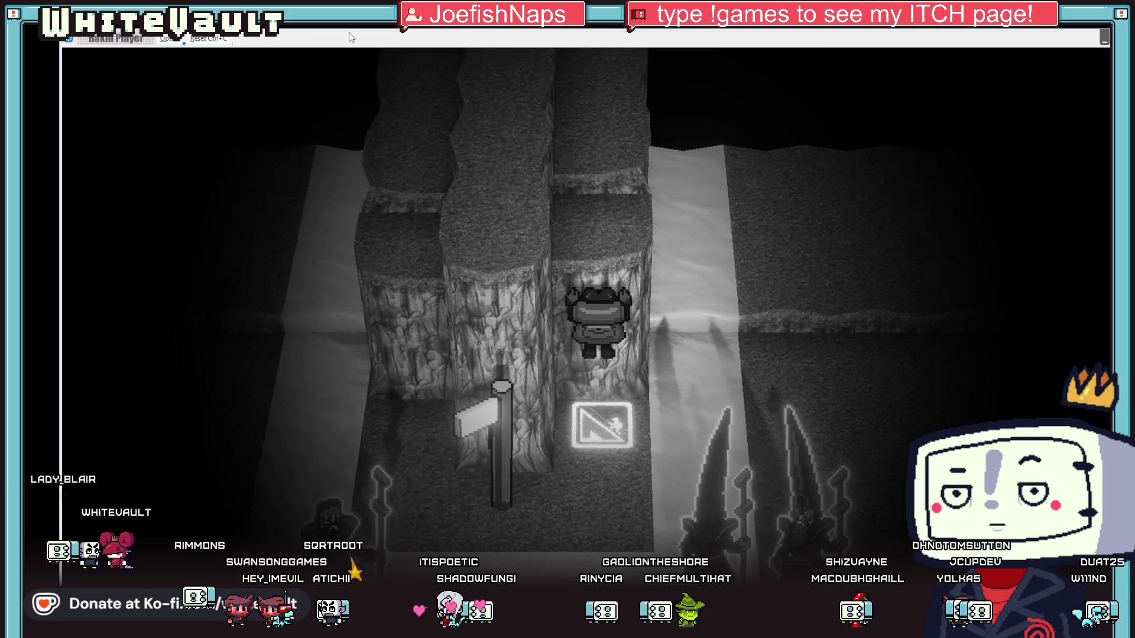
pyautogui.press('Up')
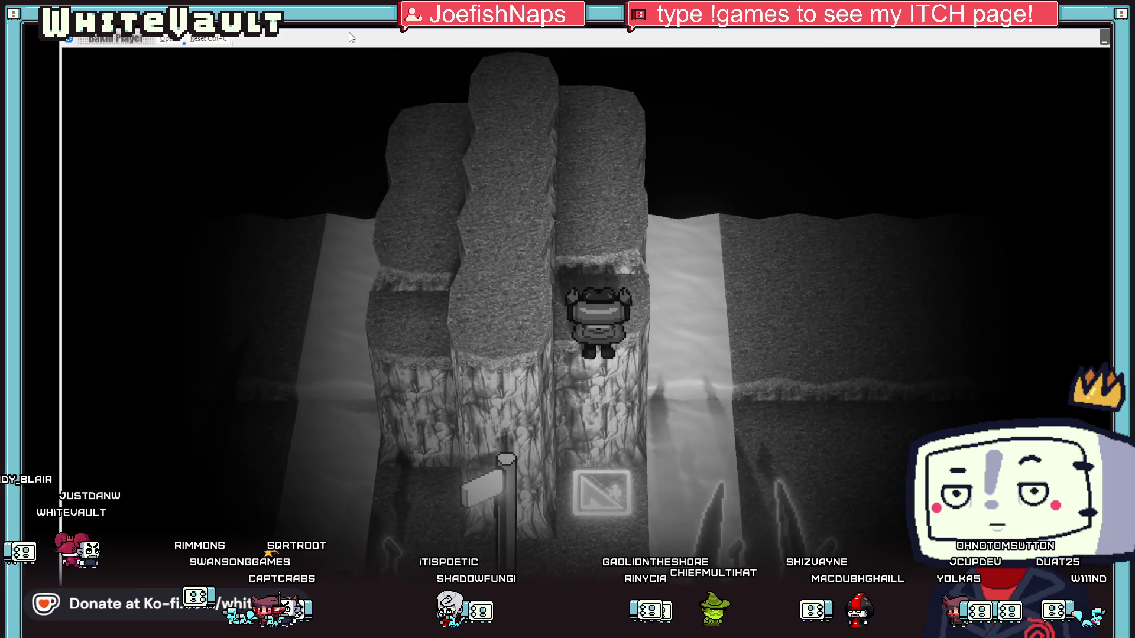
pyautogui.press('Down')
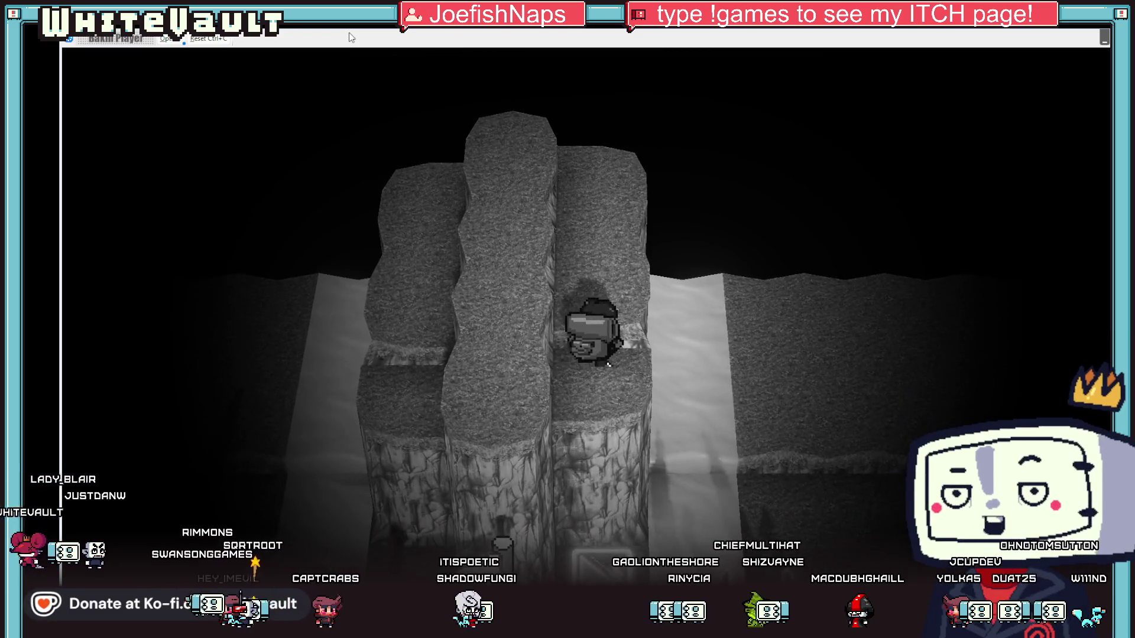
pyautogui.press('Up')
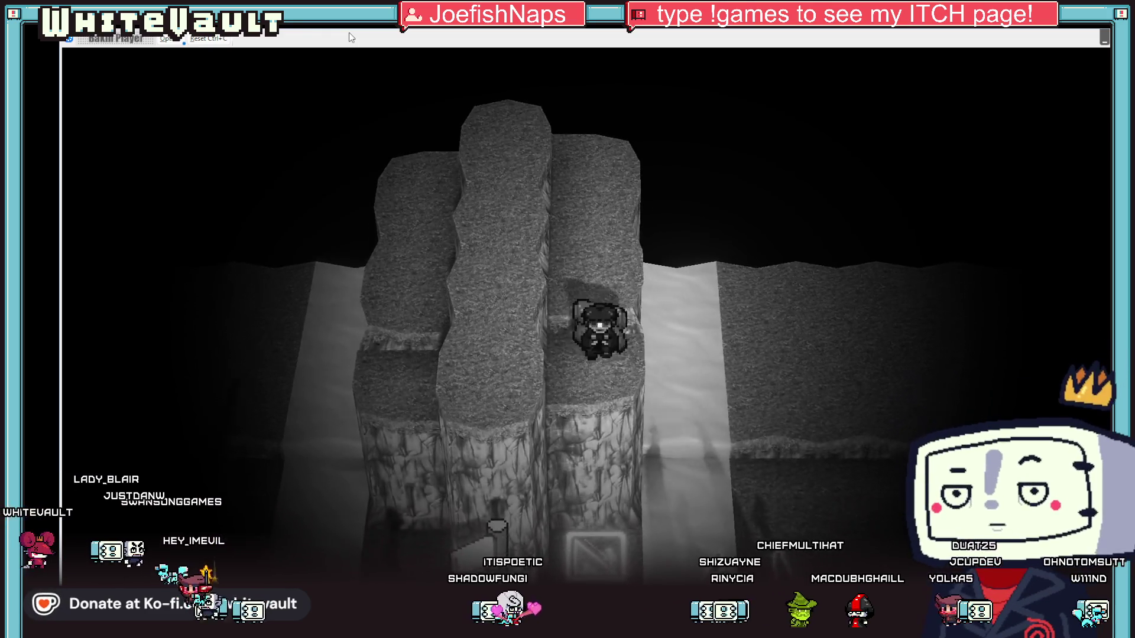
pyautogui.press('Up')
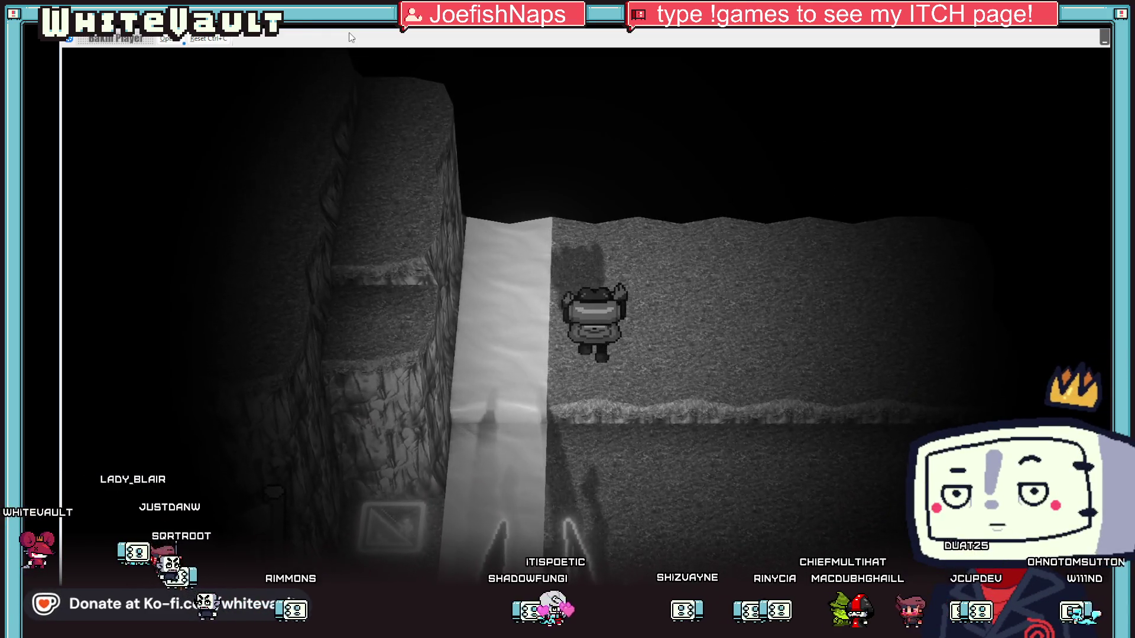
pyautogui.press('Up')
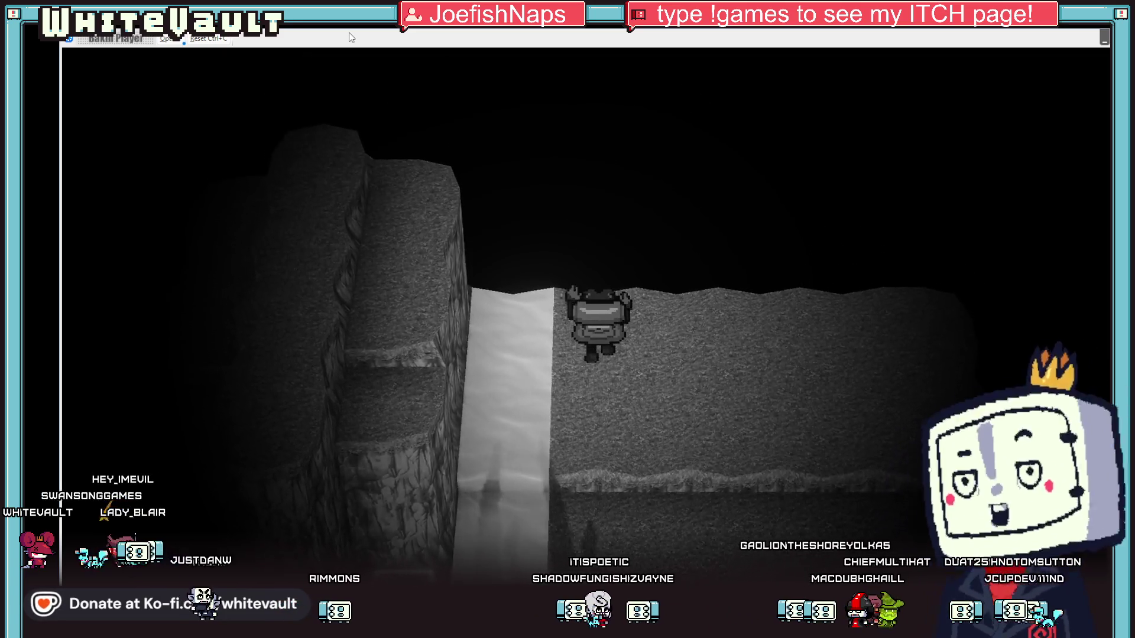
pyautogui.press('Up')
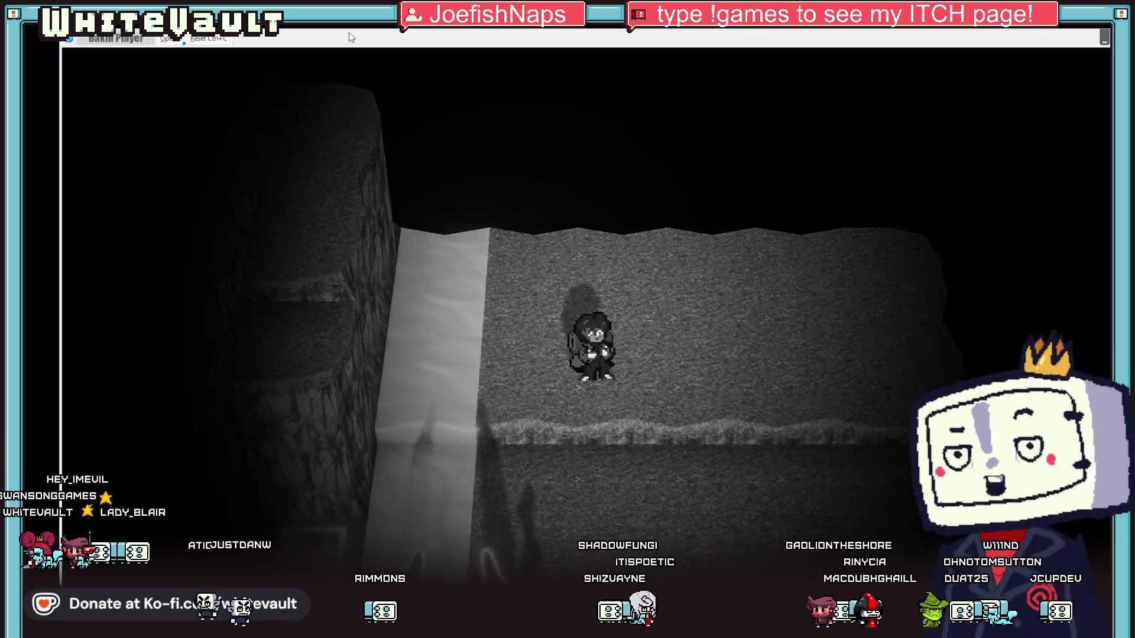
# Cross the bright strip to the cliff top, climb the rock column, and drop to the statues.
pyautogui.press('Left')
pyautogui.press('Up')
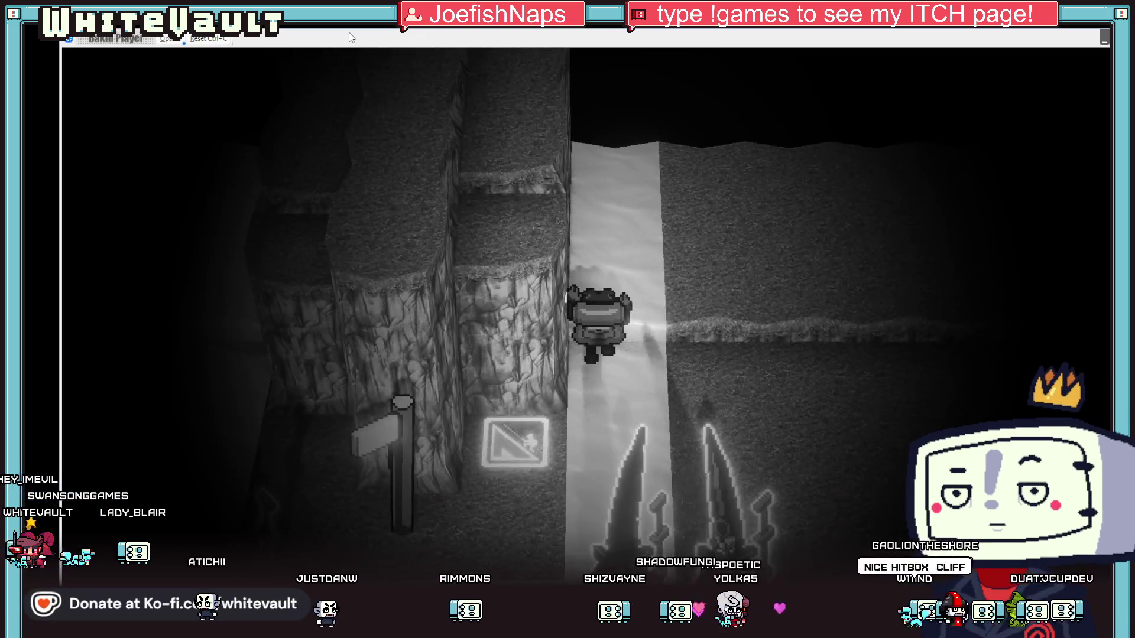
pyautogui.press('Up')
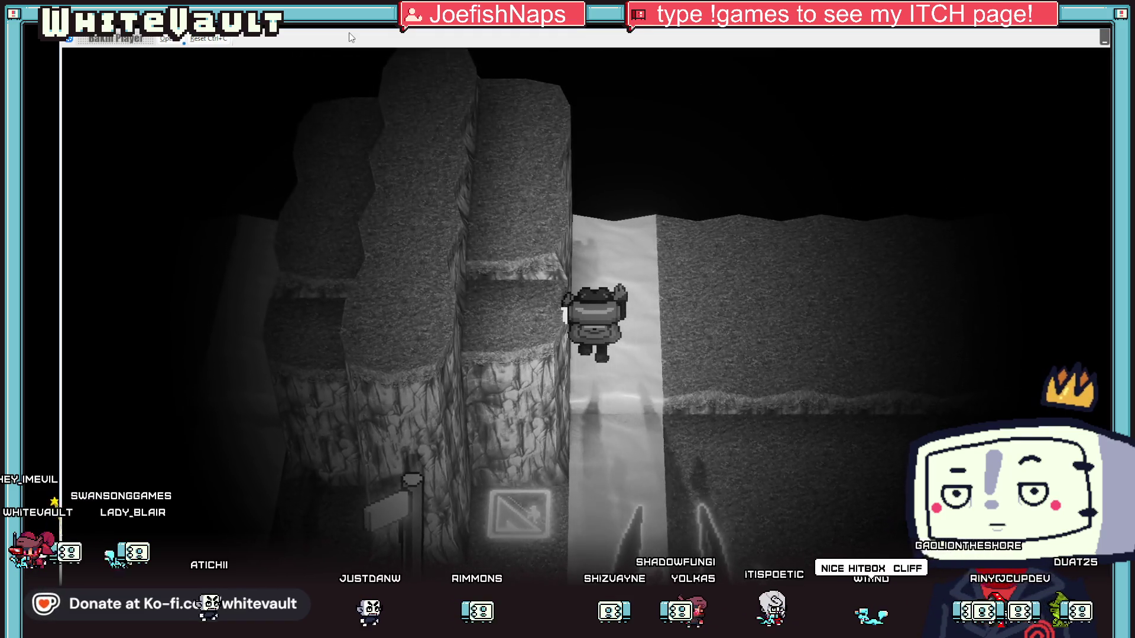
pyautogui.press('Up')
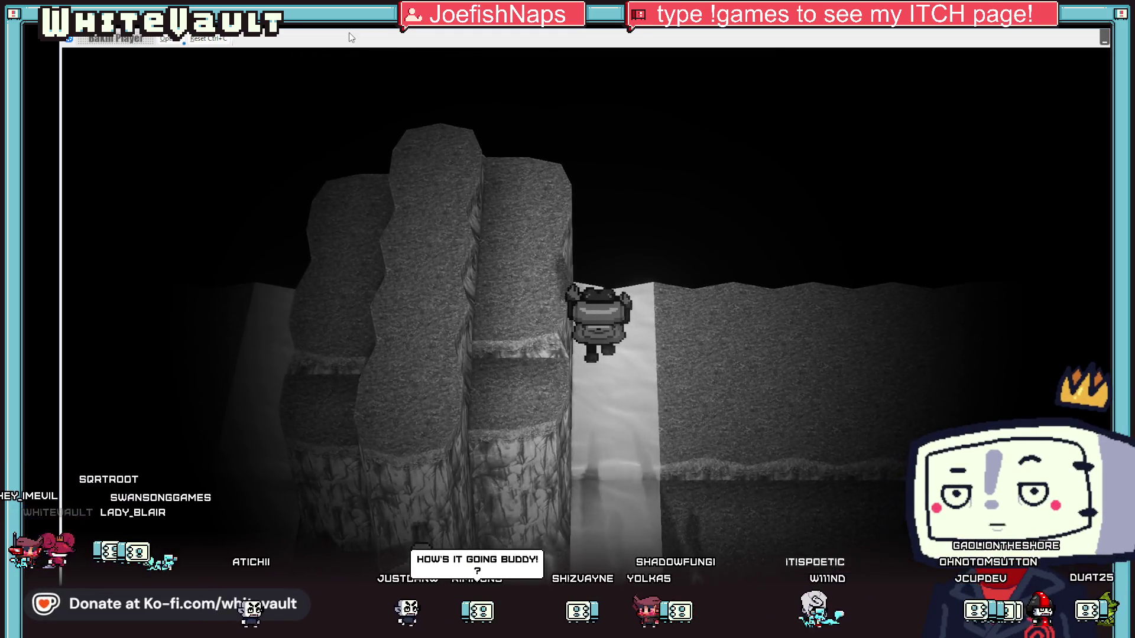
pyautogui.press('Left')
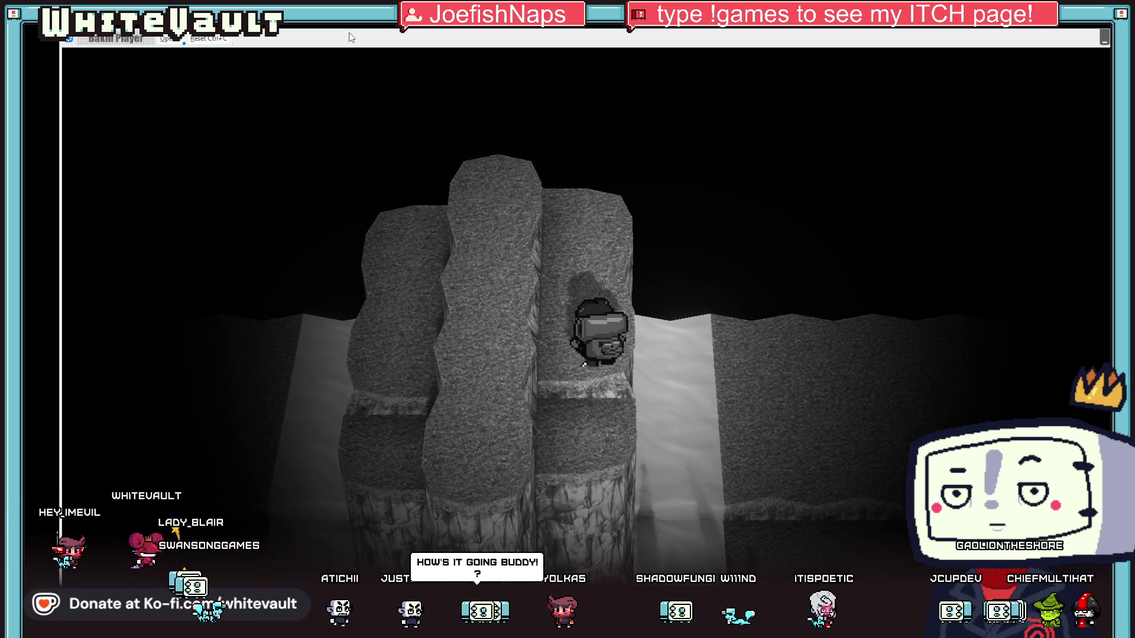
pyautogui.press('Up')
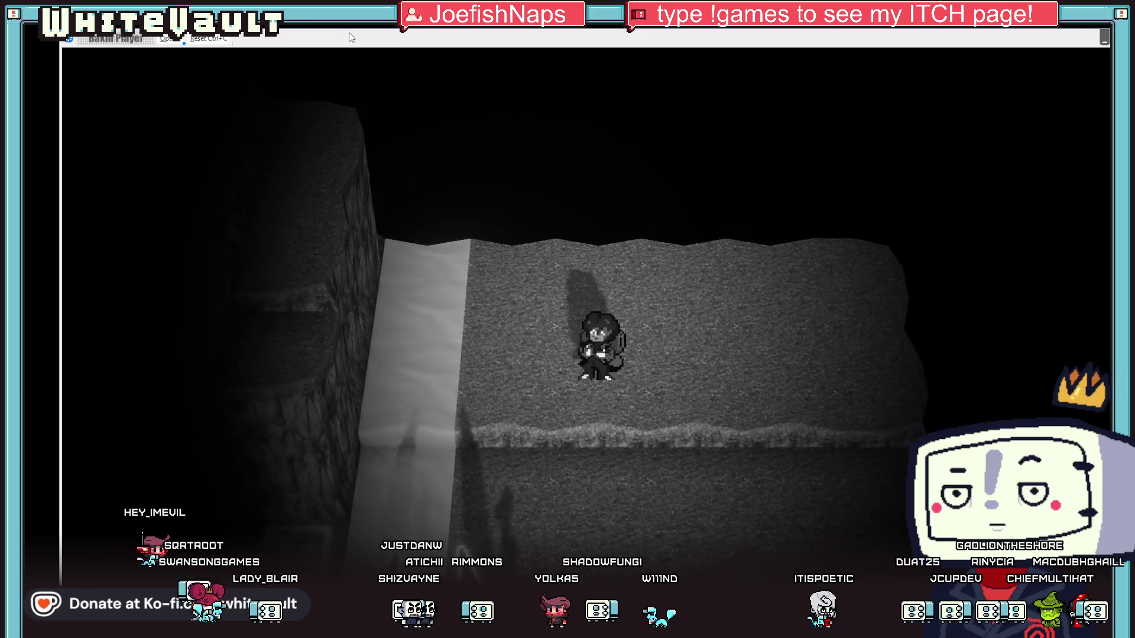
pyautogui.press('Down')
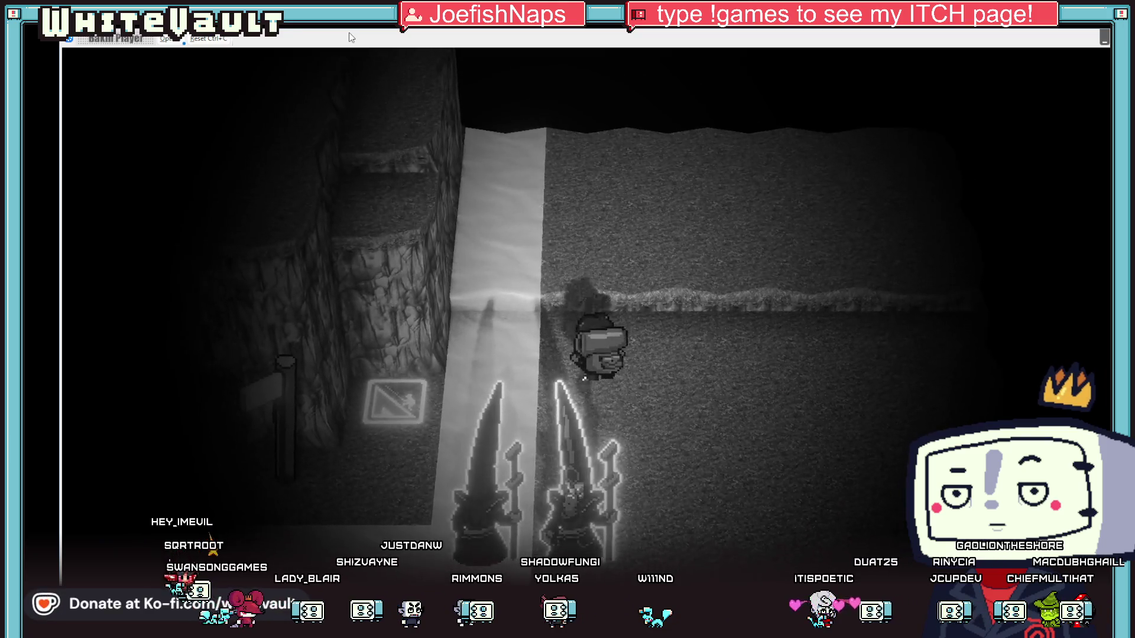
pyautogui.press('Up')
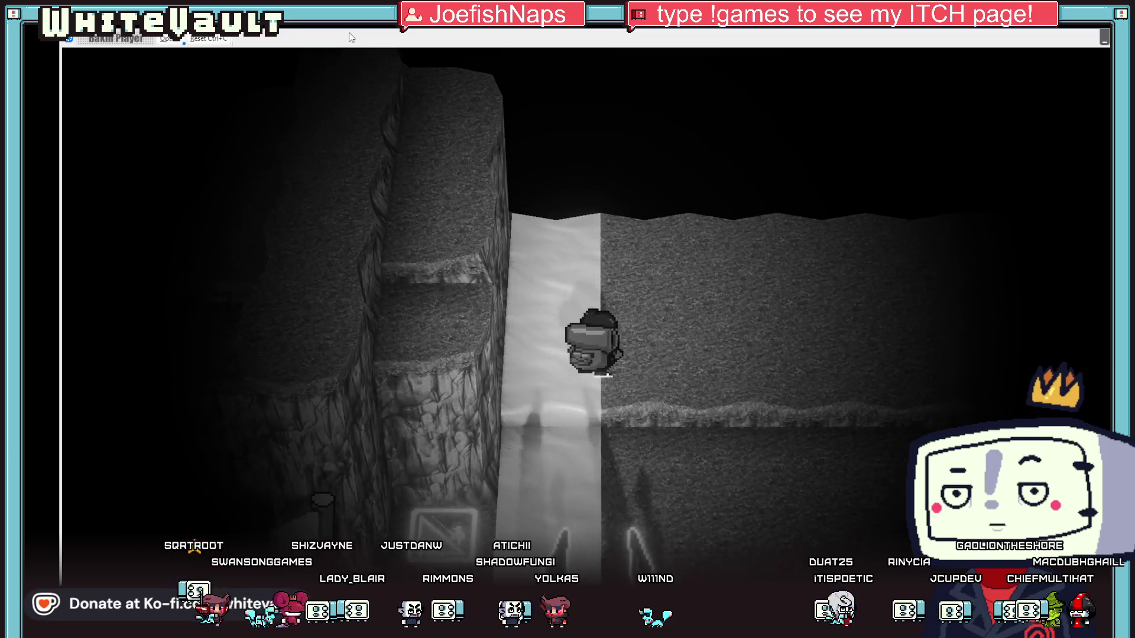
# Walk around the grey floors, climb the white column again, then close the test play.
pyautogui.press('Down')
pyautogui.press('Right')
pyautogui.press('Up')
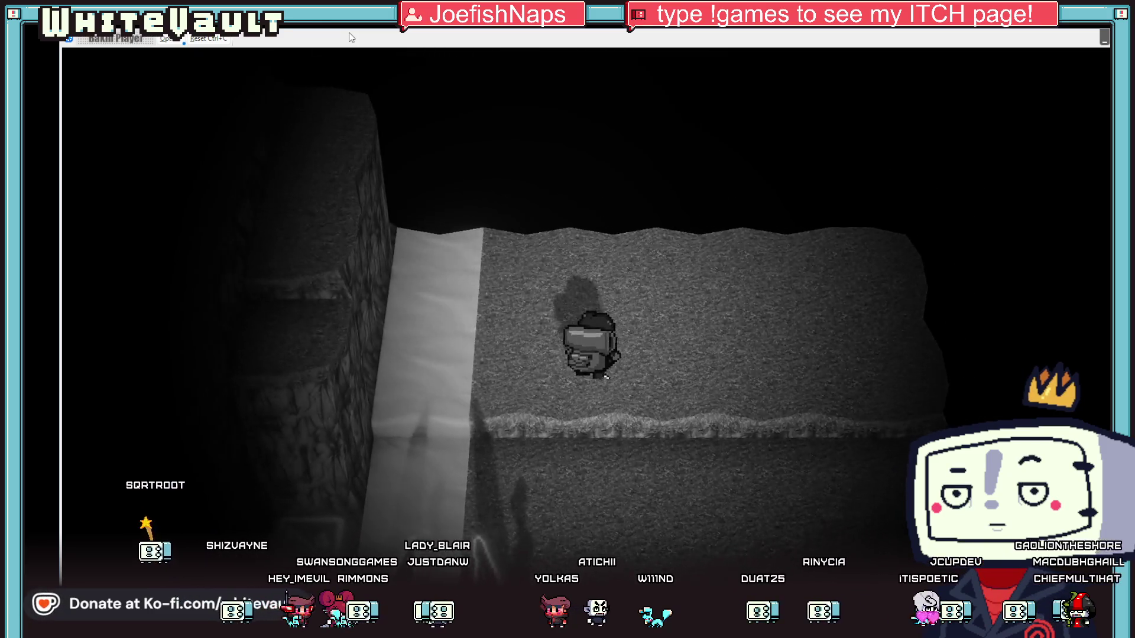
pyautogui.press('Left')
pyautogui.press('Down')
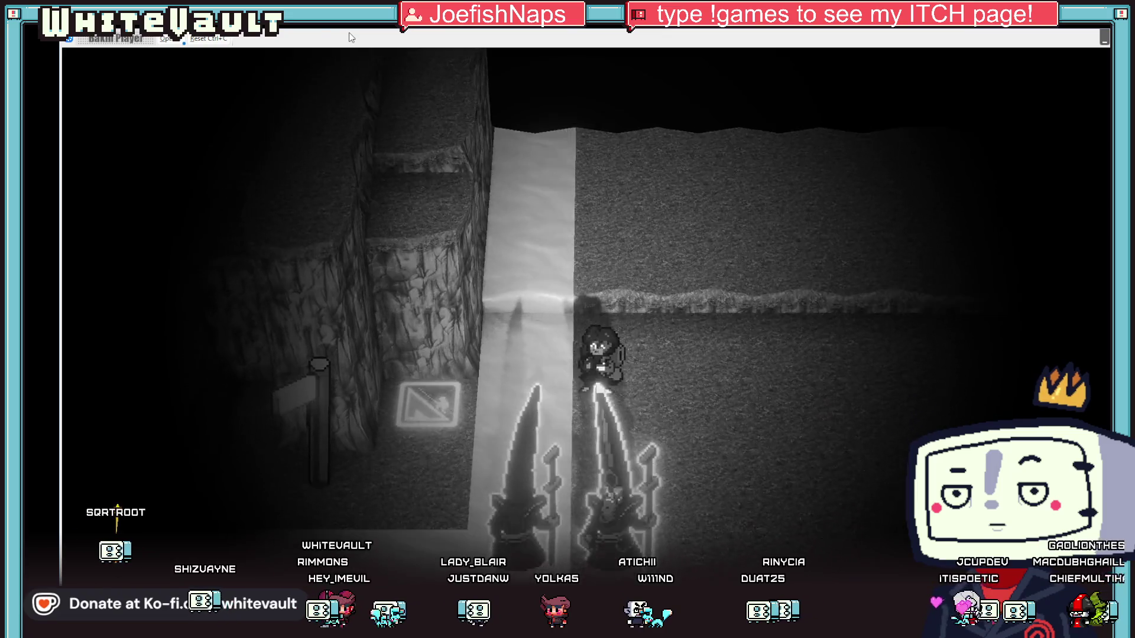
pyautogui.press('Left')
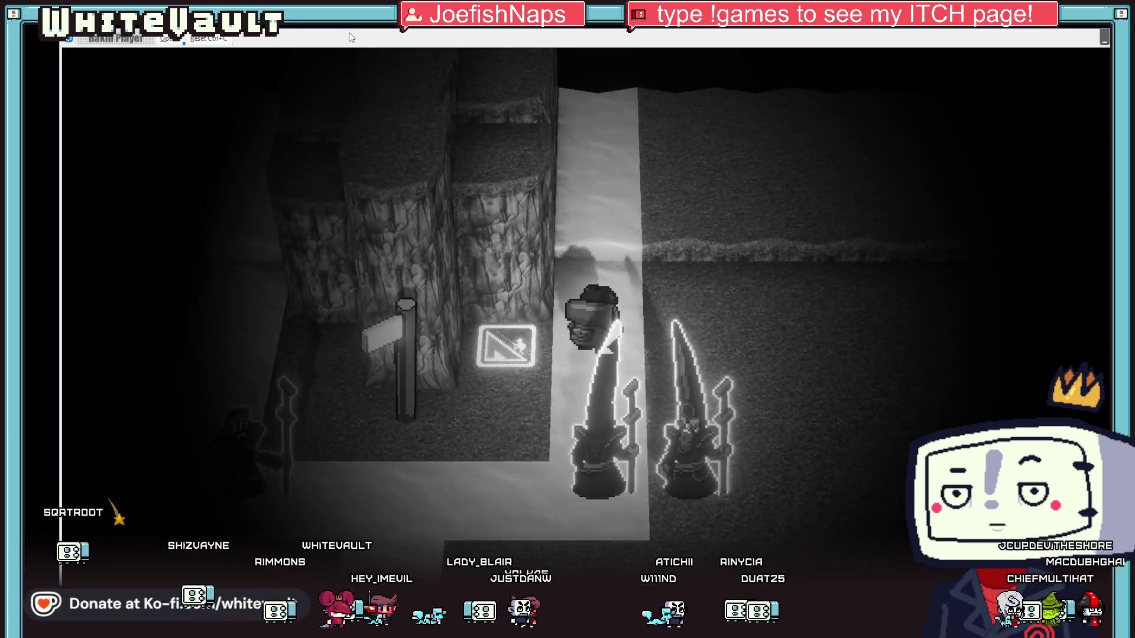
pyautogui.press('Up')
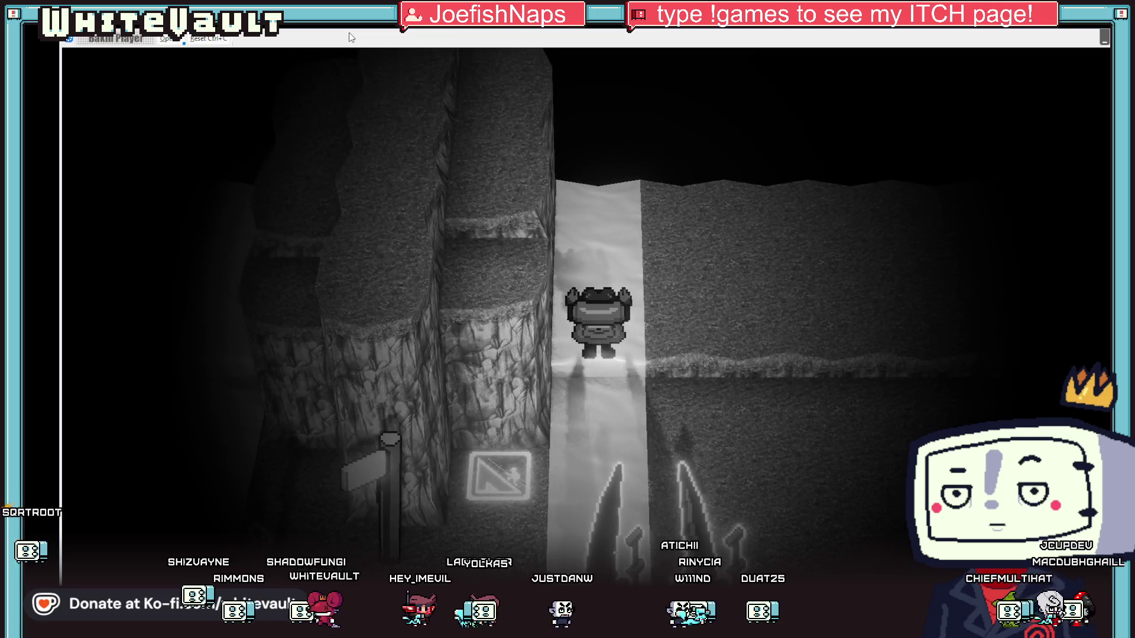
pyautogui.press('Up')
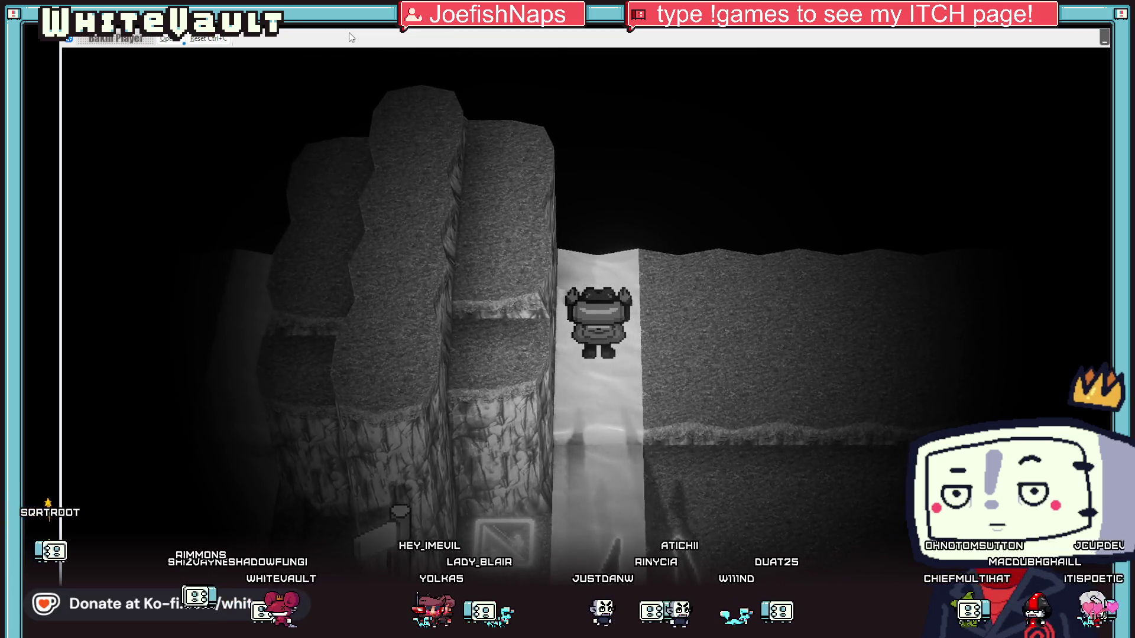
pyautogui.press('Down')
pyautogui.hotkey('alt', 'F4')
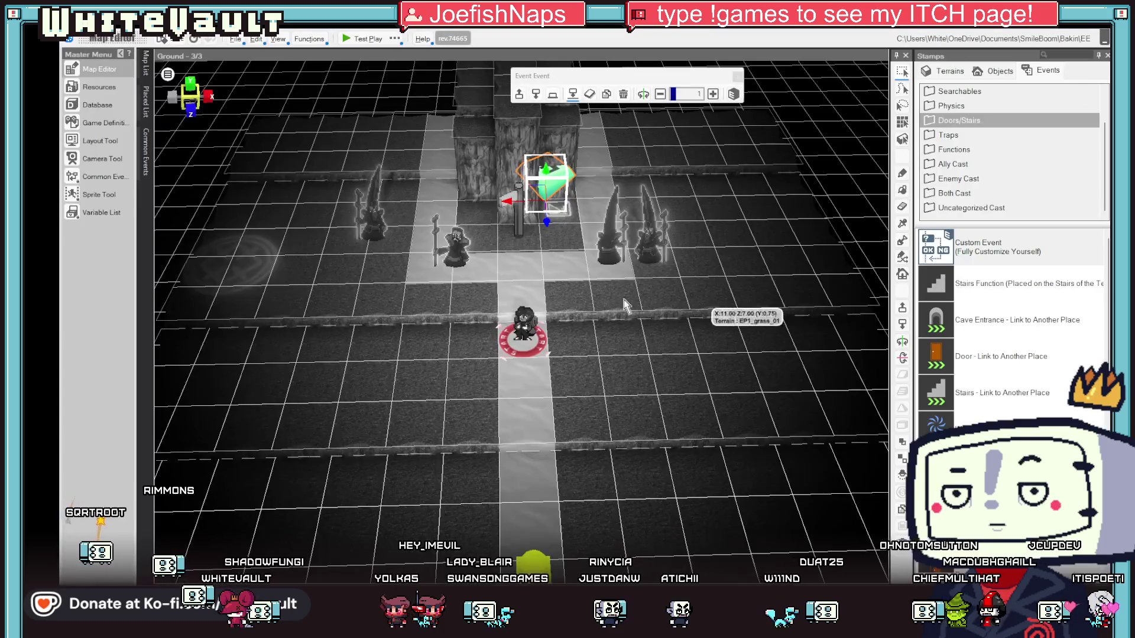
# Review the cliff-base climb event's sheet in the Event Editor, then start a new test play.
pyautogui.doubleClick(557, 189)
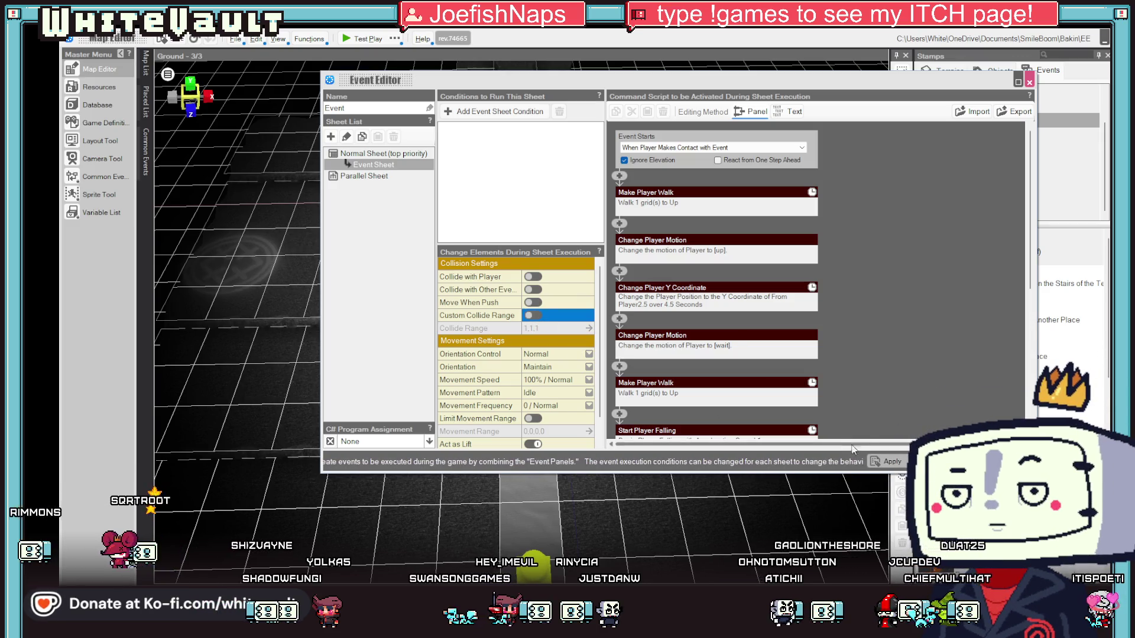
pyautogui.click(1029, 82)
pyautogui.click(361, 38)
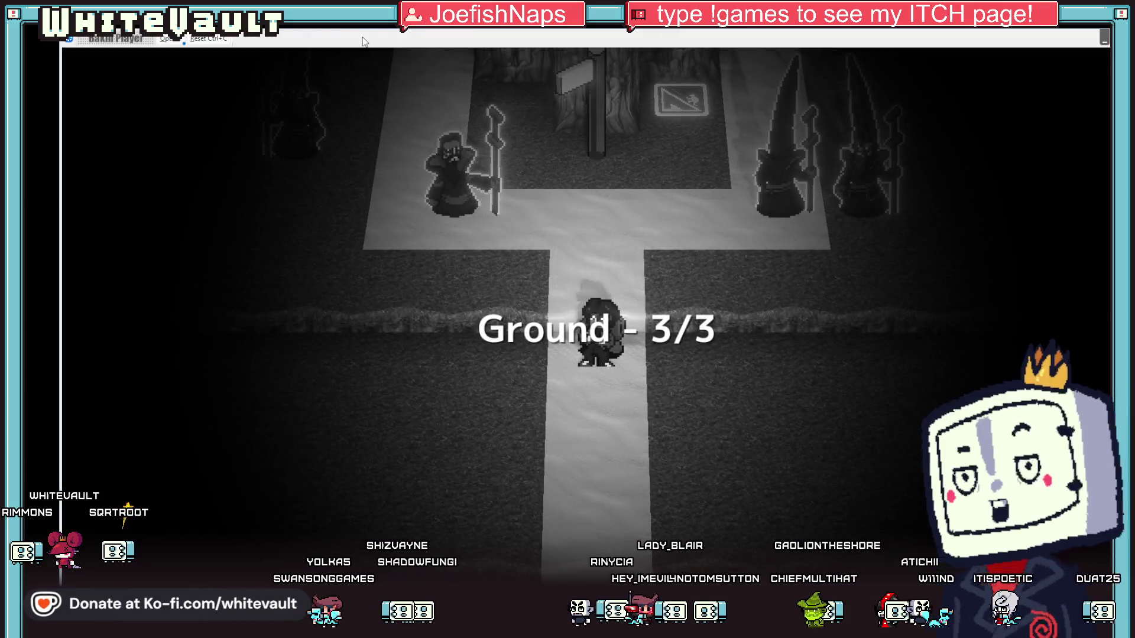
# Walk past the signpost, climb the rock wall to the plateau's far edge, turn back, and exit.
pyautogui.press('Up')
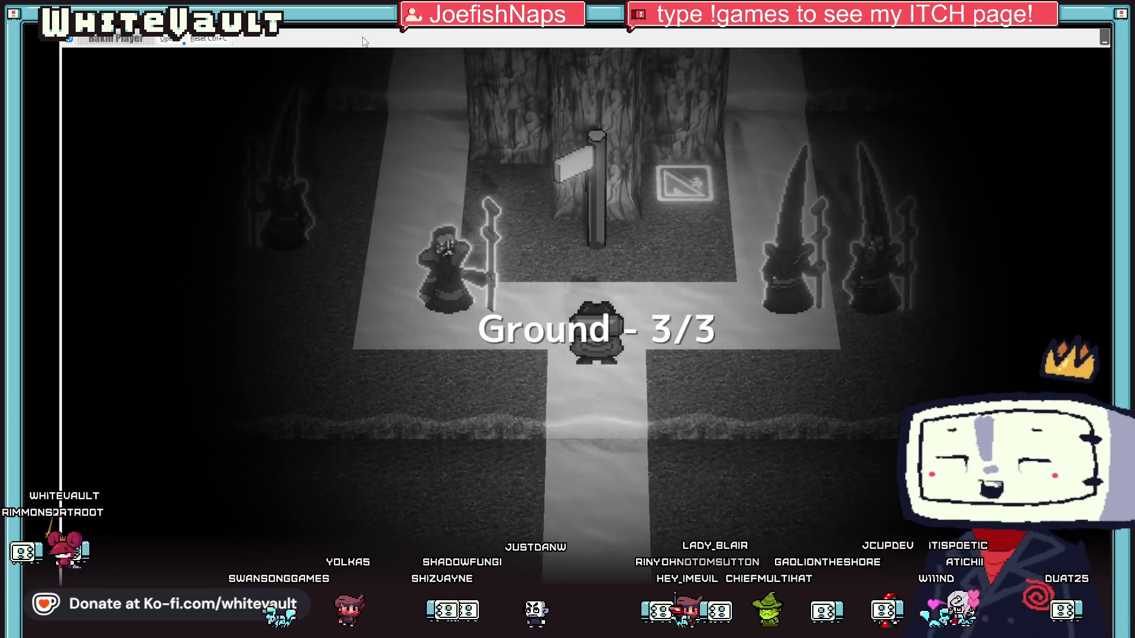
pyautogui.press('Up')
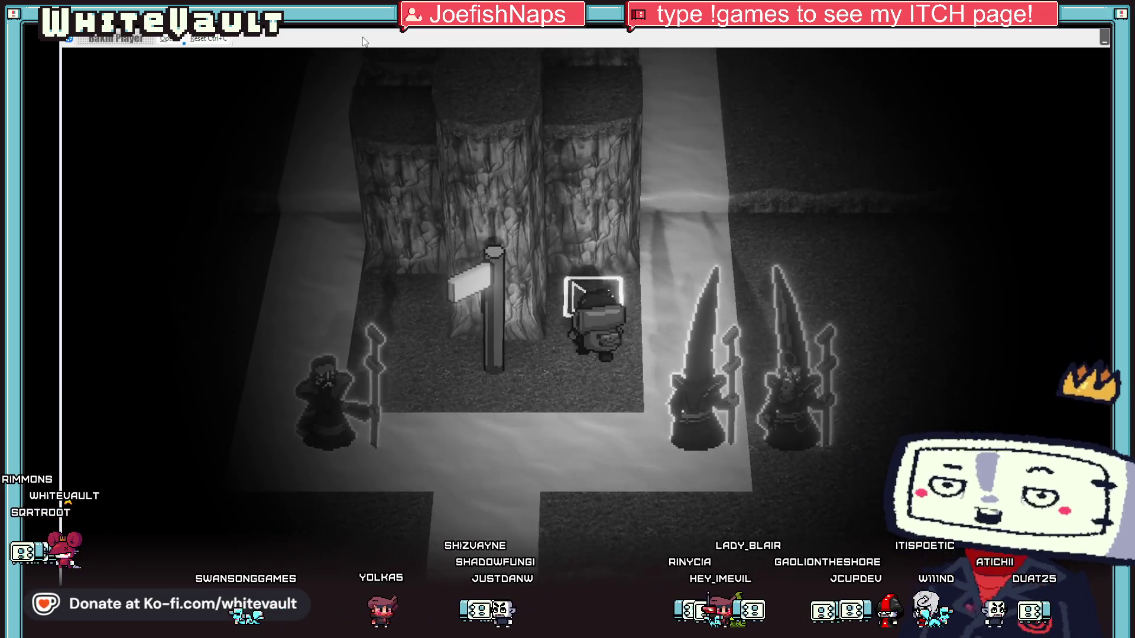
pyautogui.press('Up')
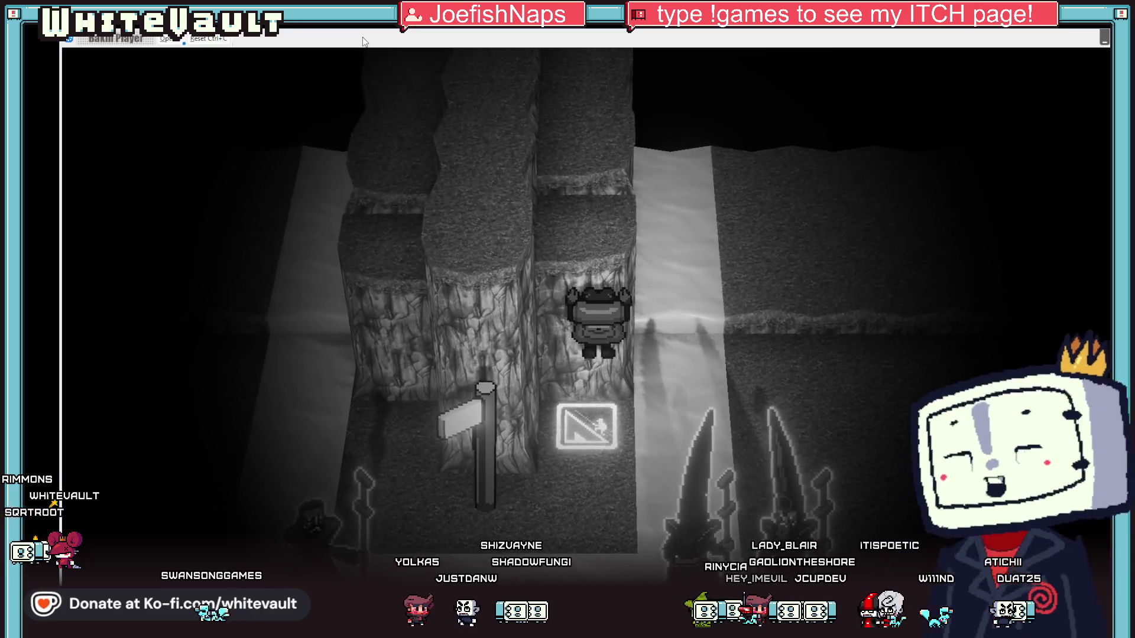
pyautogui.press('Up')
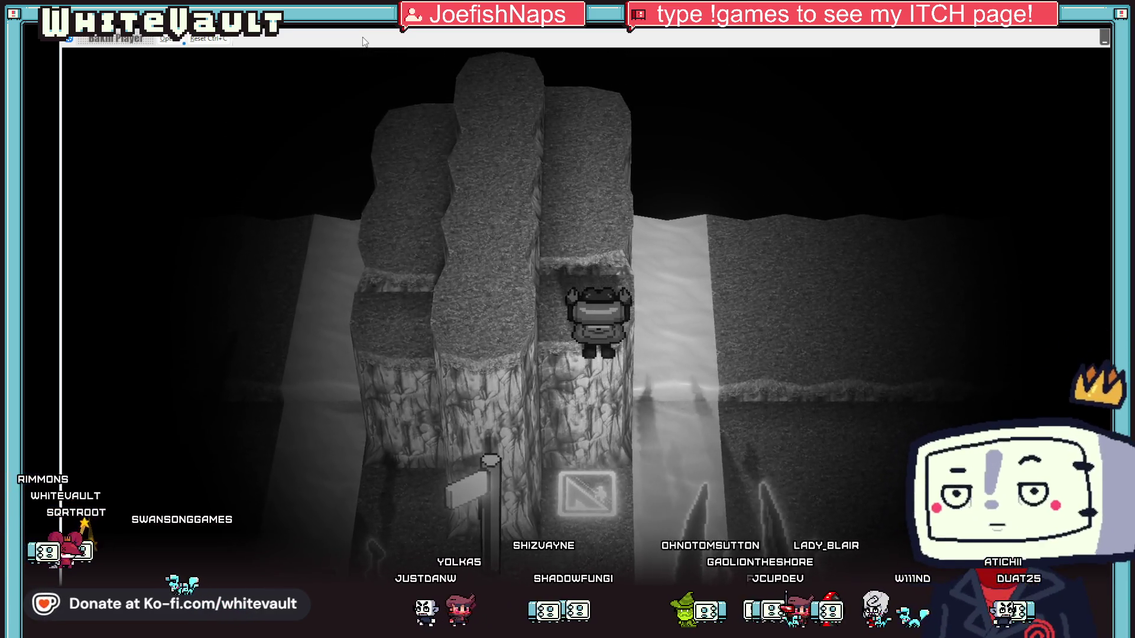
pyautogui.press('Up')
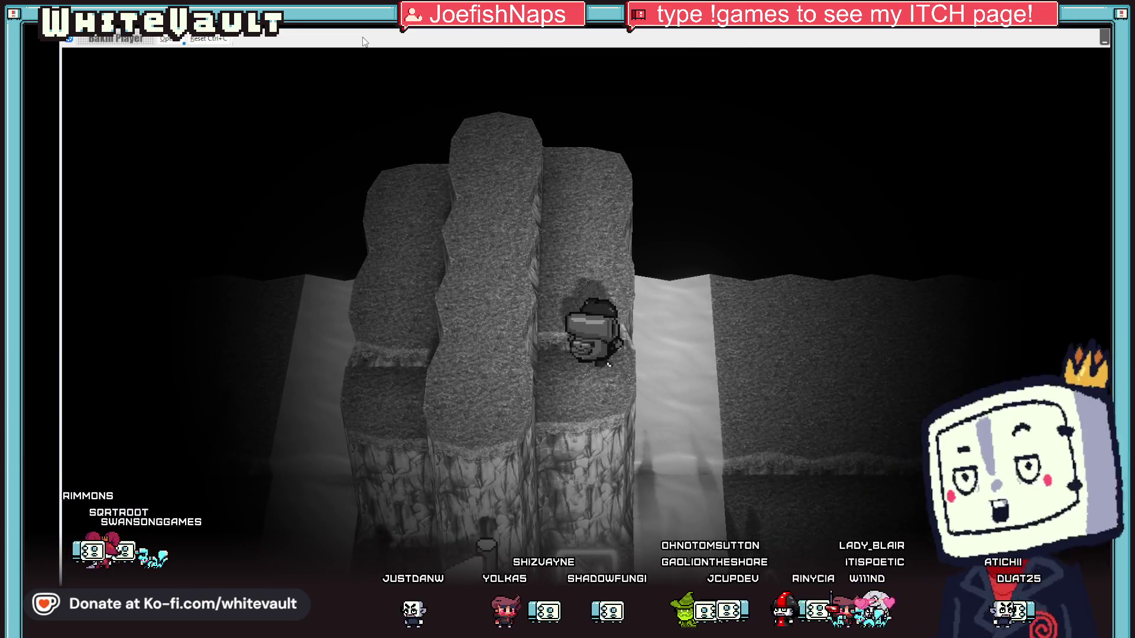
pyautogui.press('Up')
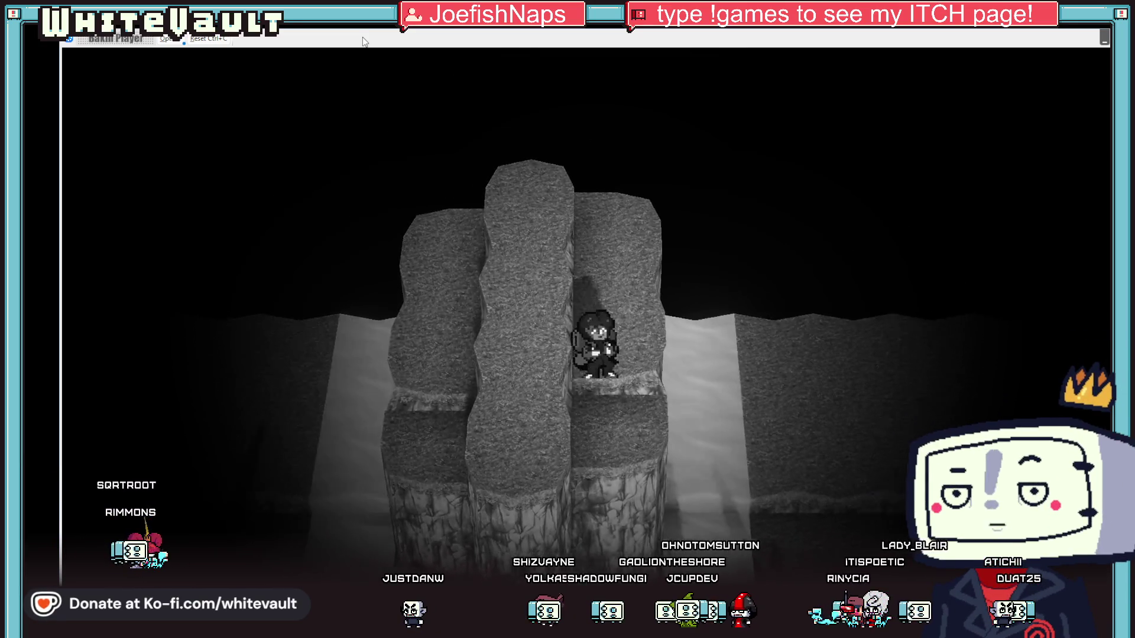
pyautogui.press('Up')
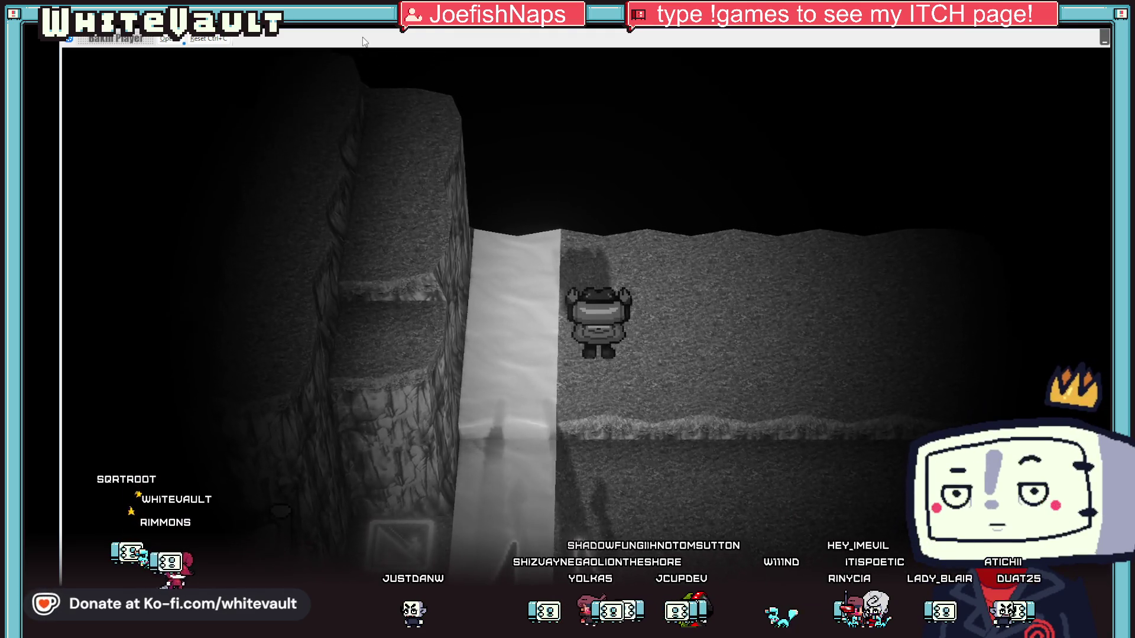
pyautogui.press('Up')
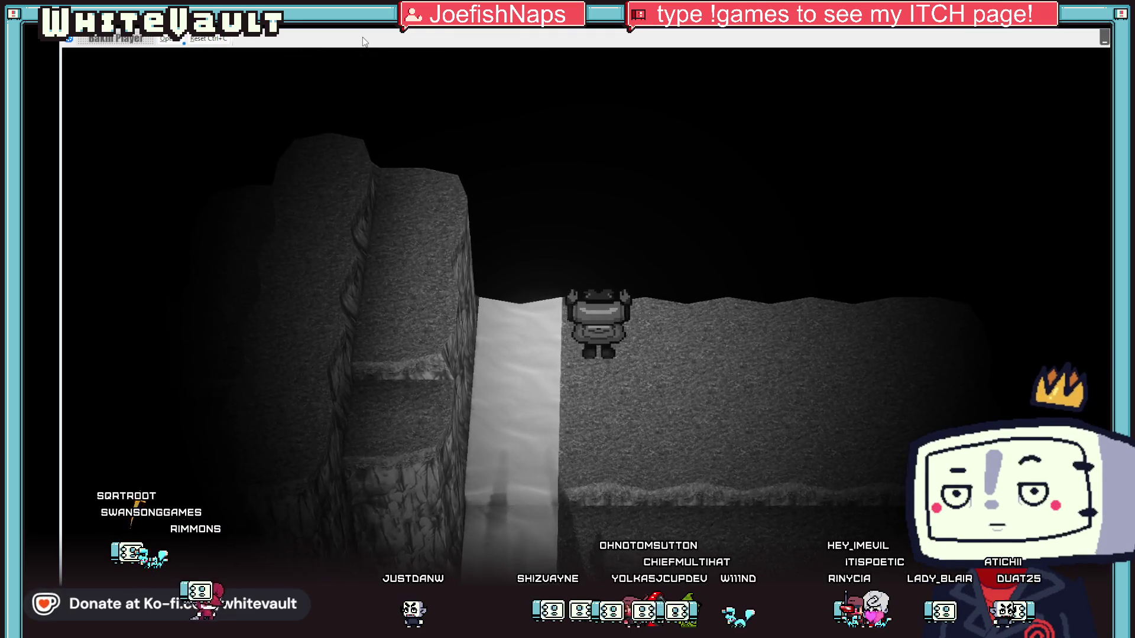
pyautogui.press('Down')
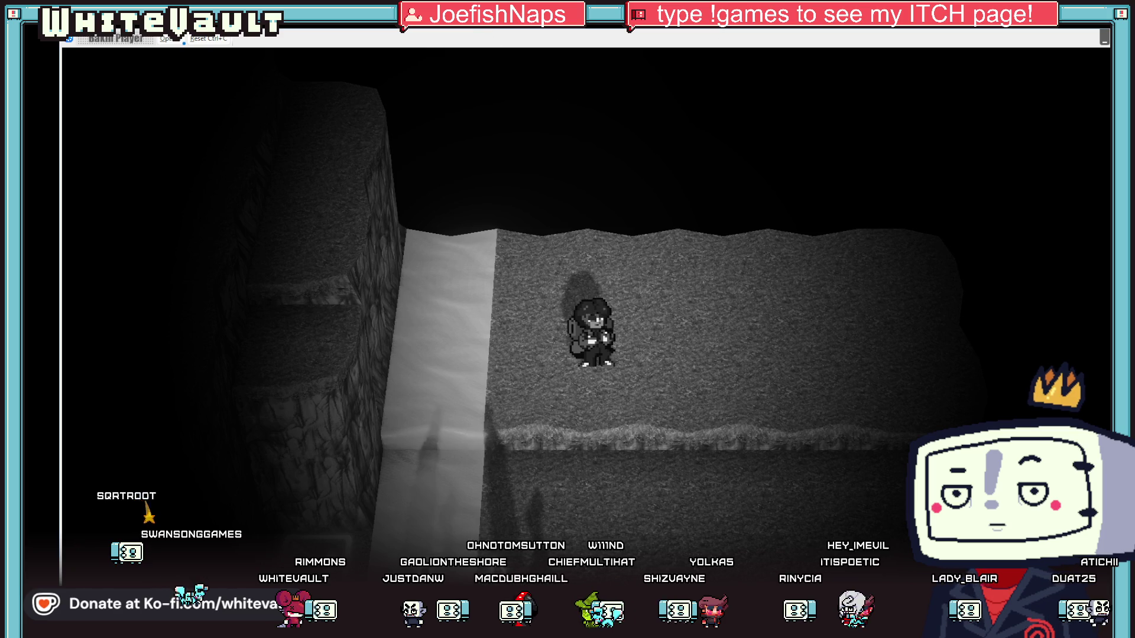
pyautogui.press('Escape')
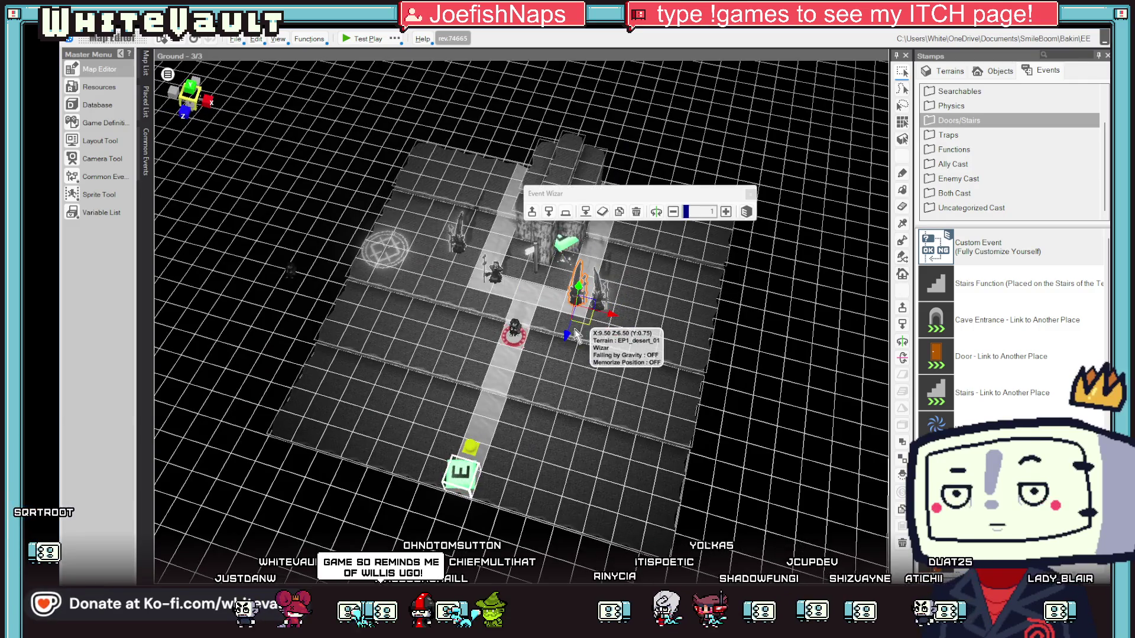
# Place the spike event copy, relocate the green event beside the guard statue, and test-play.
pyautogui.click(514, 501)
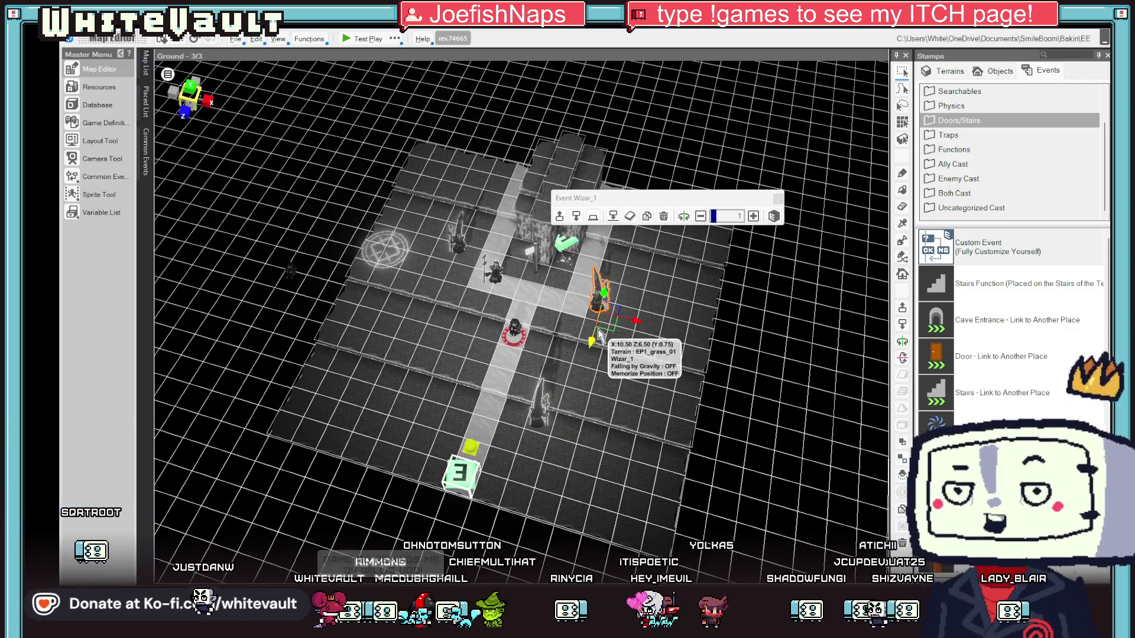
pyautogui.click(564, 242)
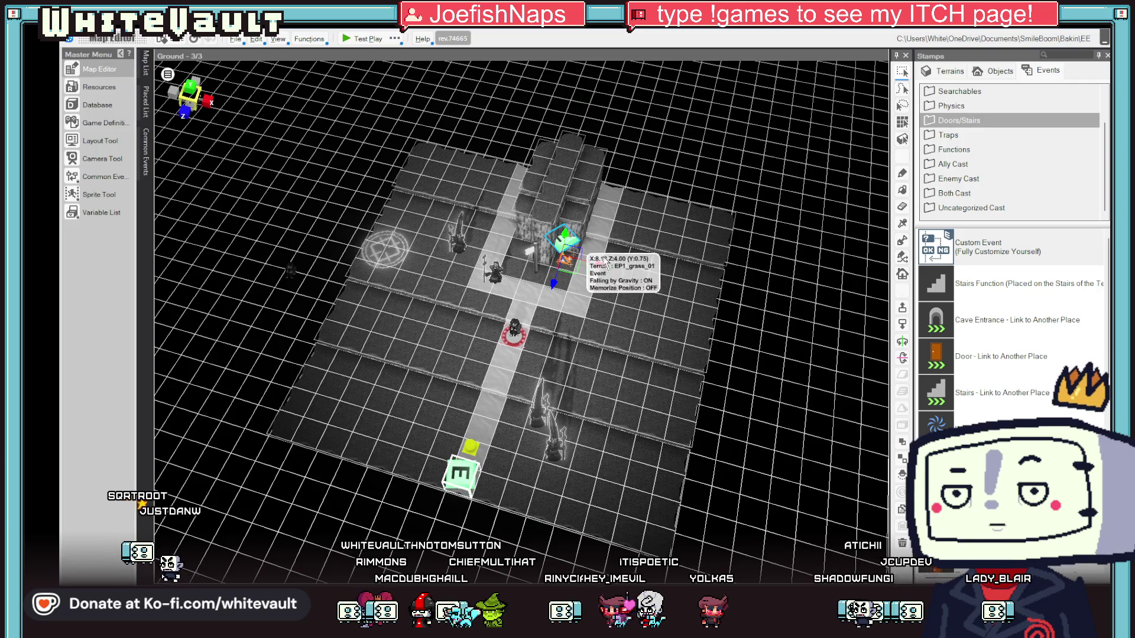
pyautogui.scroll(2, 628, 271)
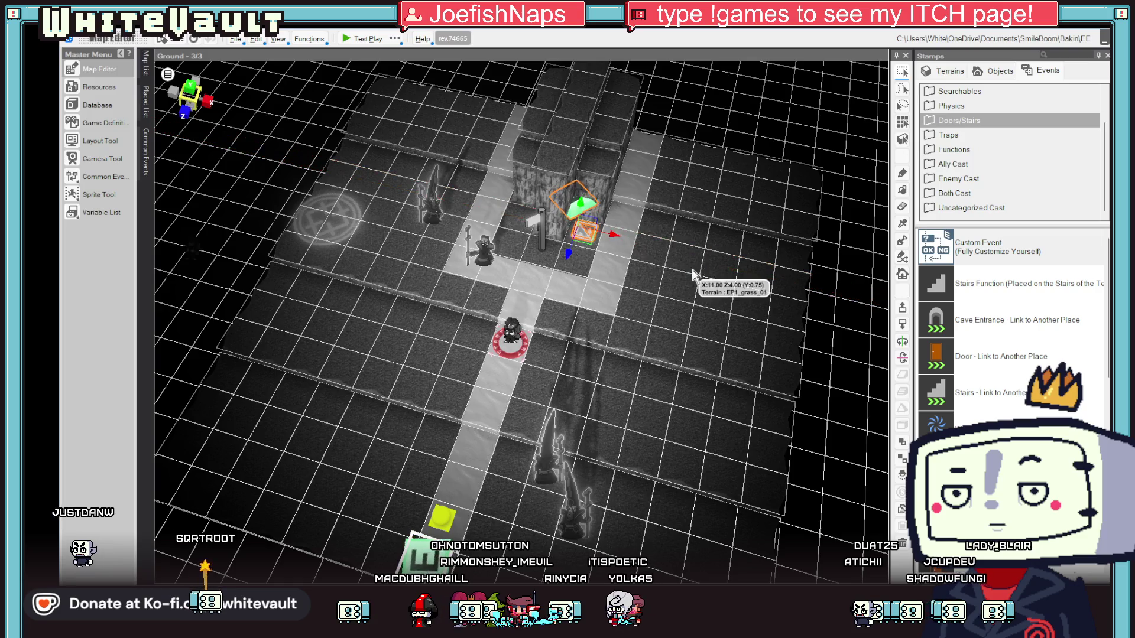
pyautogui.click(585, 216)
pyautogui.click(494, 202)
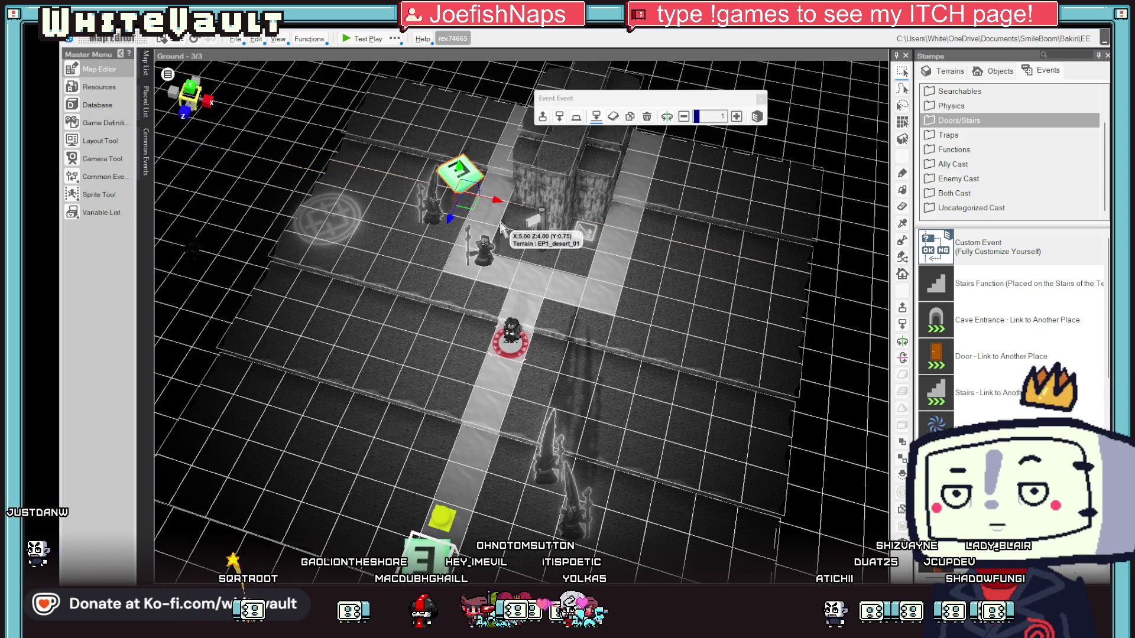
pyautogui.click(362, 37)
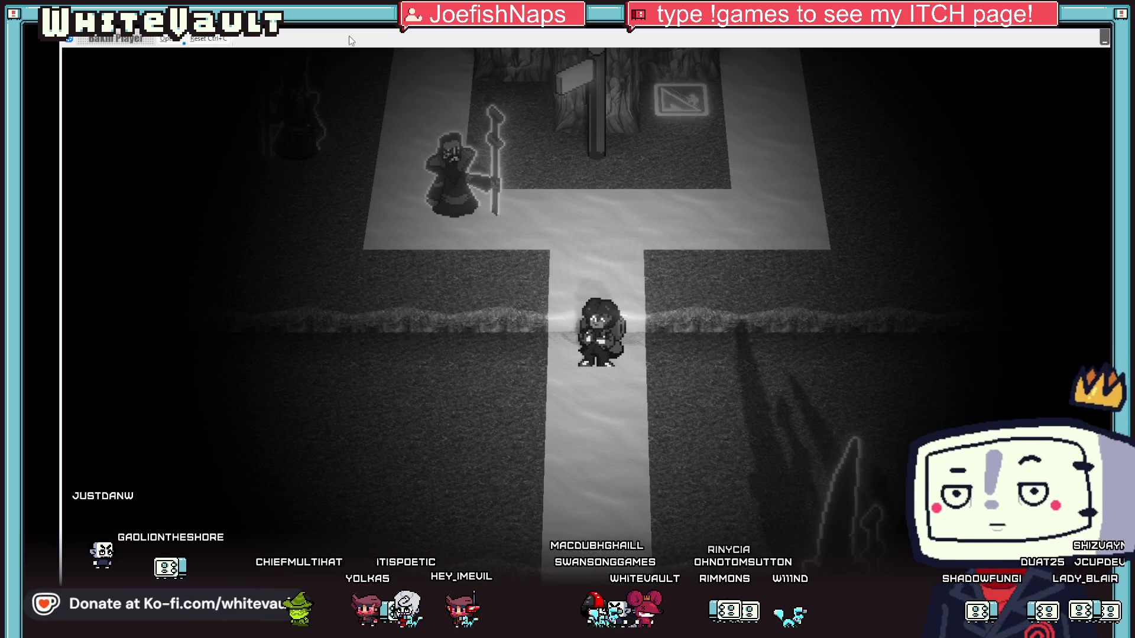
# Walk onto the glowing climb sign, north toward the cliff and back, then close the test play.
pyautogui.press('Up')
pyautogui.press('Up')
pyautogui.press('Right')
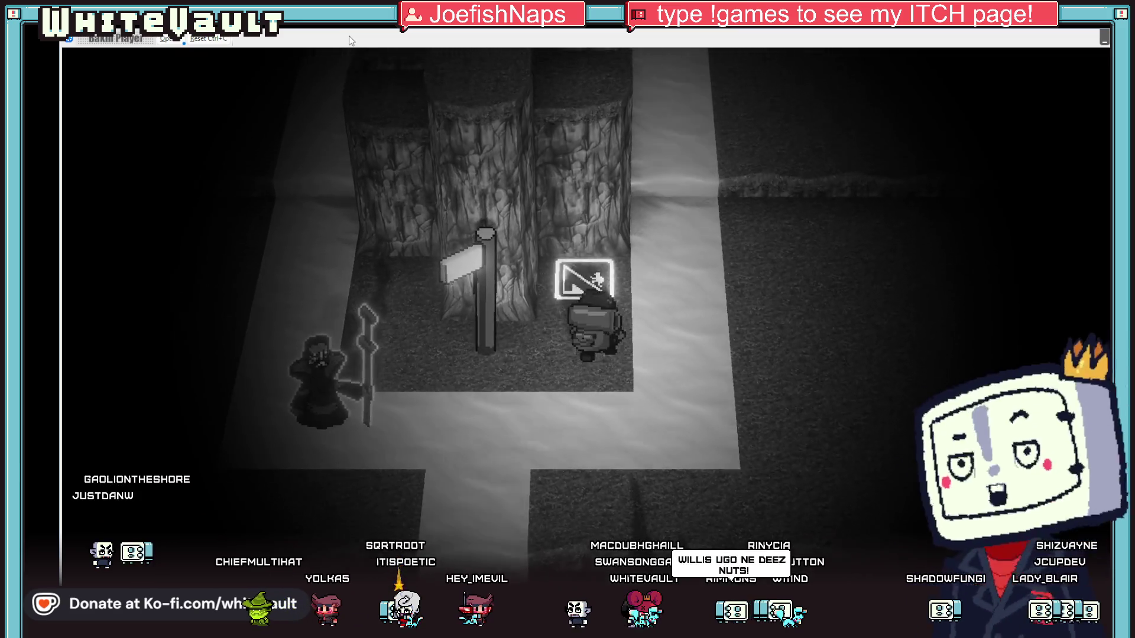
pyautogui.press('Up')
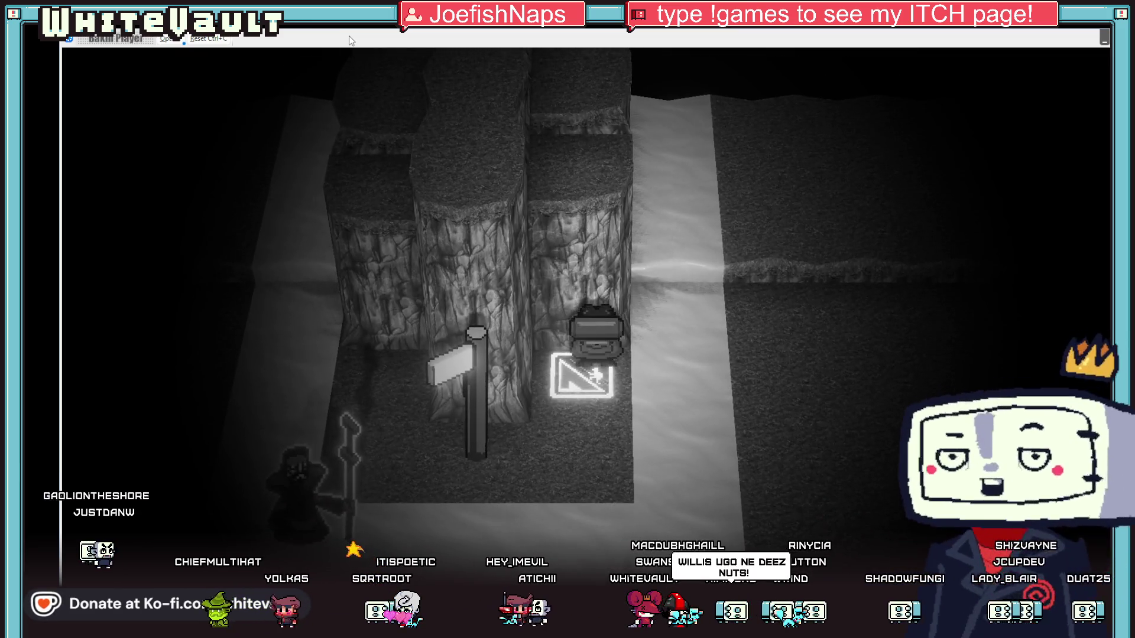
pyautogui.press('Up')
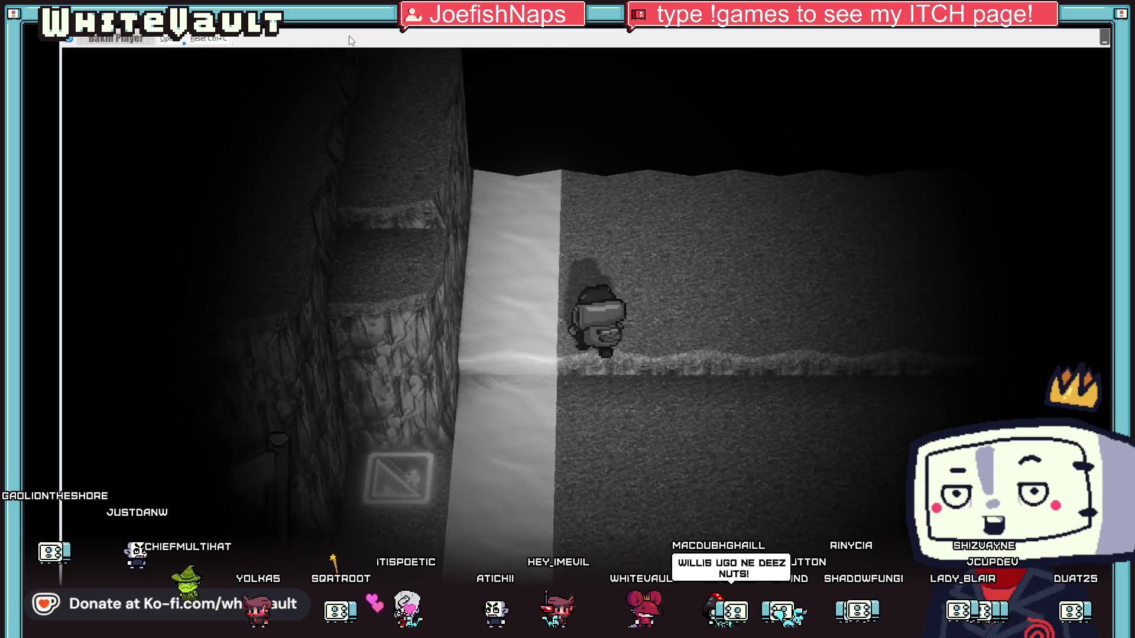
pyautogui.press('Down')
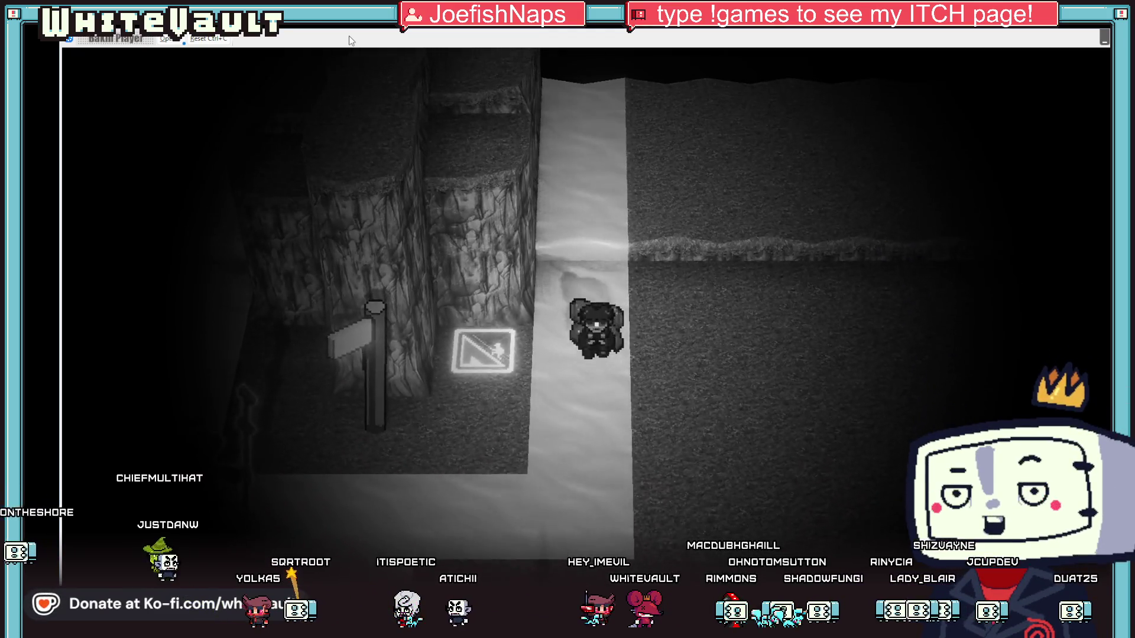
pyautogui.press('Down')
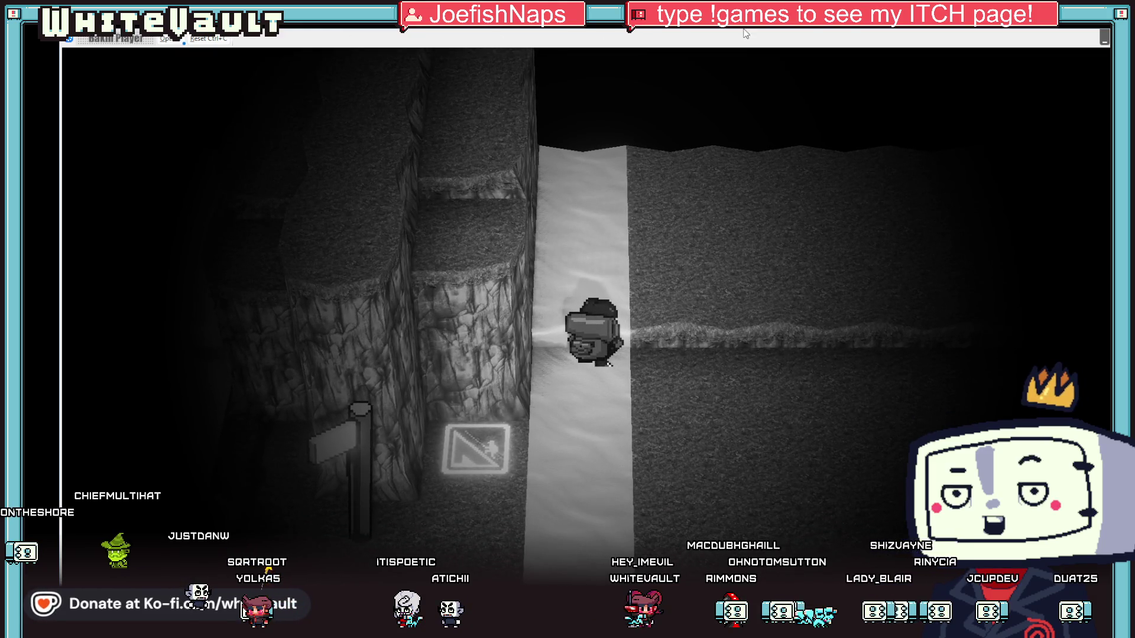
pyautogui.hotkey('alt', 'F4')
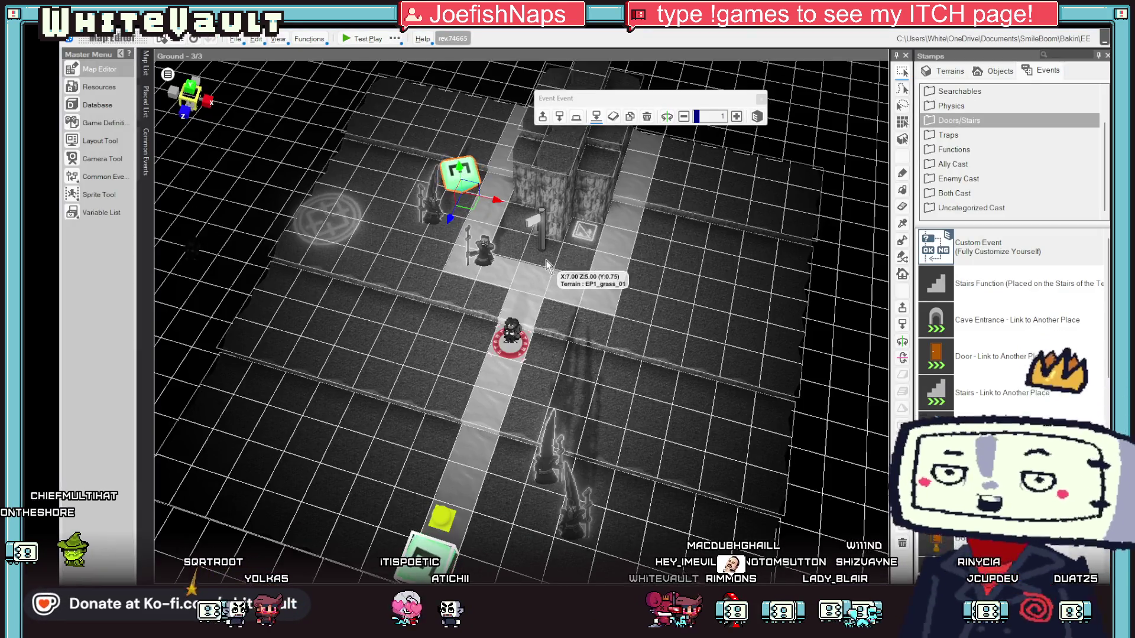
# Move the E event to X:8.50 Z:4.50 by the cliff column, review its script, and test-play.
pyautogui.moveTo(507, 224)
pyautogui.mouseDown()
pyautogui.moveTo(568, 260)
pyautogui.moveTo(562, 277)
pyautogui.mouseUp()
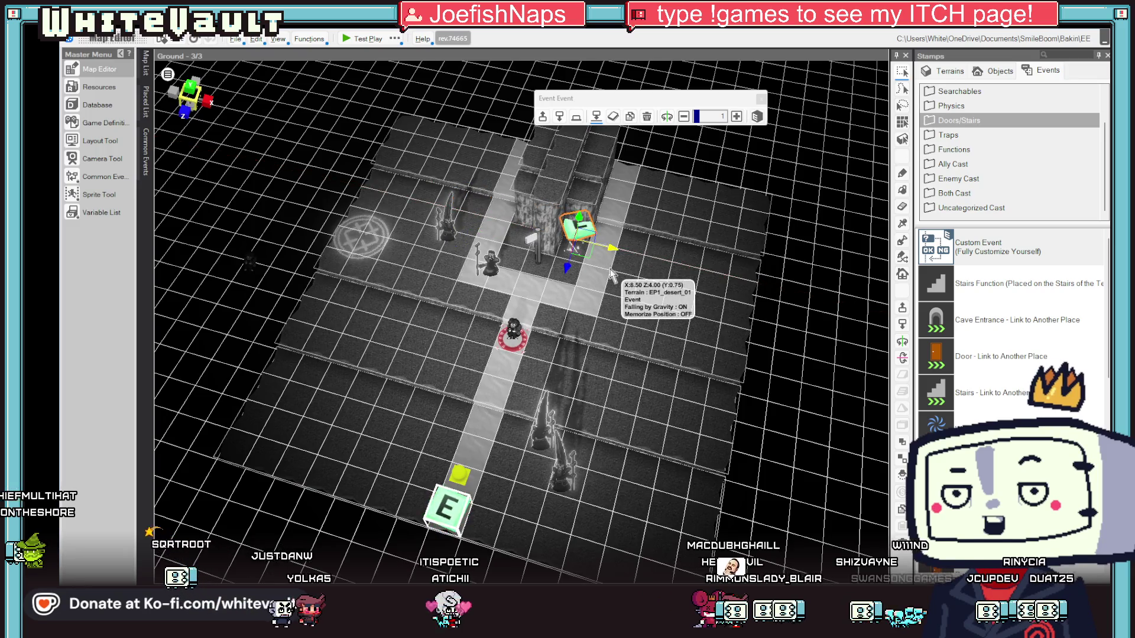
pyautogui.doubleClick(583, 240)
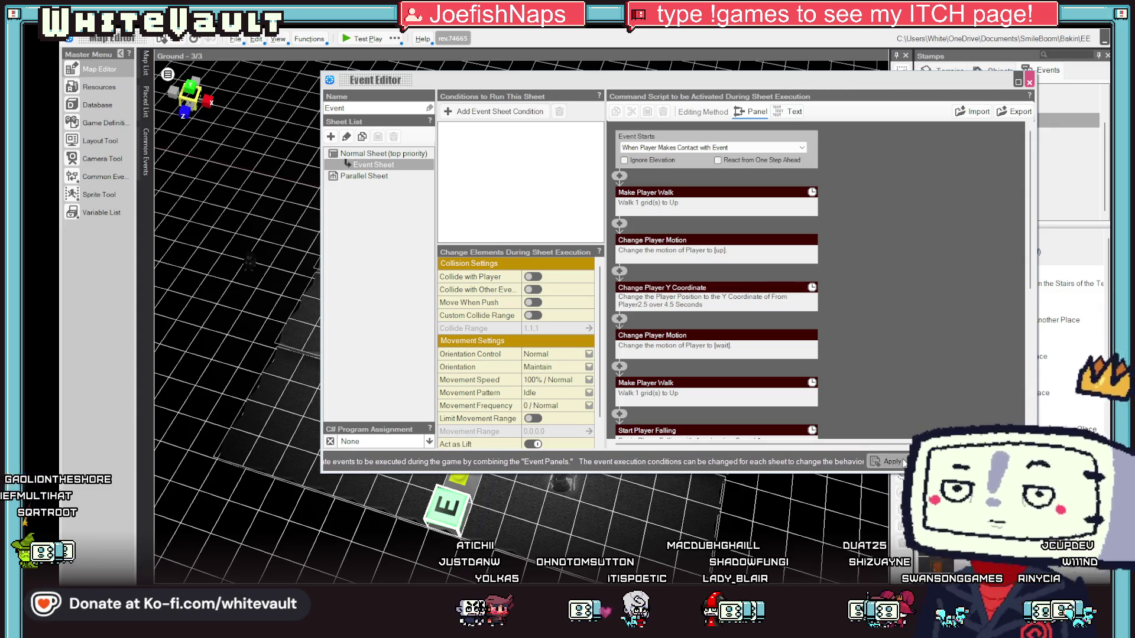
pyautogui.click(943, 461)
pyautogui.click(358, 38)
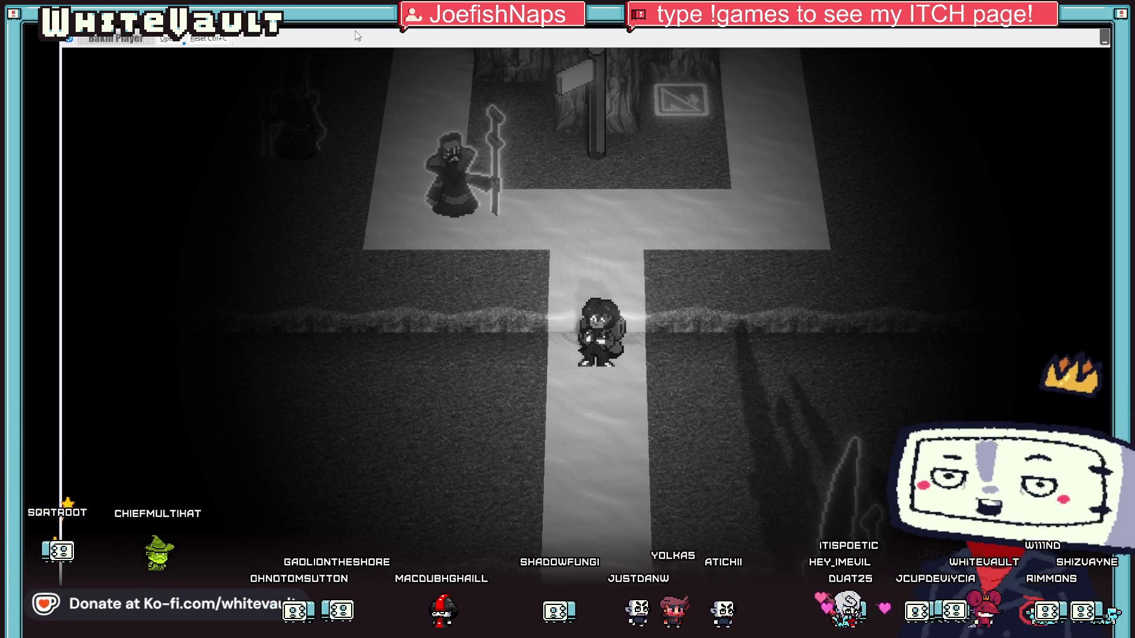
# Walk past the signpost, climb the cliff column, and come back down past the glowing sign.
pyautogui.press('Up')
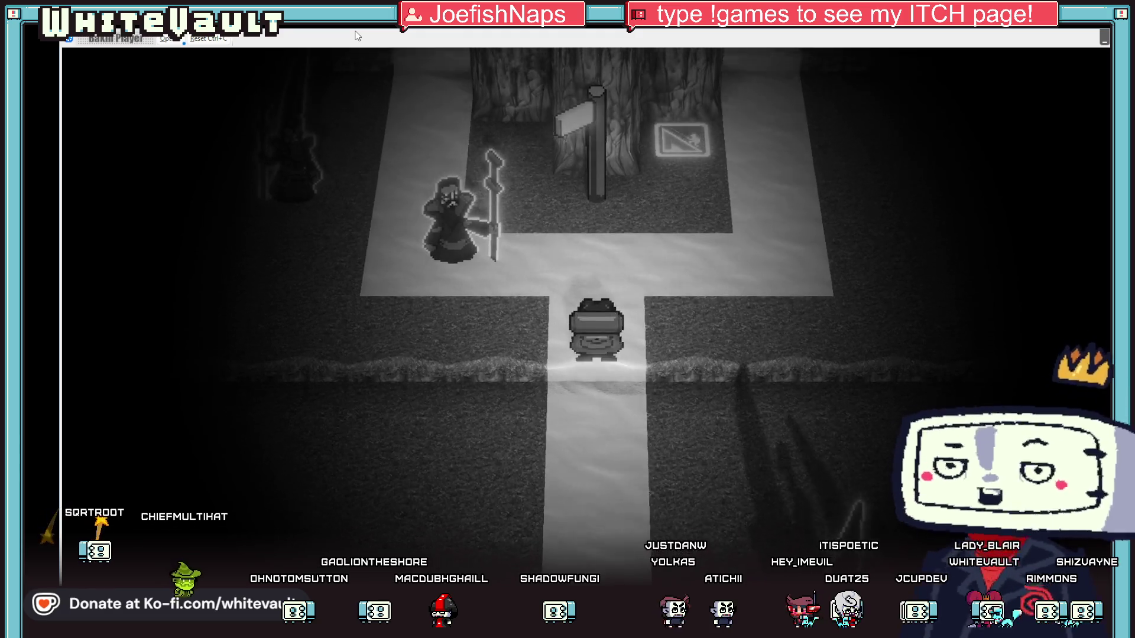
pyautogui.press('Up')
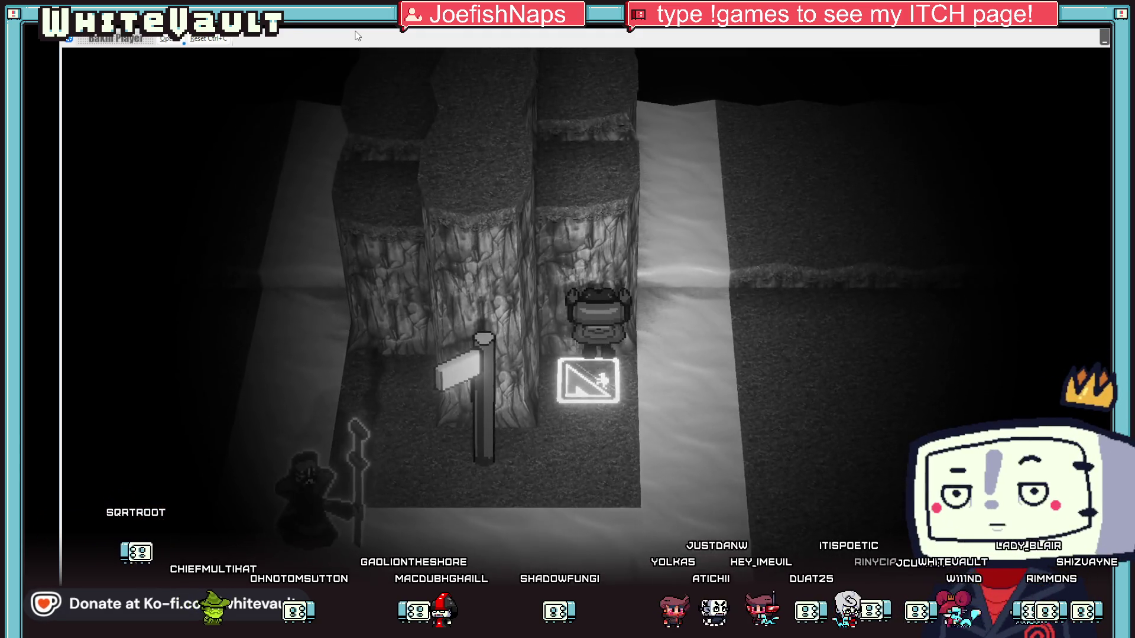
pyautogui.press('Up')
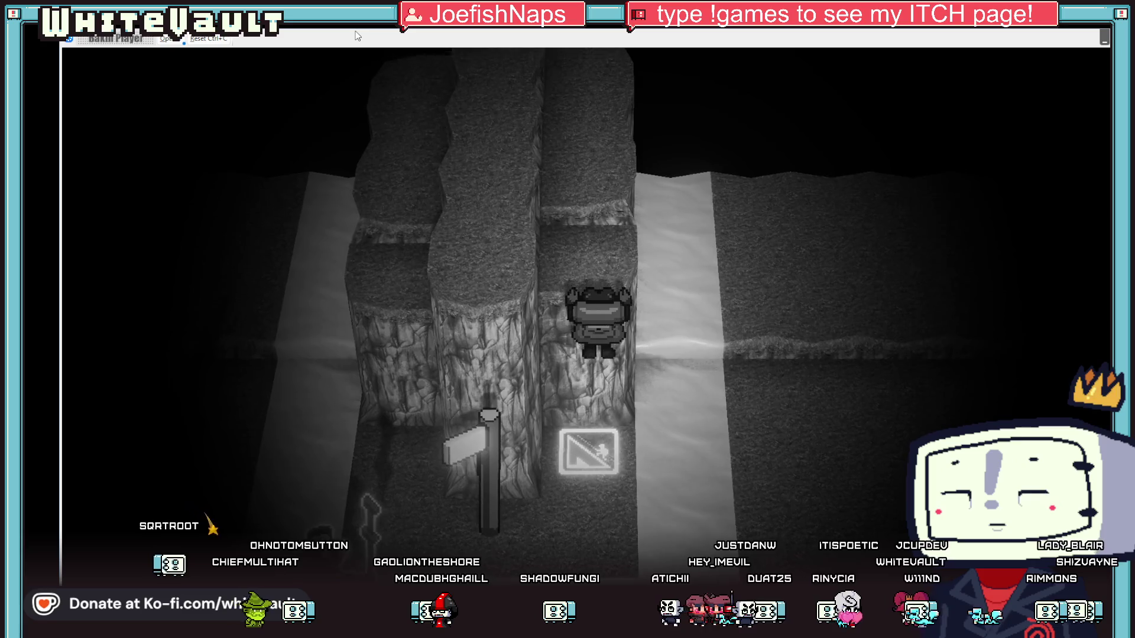
pyautogui.press('Up')
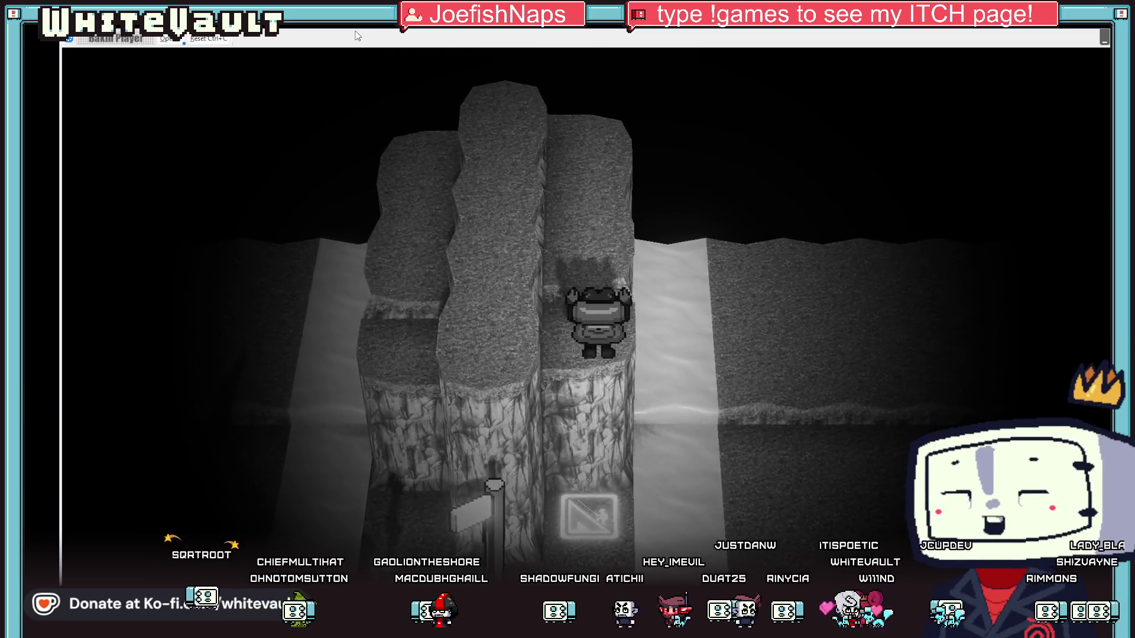
pyautogui.press('Right')
pyautogui.press('Left')
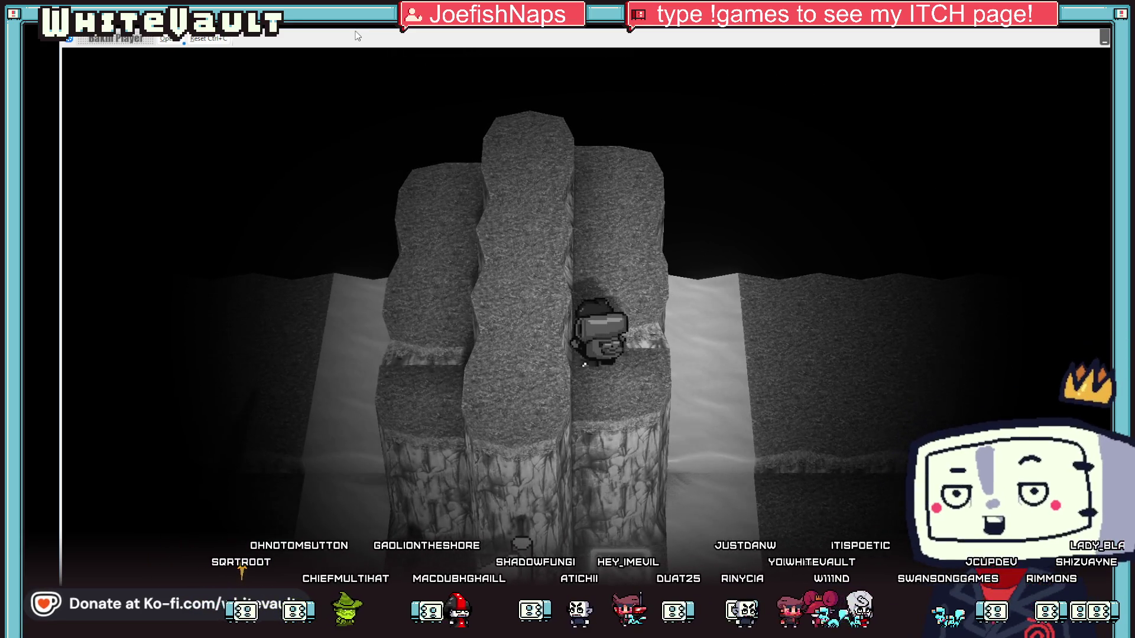
pyautogui.press('Down')
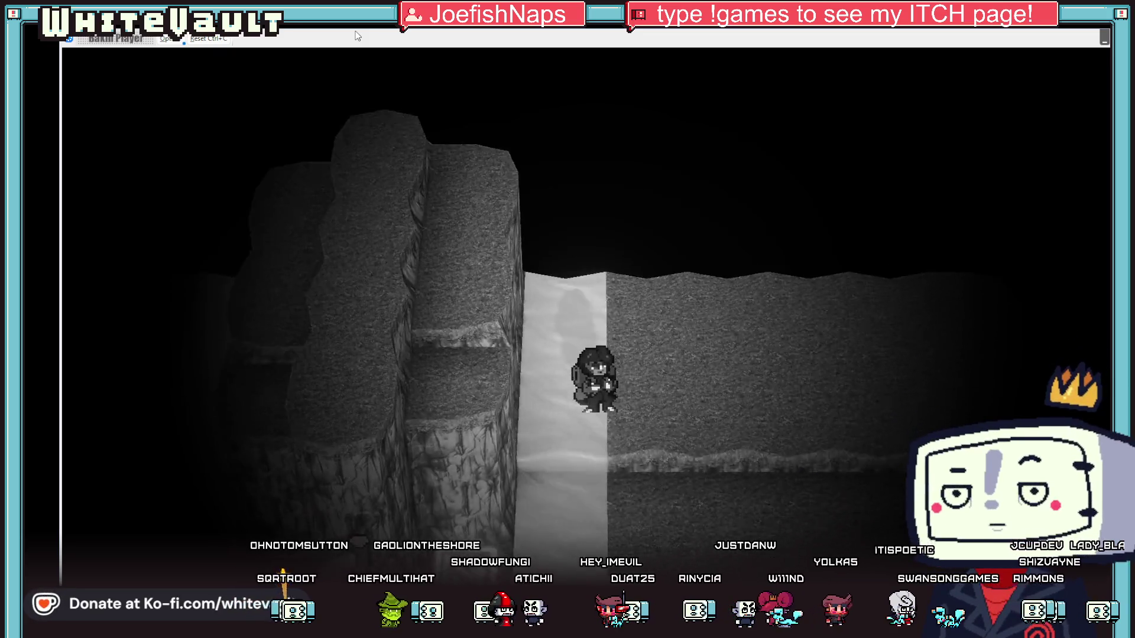
# Circle back to the glowing sign, climb north, and follow the white path to the rock ledge.
pyautogui.press('Up')
pyautogui.press('Right')
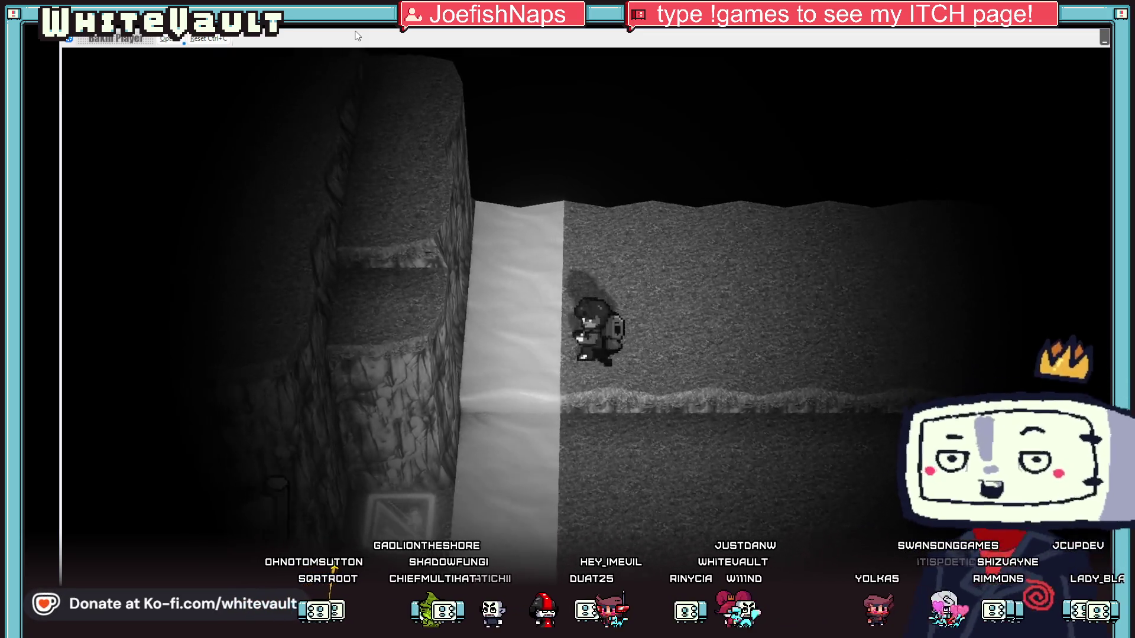
pyautogui.press('Down')
pyautogui.press('Left')
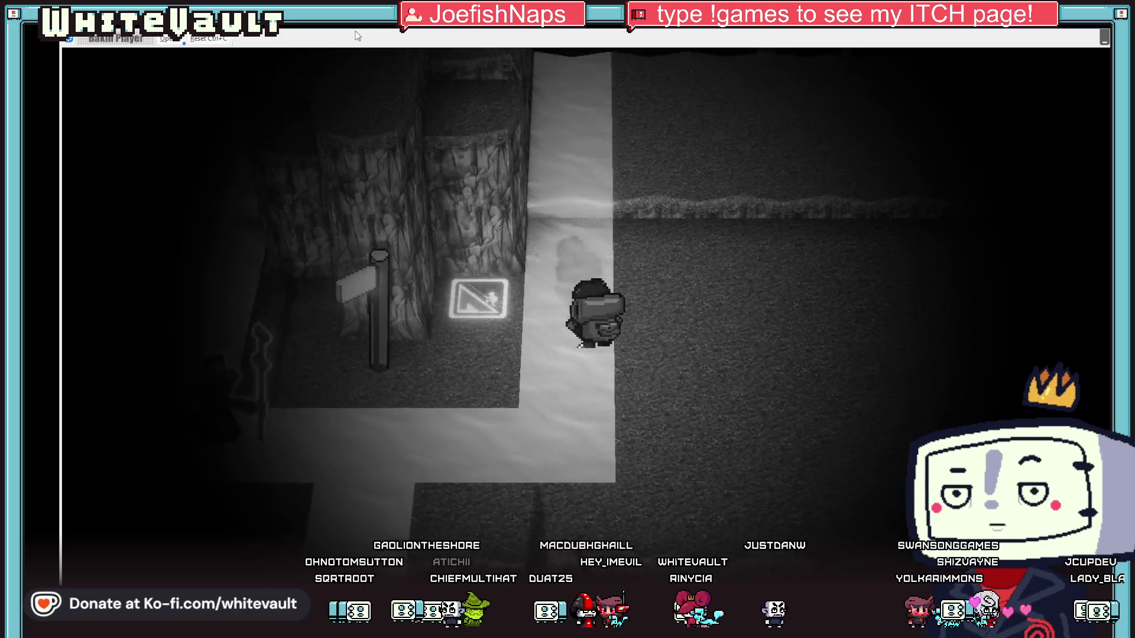
pyautogui.press('Up')
pyautogui.press('Up')
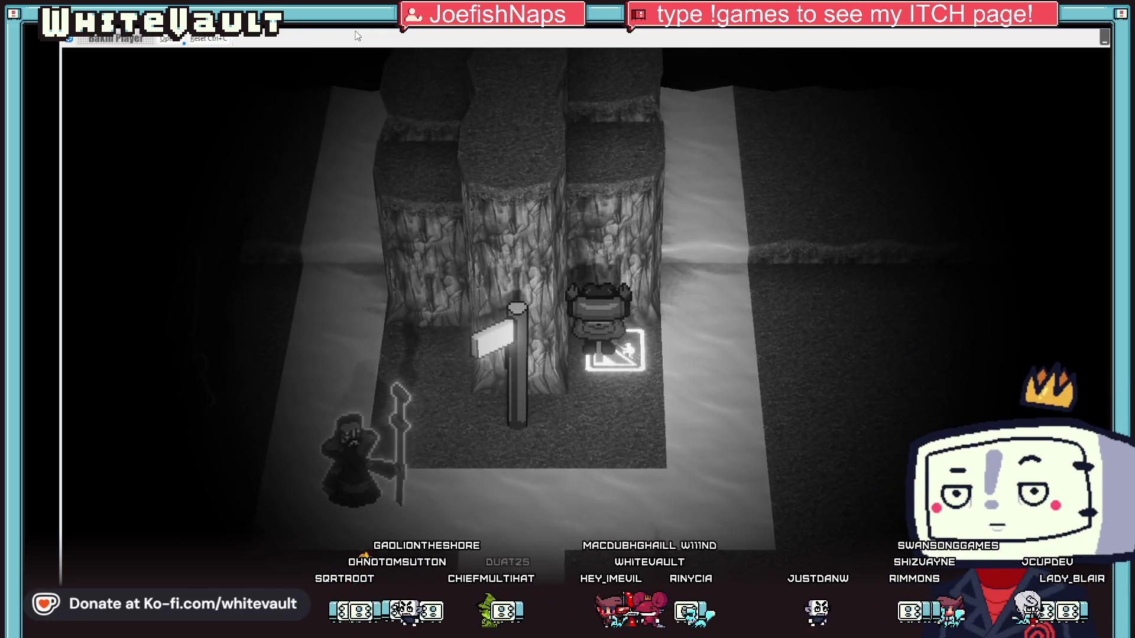
pyautogui.press('Up')
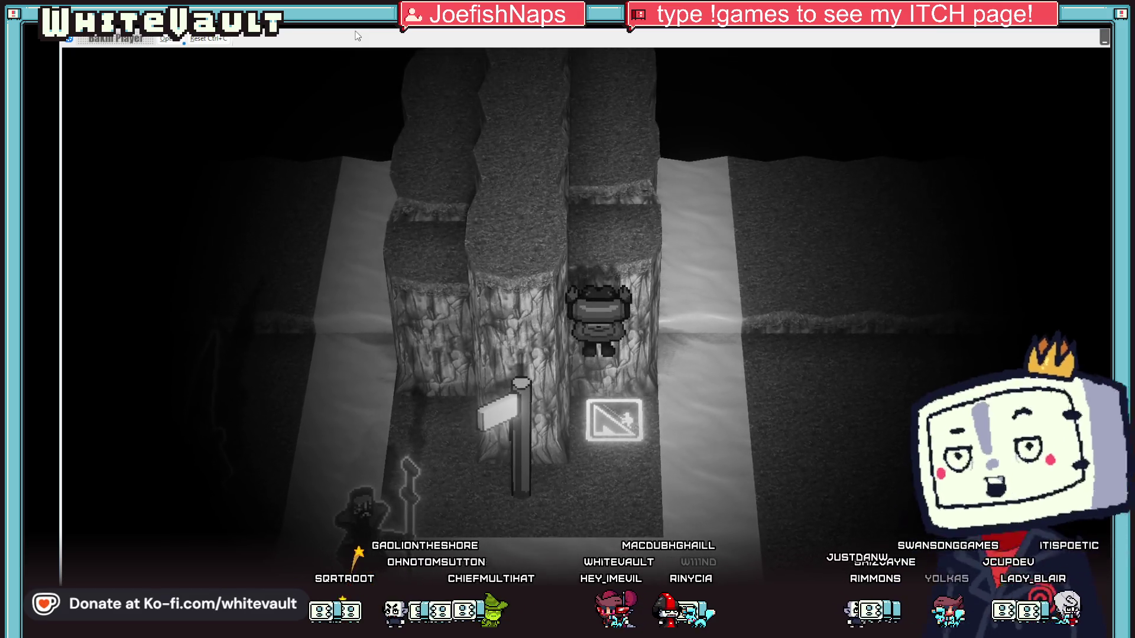
pyautogui.press('Up')
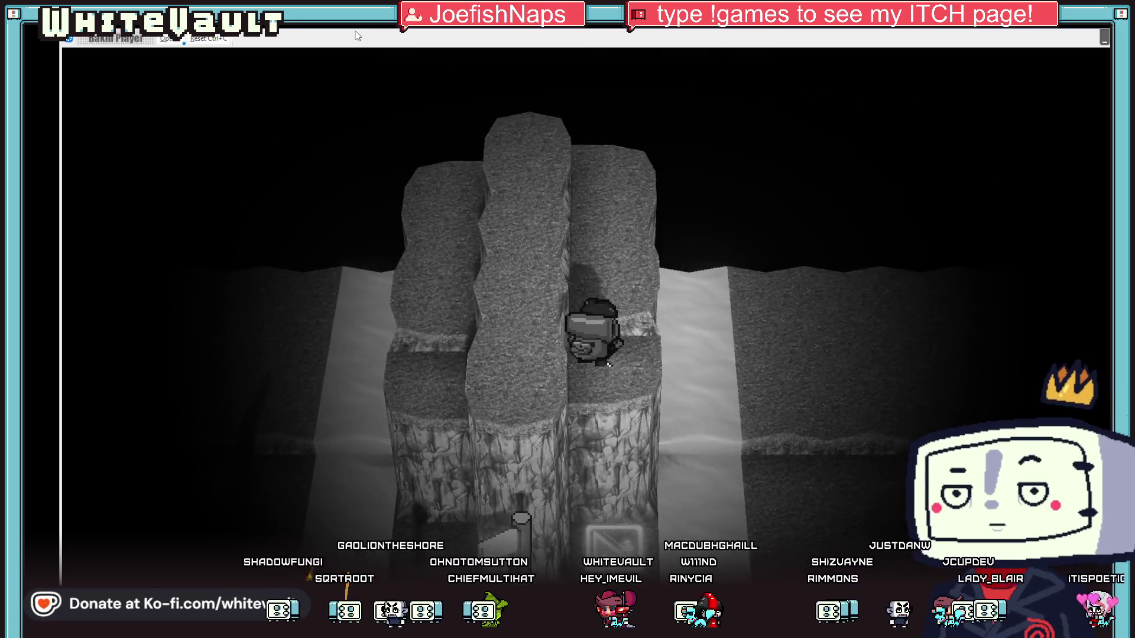
pyautogui.press('Down')
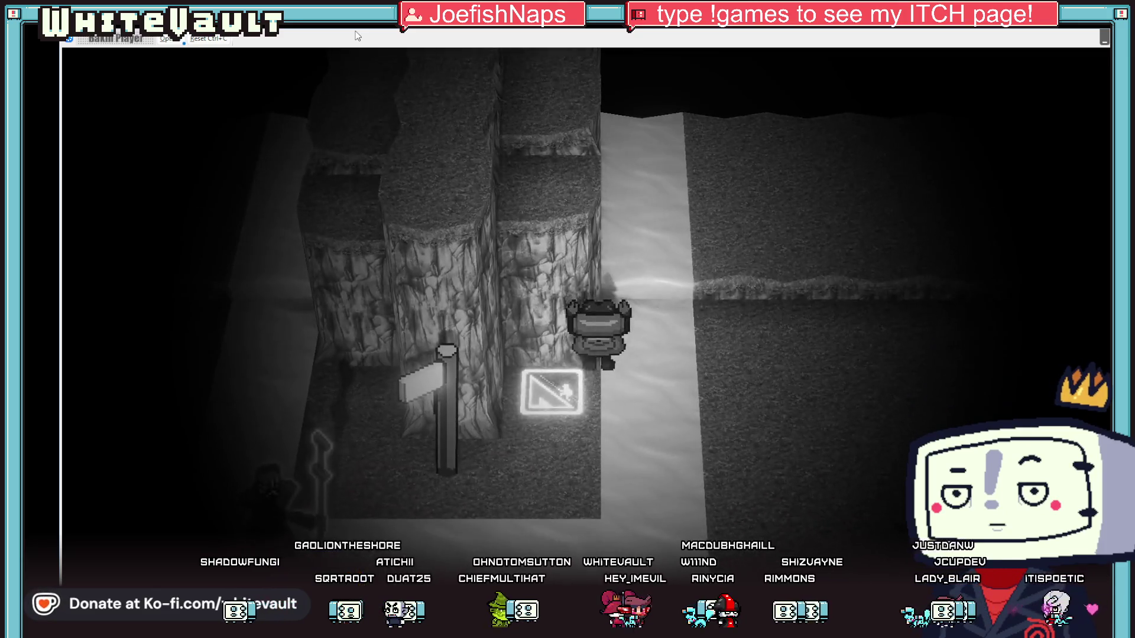
pyautogui.press('Up')
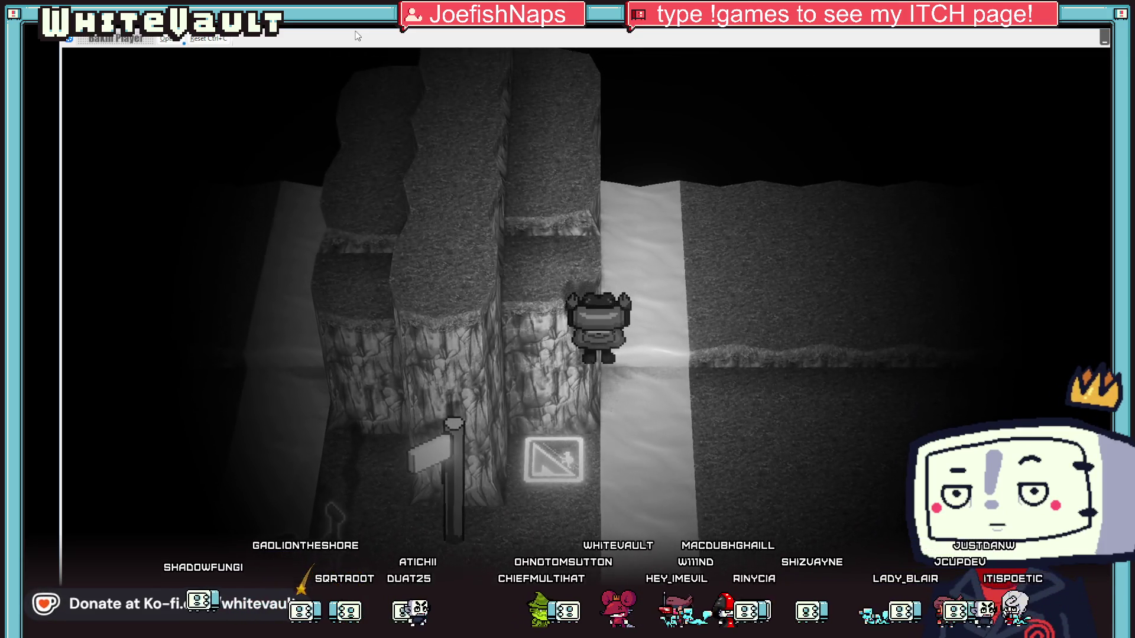
pyautogui.press('Up')
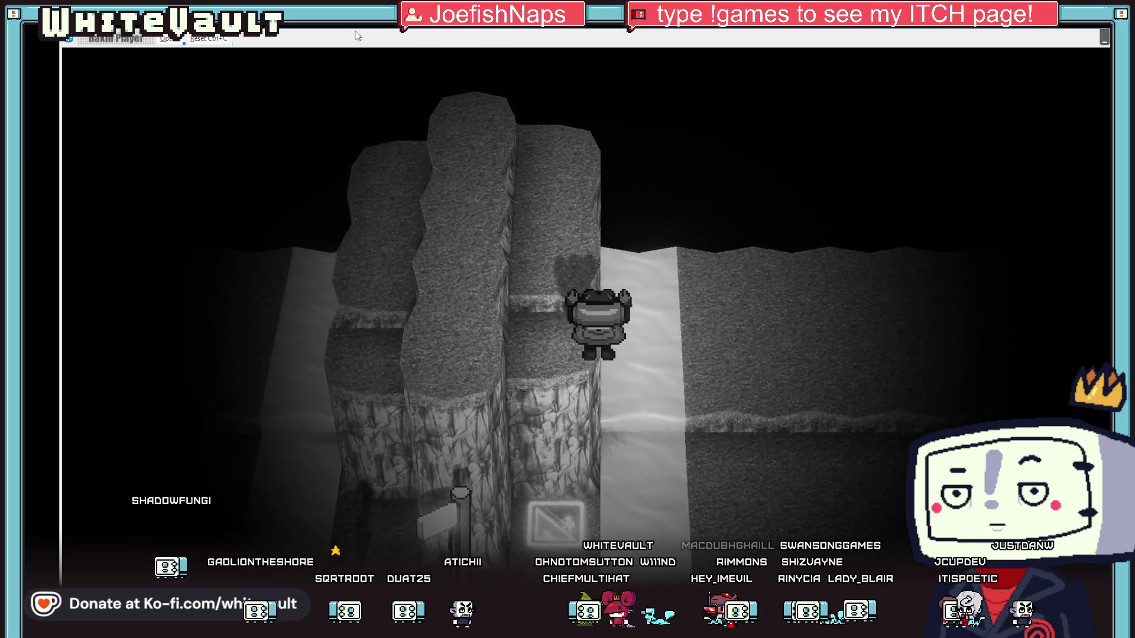
pyautogui.press('Up')
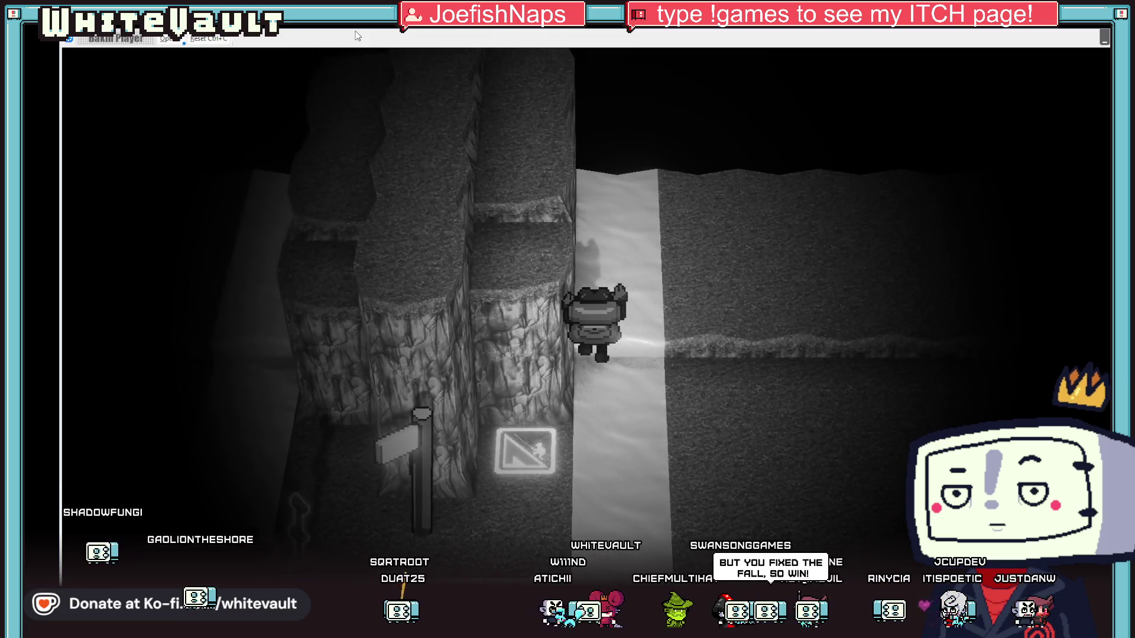
pyautogui.press('Up')
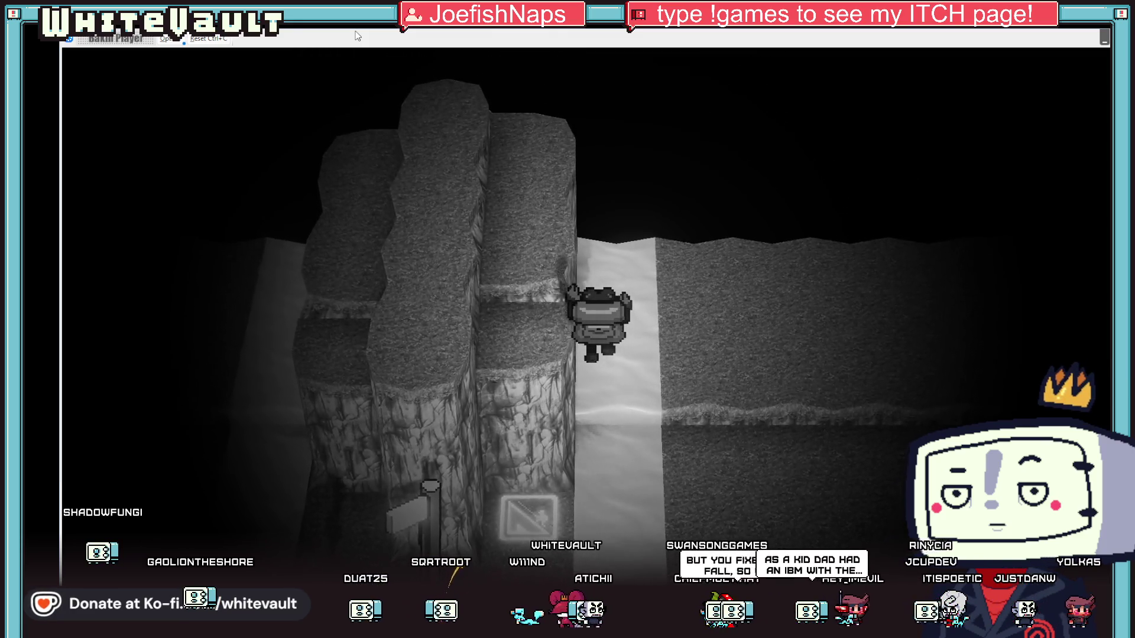
pyautogui.press('Left')
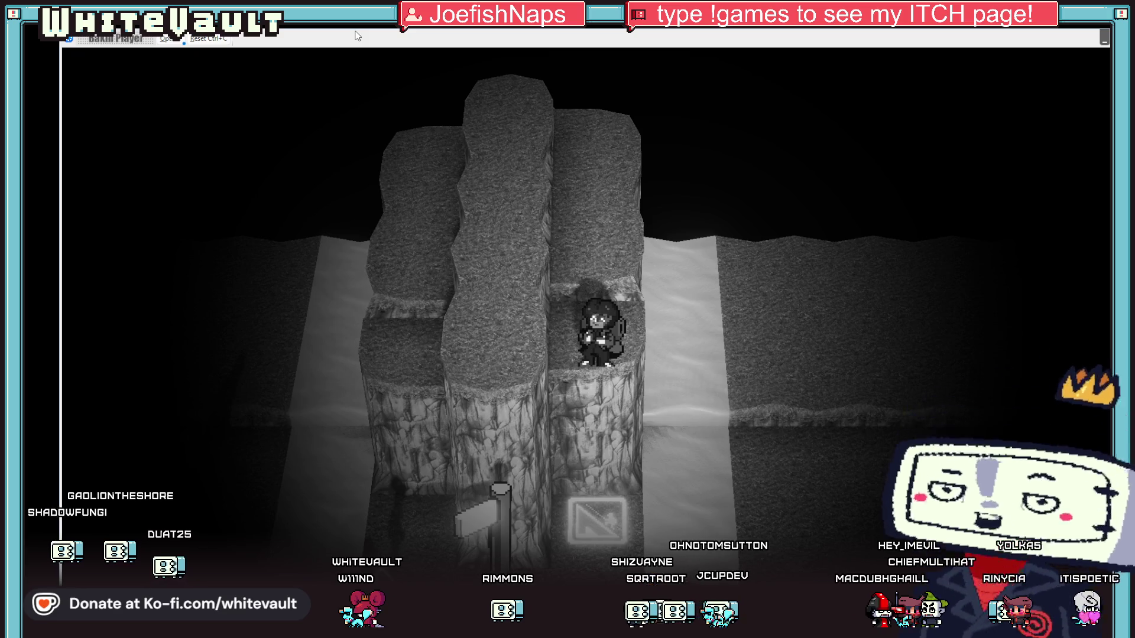
# Walk up the cliff column toward the guard statues, return to the lower path, and end the playtest.
pyautogui.press('Up')
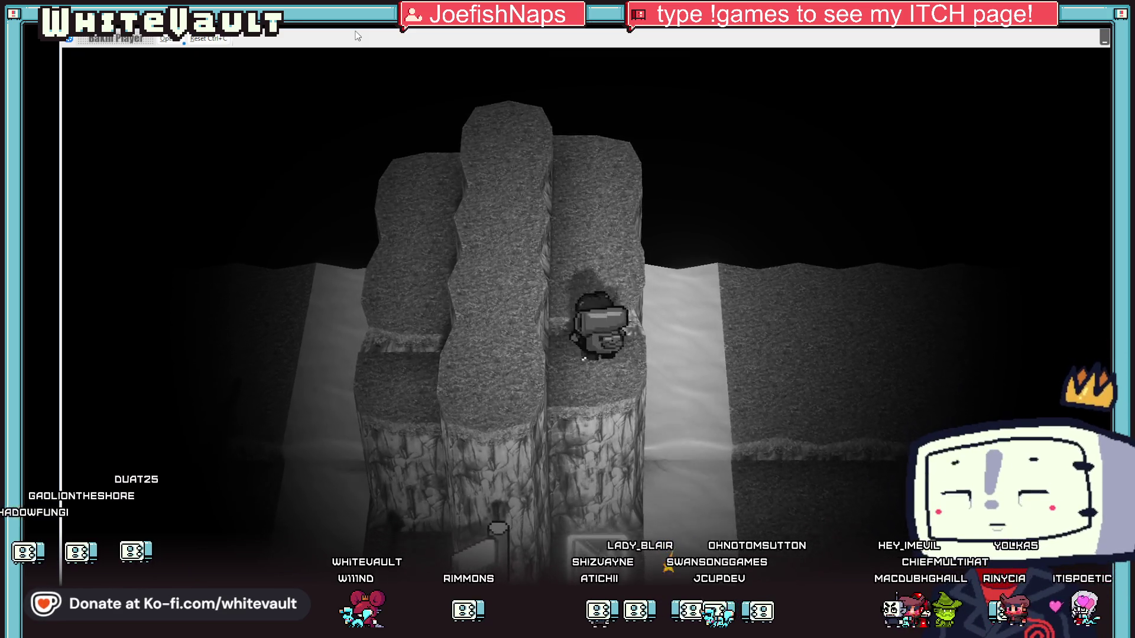
pyautogui.press('Up')
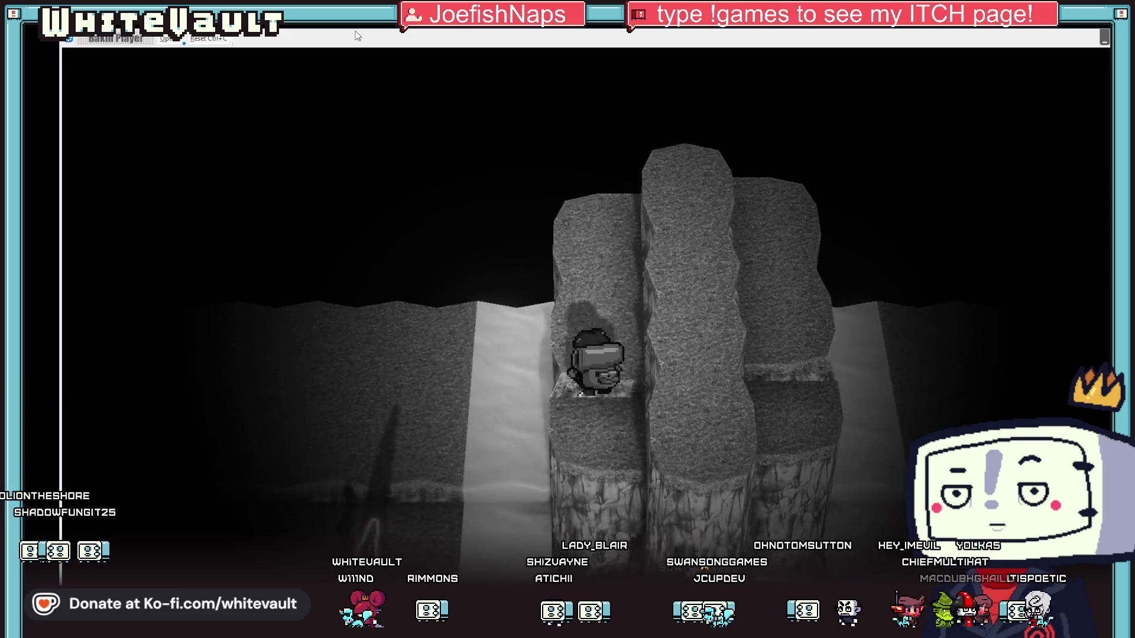
pyautogui.press('Up')
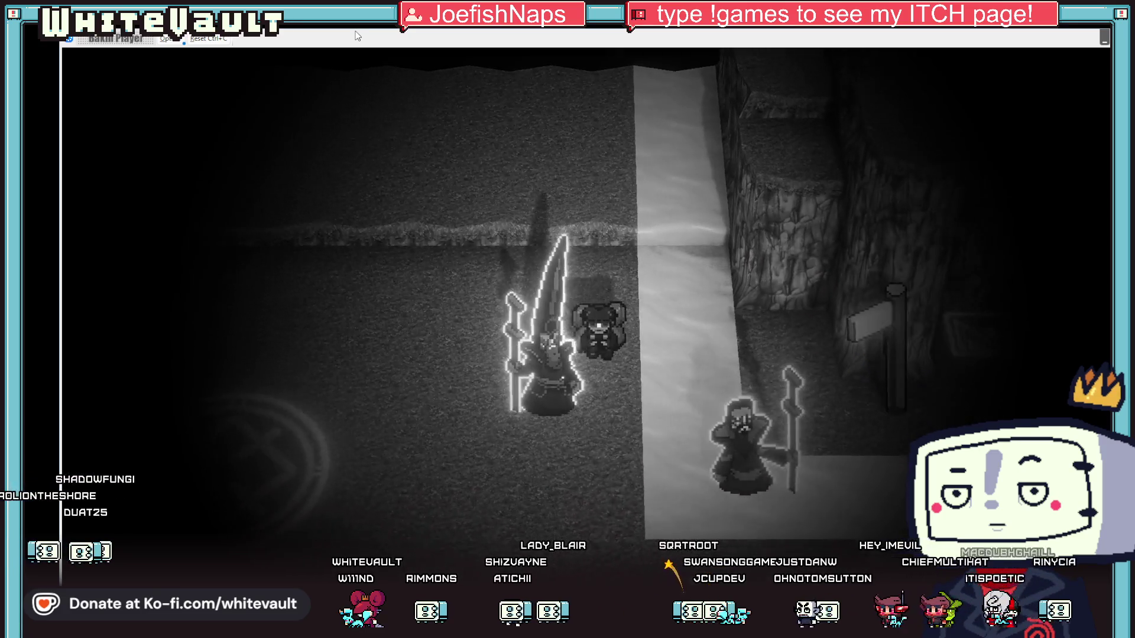
pyautogui.press('Down')
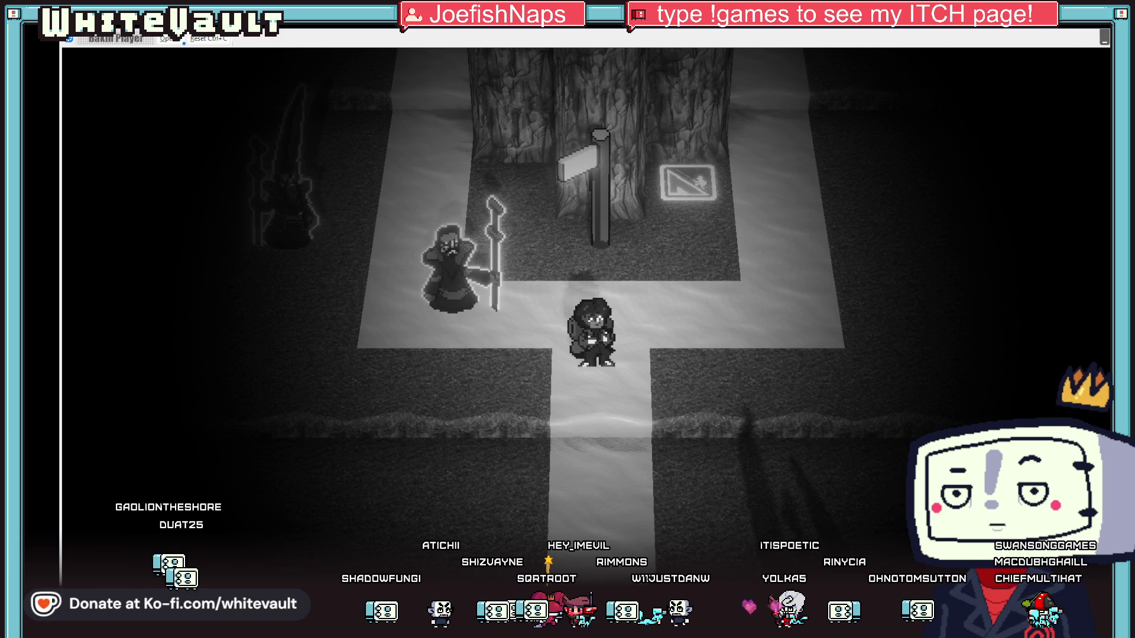
pyautogui.press('Escape')
pyautogui.scroll(2, 641, 310)
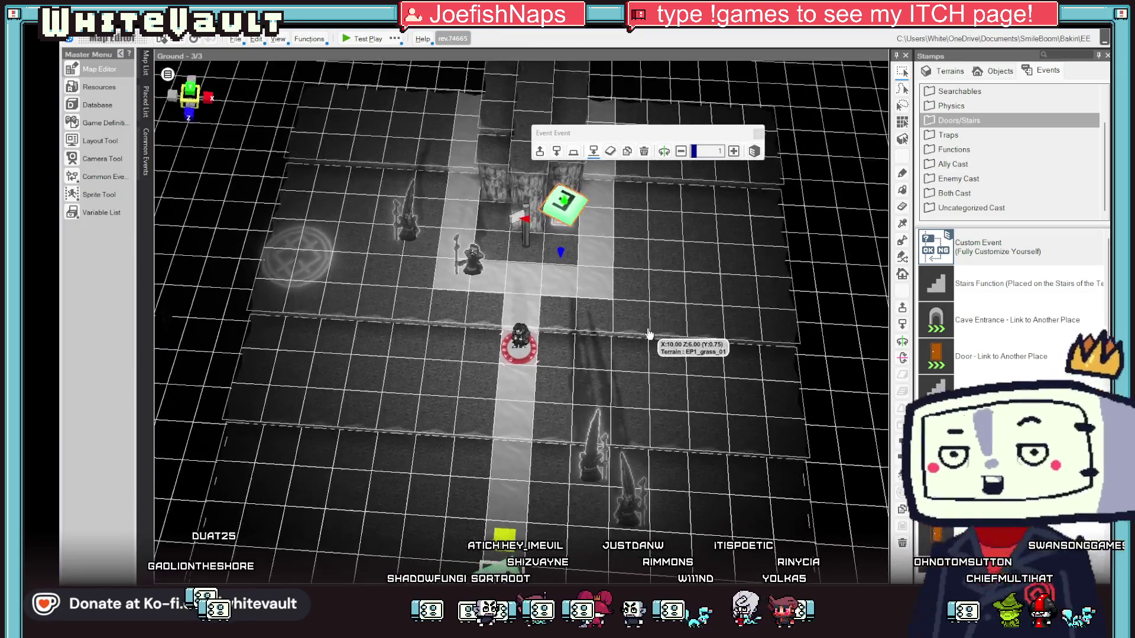
# Open the Post_1 signpost event and delete its two extra event sheets, keeping Event_Sheet_1.
pyautogui.click(523, 233)
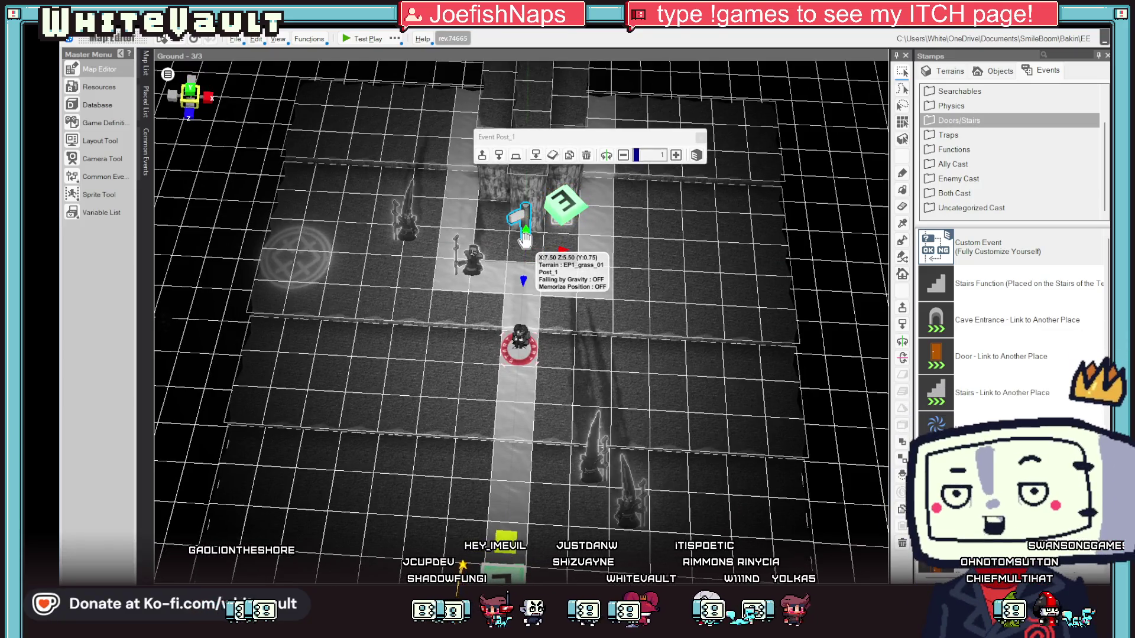
pyautogui.doubleClick(524, 237)
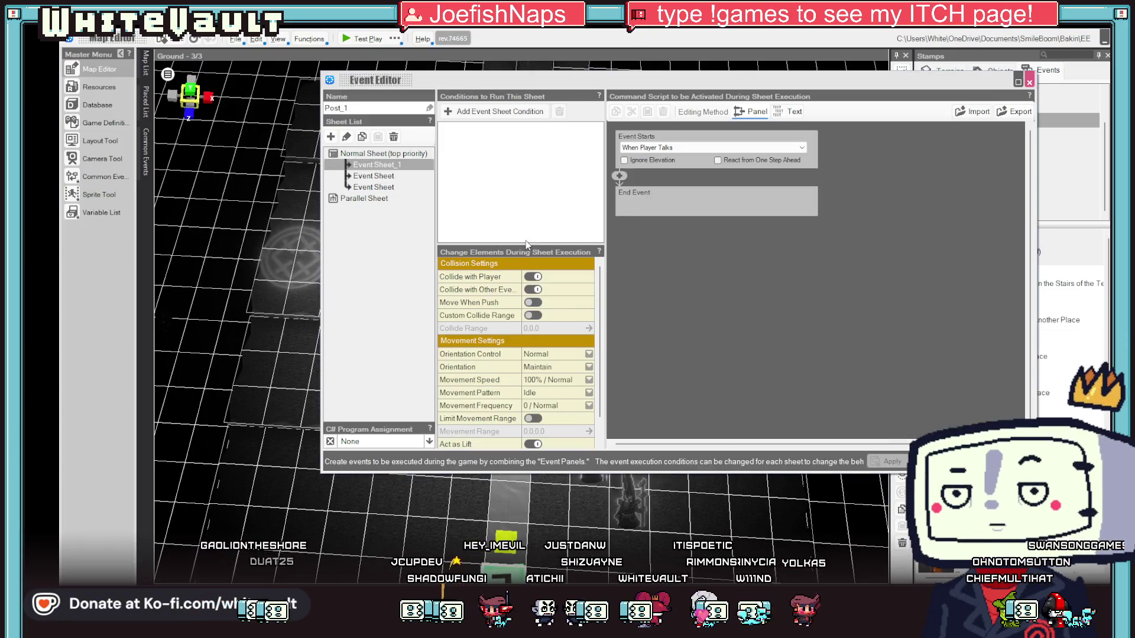
pyautogui.rightClick(384, 176)
pyautogui.click(408, 219)
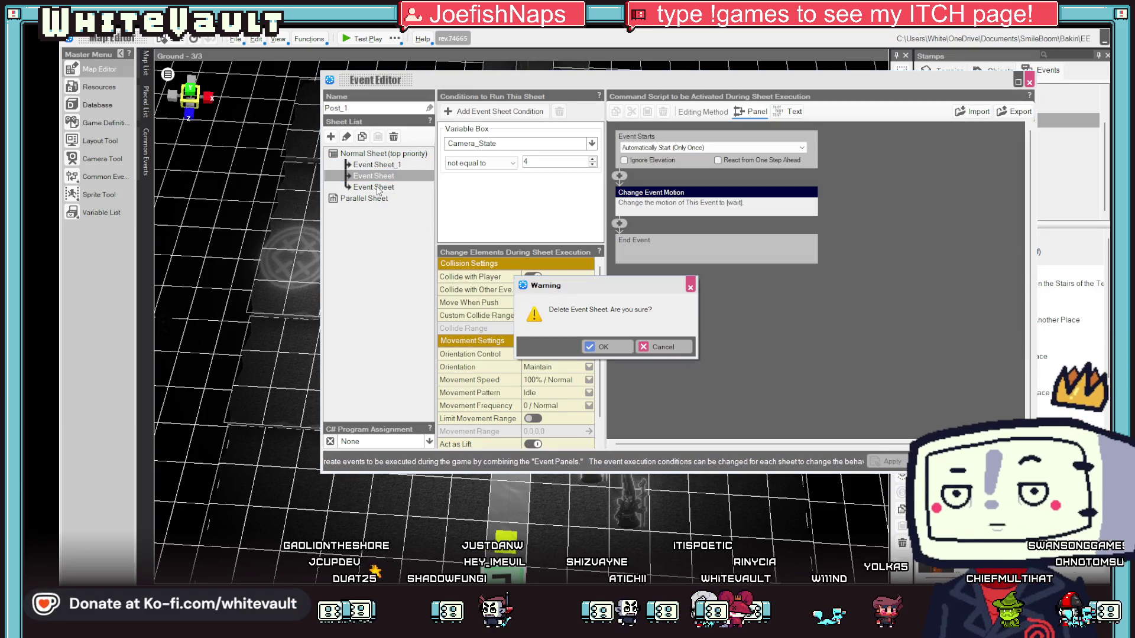
pyautogui.click(616, 348)
pyautogui.rightClick(378, 176)
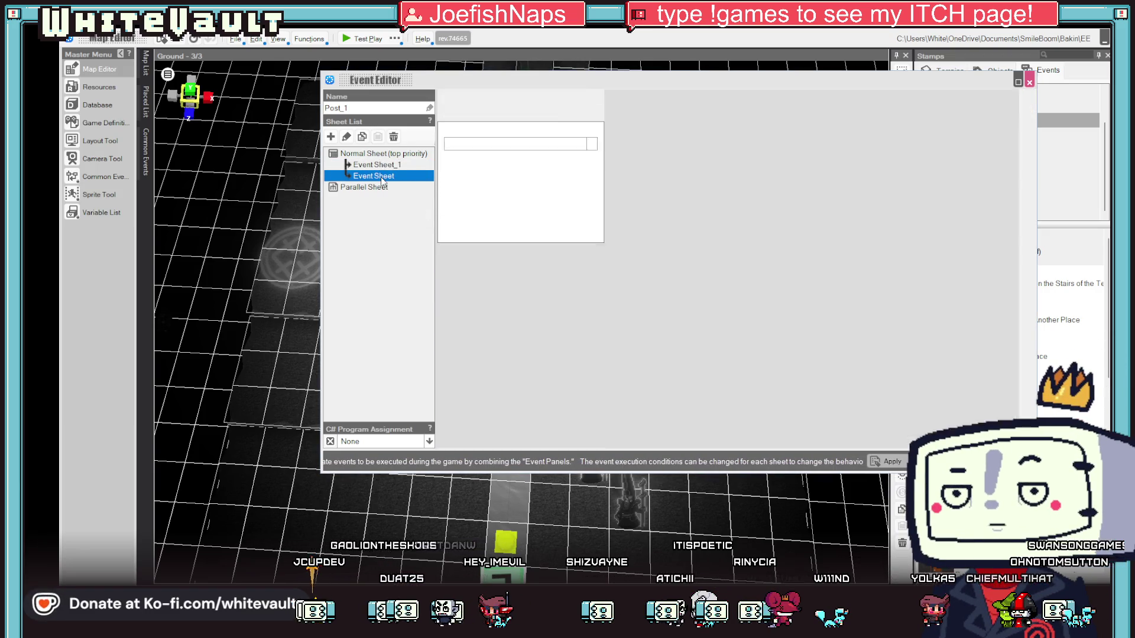
pyautogui.click(408, 223)
pyautogui.click(603, 346)
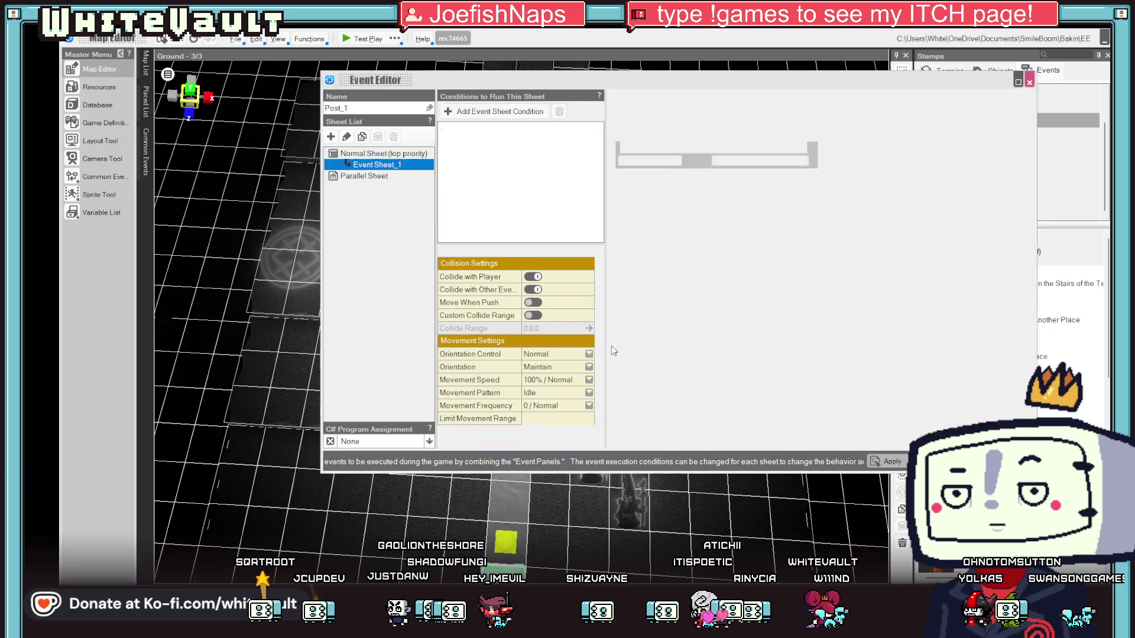
pyautogui.press('Escape')
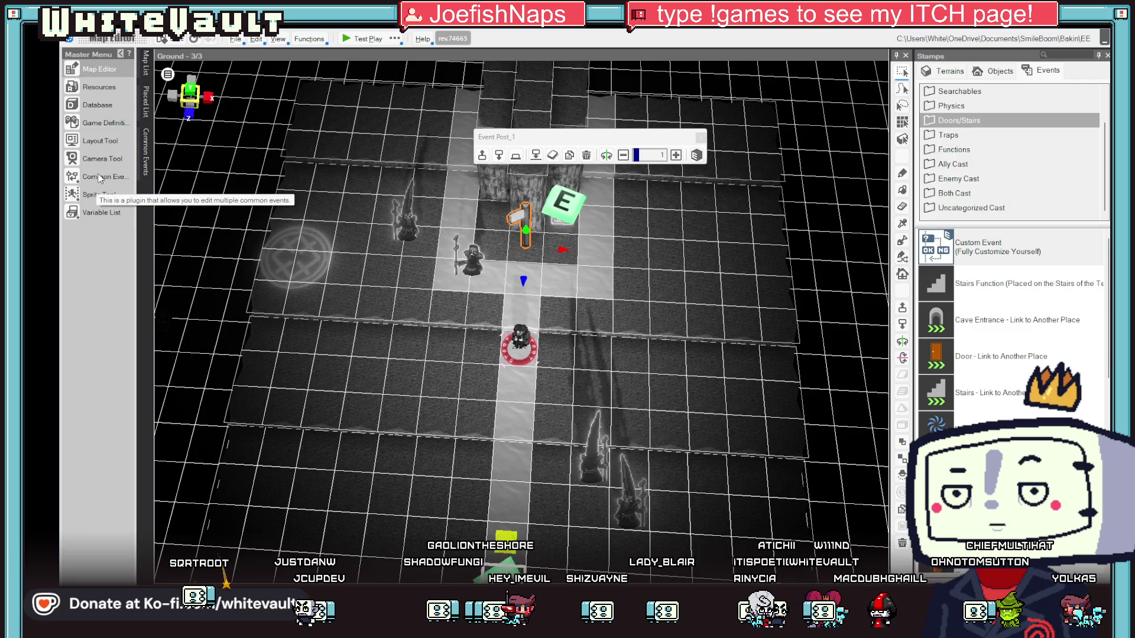
pyautogui.click(99, 178)
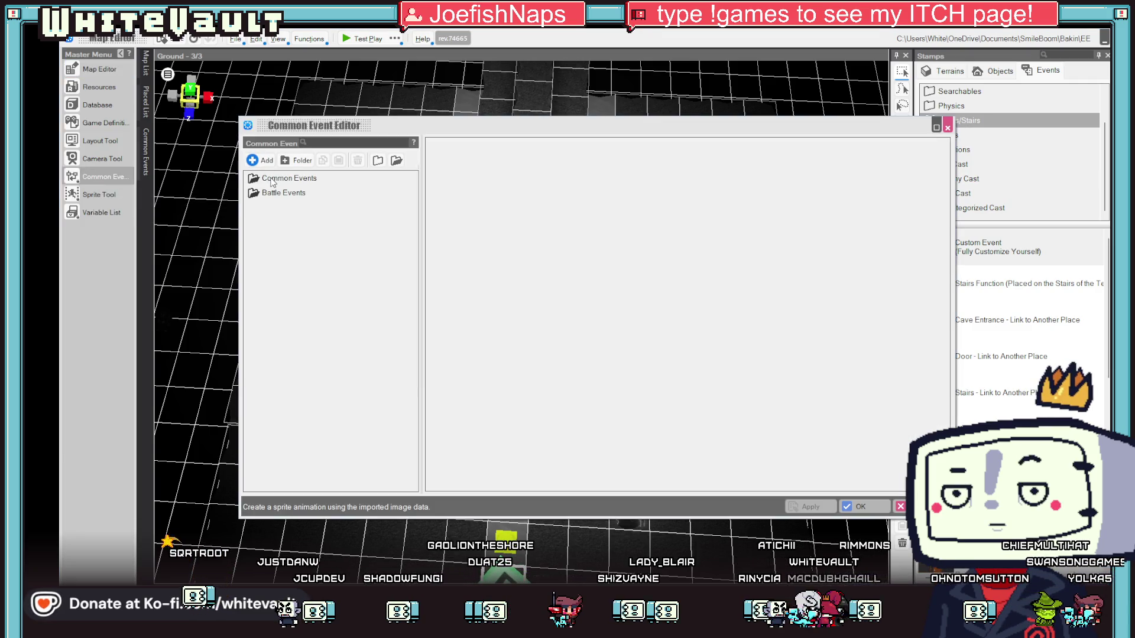
pyautogui.click(292, 193)
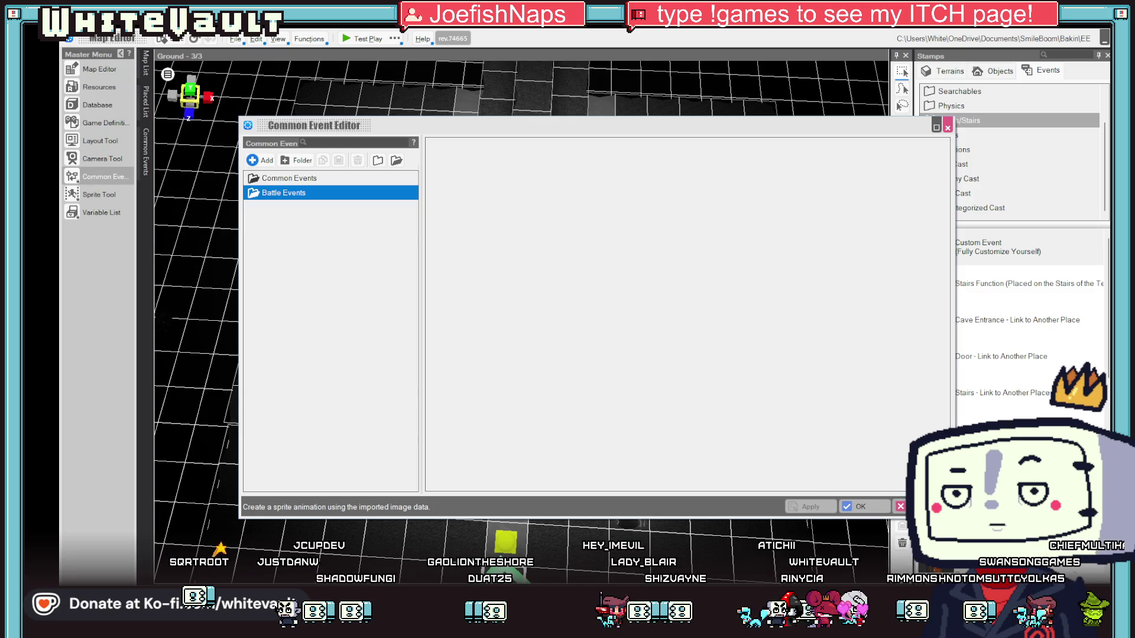
pyautogui.press('Escape')
pyautogui.click(103, 214)
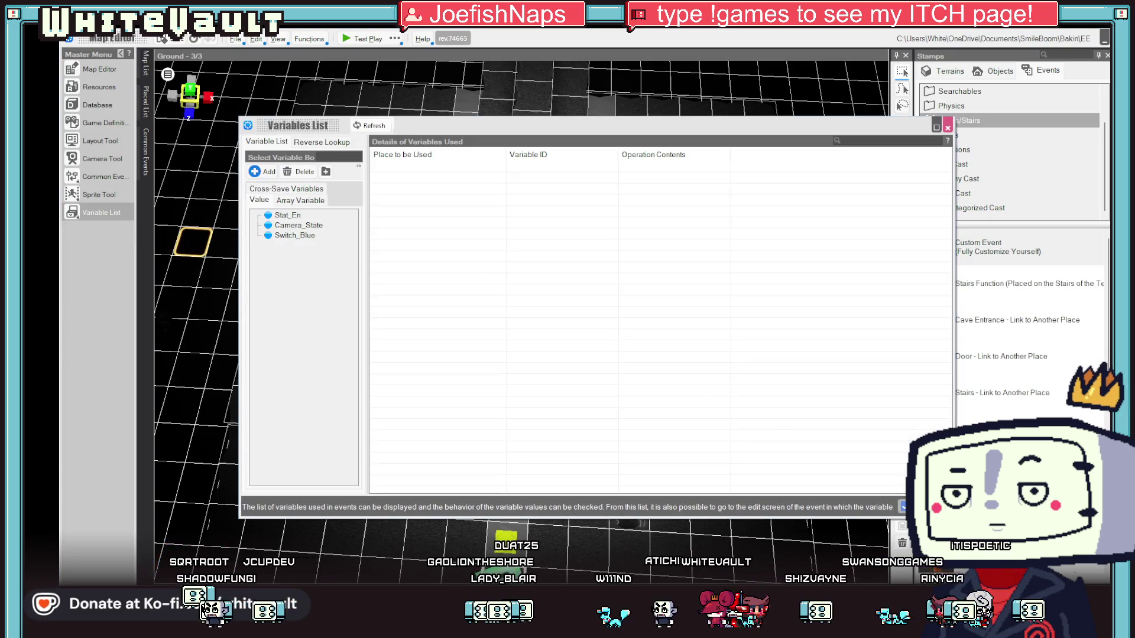
pyautogui.click(99, 69)
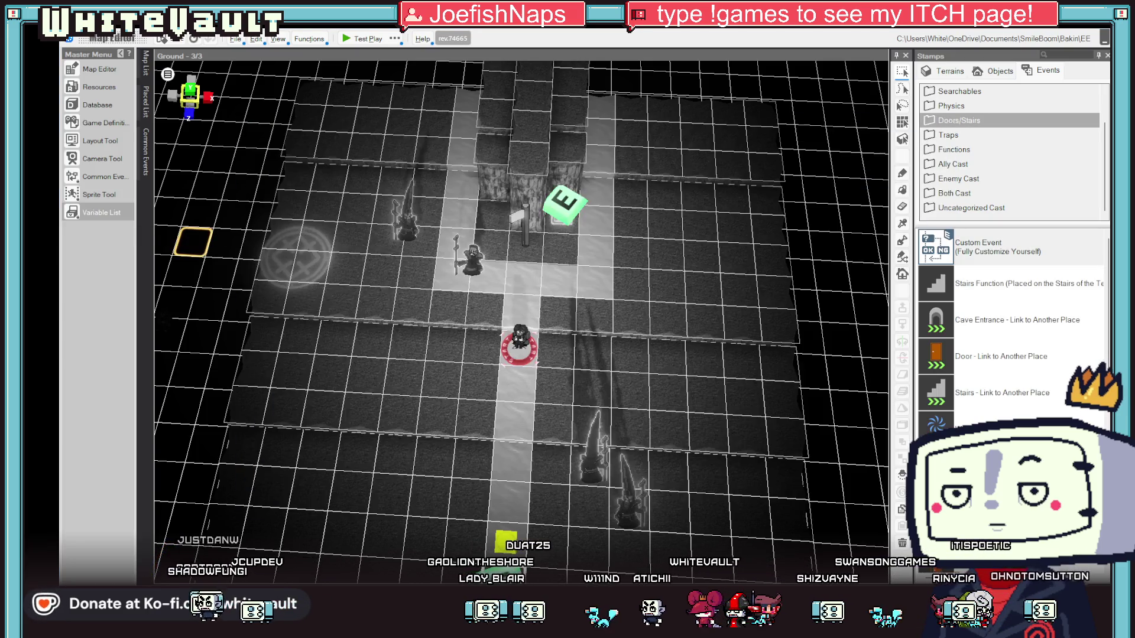
pyautogui.click(105, 178)
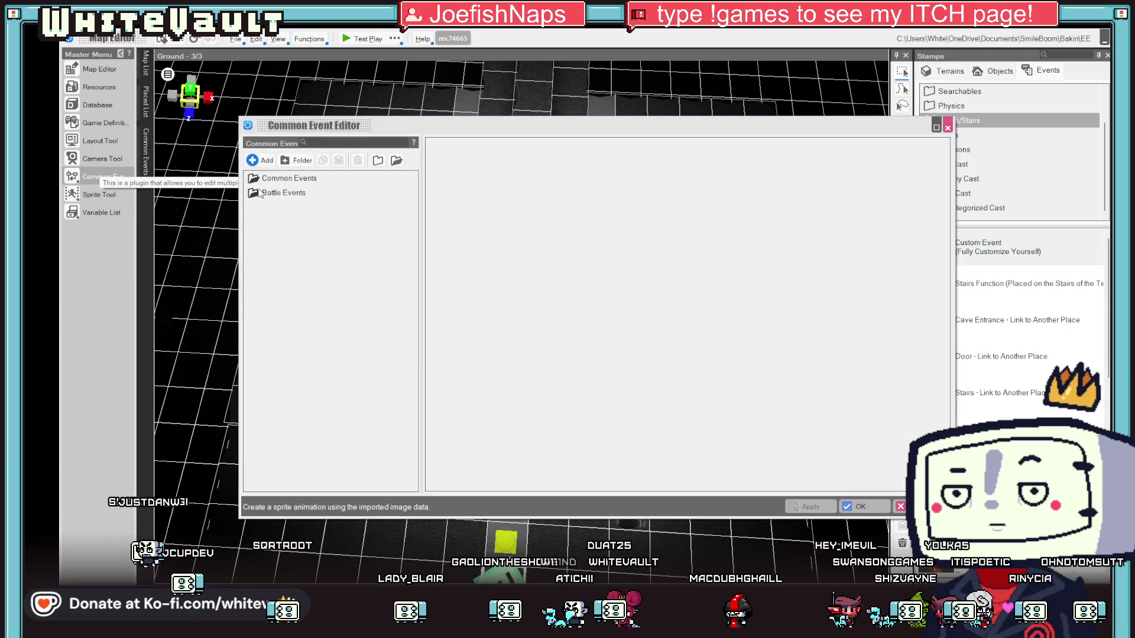
pyautogui.click(260, 160)
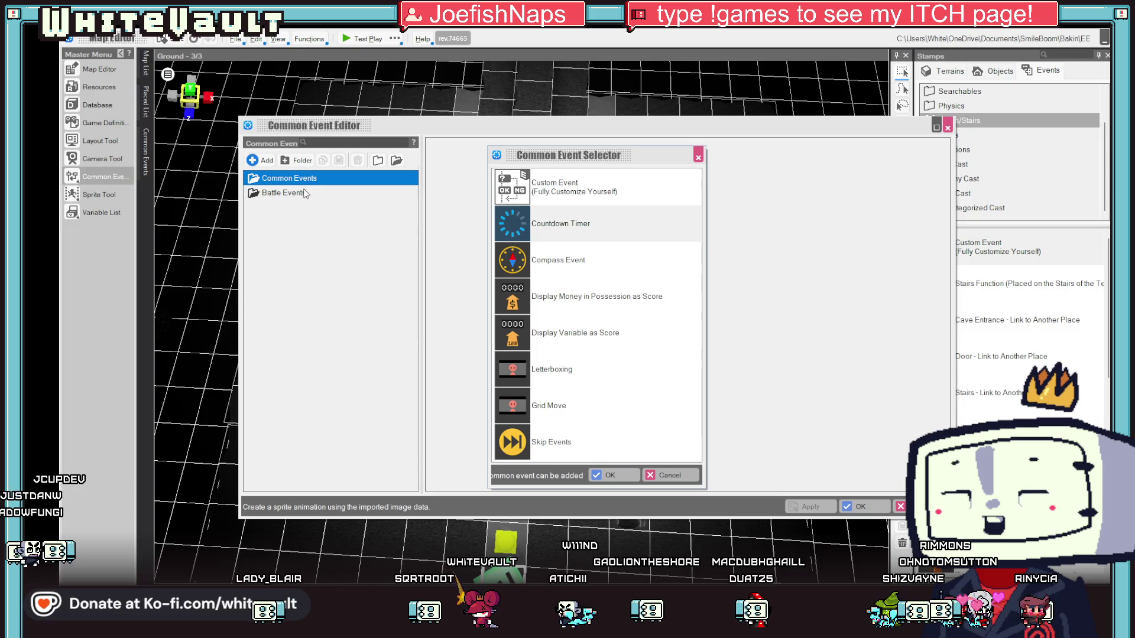
pyautogui.click(669, 475)
pyautogui.click(308, 193)
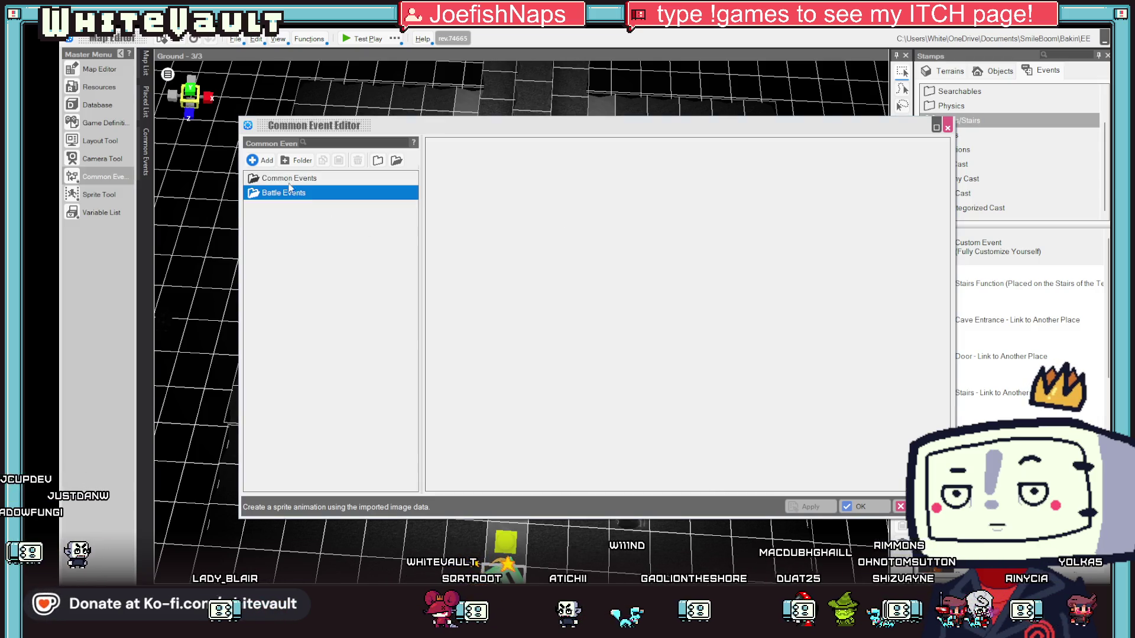
pyautogui.click(265, 162)
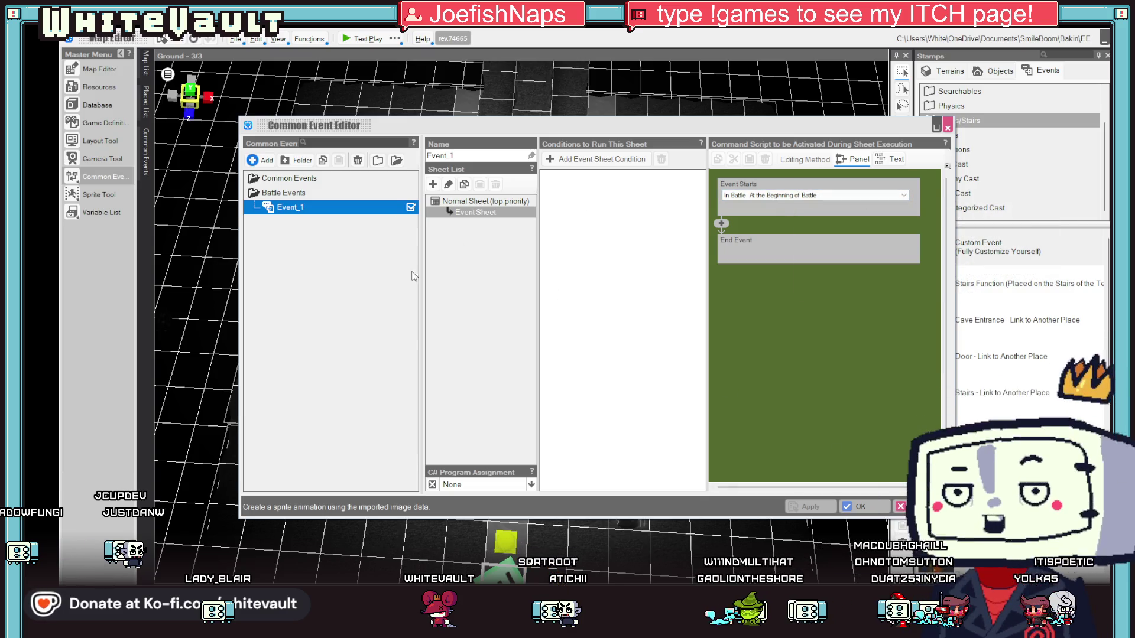
pyautogui.rightClick(317, 212)
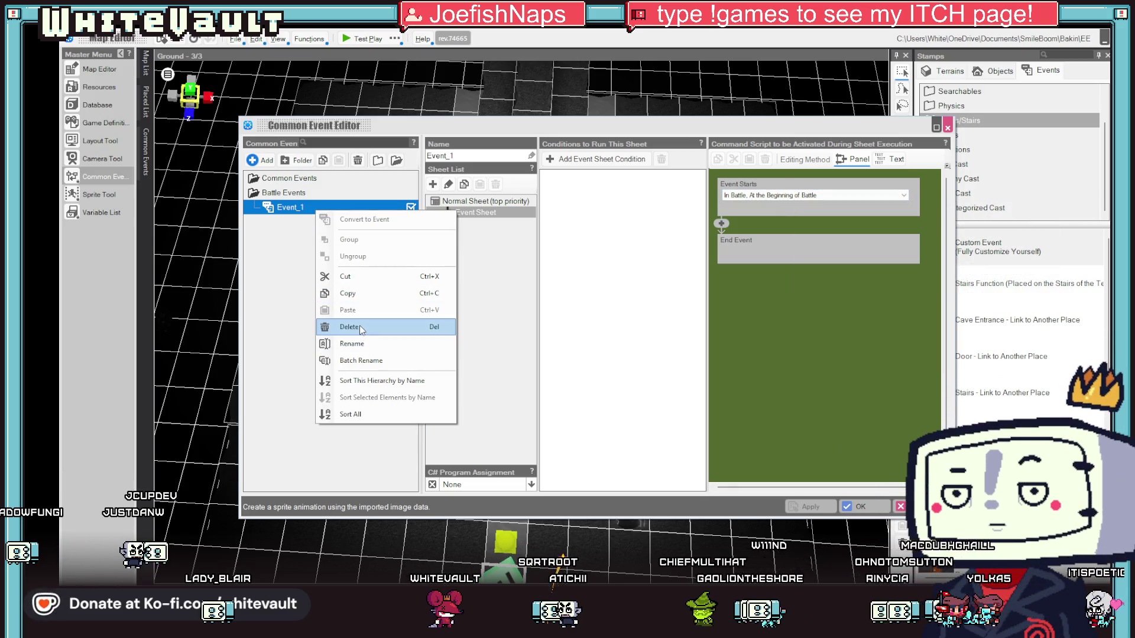
pyautogui.click(360, 326)
pyautogui.click(860, 507)
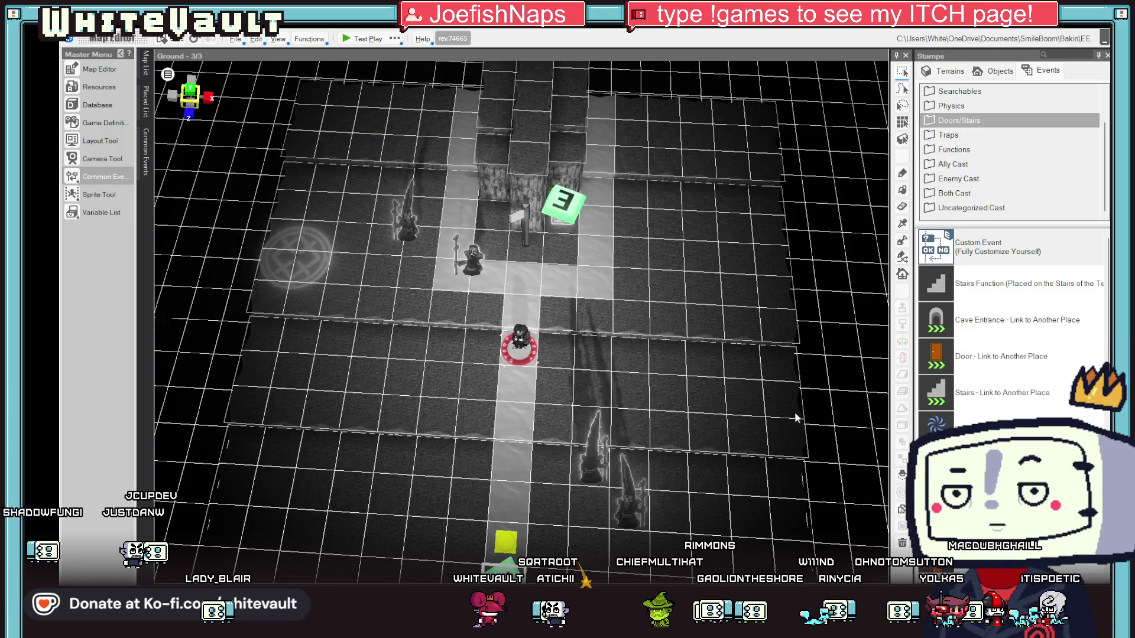
# In Post_1's script, add an Advanced Variable Box Operation assigning 0 to Stat_En.
pyautogui.click(527, 248)
pyautogui.doubleClick(526, 247)
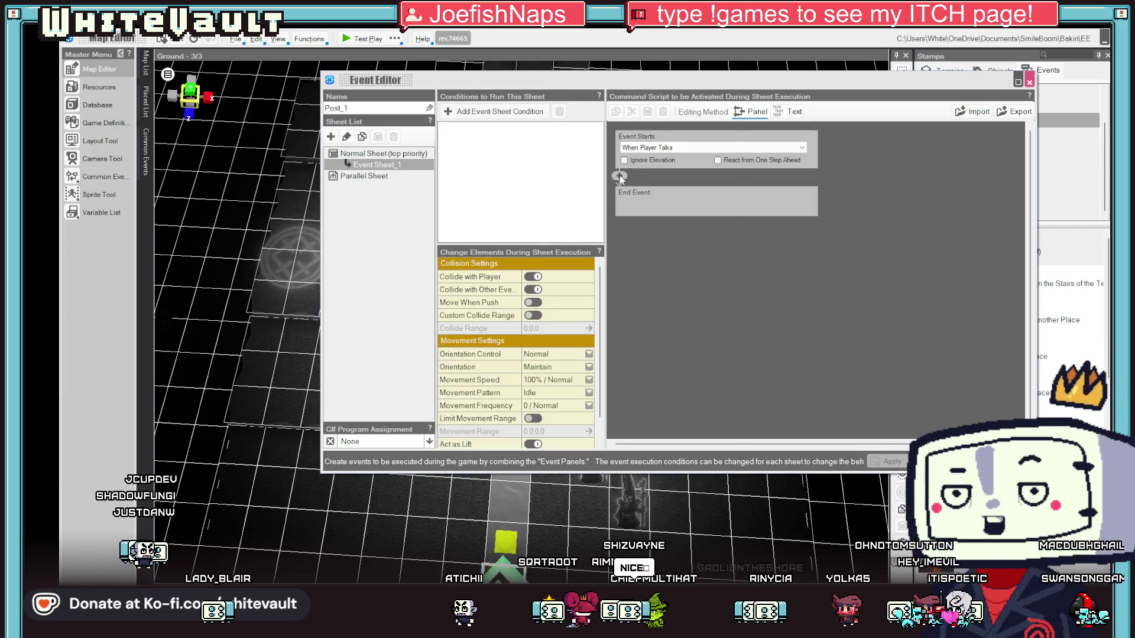
pyautogui.click(776, 201)
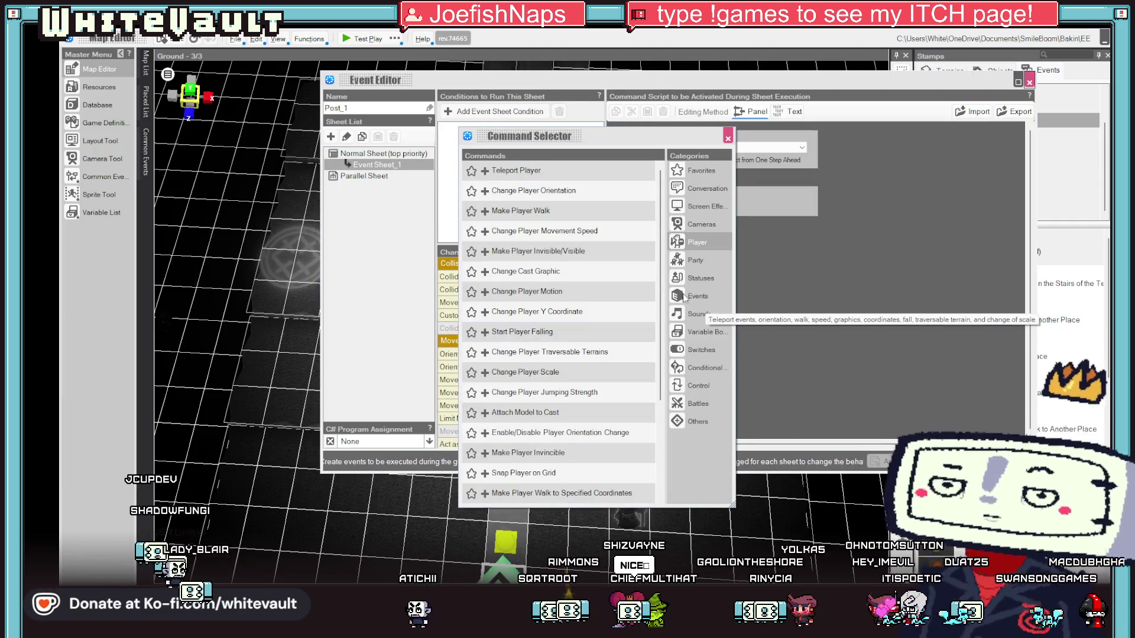
pyautogui.scroll(-3, 593, 273)
pyautogui.scroll(-1, 593, 268)
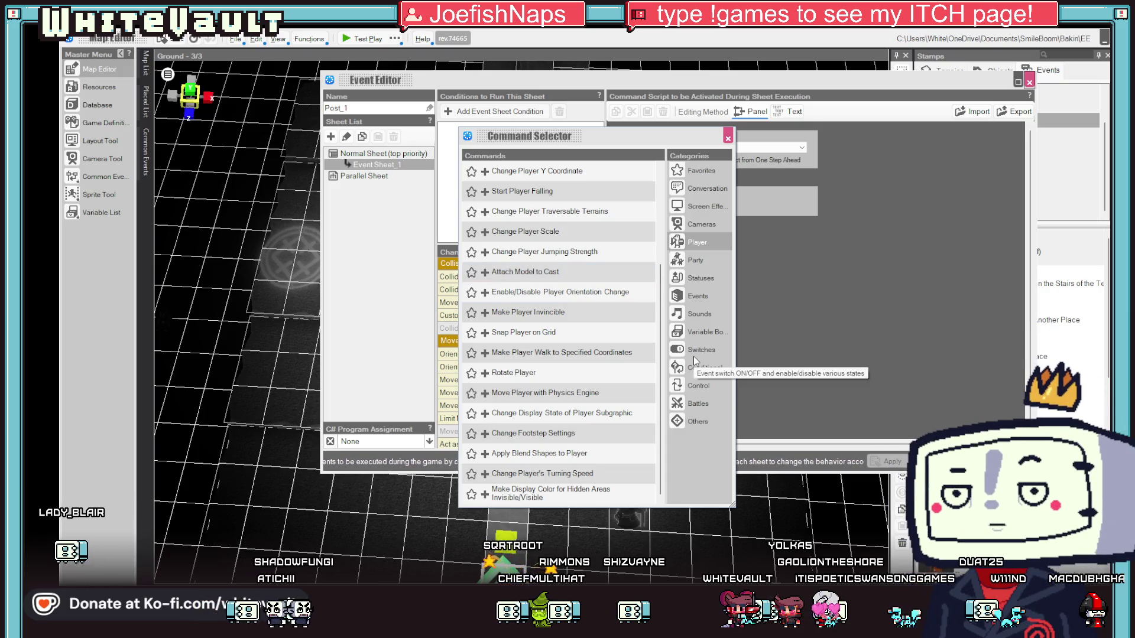
pyautogui.click(696, 330)
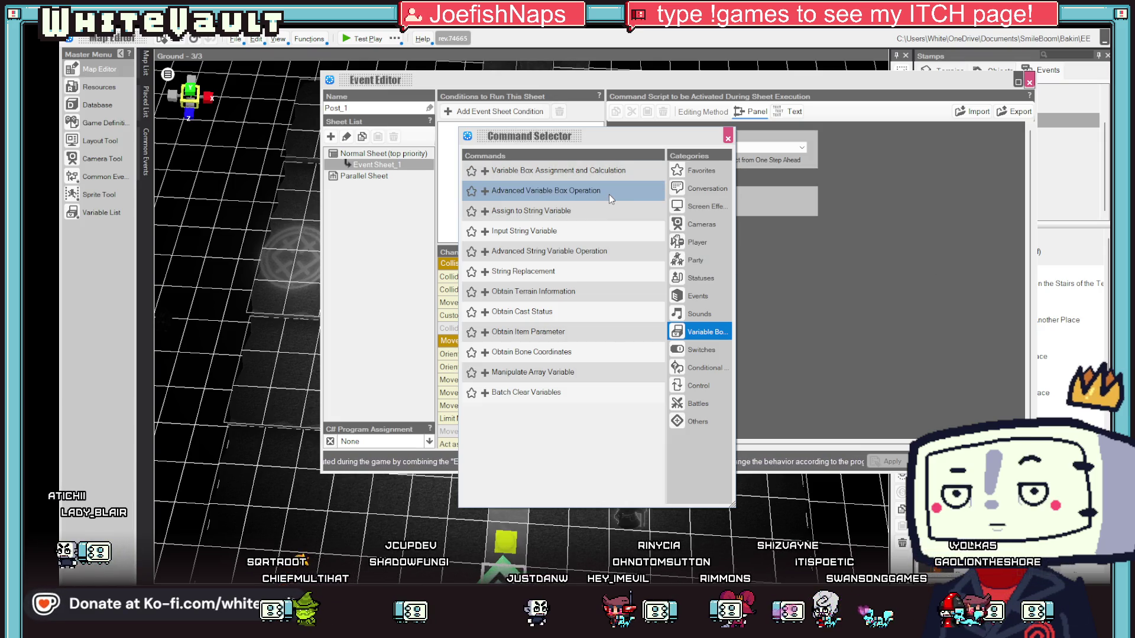
pyautogui.click(611, 199)
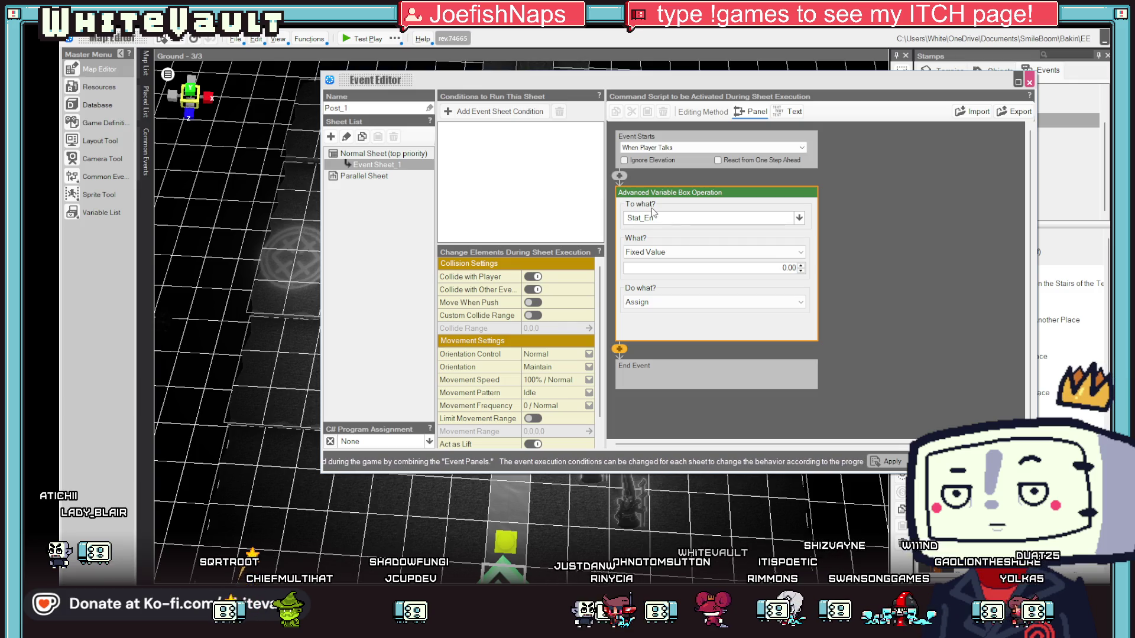
pyautogui.click(783, 258)
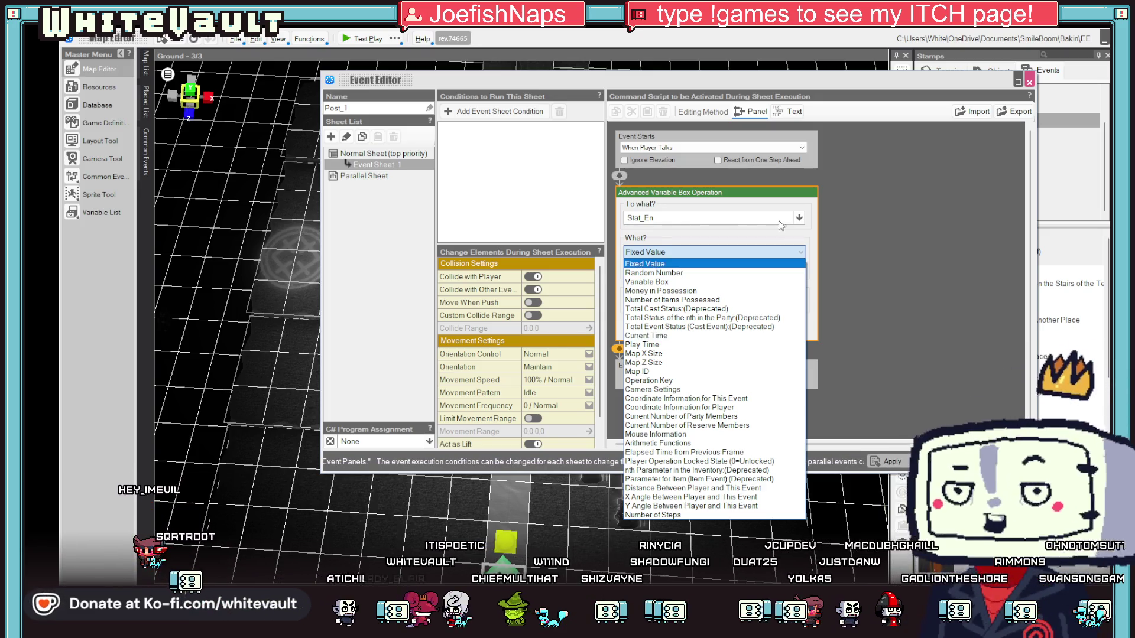
pyautogui.click(863, 284)
# Delete the variable operation from Post_1 and close the event editor.
pyautogui.rightClick(700, 192)
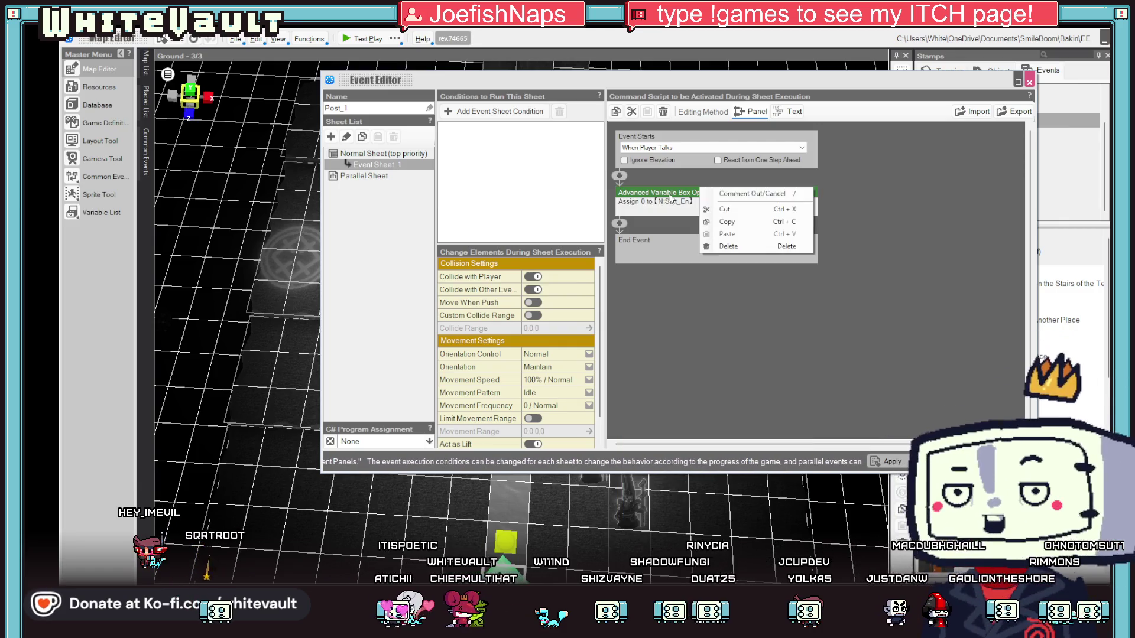
pyautogui.rightClick(677, 197)
pyautogui.click(704, 255)
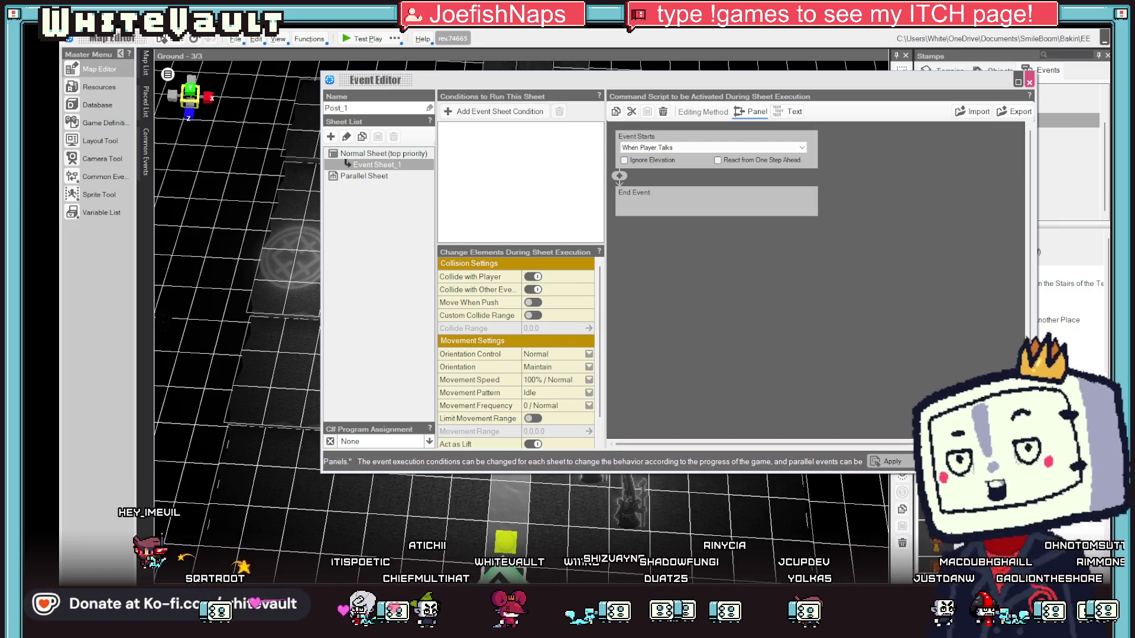
pyautogui.click(1028, 82)
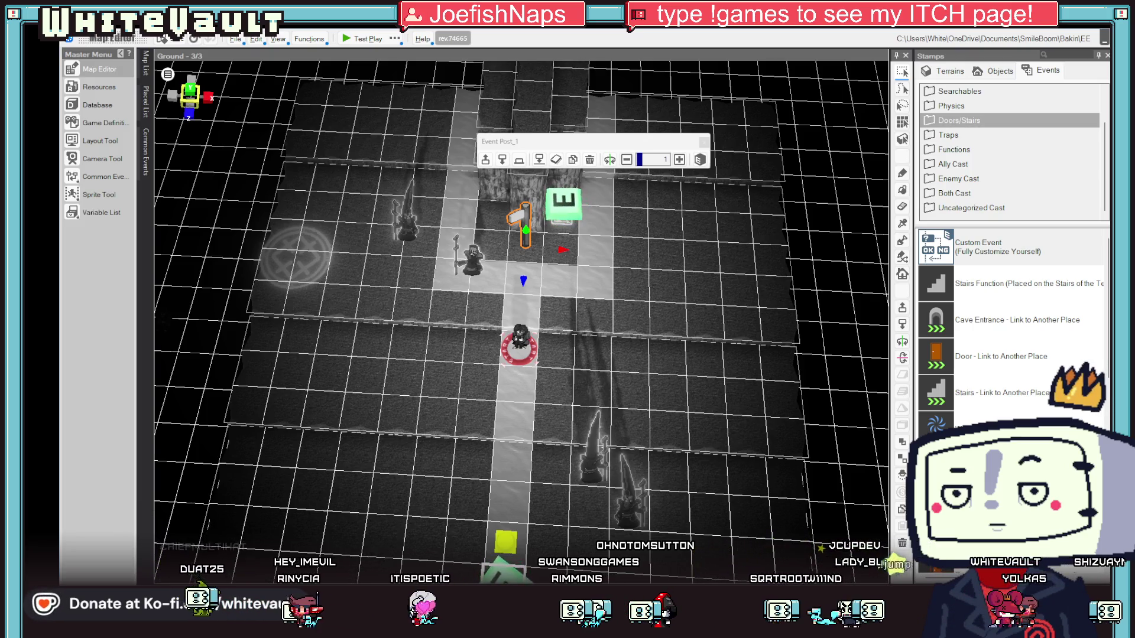
# Open the green climbing event at the cliff column's foot in the Event Editor.
pyautogui.scroll(-3, 716, 348)
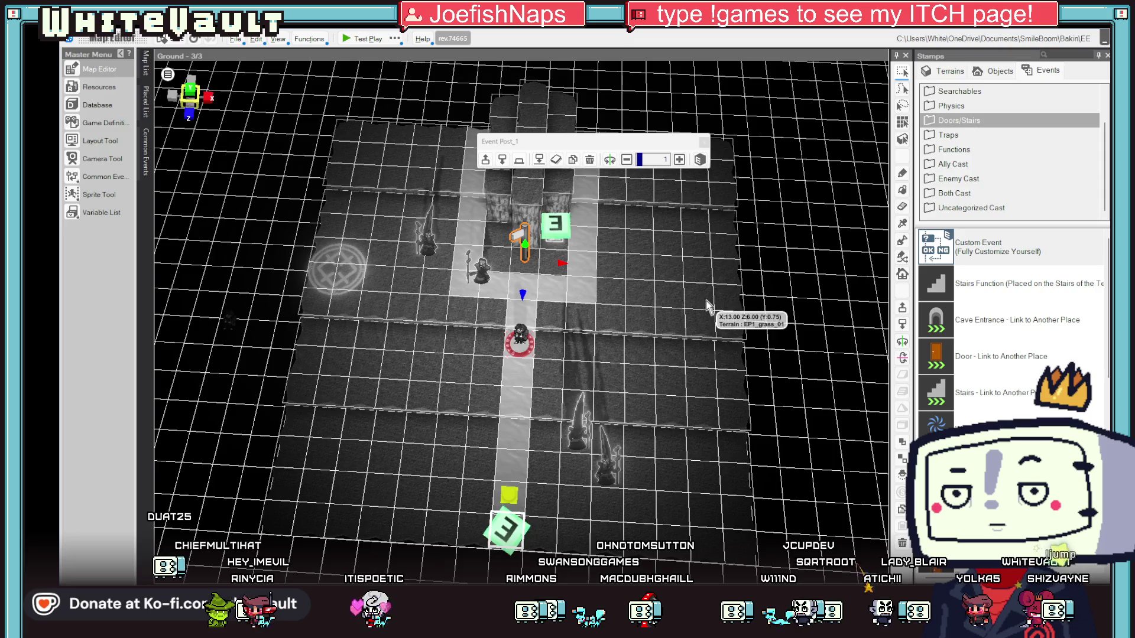
pyautogui.scroll(2, 707, 300)
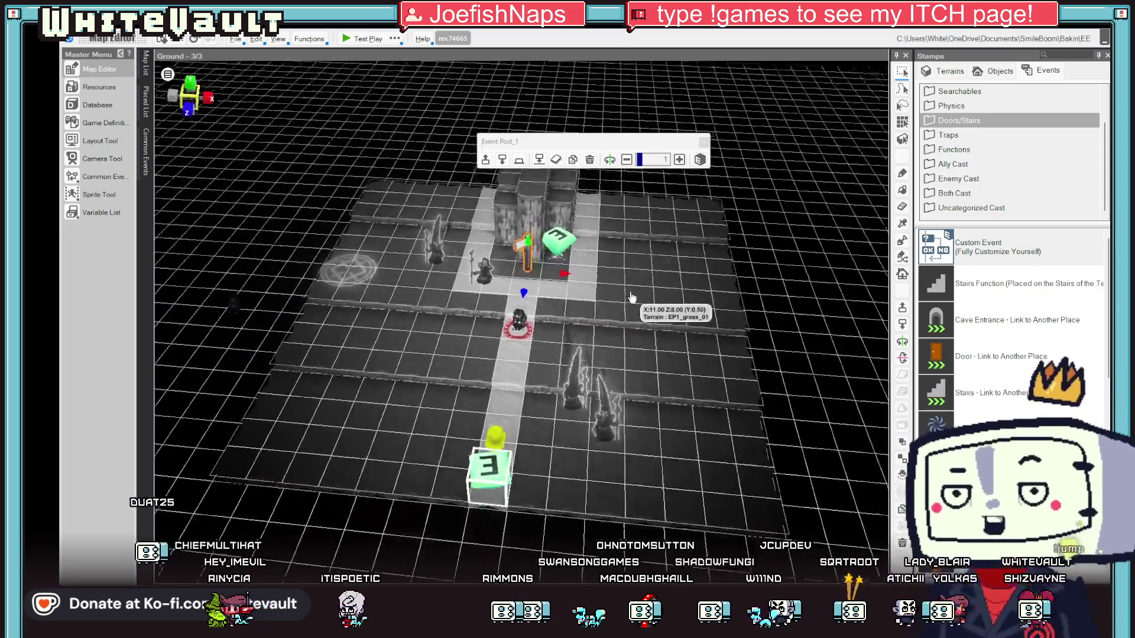
pyautogui.scroll(-2, 631, 297)
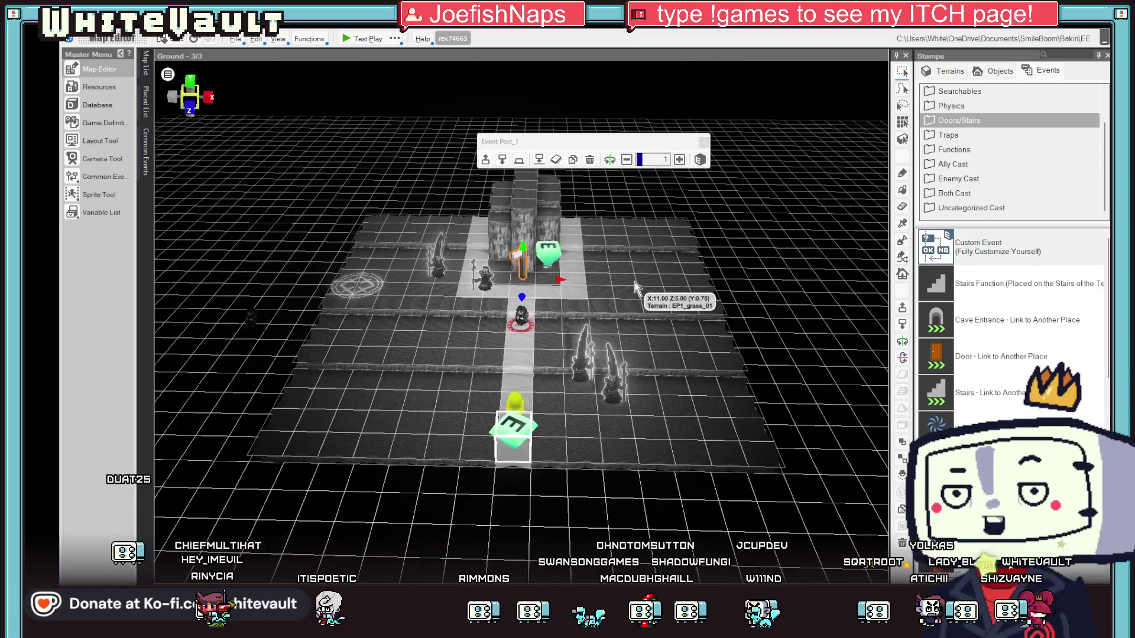
pyautogui.scroll(3, 628, 301)
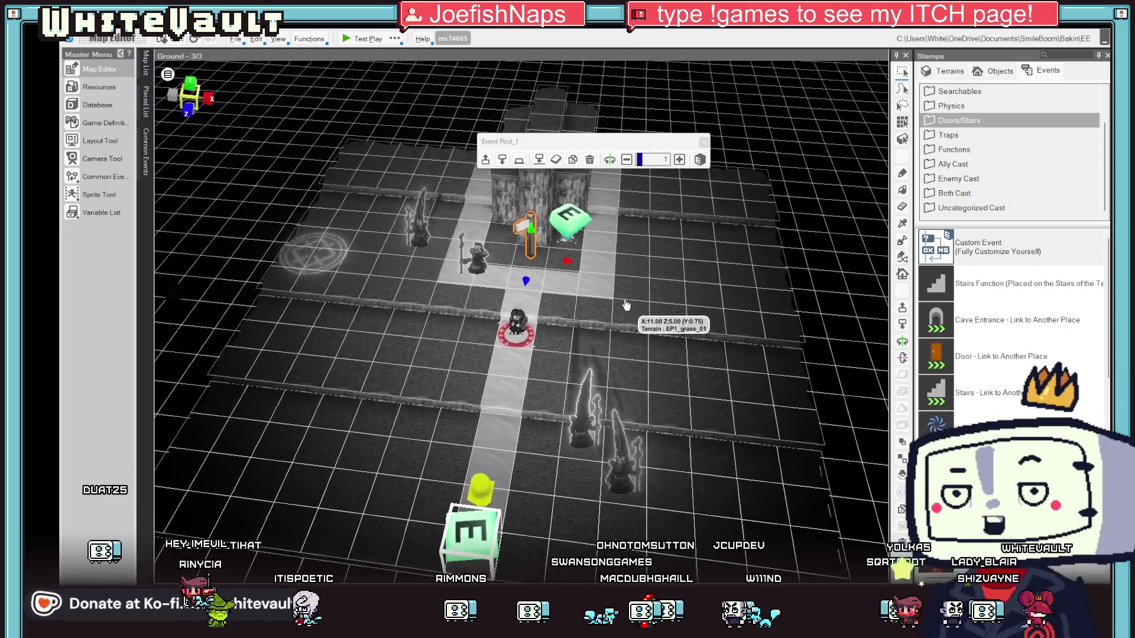
pyautogui.doubleClick(569, 218)
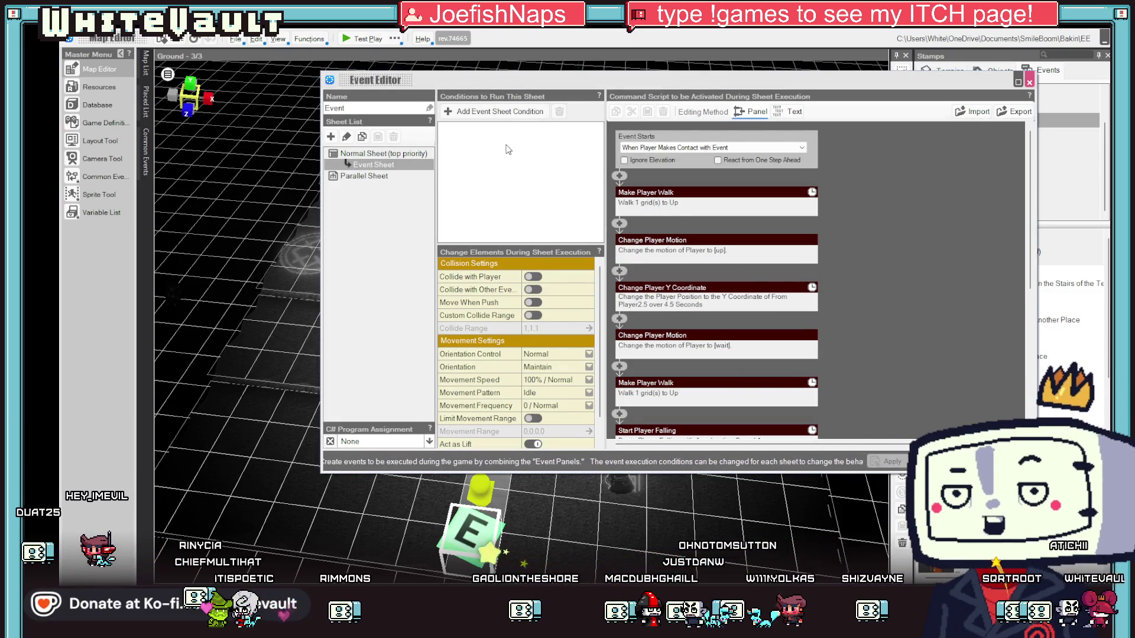
# Try a Variable Box run condition on an array variable, delete it, and close the editor.
pyautogui.click(478, 112)
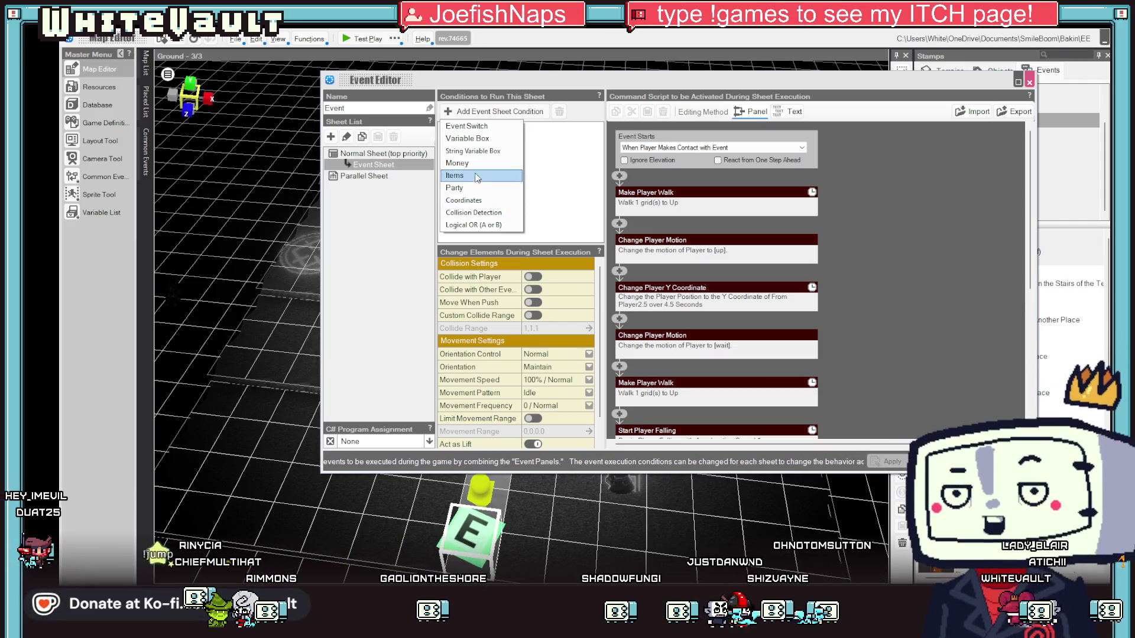
pyautogui.click(470, 138)
pyautogui.click(546, 146)
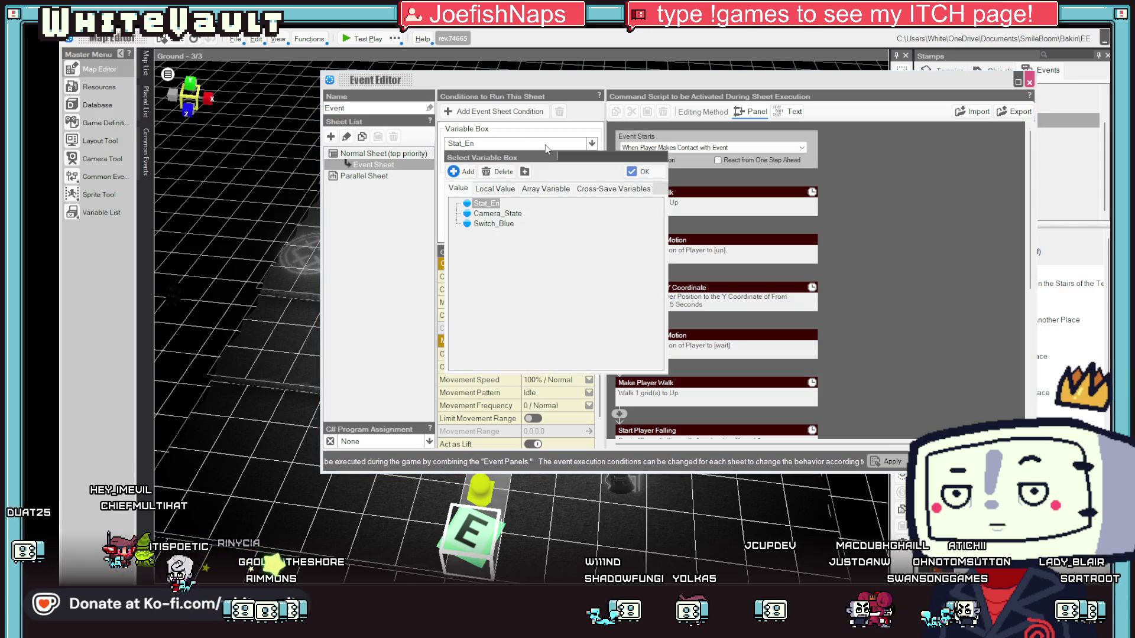
pyautogui.click(546, 188)
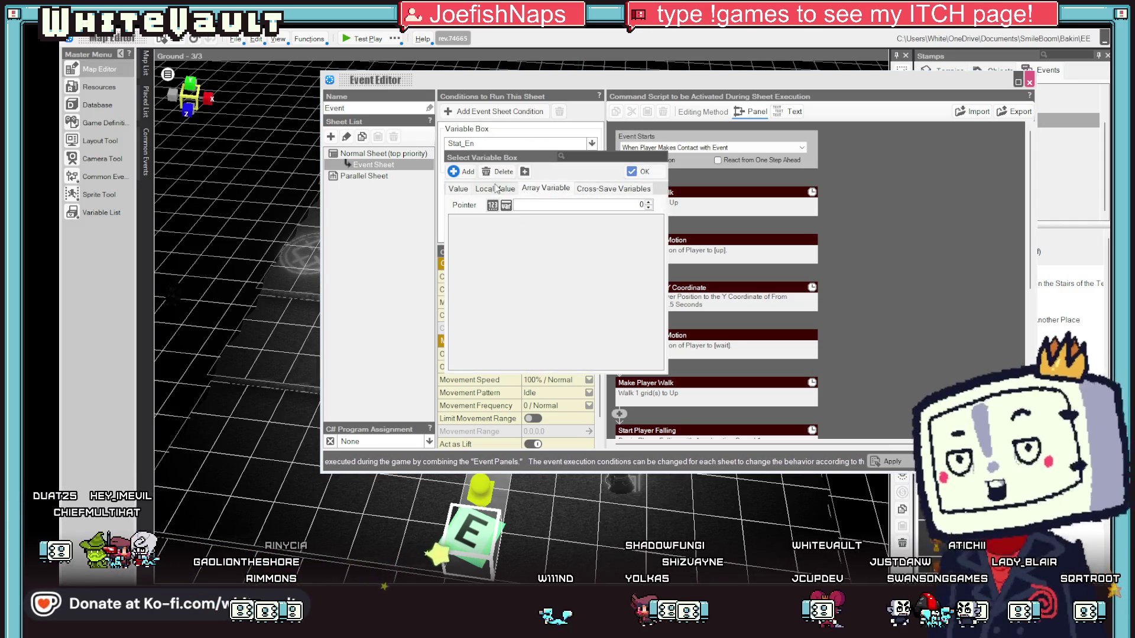
pyautogui.click(644, 171)
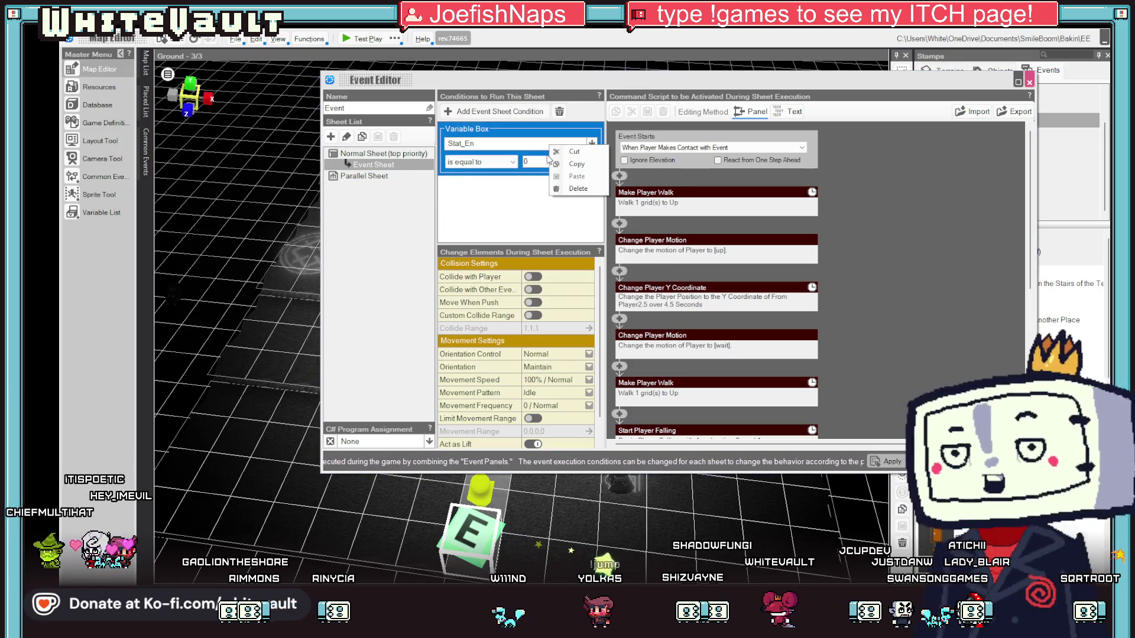
pyautogui.press('Delete')
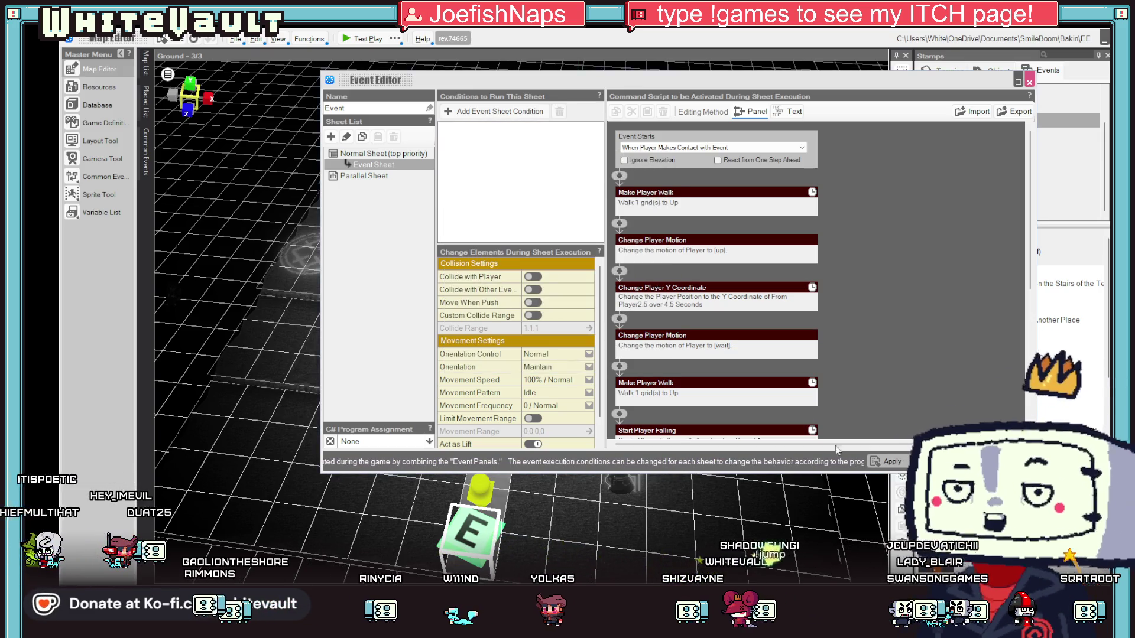
pyautogui.click(1029, 82)
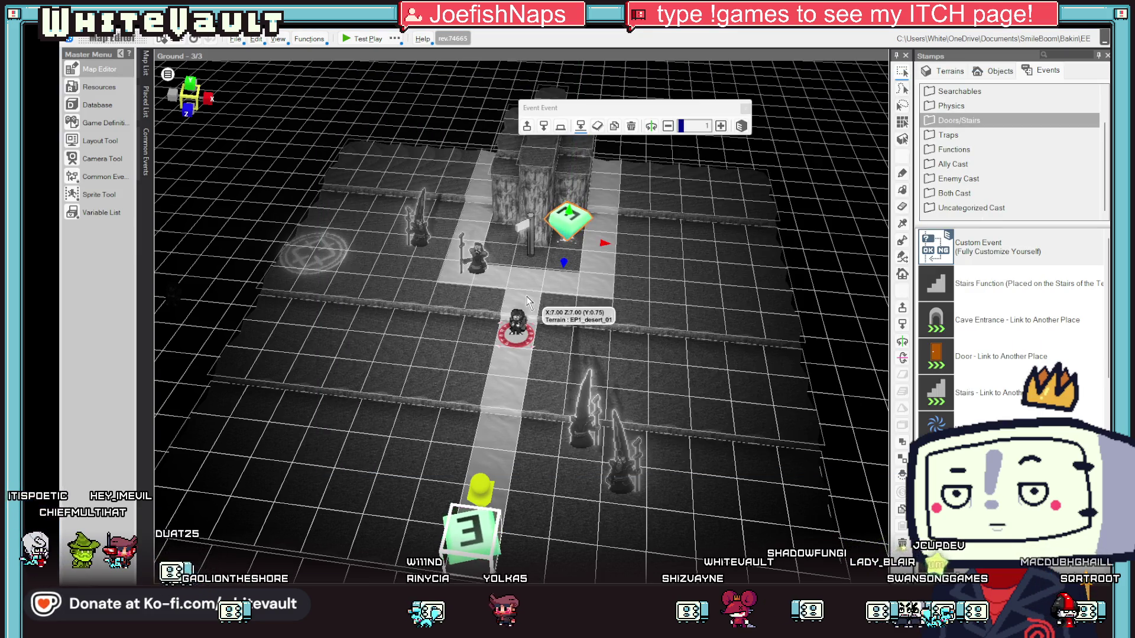
# In the Casts database, drag Child above Husband to the top of the list.
pyautogui.click(111, 124)
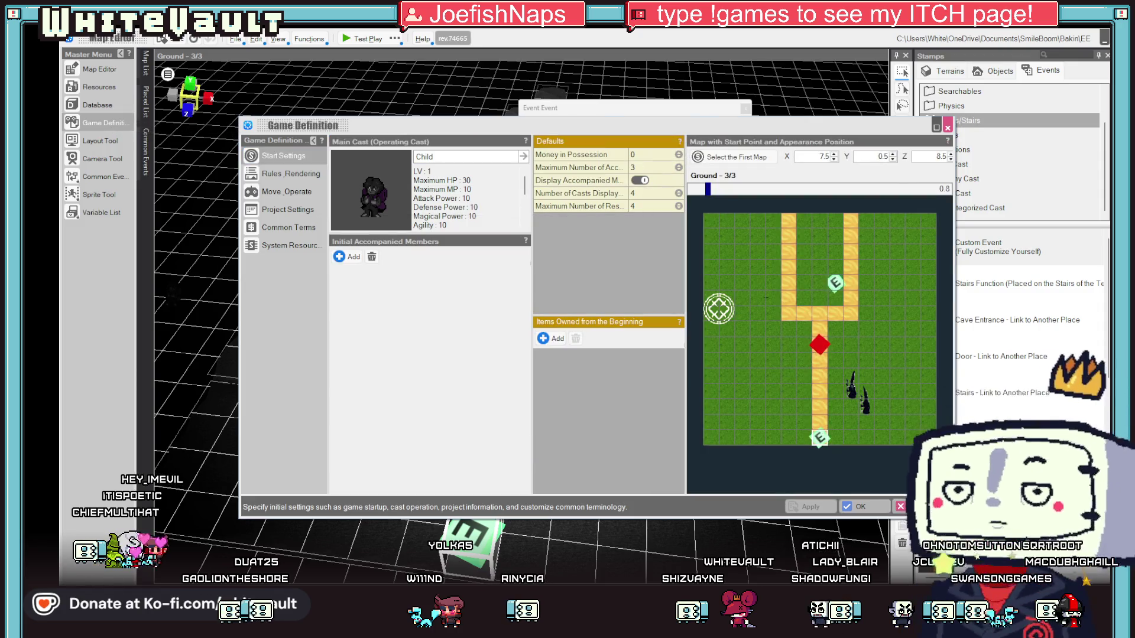
pyautogui.press('Escape')
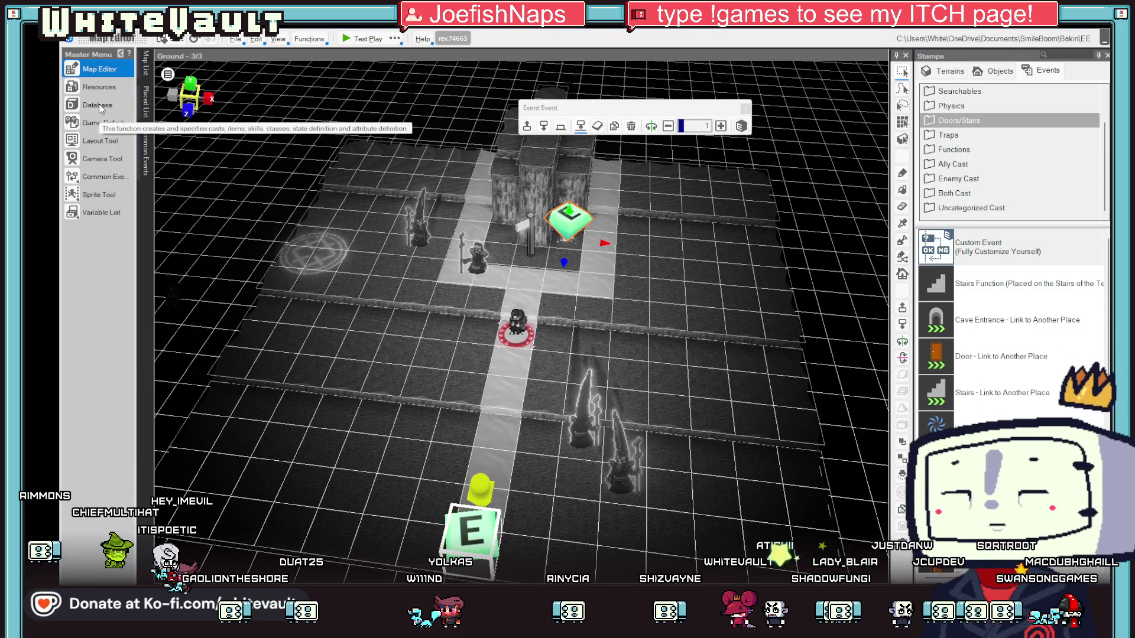
pyautogui.click(94, 105)
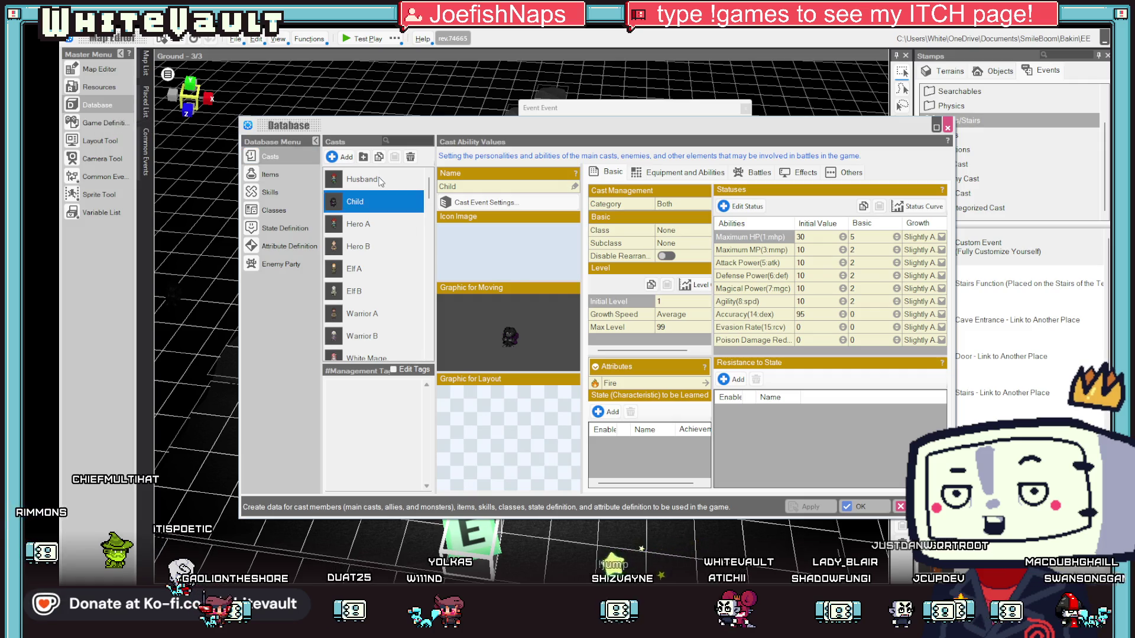
pyautogui.click(362, 179)
pyautogui.click(364, 201)
pyautogui.moveTo(366, 180); pyautogui.dragTo(367, 180)
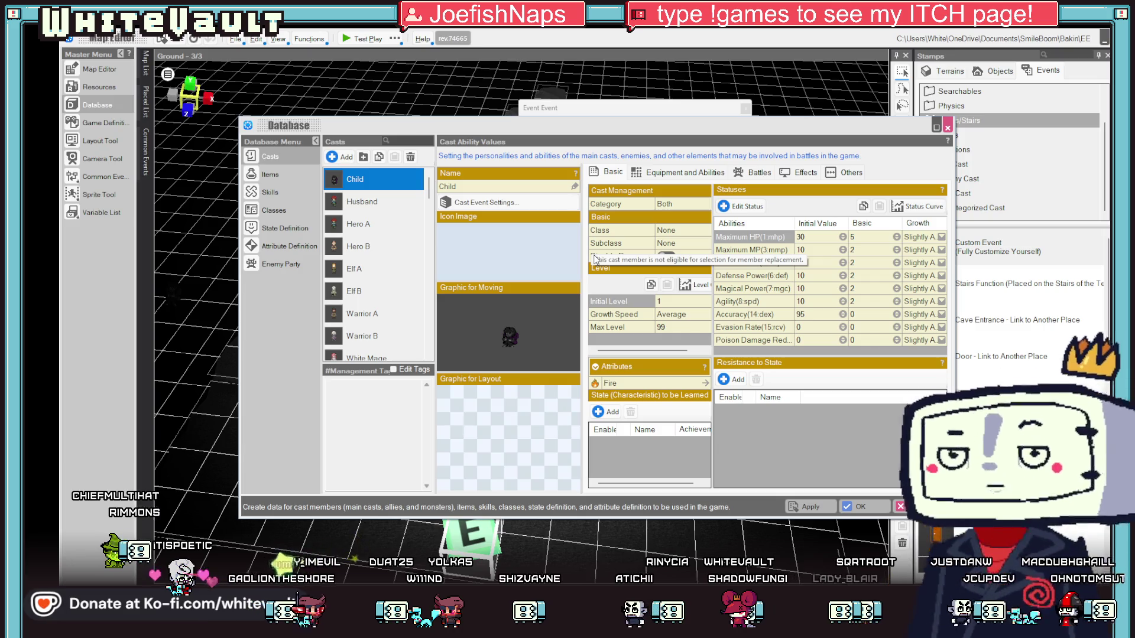
# Check Child's Maximum MP, close the Database, and switch to Aseprite with Icon_up.png.
pyautogui.click(760, 250)
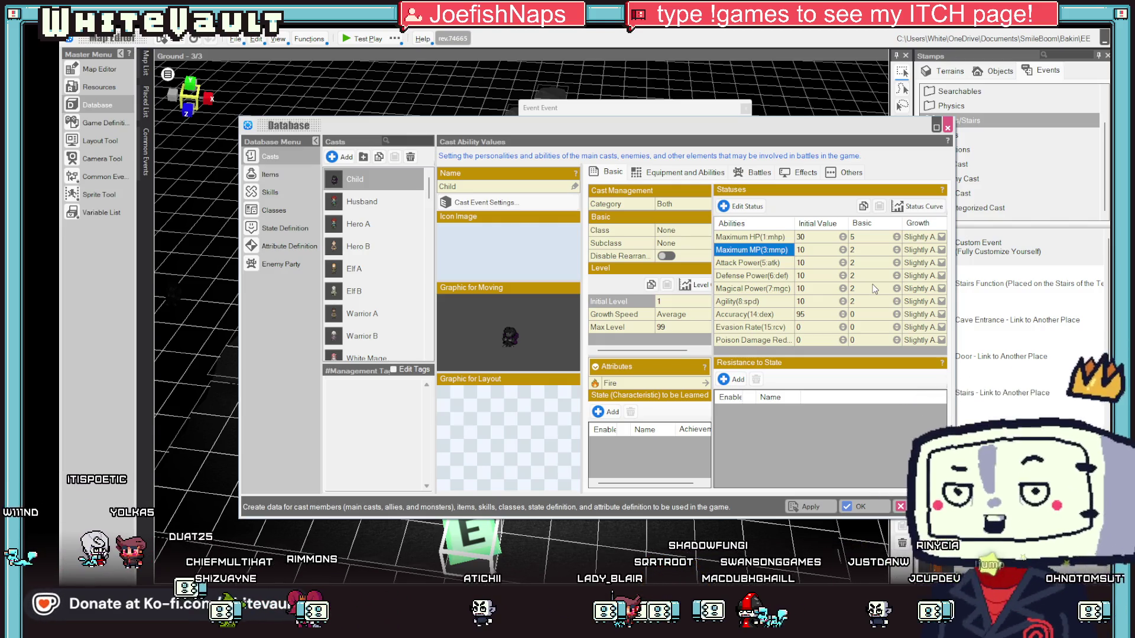
pyautogui.click(848, 503)
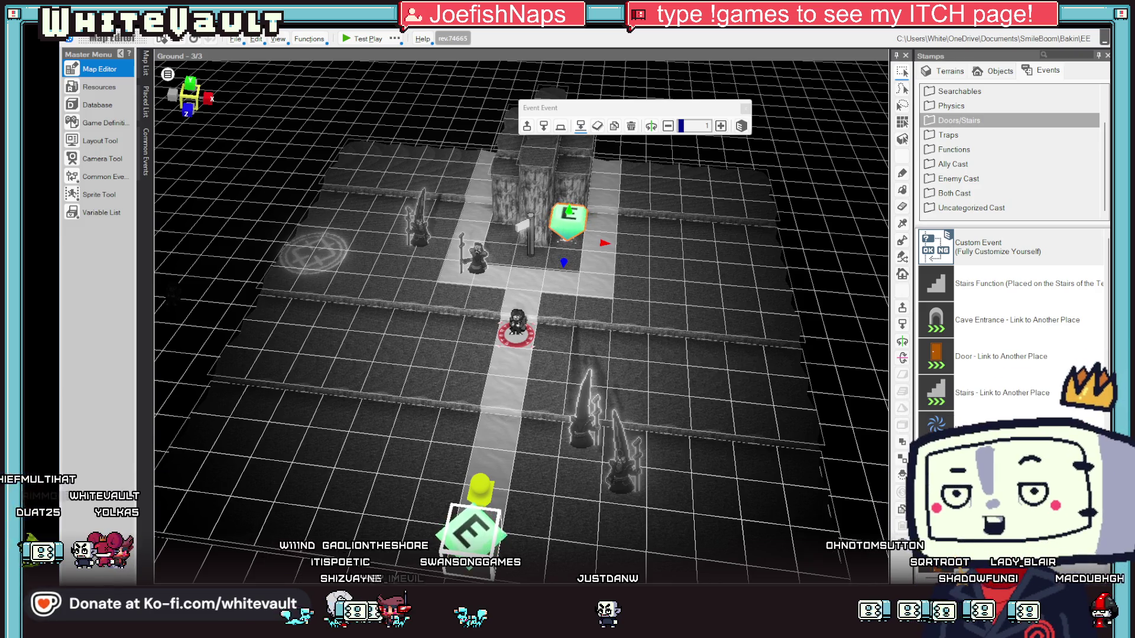
pyautogui.click(573, 553)
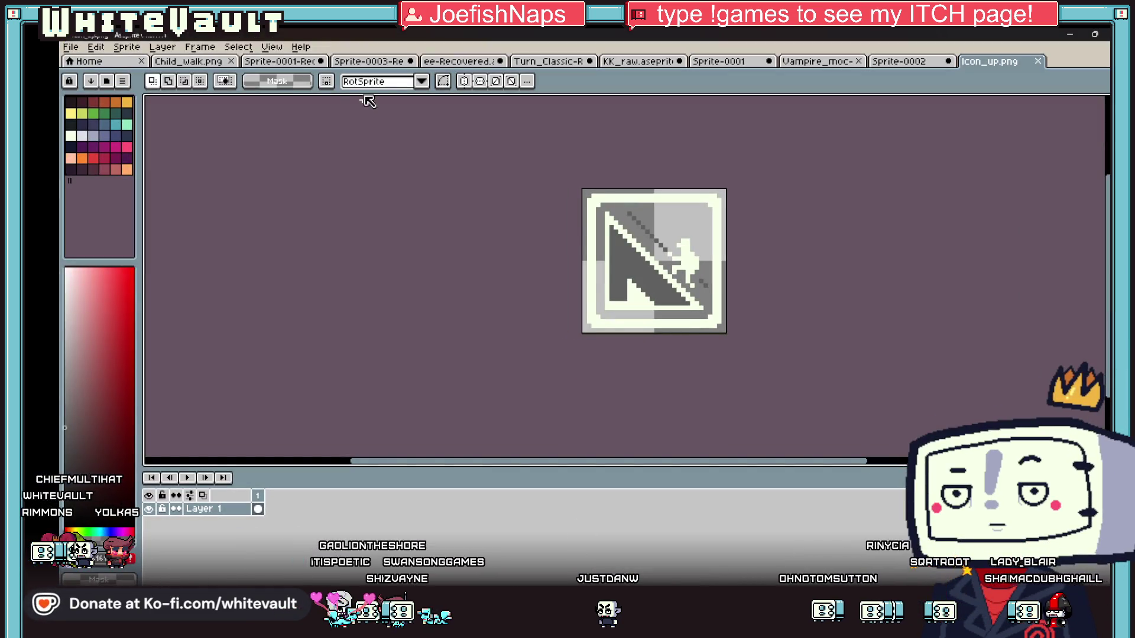
# Switch to the ee-Recovered sprite sheet holding the event icons.
pyautogui.click(258, 63)
pyautogui.click(369, 61)
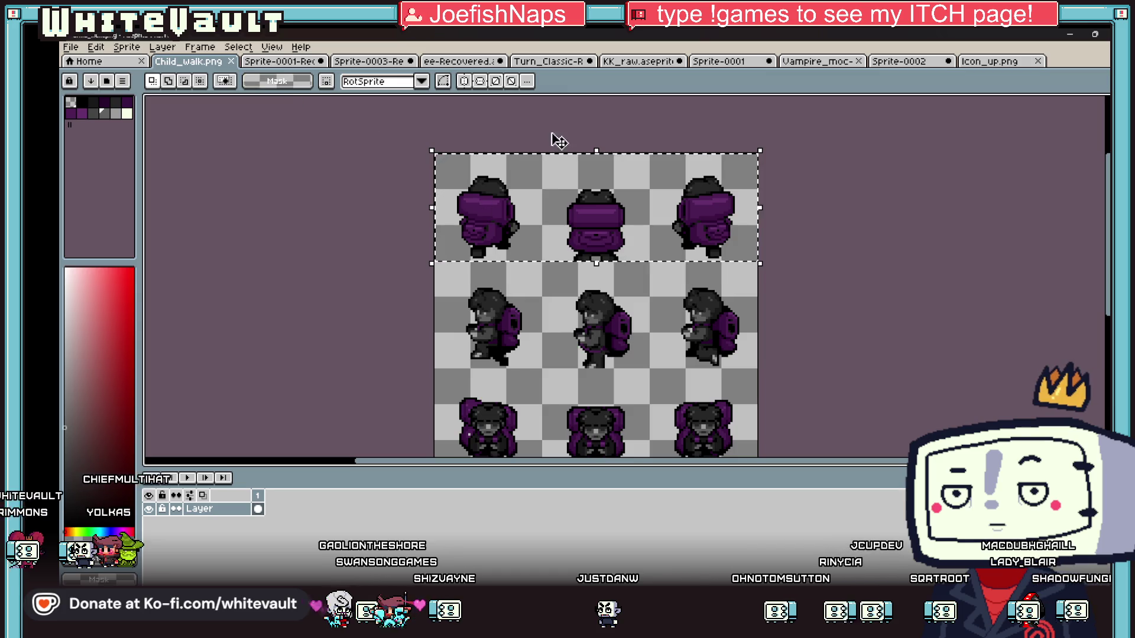
pyautogui.click(557, 62)
pyautogui.click(635, 62)
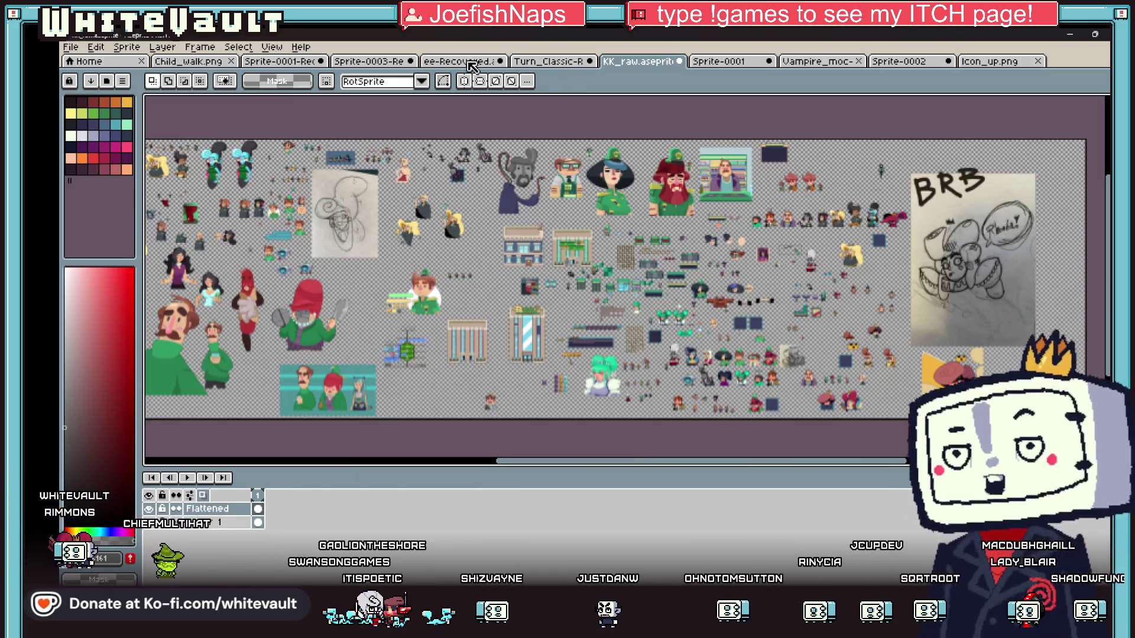
pyautogui.click(458, 61)
pyautogui.scroll(-3, 736, 331)
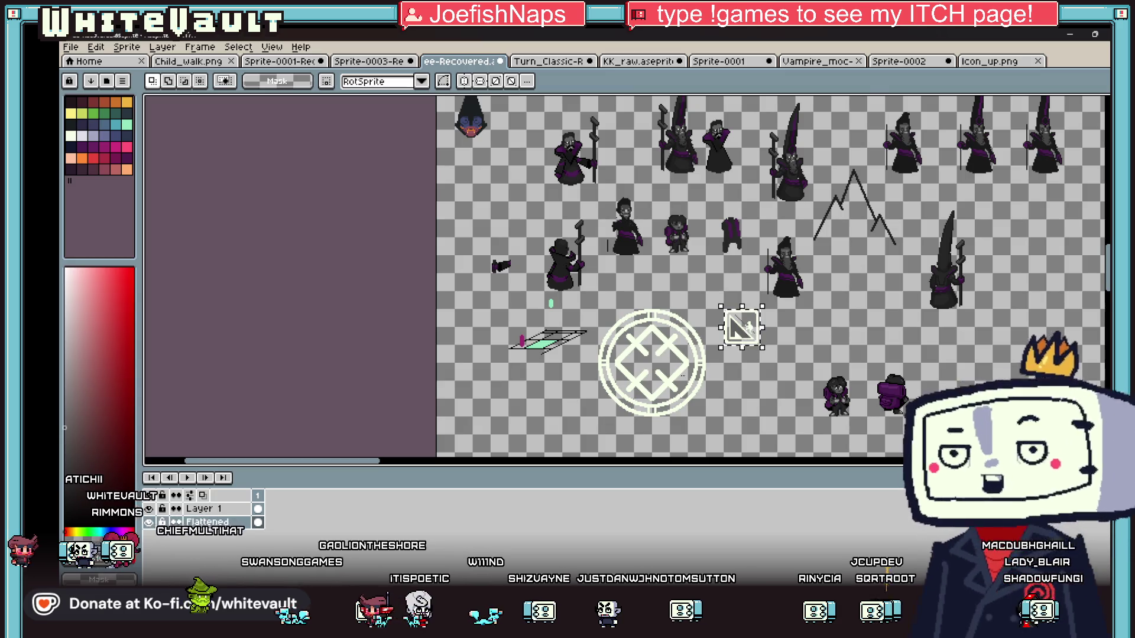
pyautogui.scroll(-1, 736, 340)
pyautogui.scroll(2, 832, 453)
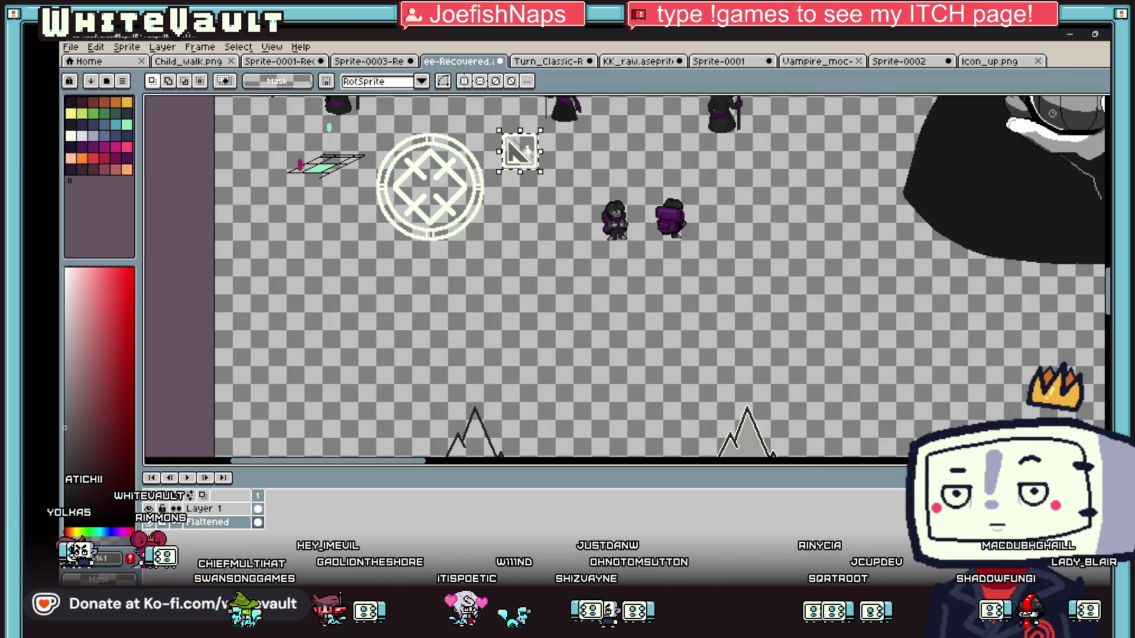
pyautogui.scroll(-3, 650, 278)
pyautogui.scroll(1, 742, 376)
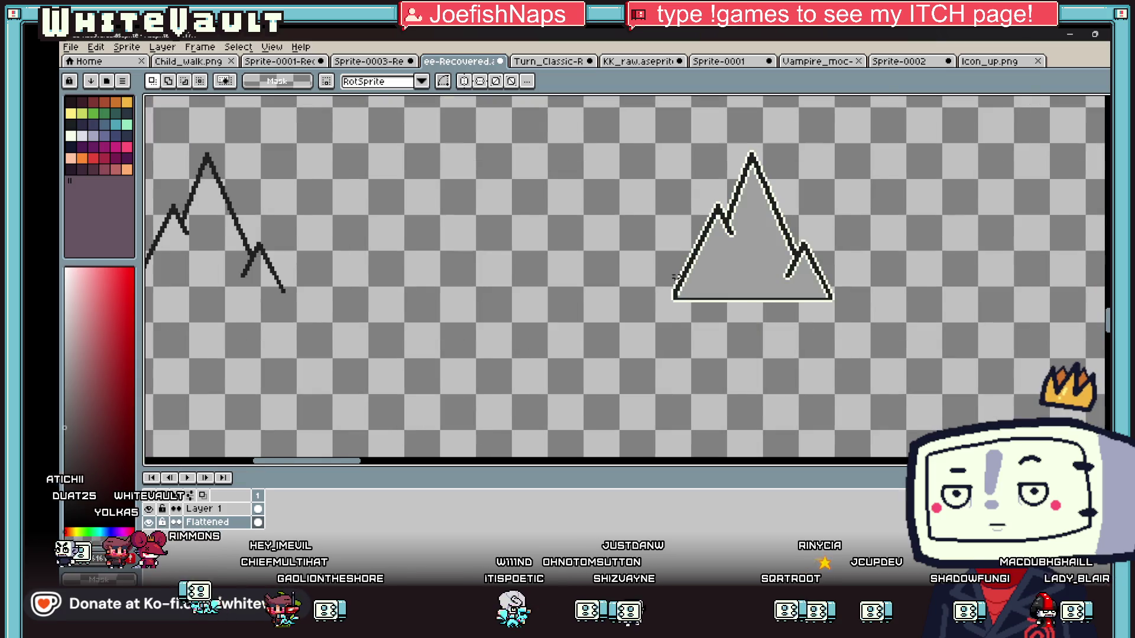
pyautogui.scroll(-1, 669, 279)
# Move the right-hand grey mountain into open space beside the wizard portrait.
pyautogui.moveTo(607, 182); pyautogui.dragTo(798, 317)
pyautogui.scroll(-2, 798, 317)
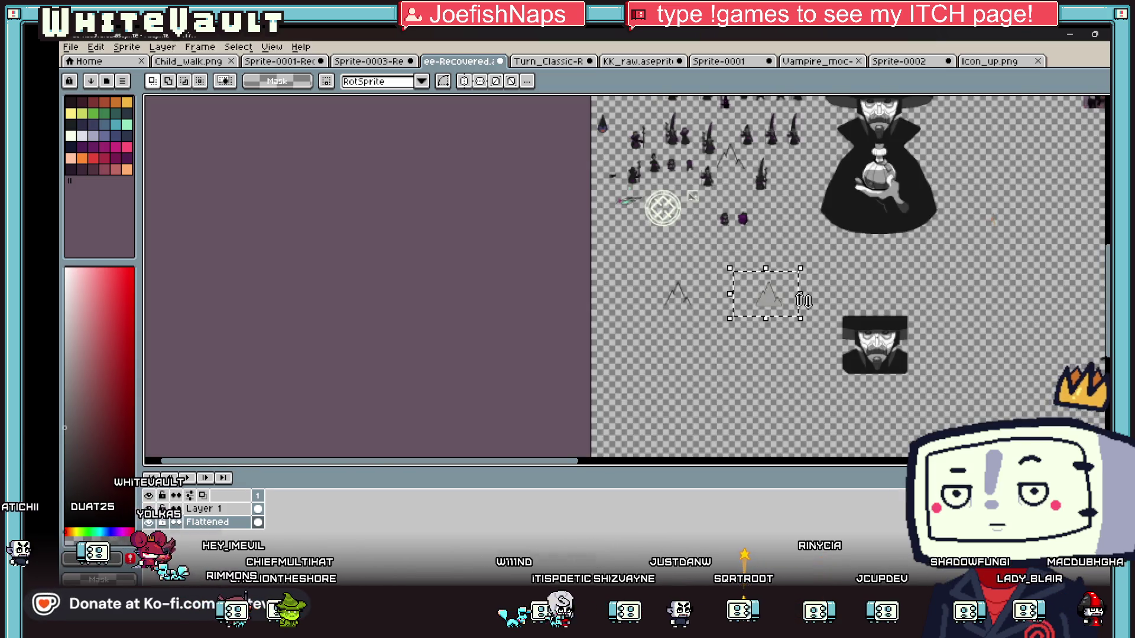
pyautogui.scroll(2, 776, 191)
pyautogui.scroll(-1, 778, 190)
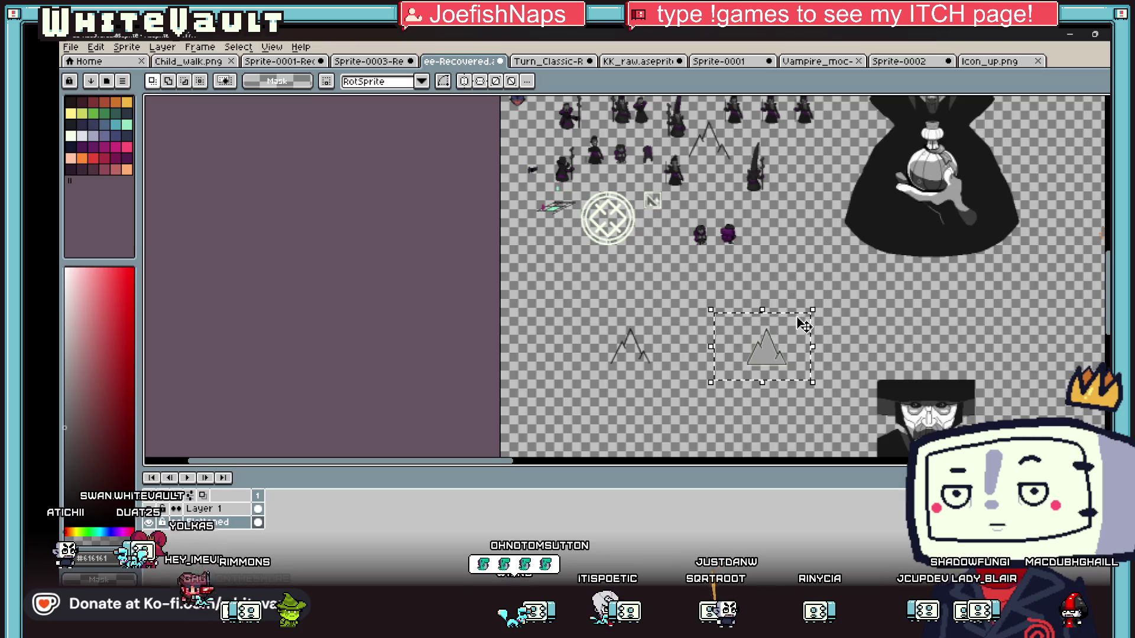
pyautogui.click(799, 358)
pyautogui.moveTo(811, 216)
pyautogui.mouseDown()
pyautogui.moveTo(804, 263)
pyautogui.moveTo(1040, 437)
pyautogui.moveTo(1049, 462)
pyautogui.mouseUp()
pyautogui.moveTo(1004, 413); pyautogui.dragTo(886, 343)
pyautogui.scroll(2, 884, 331)
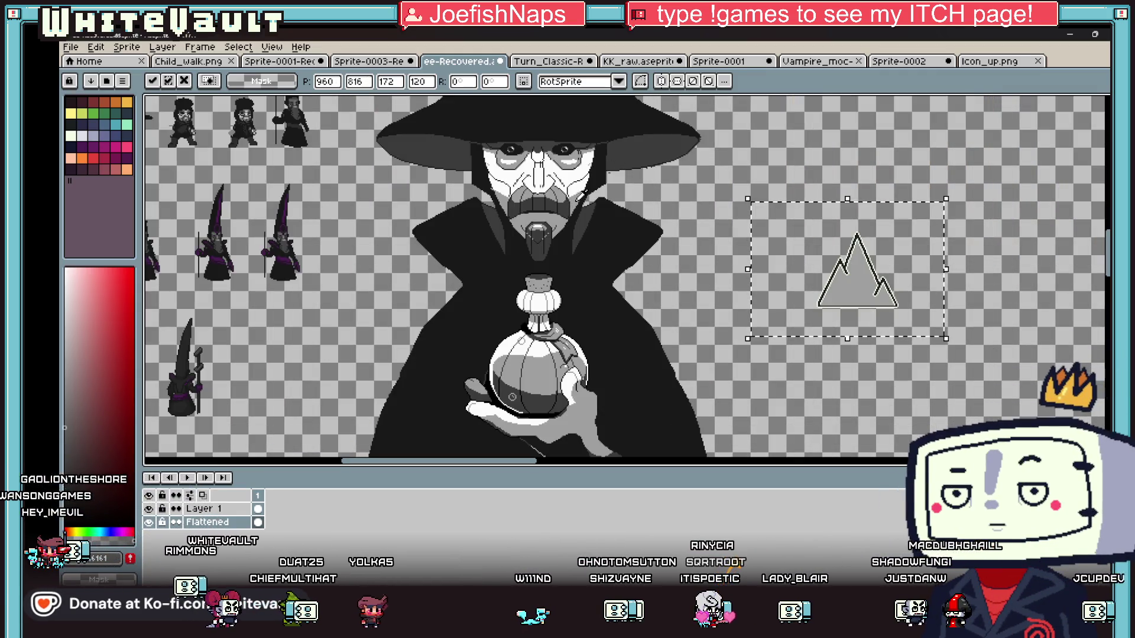
pyautogui.press('Return')
pyautogui.scroll(3, 840, 296)
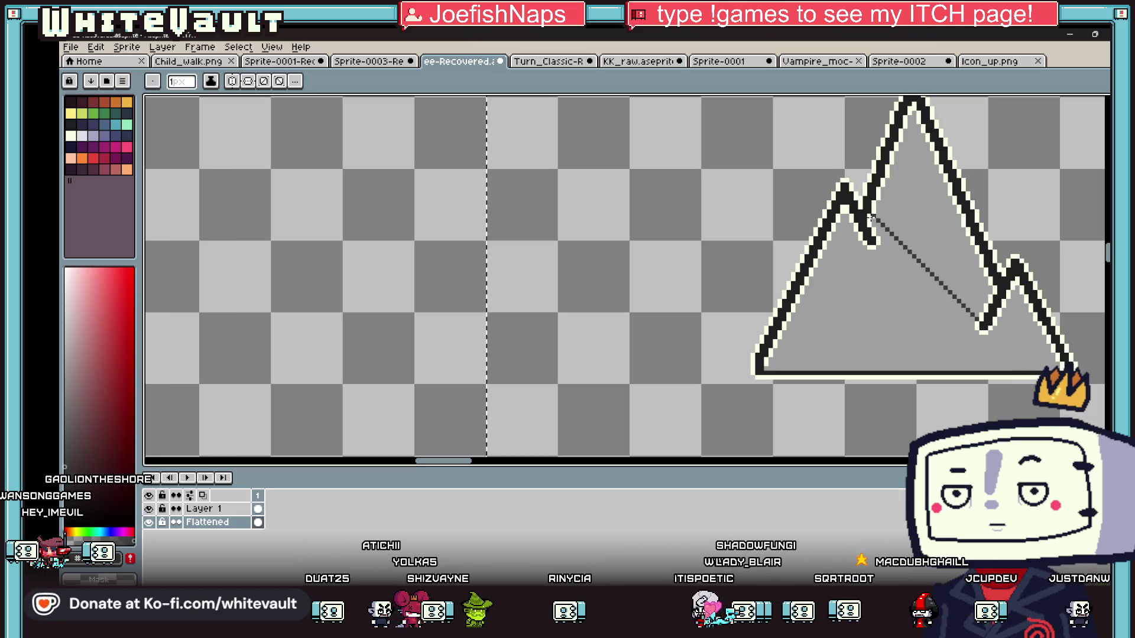
# Fill the mountain icon's lower area with a dark shade.
pyautogui.press('b')
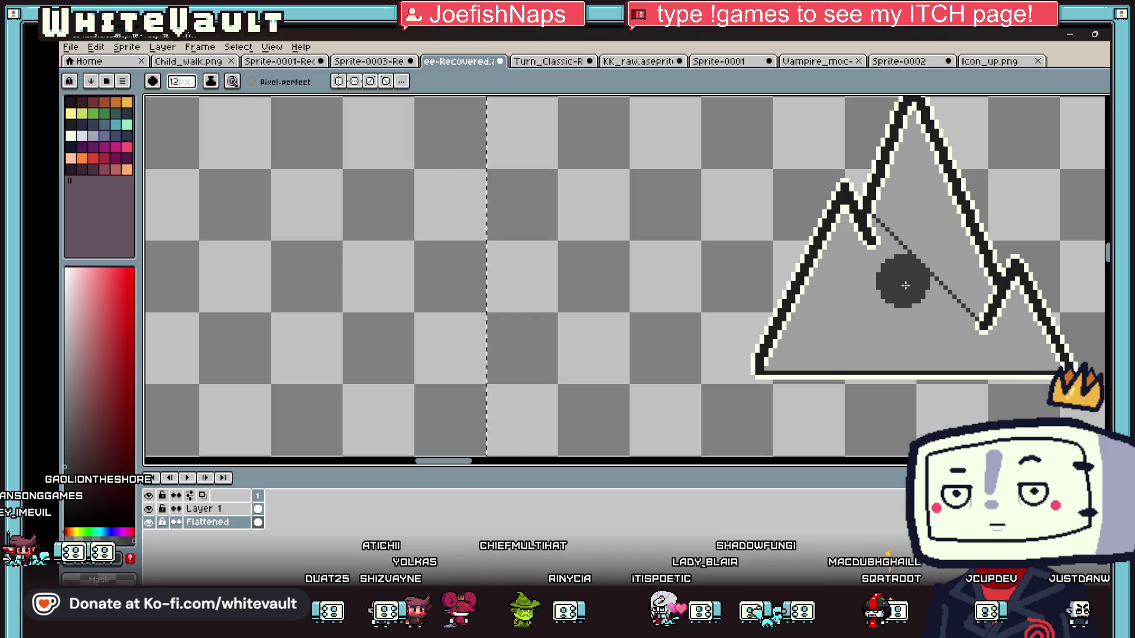
pyautogui.press('g')
pyautogui.click(874, 309)
pyautogui.scroll(-3, 875, 310)
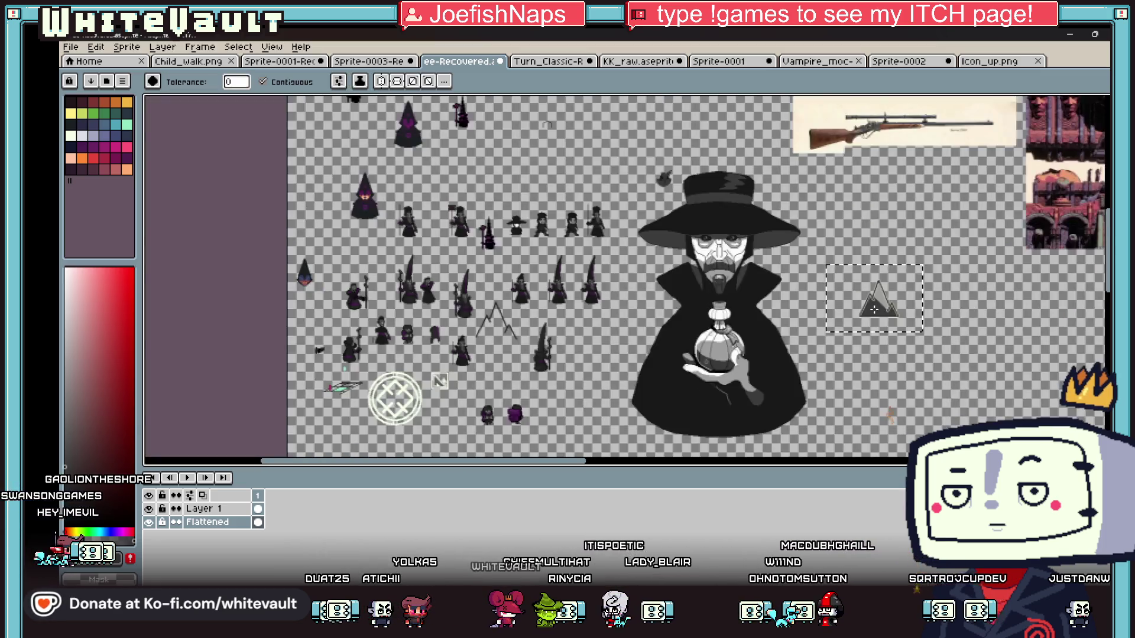
pyautogui.press('l')
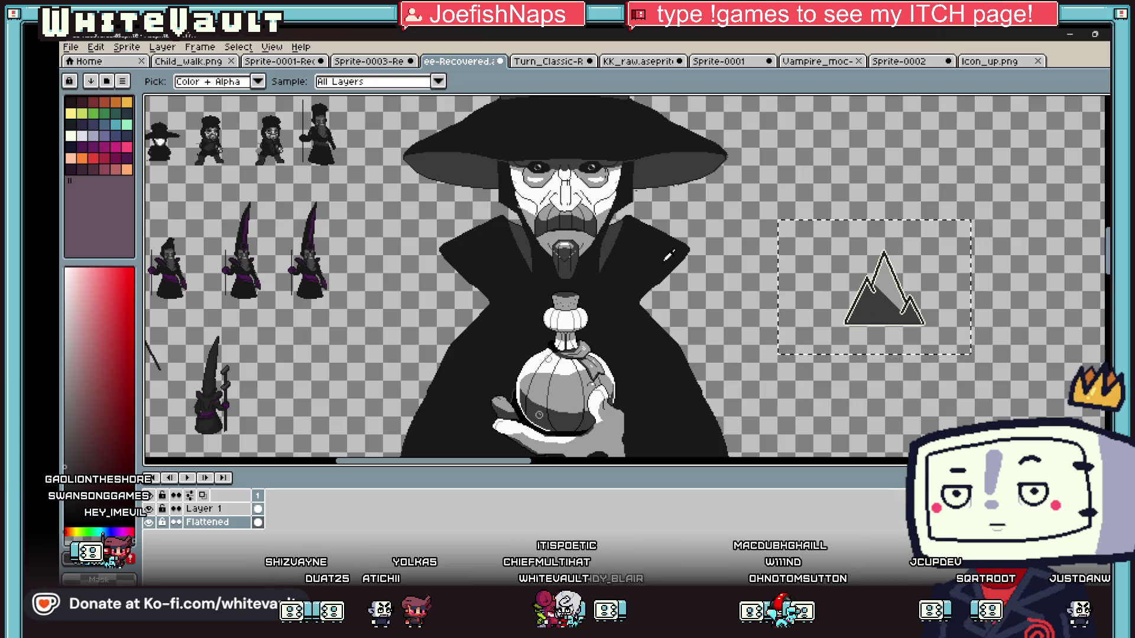
pyautogui.scroll(3, 886, 316)
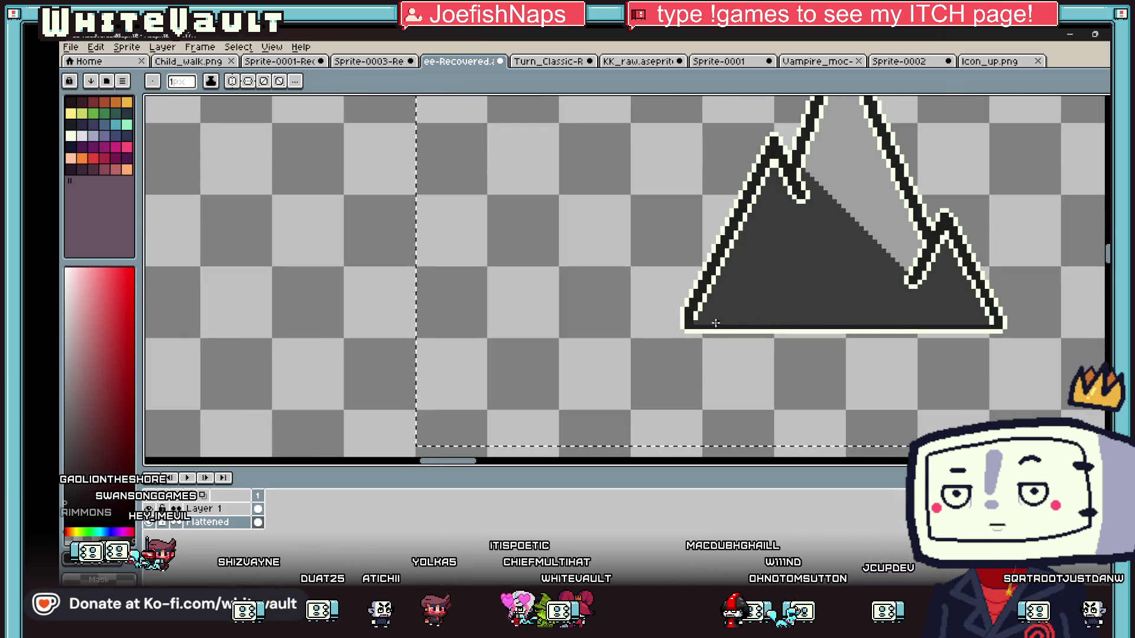
pyautogui.press('Escape')
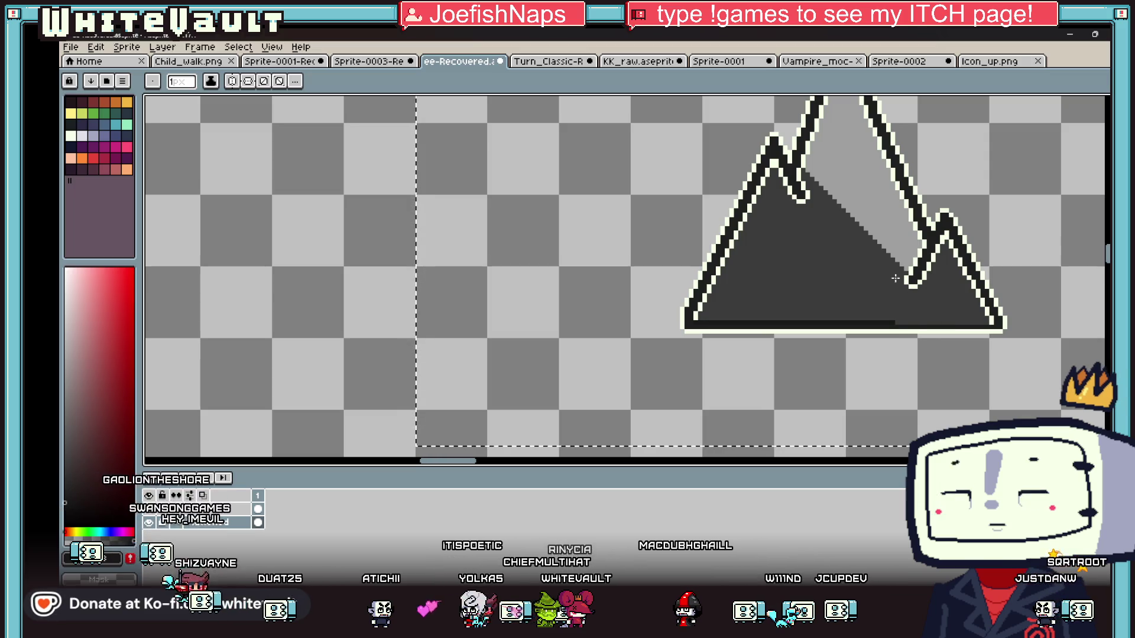
# Fill the mountain's right slope and remaining right section dark.
pyautogui.press('v')
pyautogui.press('b')
pyautogui.scroll(2, 913, 290)
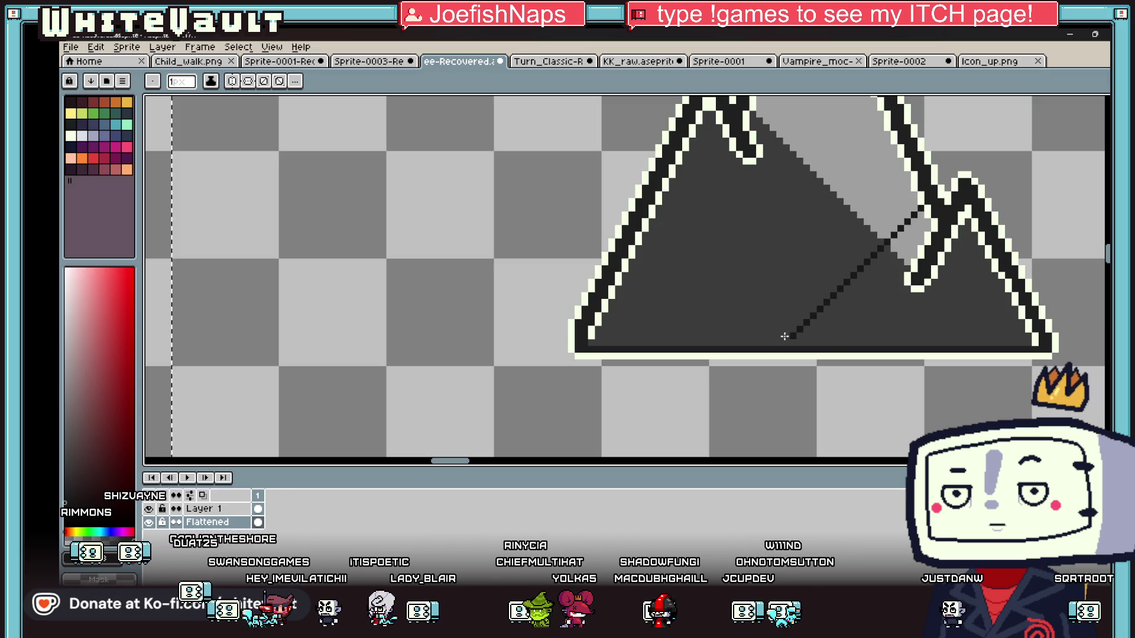
pyautogui.press('g')
pyautogui.click(846, 328)
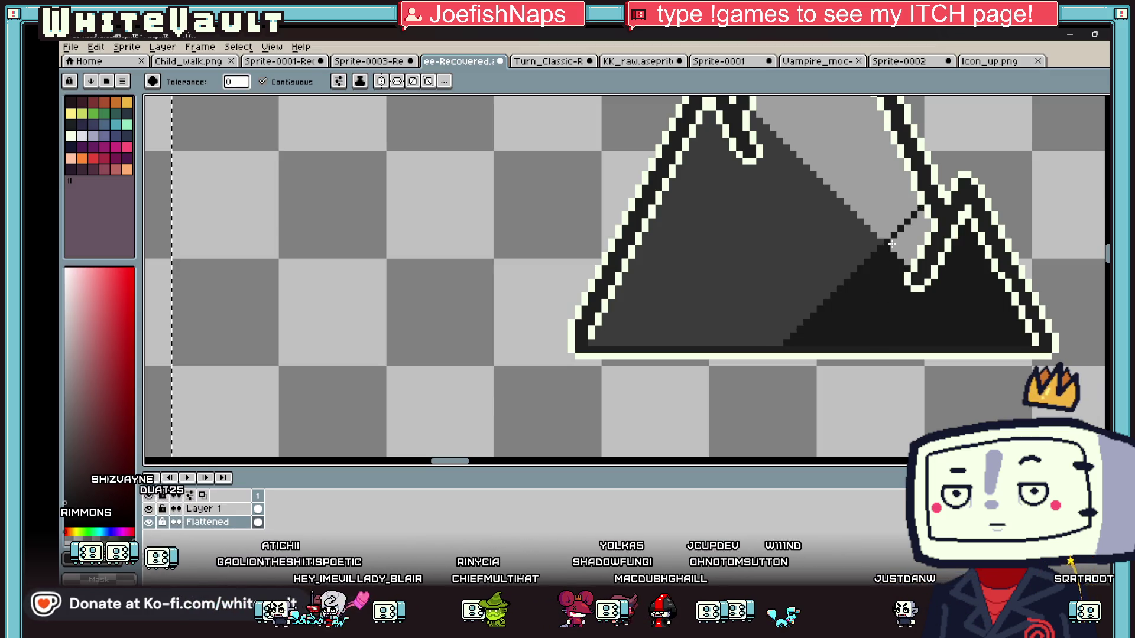
pyautogui.click(910, 248)
pyautogui.scroll(-3, 918, 267)
pyautogui.scroll(-1, 918, 267)
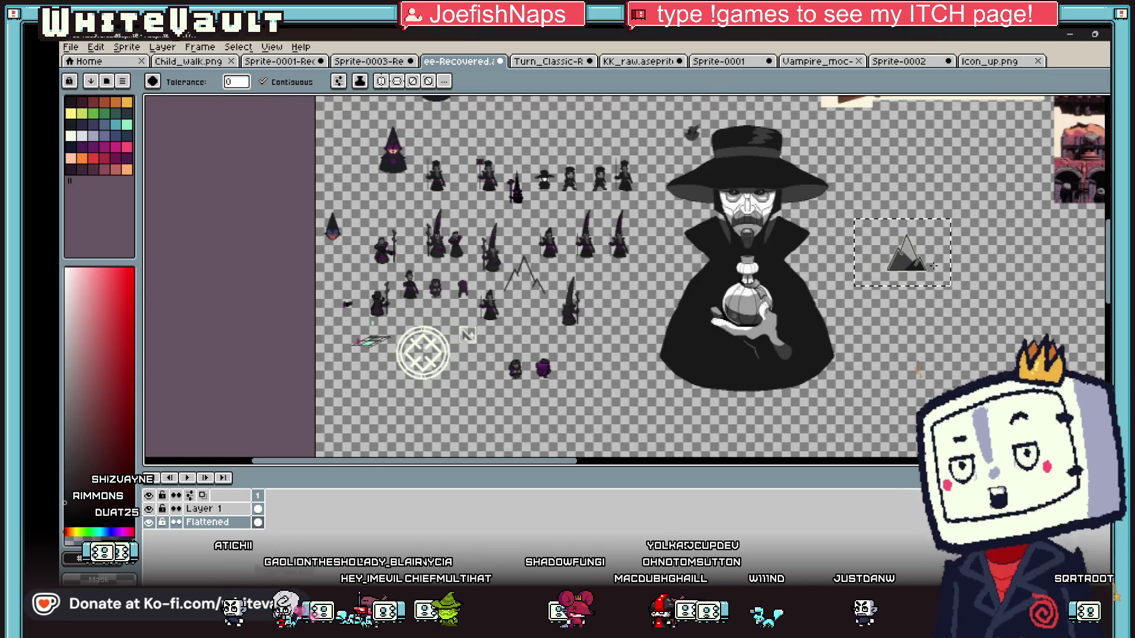
pyautogui.scroll(1, 844, 279)
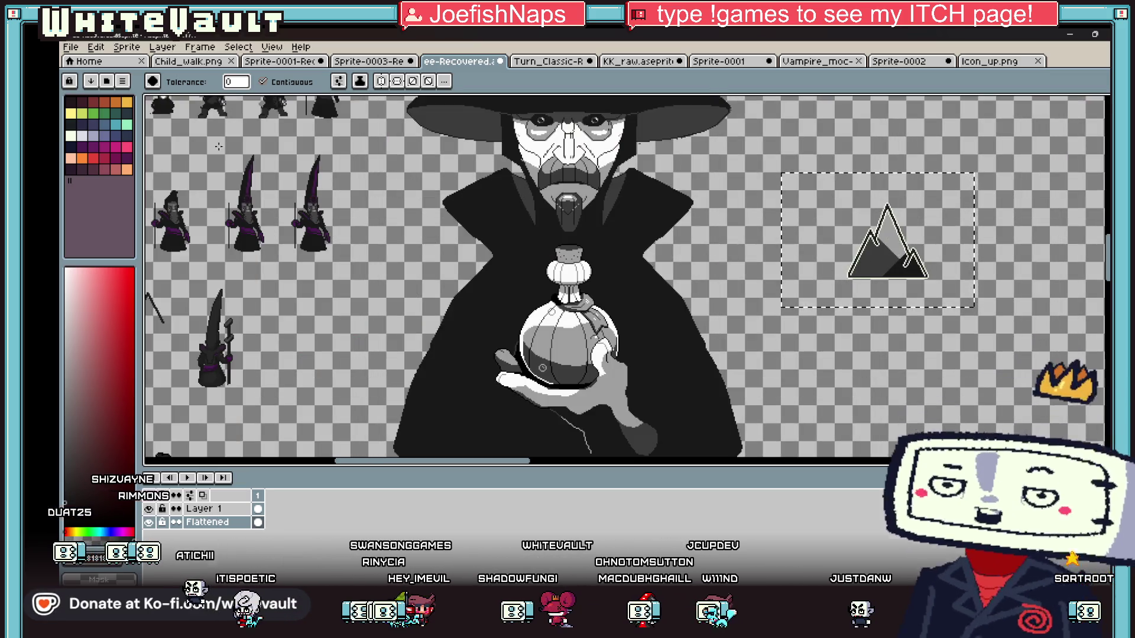
# Pick a pale palette colour and switch to the pixel-perfect pencil.
pyautogui.click(127, 124)
pyautogui.click(71, 136)
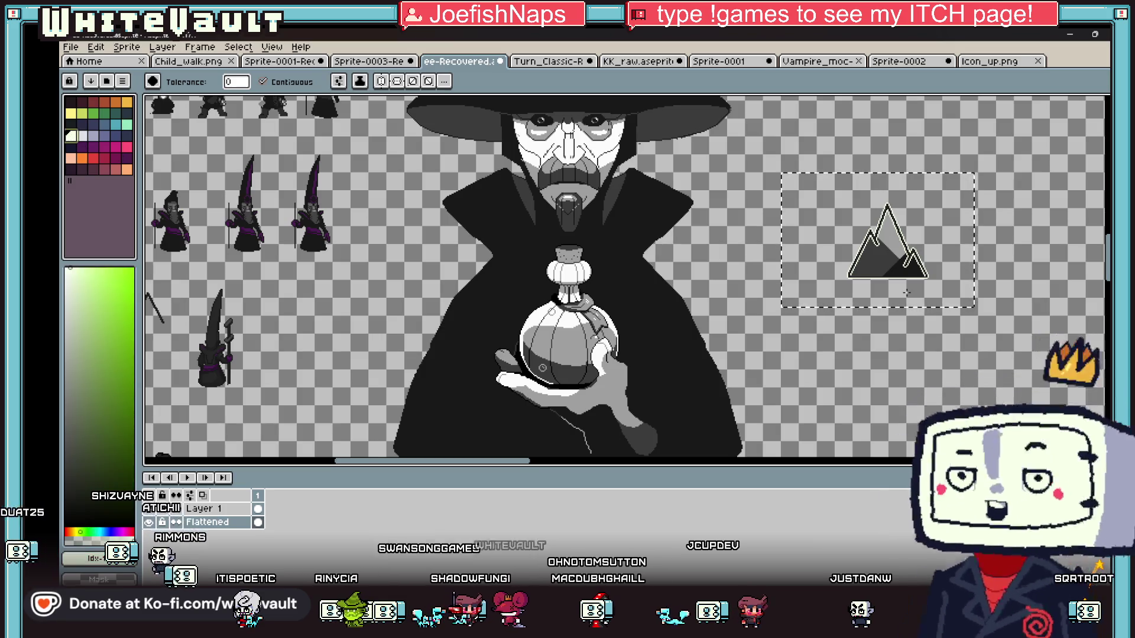
pyautogui.scroll(3, 912, 270)
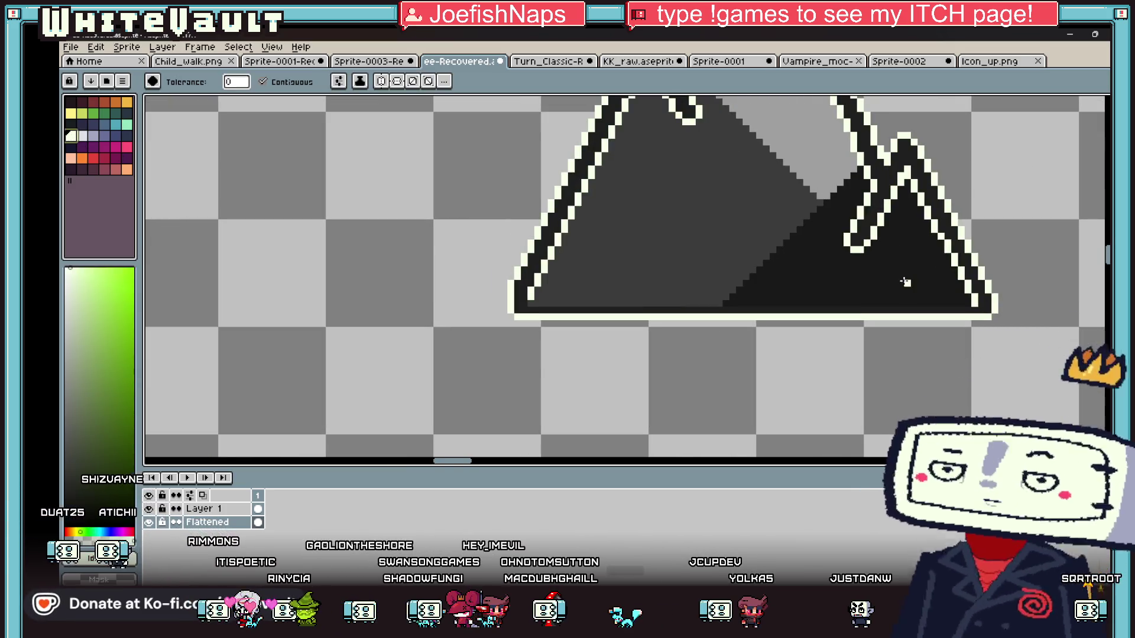
pyautogui.press('b')
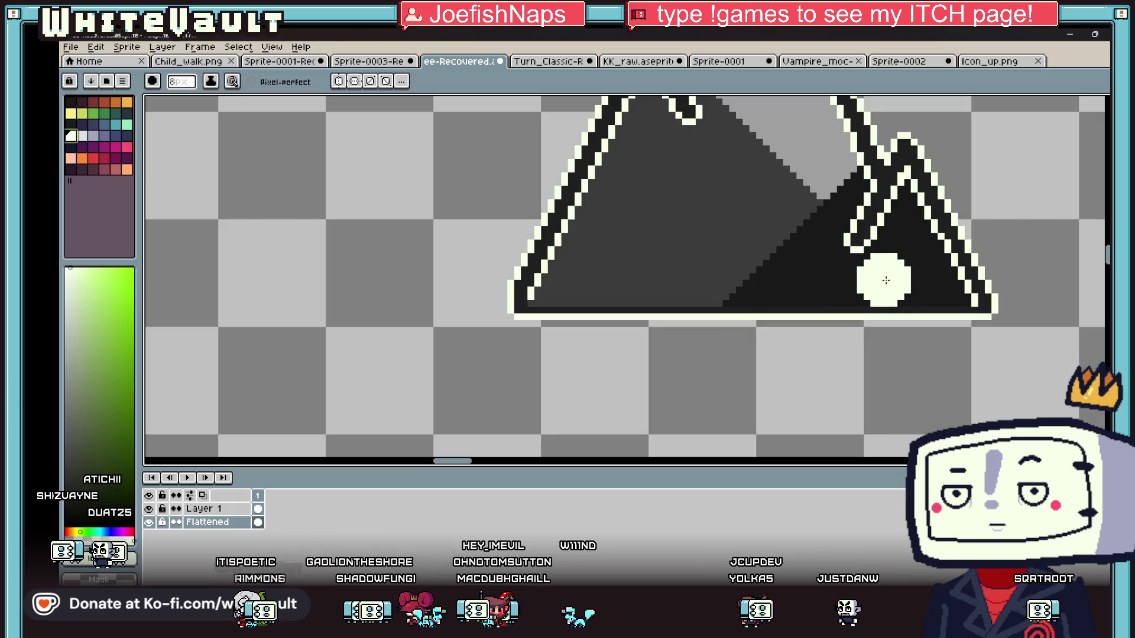
pyautogui.click(126, 124)
pyautogui.press('-')
pyautogui.press('-')
pyautogui.press('-')
pyautogui.click(904, 273)
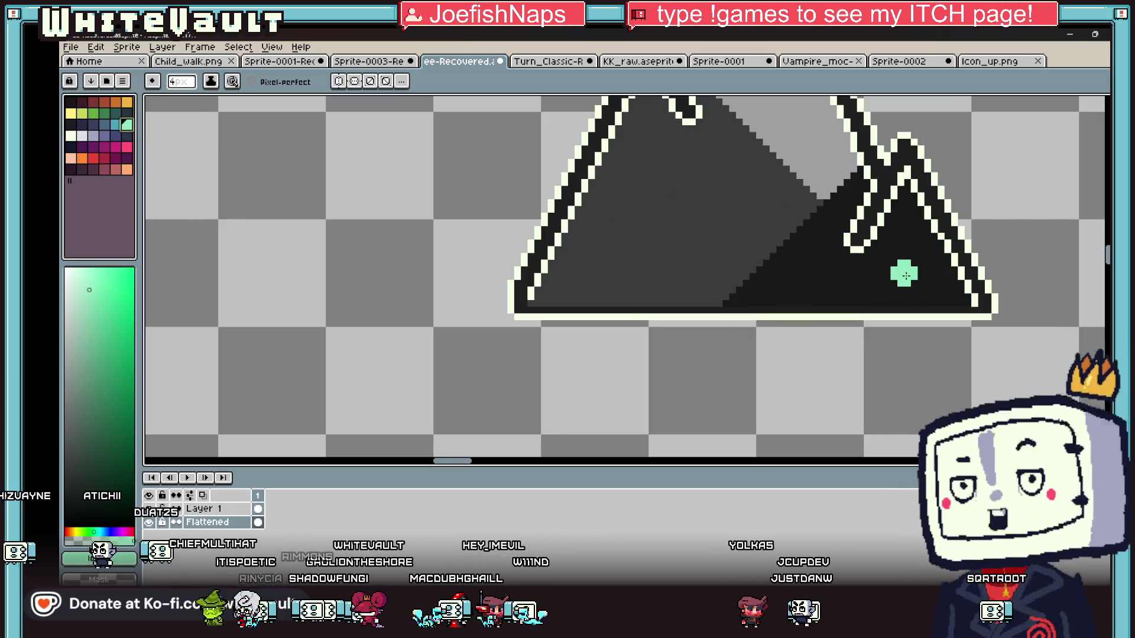
pyautogui.click(729, 260)
pyautogui.click(796, 260)
pyautogui.click(675, 207)
pyautogui.click(771, 144)
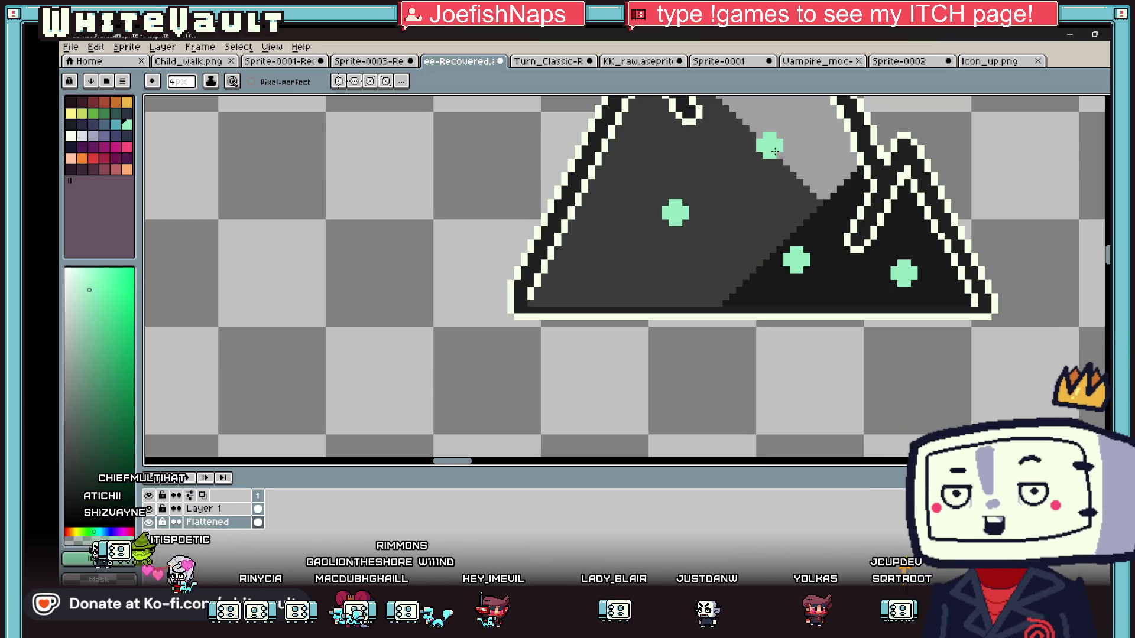
pyautogui.scroll(-3, 790, 104)
pyautogui.scroll(2, 789, 104)
pyautogui.scroll(-5, 792, 118)
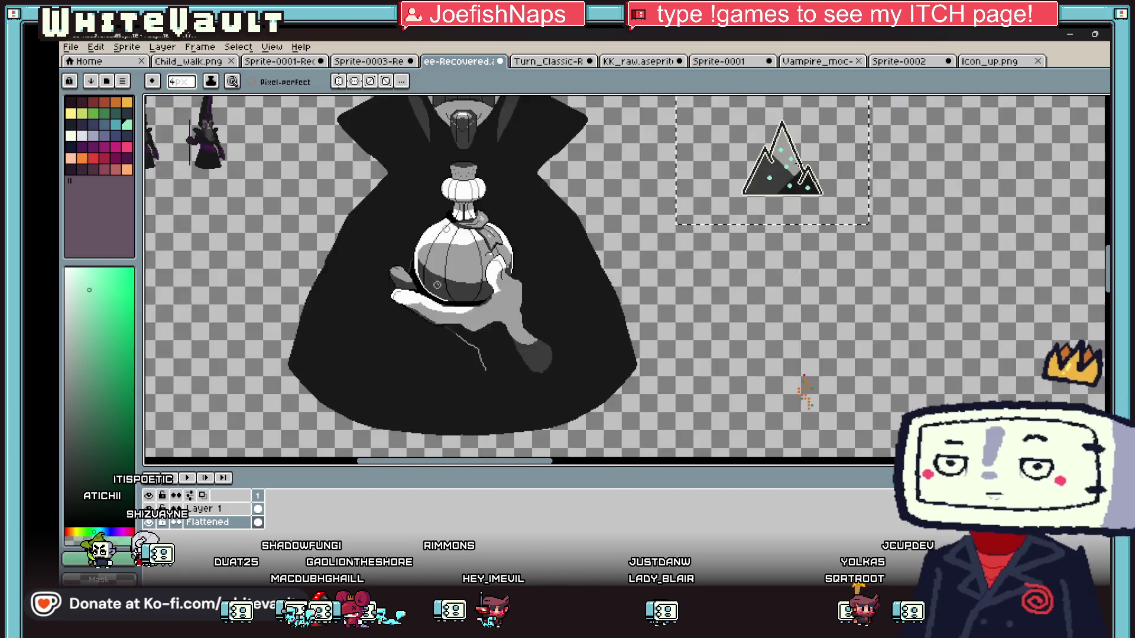
pyautogui.scroll(3, 801, 158)
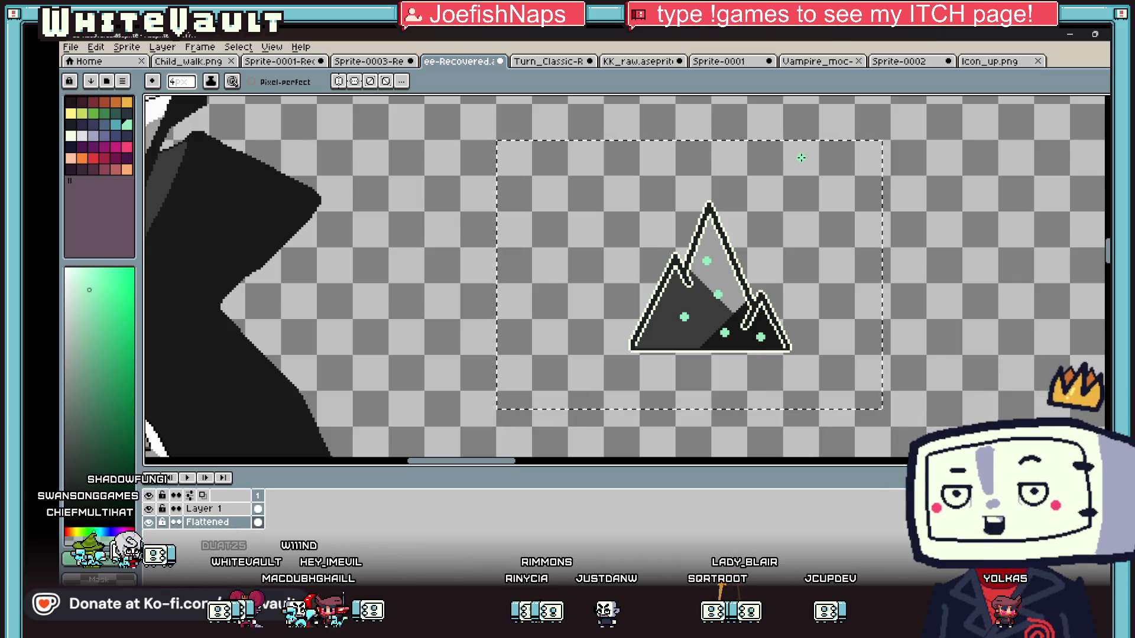
pyautogui.press('v')
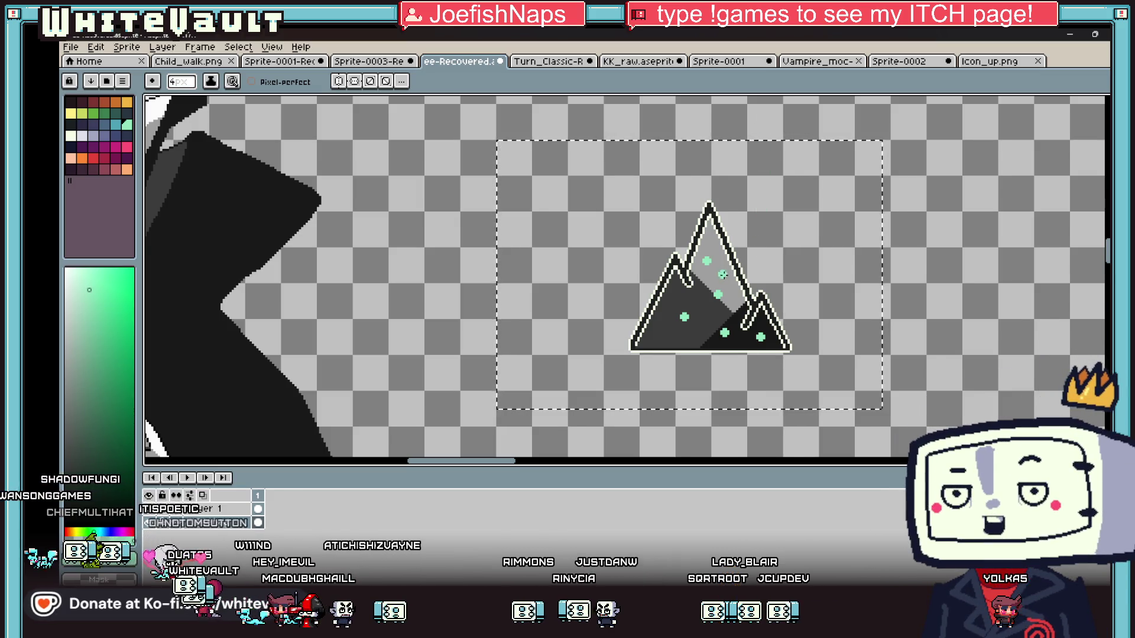
pyautogui.scroll(-3, 738, 266)
pyautogui.scroll(2, 772, 284)
pyautogui.hotkey('ctrl', 'z')
pyautogui.press('b')
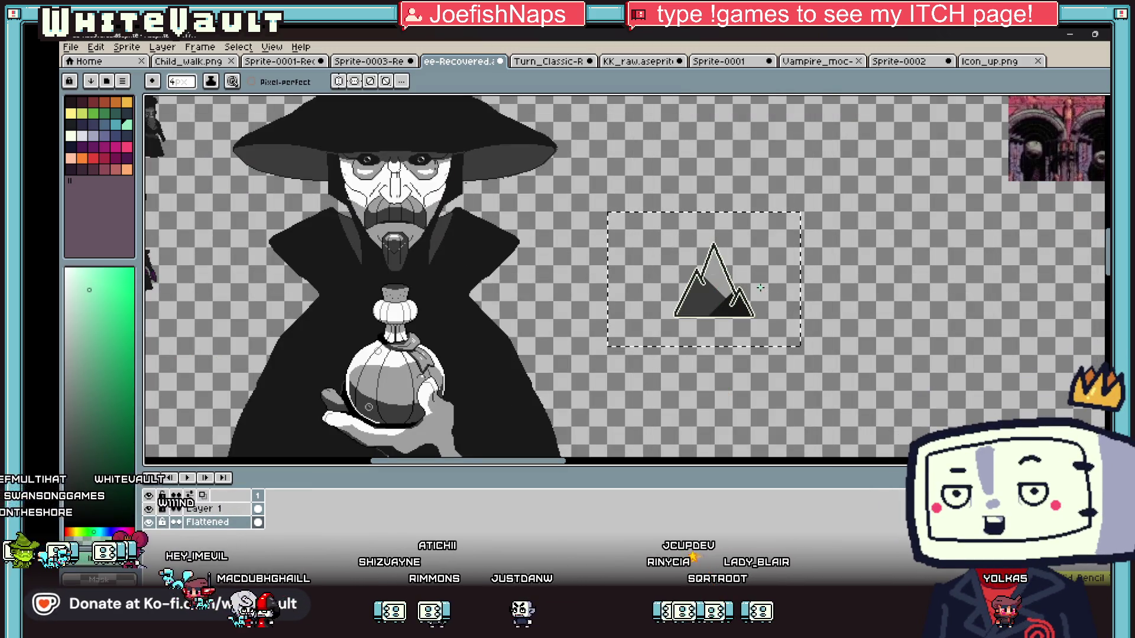
pyautogui.scroll(-2, 757, 281)
pyautogui.press('m')
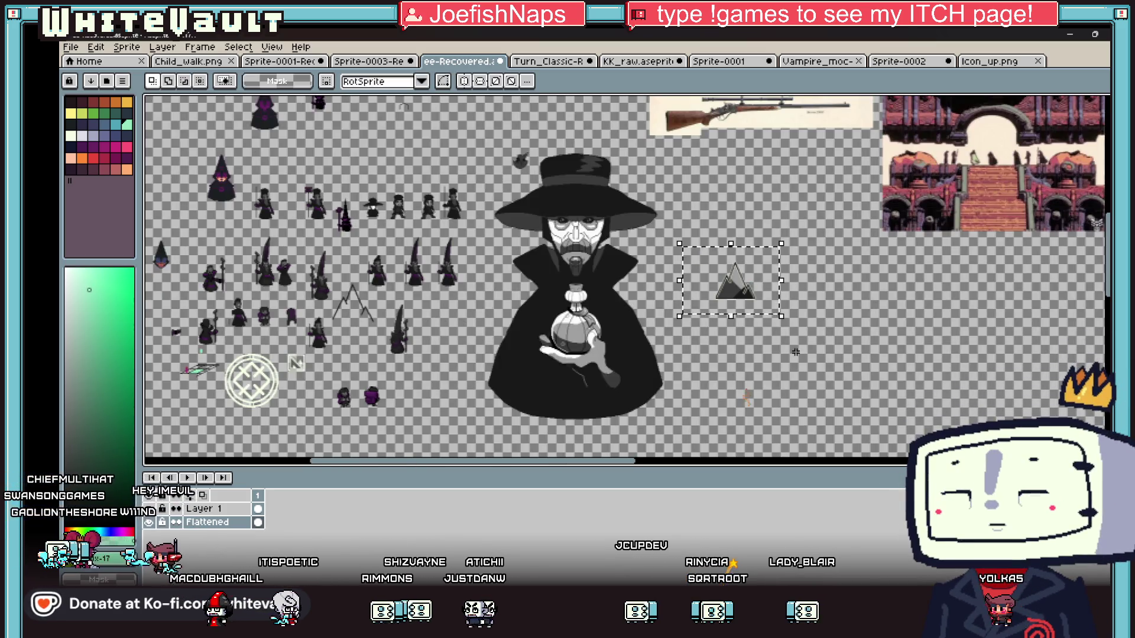
pyautogui.scroll(2, 721, 282)
pyautogui.scroll(2, 721, 282)
pyautogui.moveTo(570, 193)
pyautogui.mouseDown()
pyautogui.moveTo(844, 391)
pyautogui.moveTo(818, 392)
pyautogui.mouseUp()
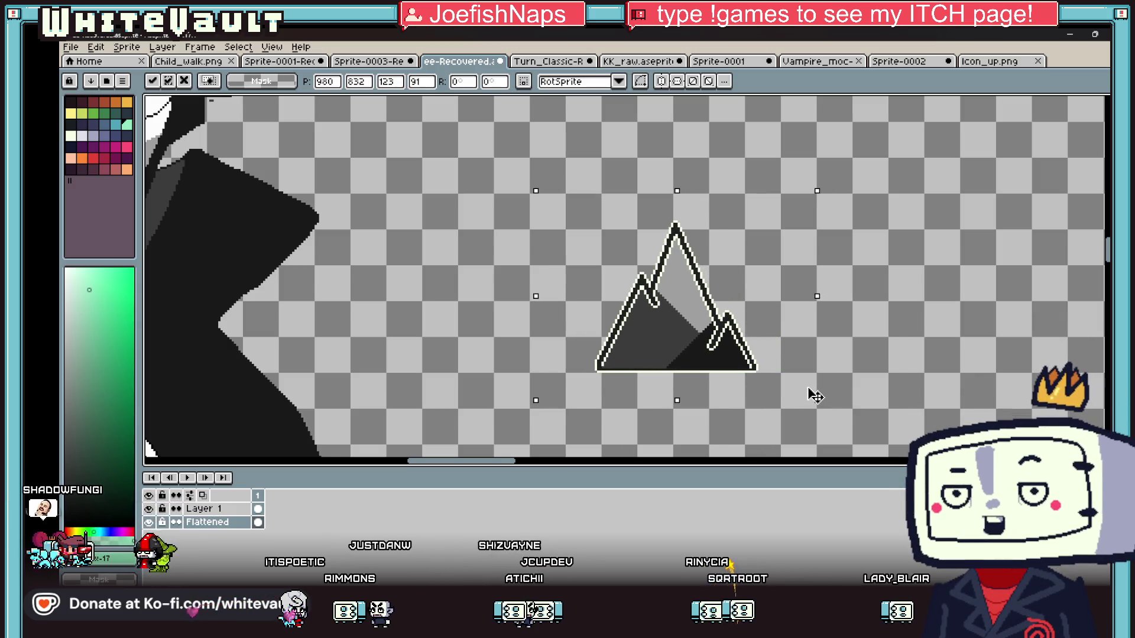
pyautogui.press('Return')
pyautogui.hotkey('ctrl', 'z')
pyautogui.hotkey('ctrl', 'z')
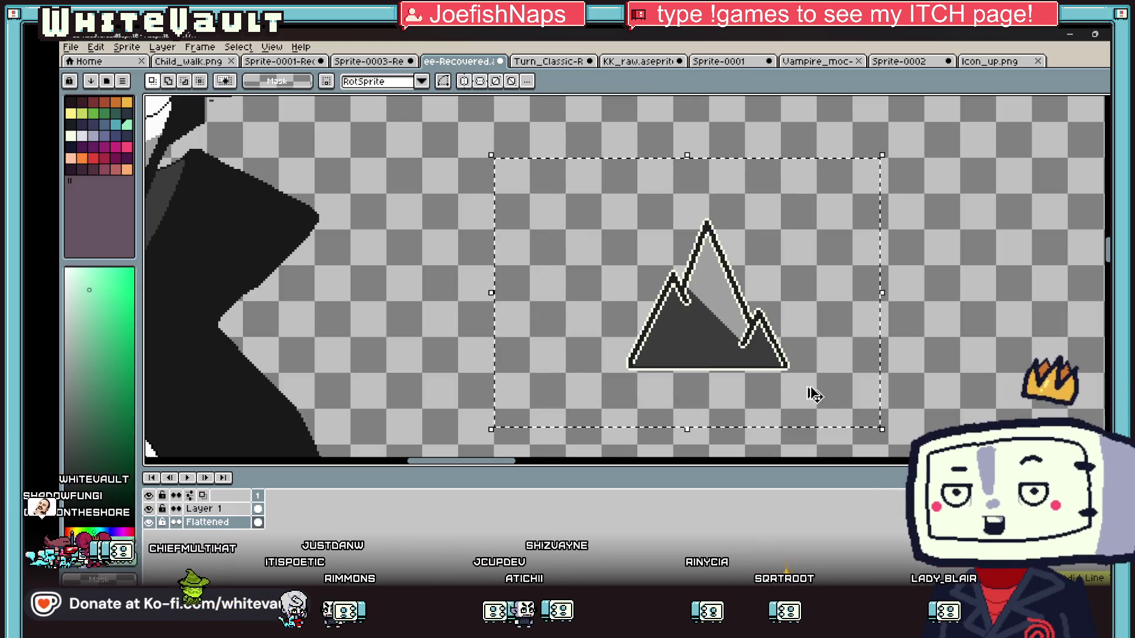
pyautogui.scroll(-2, 810, 393)
pyautogui.scroll(3, 768, 344)
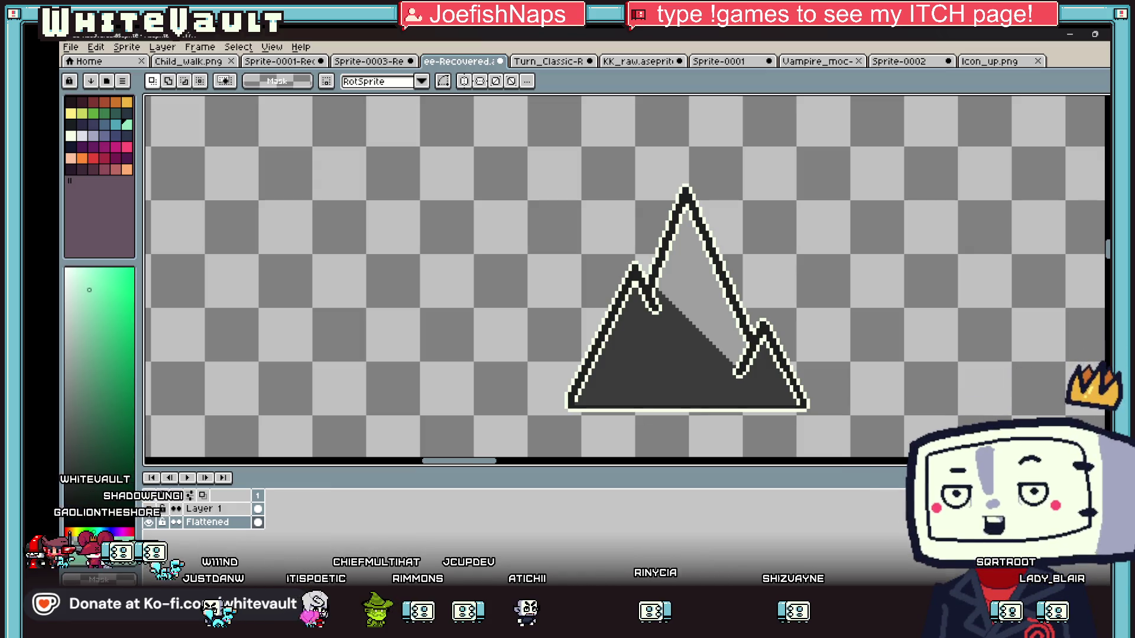
pyautogui.moveTo(597, 597)
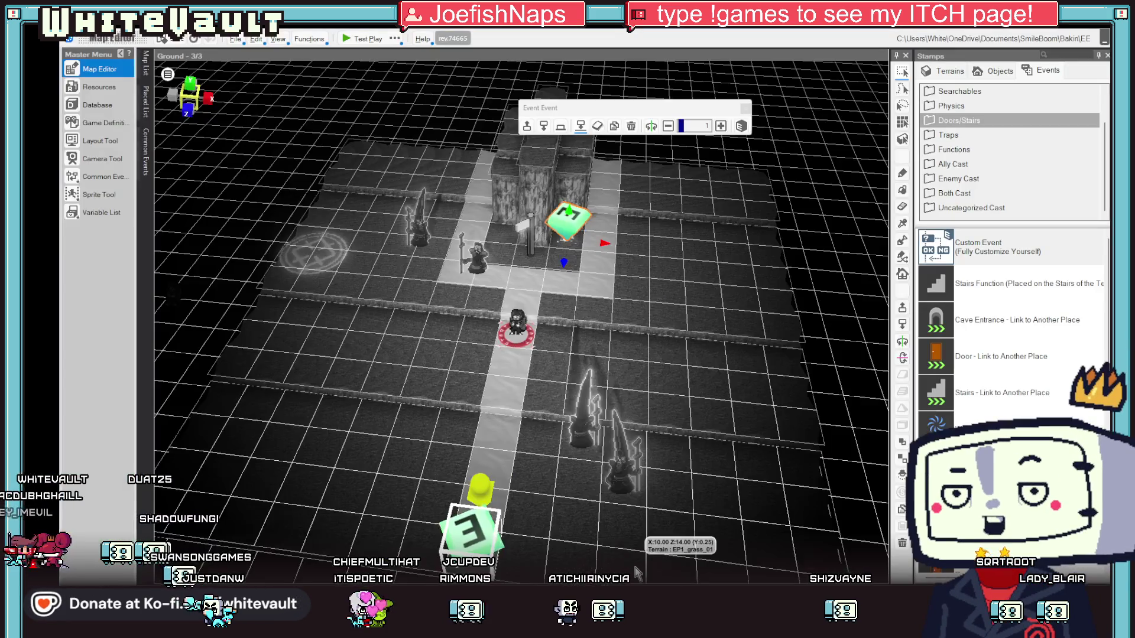
# Switch to the Bakin map editor window from the taskbar.
pyautogui.click(629, 612)
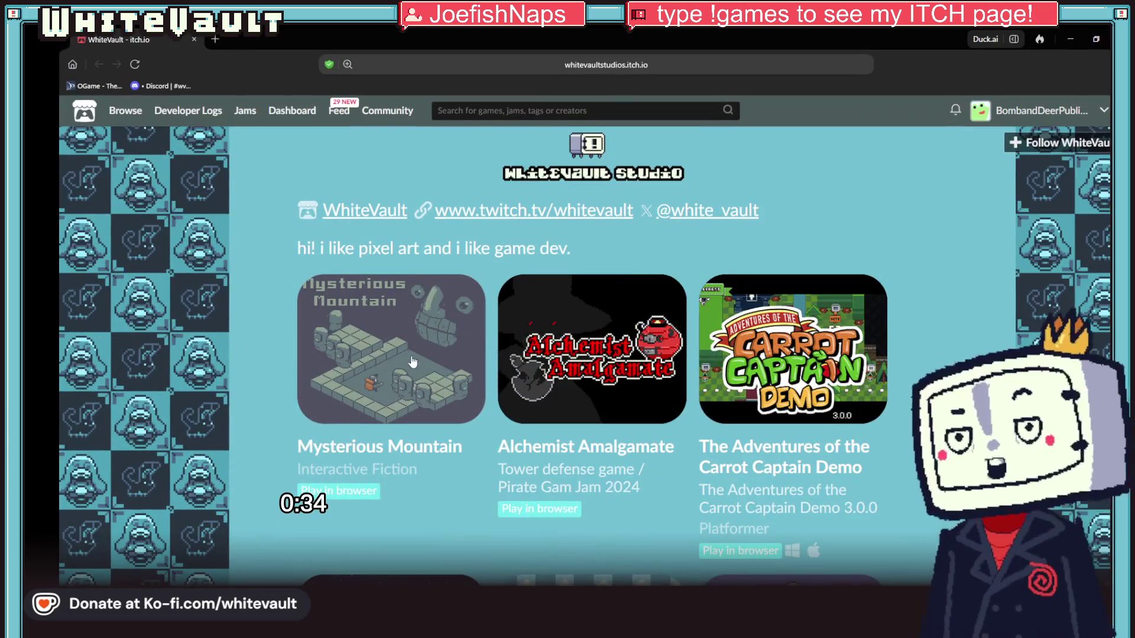
# Browse the Mysterious Mountain game page, then go back to the studio page.
pyautogui.click(434, 379)
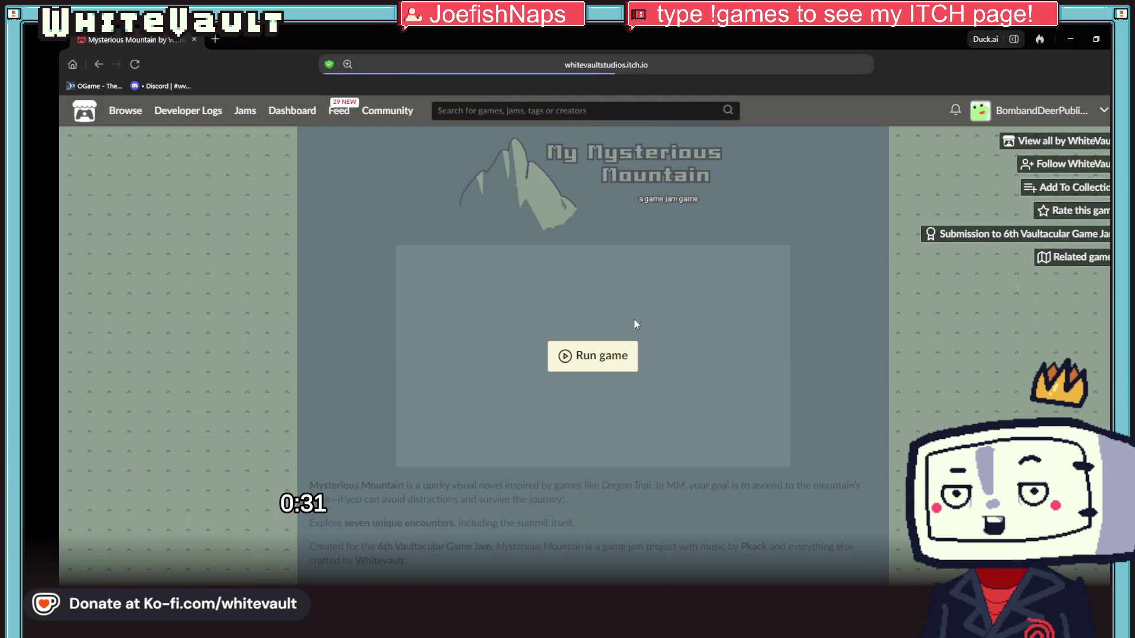
pyautogui.scroll(-10, 834, 370)
pyautogui.scroll(10, 837, 371)
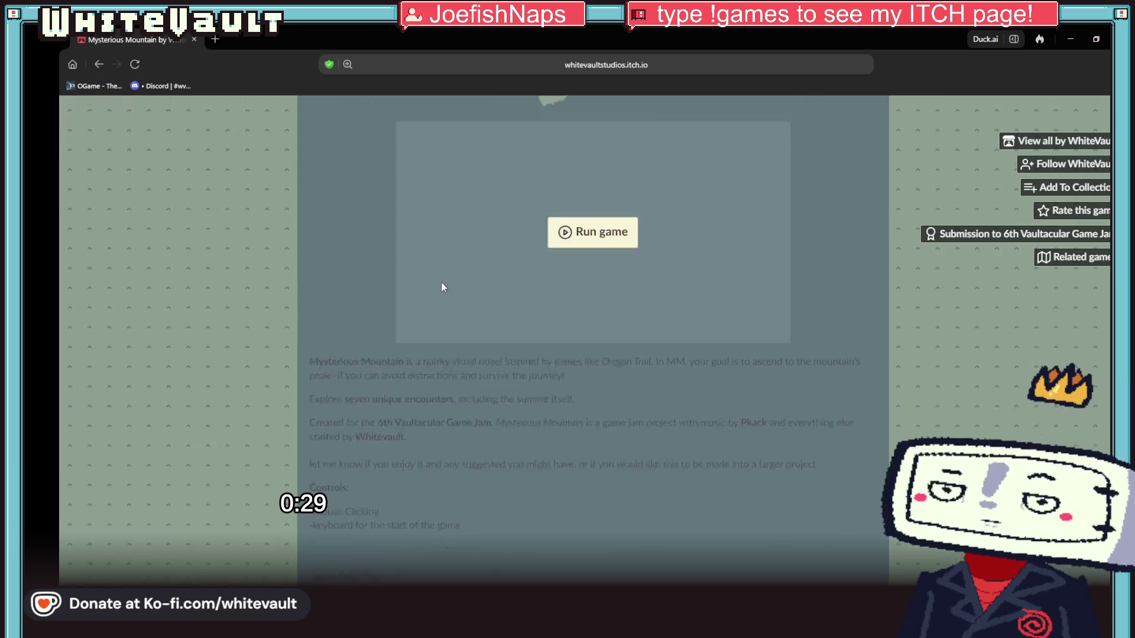
pyautogui.click(98, 65)
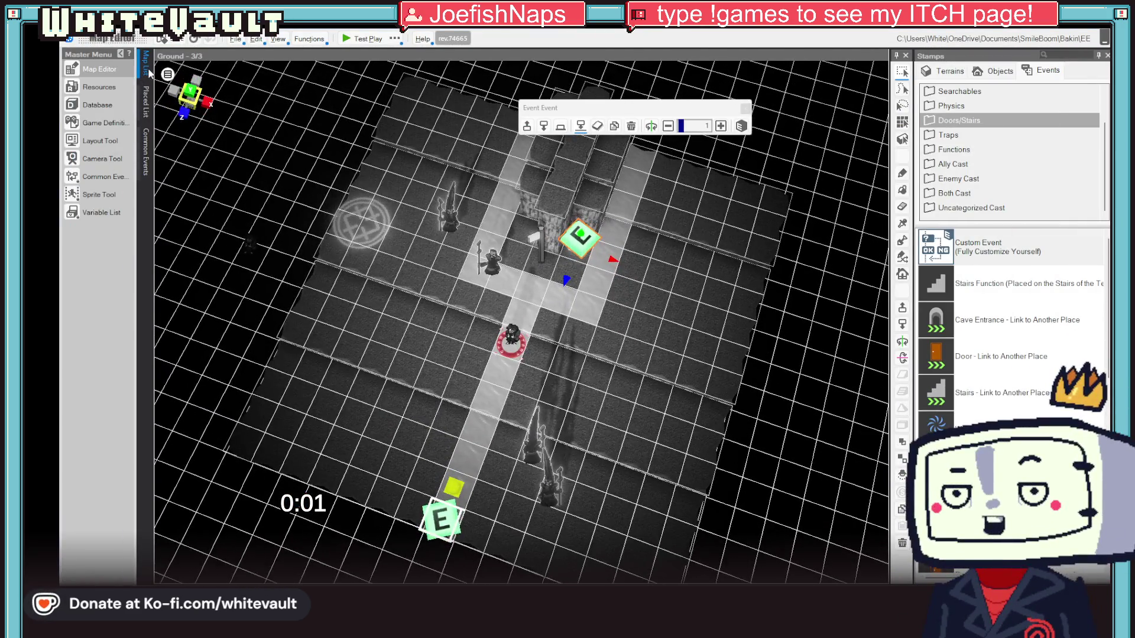
# Show the Map List panel in the Map Editor.
pyautogui.click(145, 65)
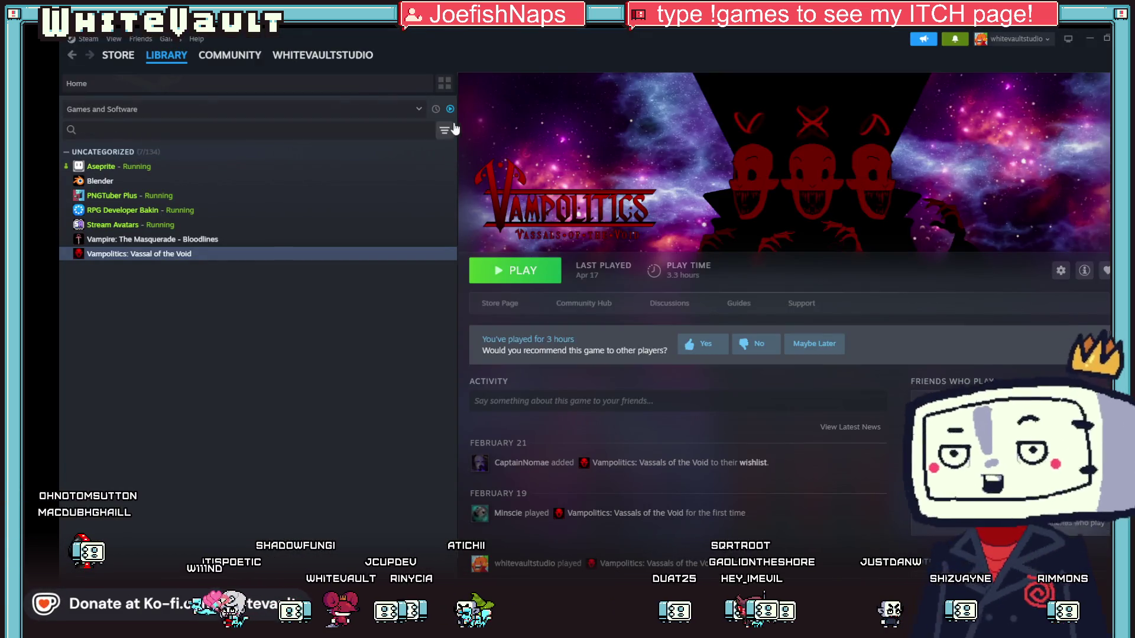
# Show all library games, search 'cr', and open Crocotile 3D.
pyautogui.click(450, 109)
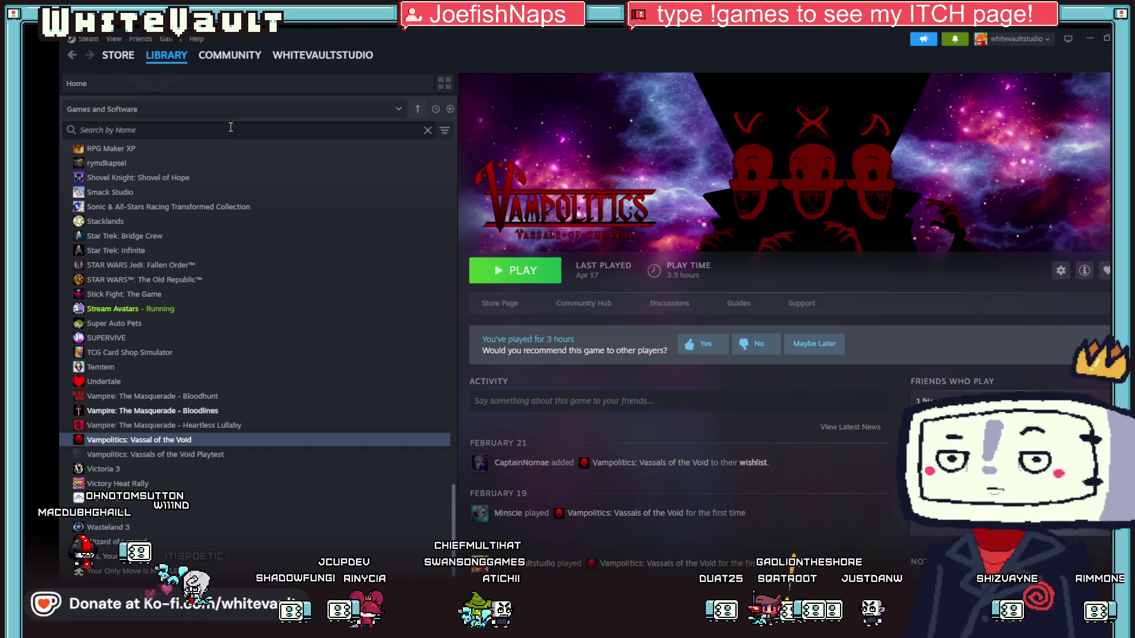
pyautogui.write('cr')
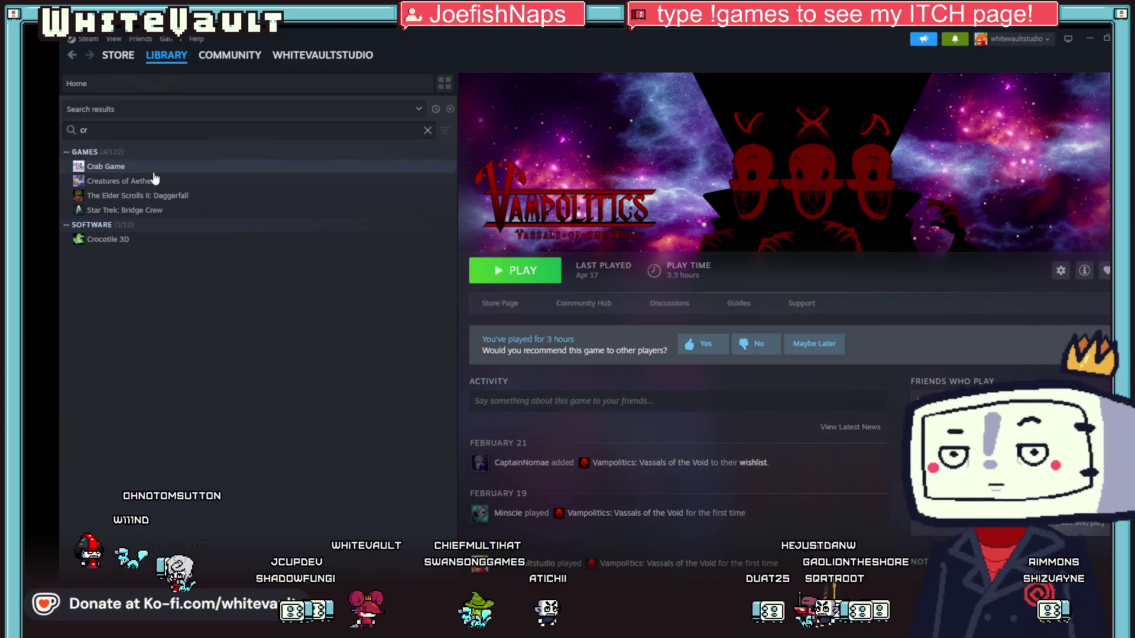
pyautogui.click(174, 241)
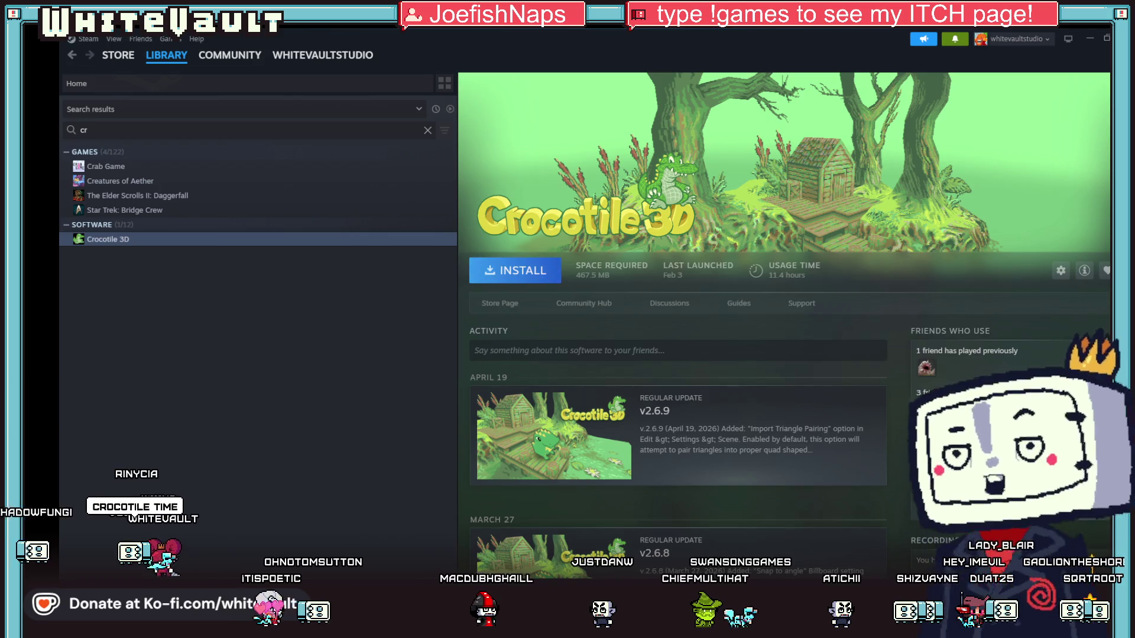
# Bring up the itch.io page, then minimize the browser and Steam to return to Bakin.
pyautogui.click(560, 570)
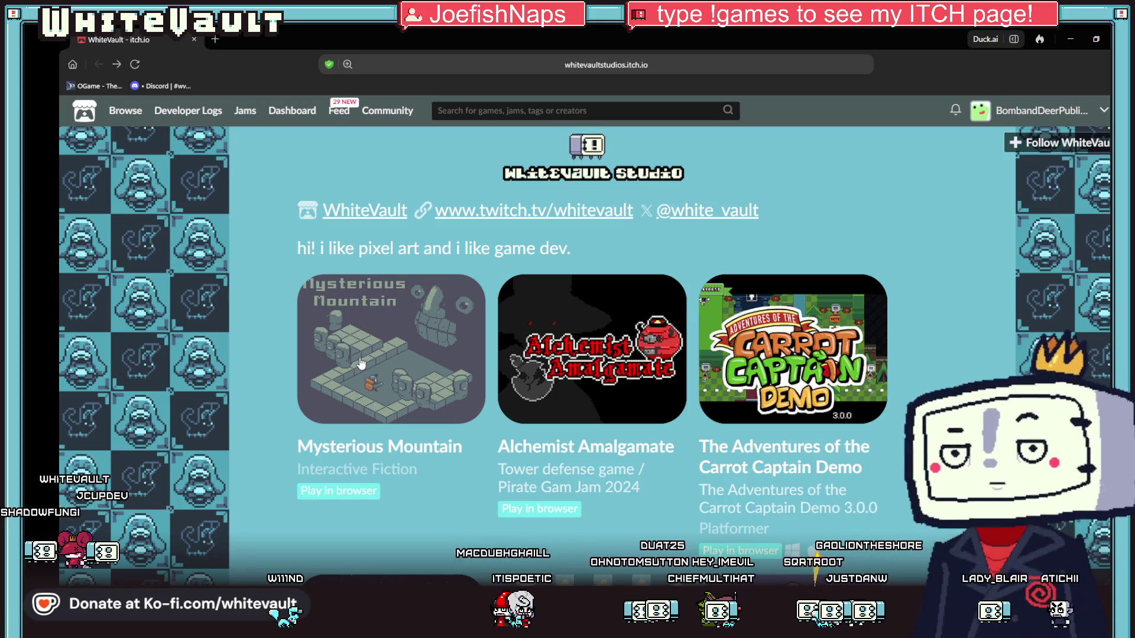
pyautogui.click(1075, 36)
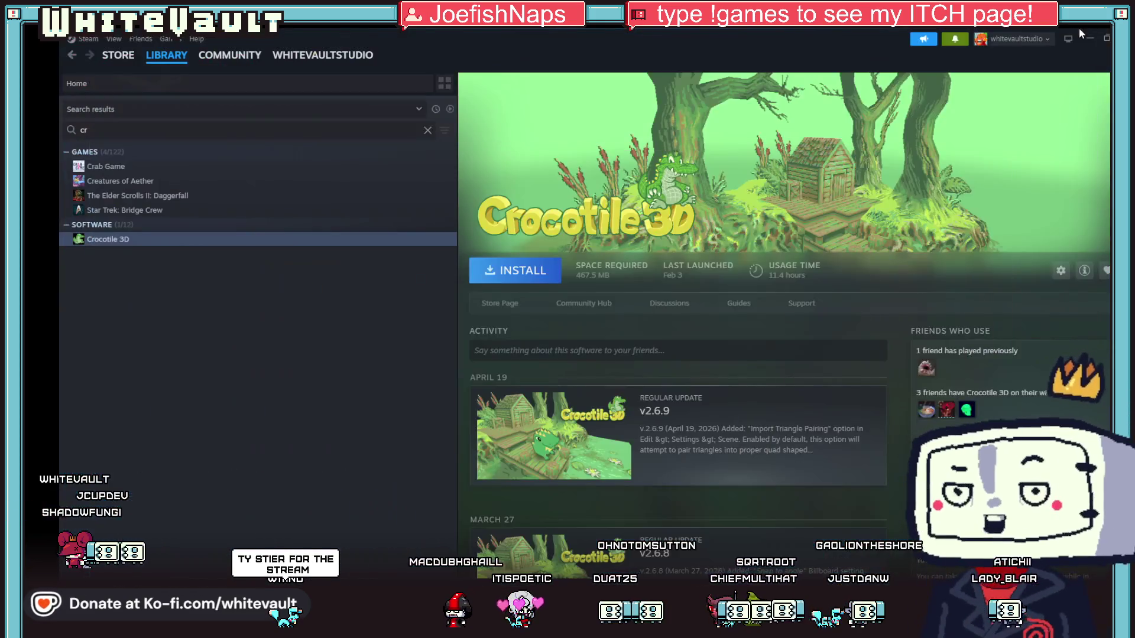
pyautogui.click(1088, 36)
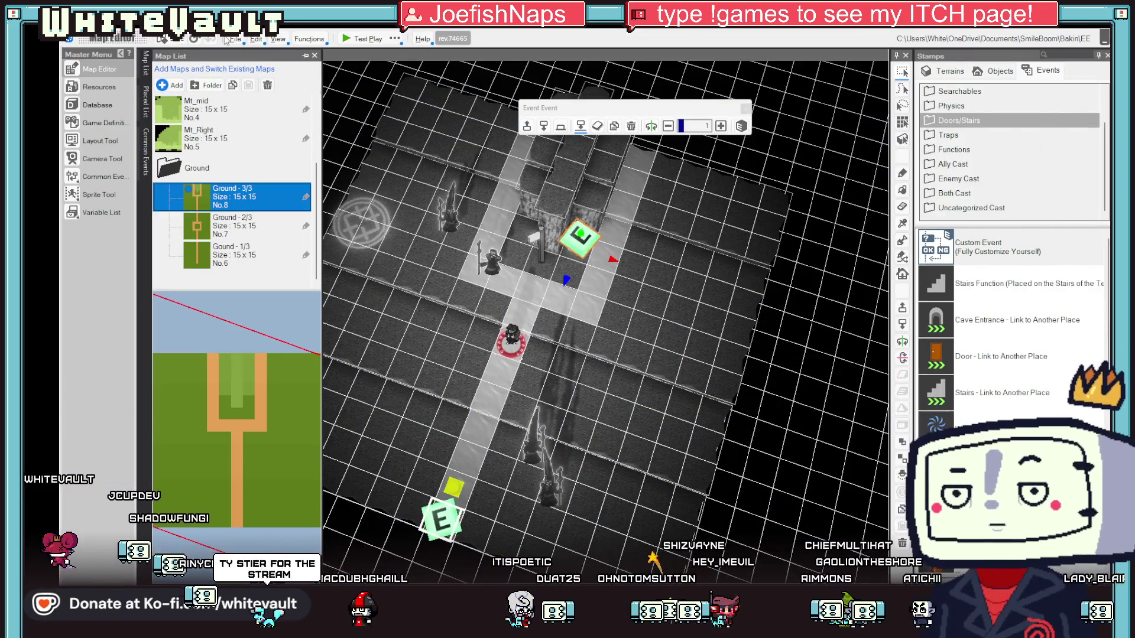
# Save the Bakin project with the cave map's event blocks and guard statues.
pyautogui.click(178, 43)
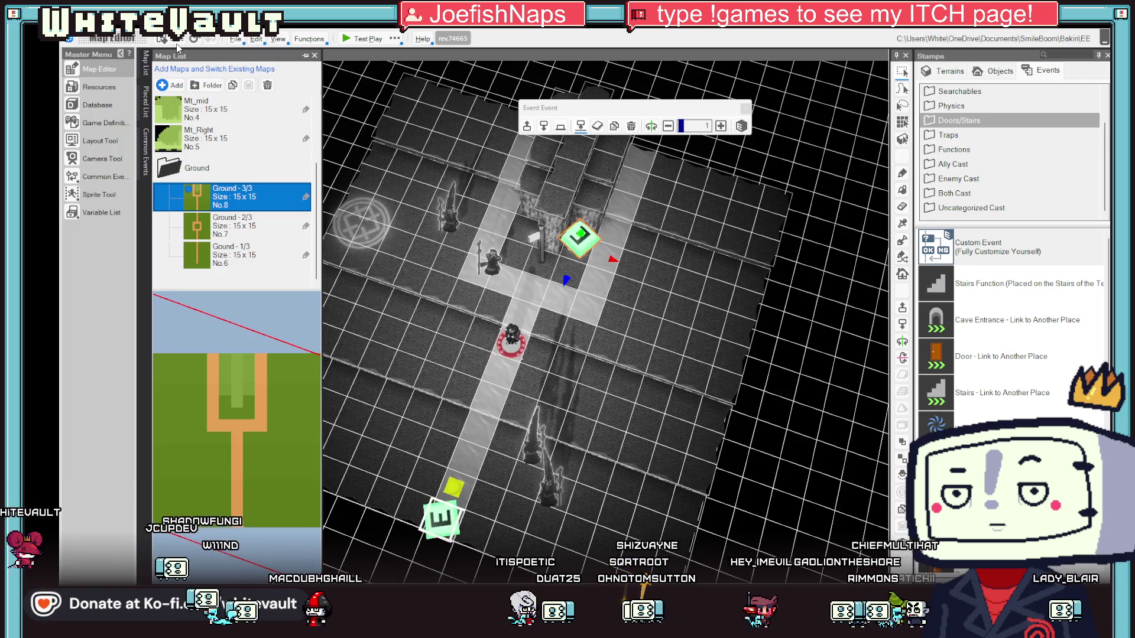
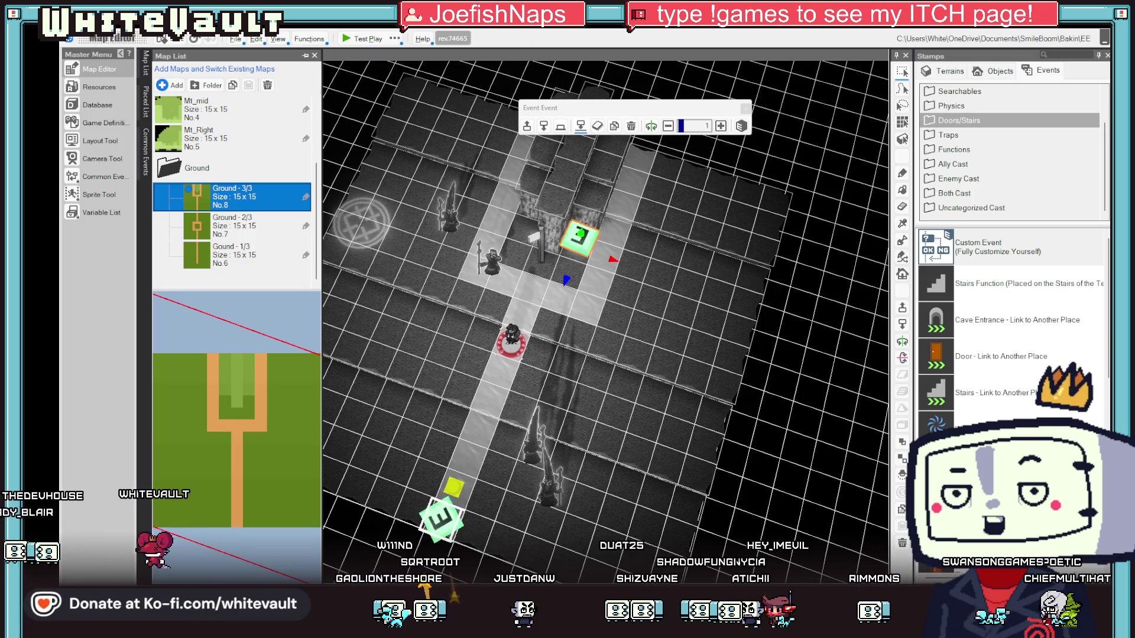
# Start a test play of Ground 3/3, walk down the path toward the guards and back up.
pyautogui.click(355, 38)
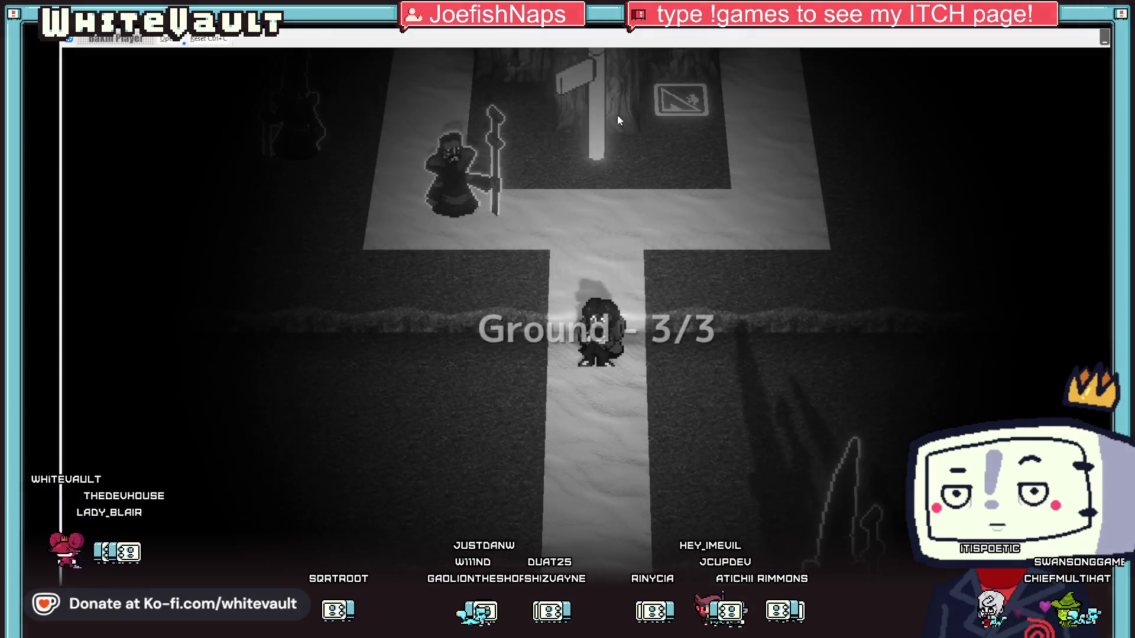
pyautogui.press('Down')
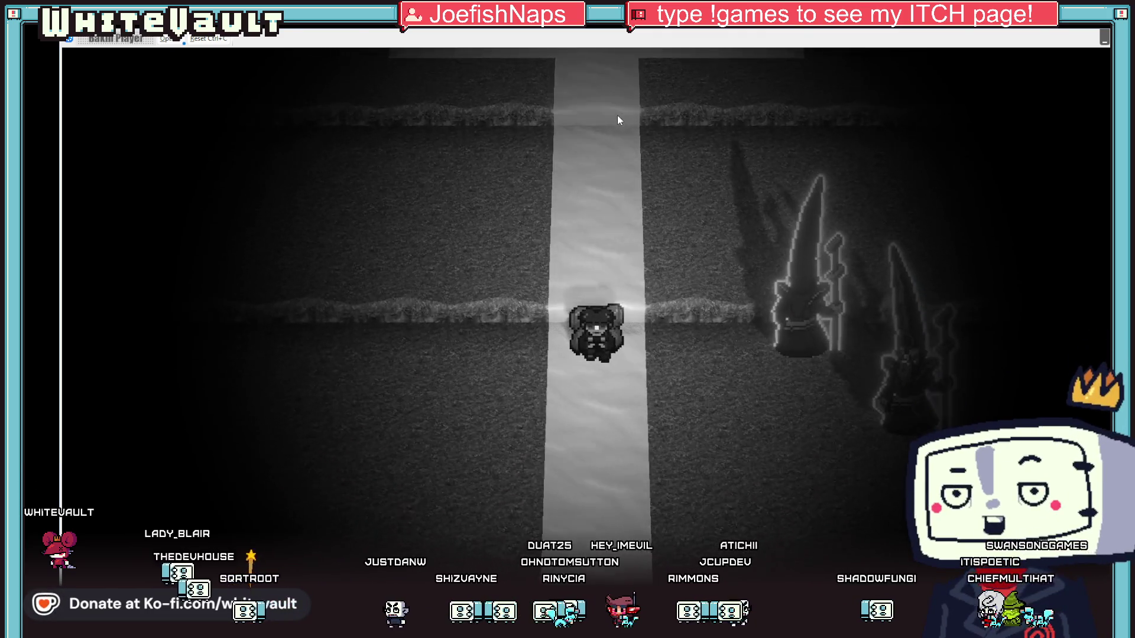
pyautogui.press('Right')
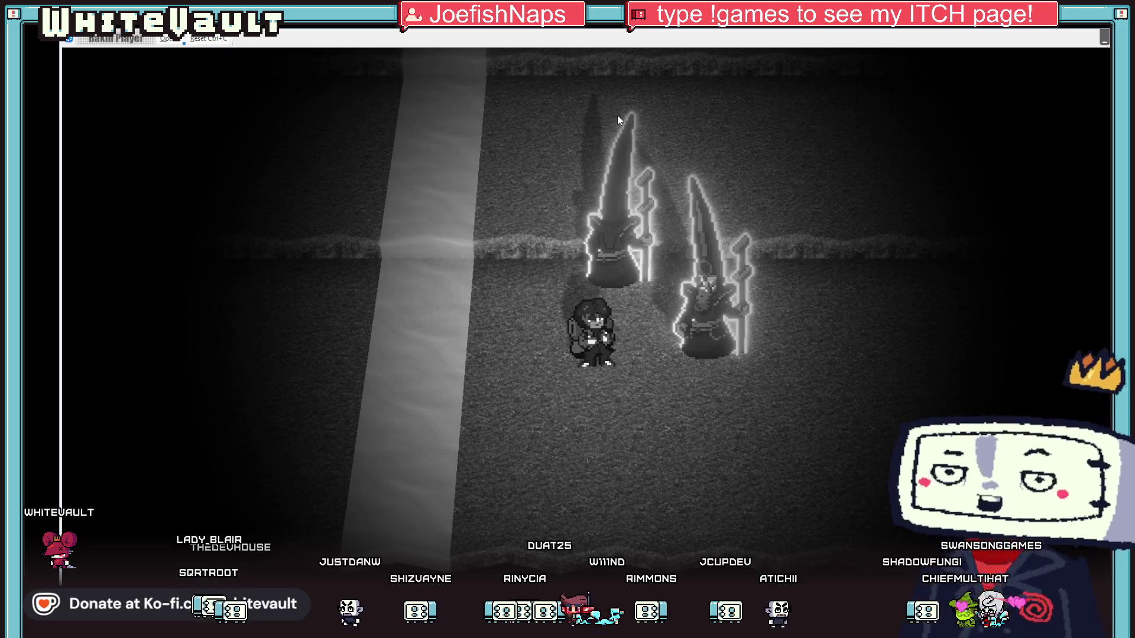
pyautogui.press('Left')
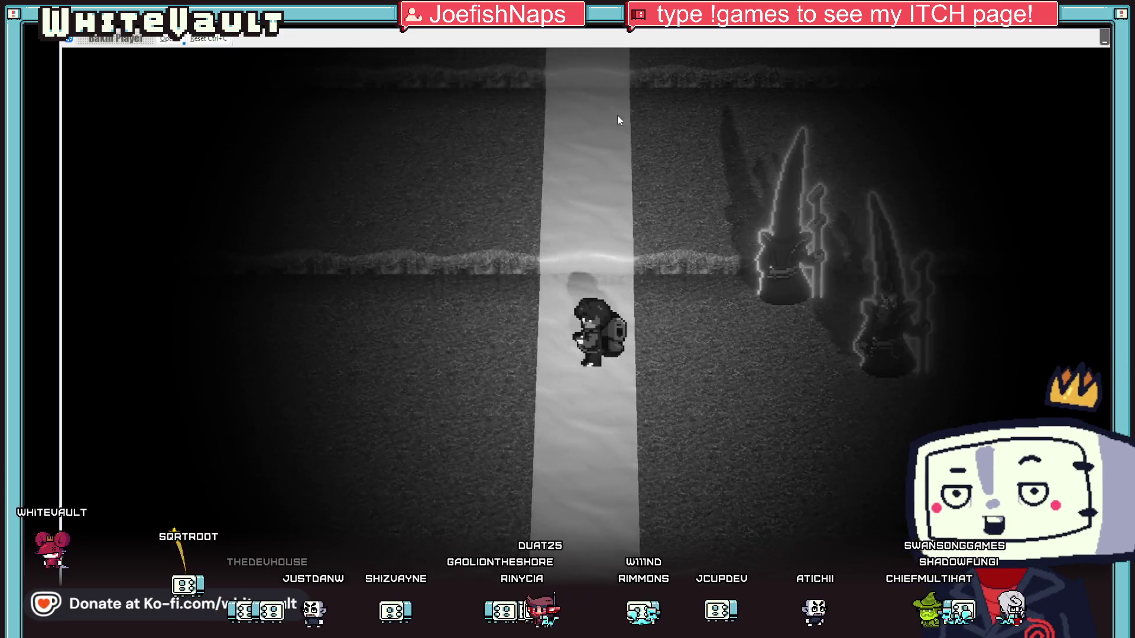
pyautogui.press('Up')
pyautogui.press('Up')
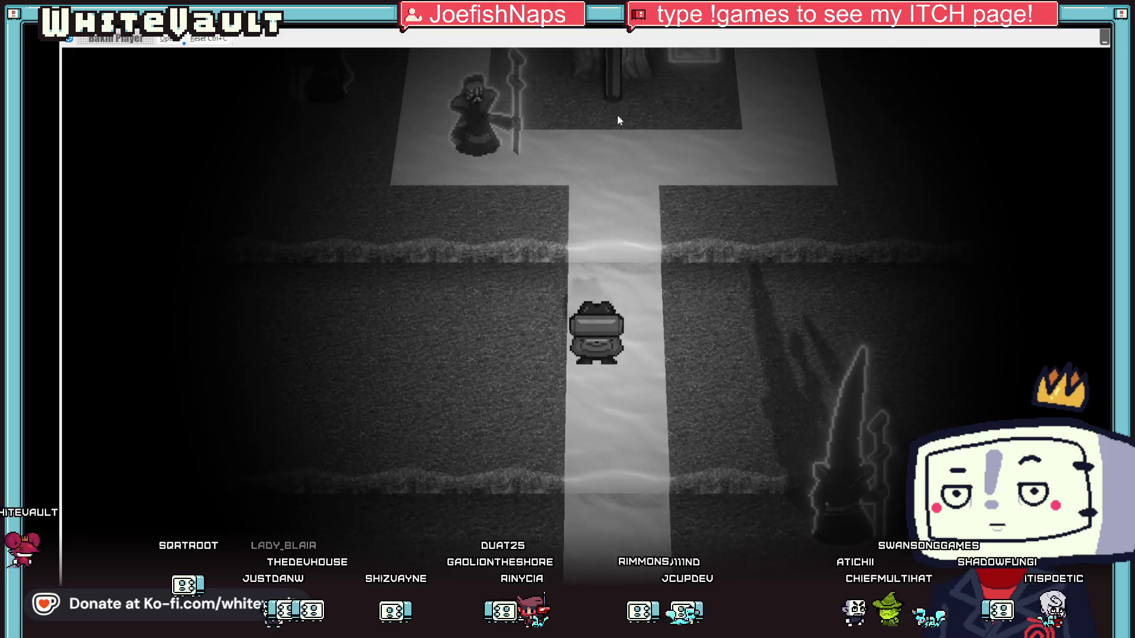
# Walk past the signpost onto the glowing stairs tile and up the rock cliff.
pyautogui.press('Right')
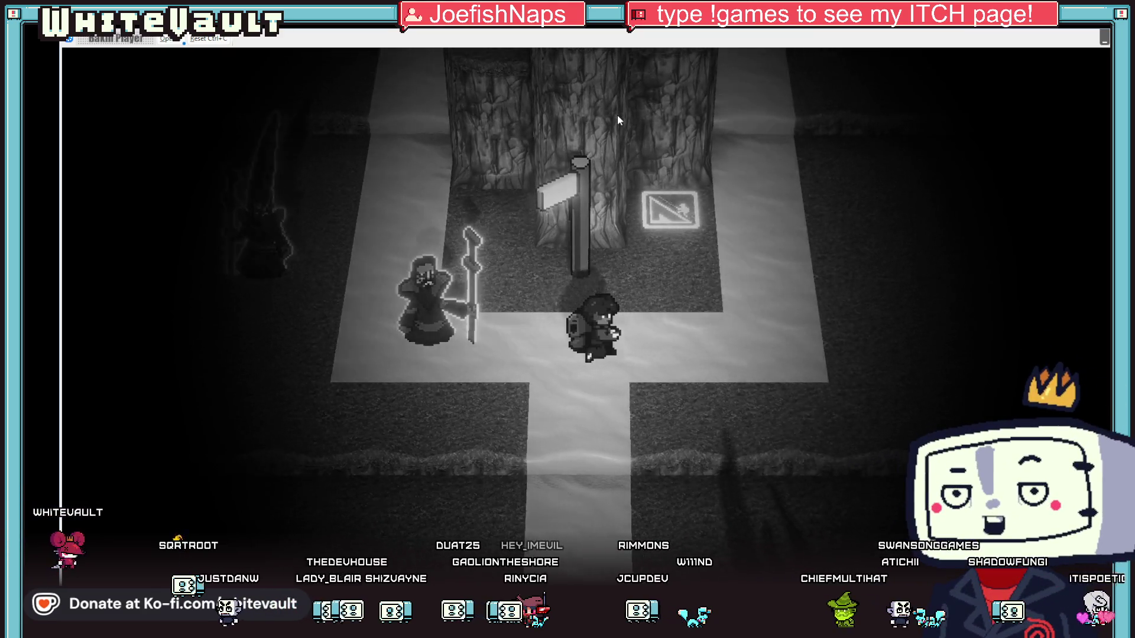
pyautogui.press('Up')
pyautogui.press('Left')
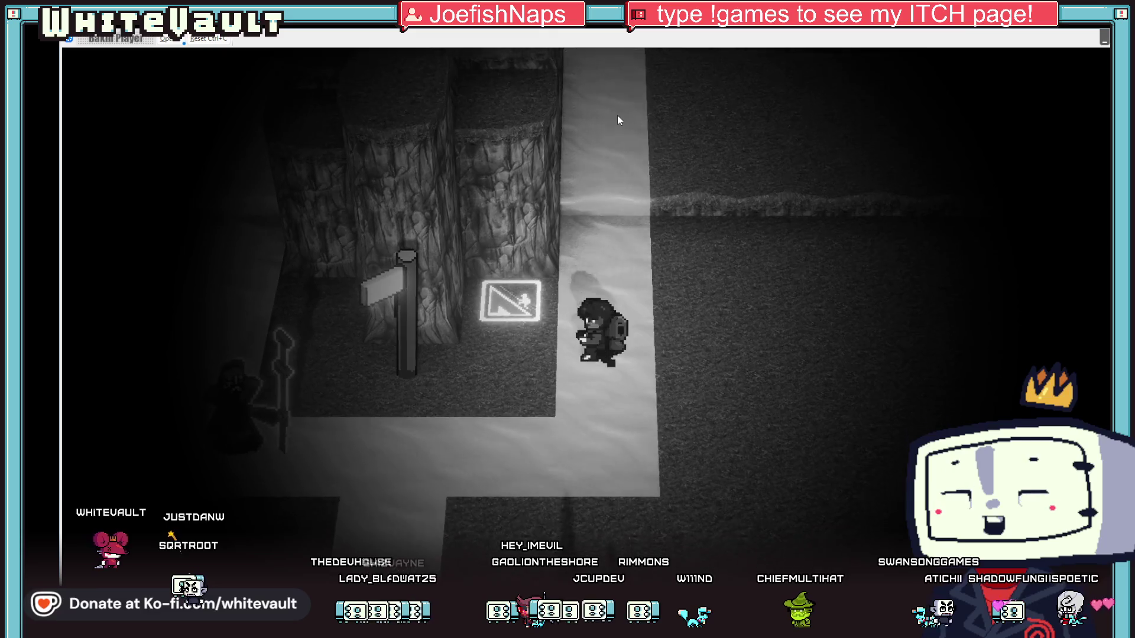
pyautogui.press('Up')
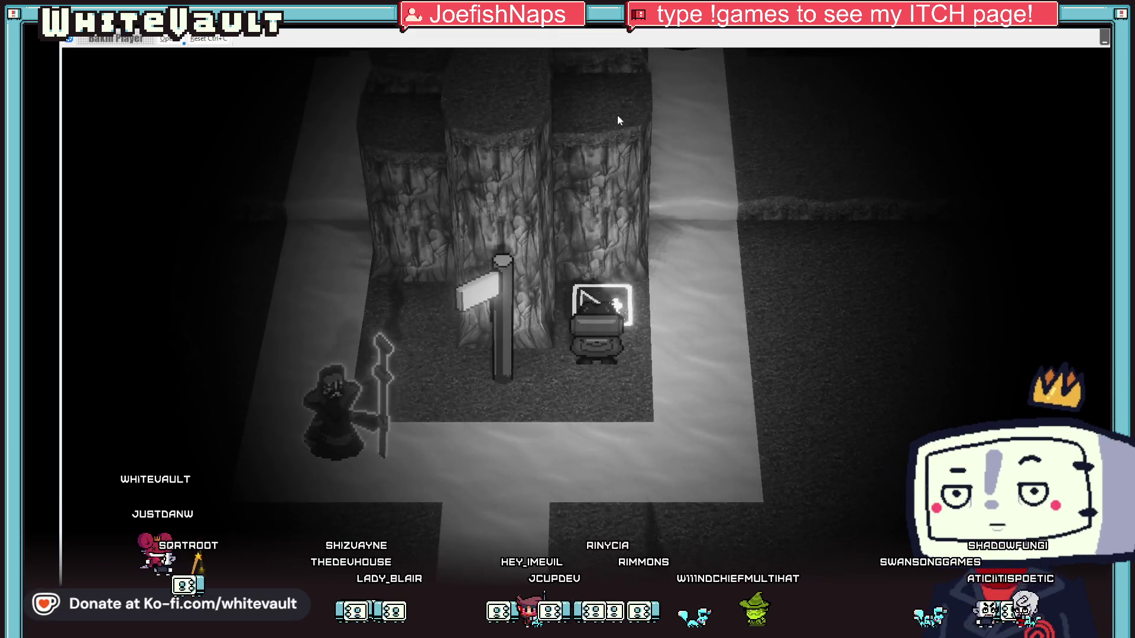
pyautogui.press('Up')
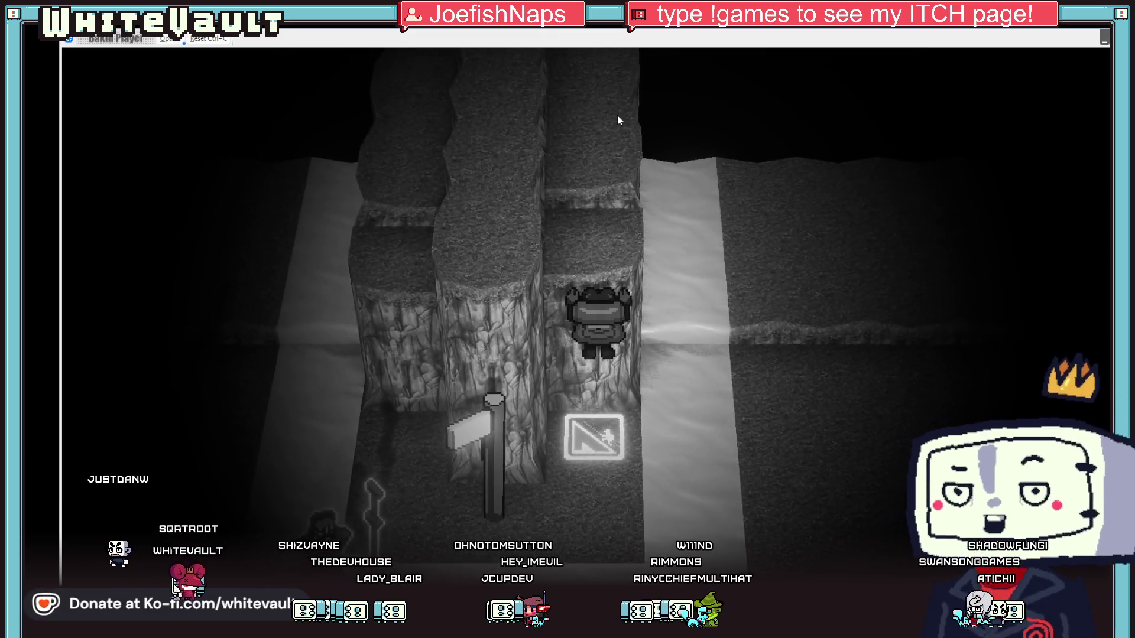
# Climb to the top of the rock column, step left, then return down to the stairs tile.
pyautogui.press('Up')
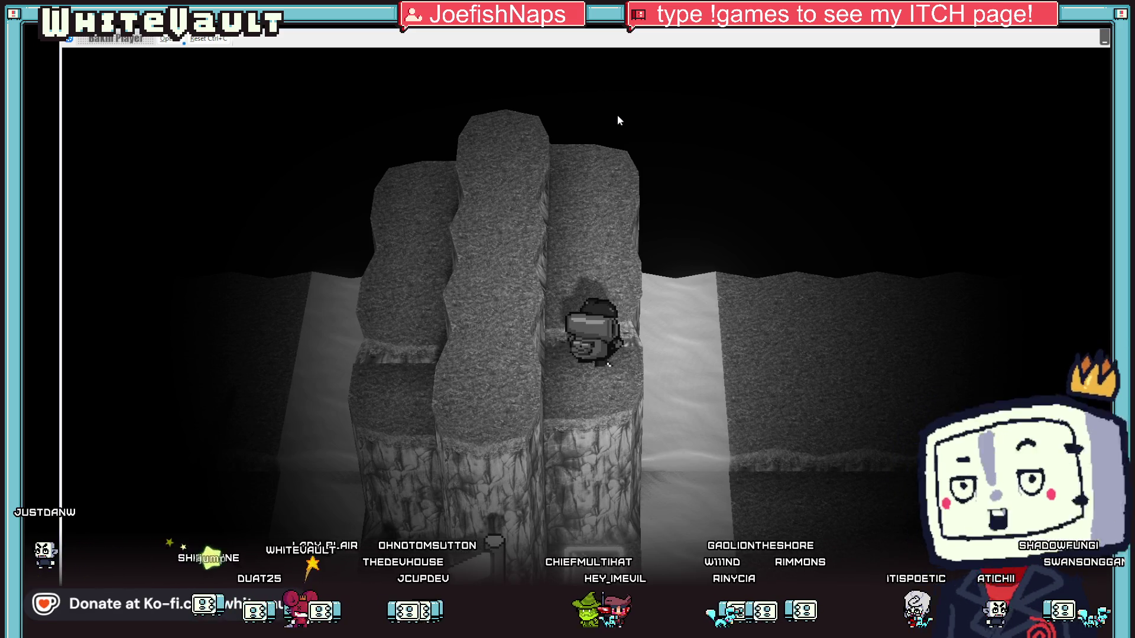
pyautogui.press('Up')
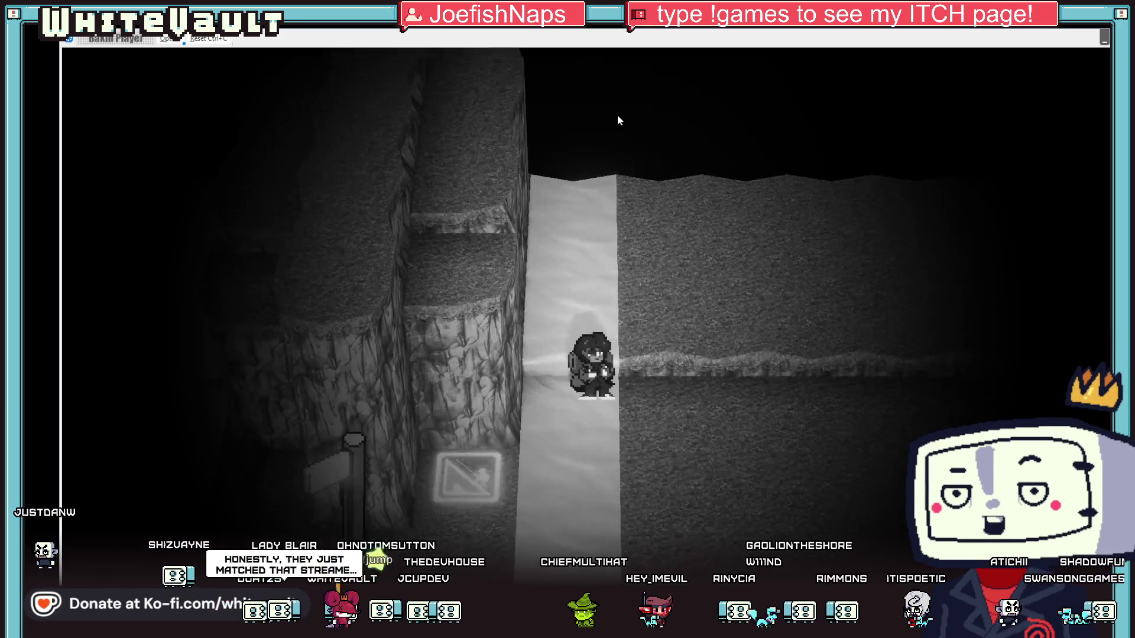
pyautogui.press('Left')
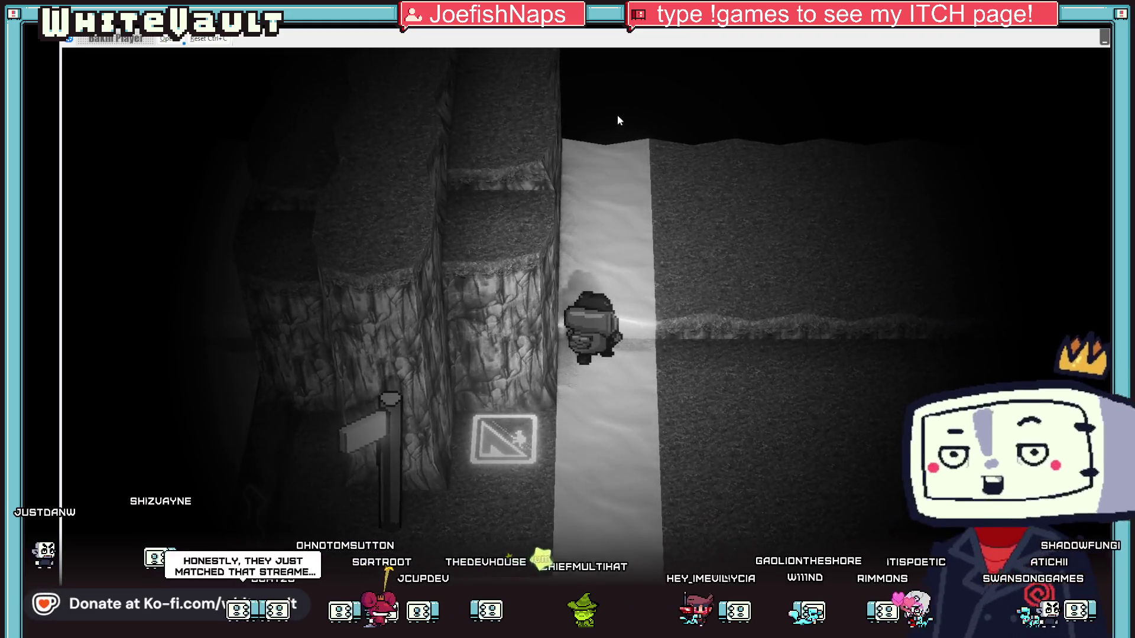
pyautogui.press('Up')
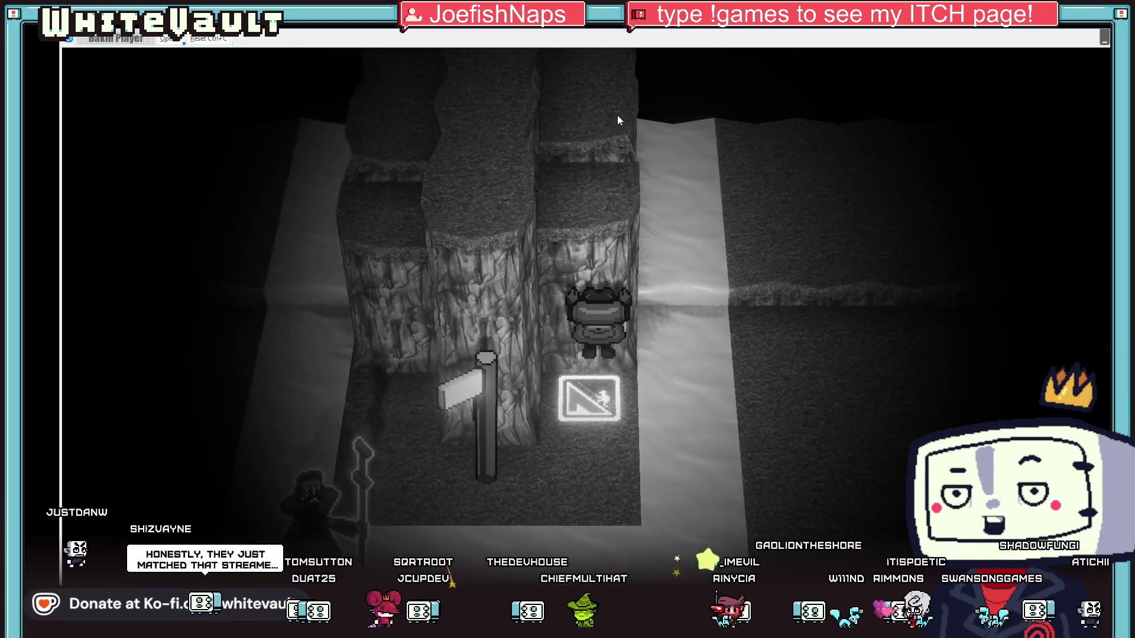
pyautogui.press('Up')
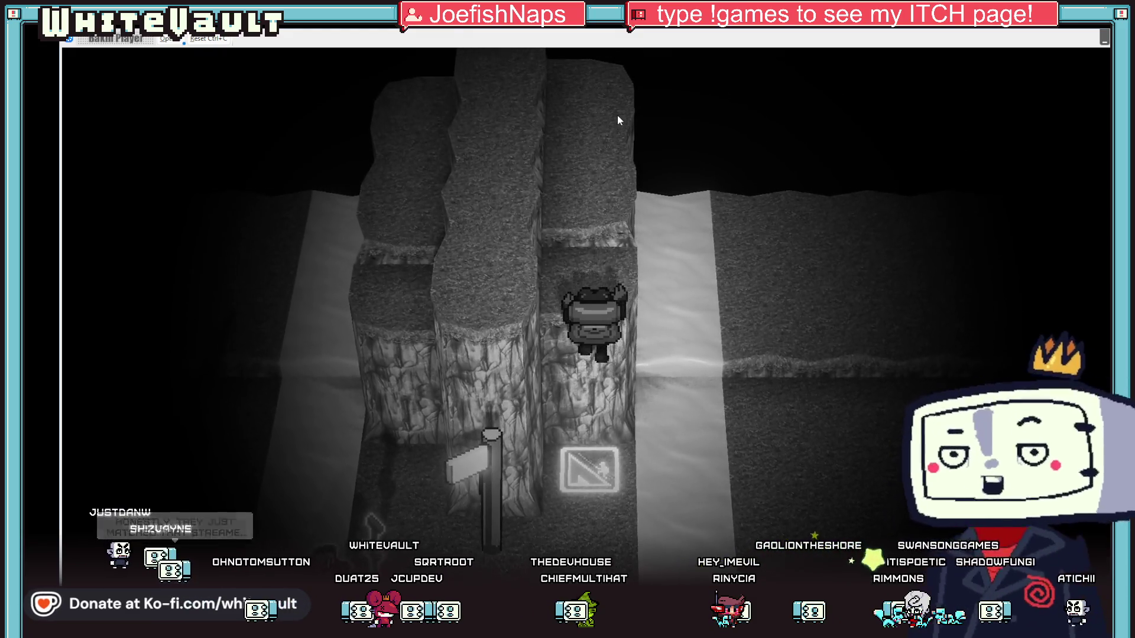
pyautogui.press('Down')
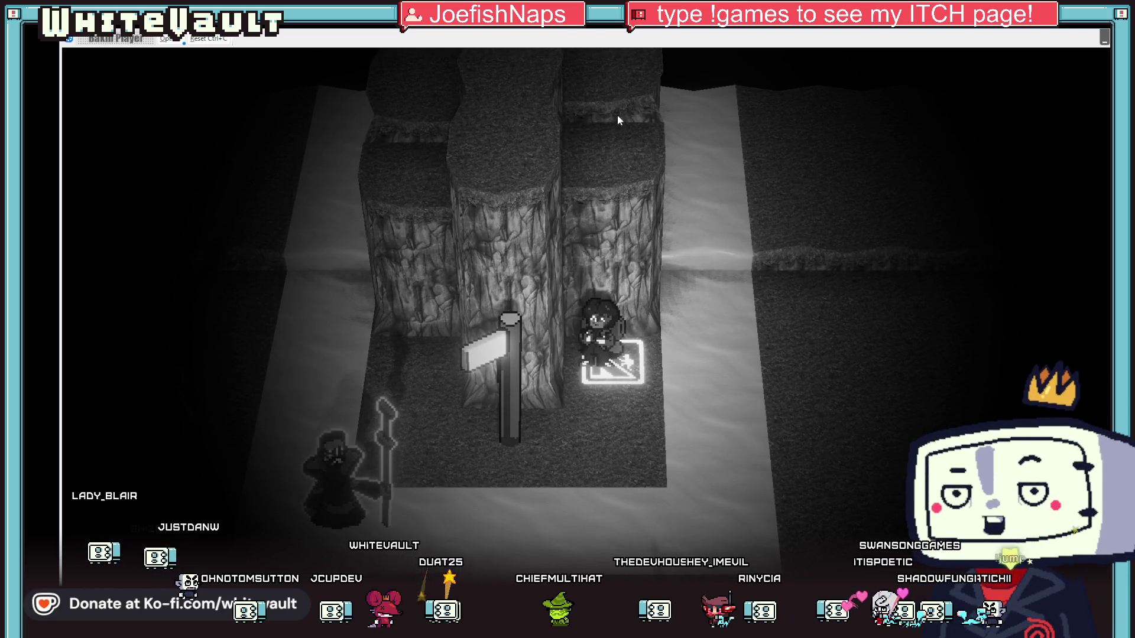
# Climb the rock column again from the stairs tile and step right onto the white ledge.
pyautogui.press('Up')
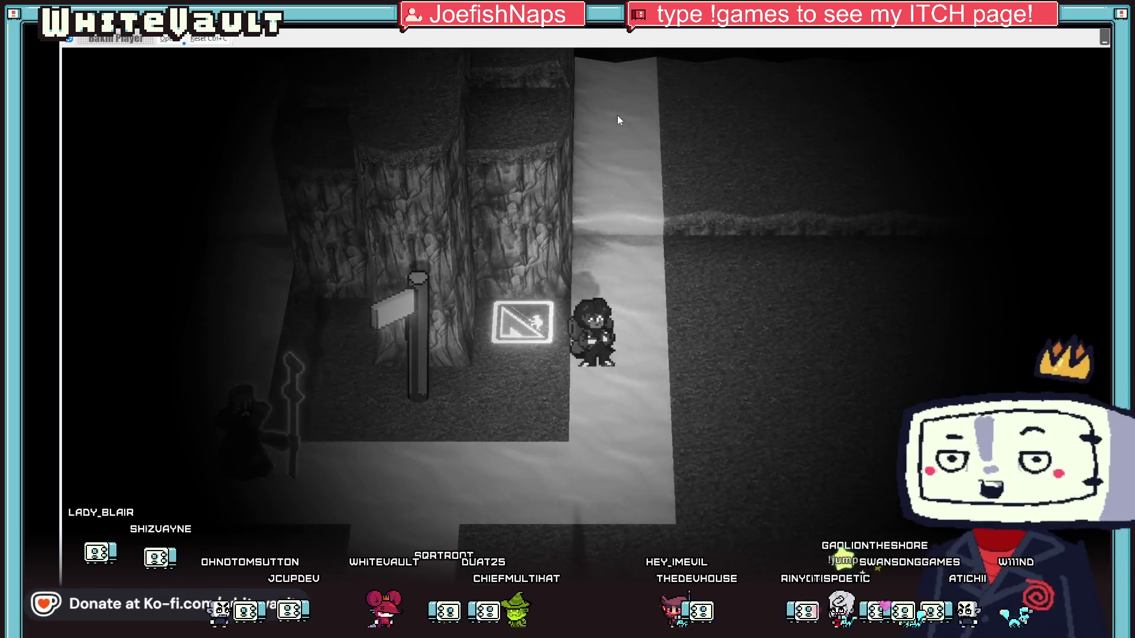
pyautogui.press('Up')
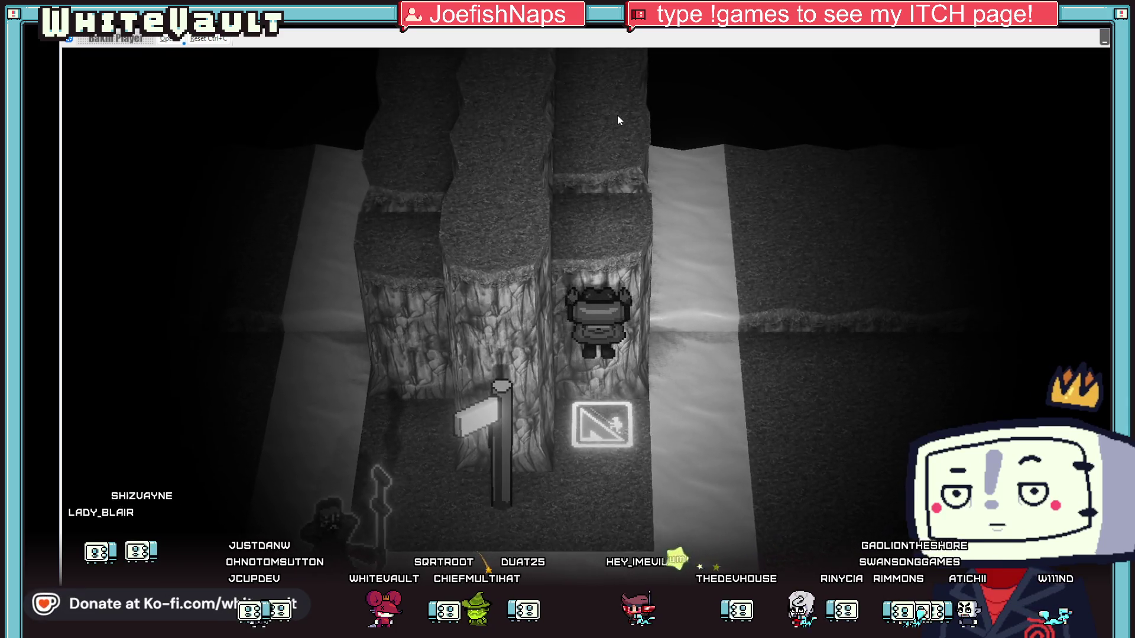
pyautogui.press('Up')
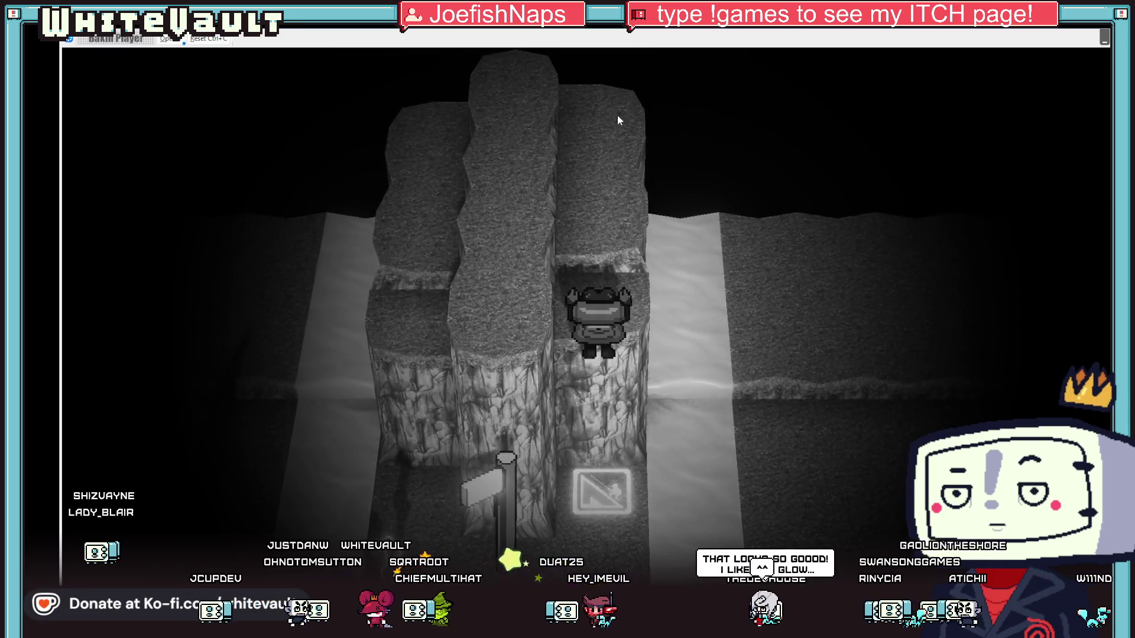
pyautogui.press('Down')
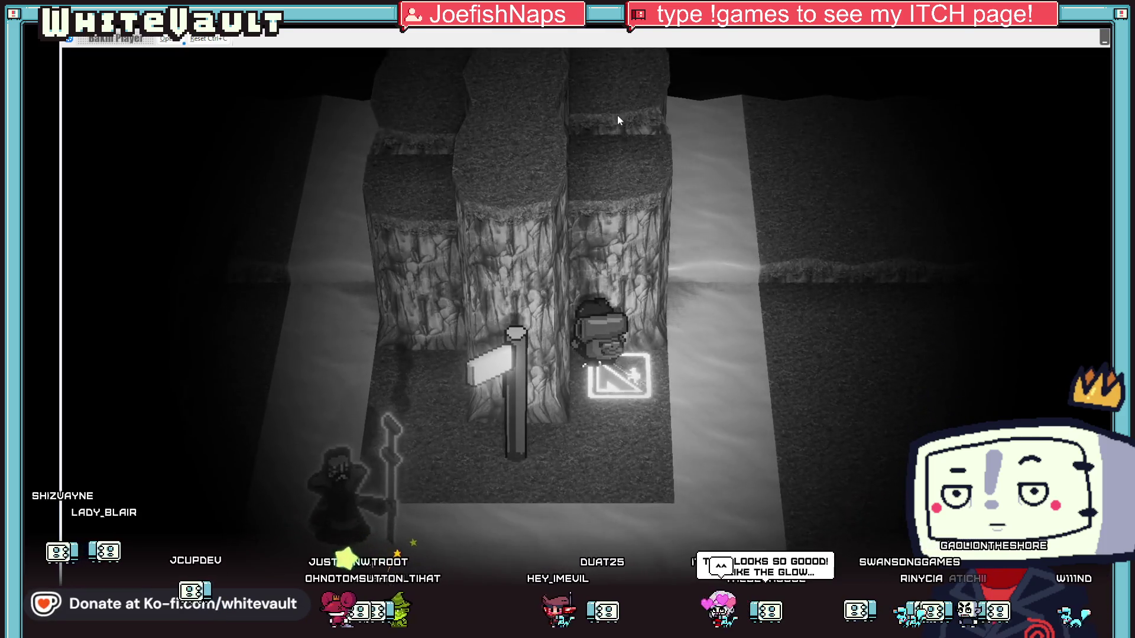
pyautogui.press('Up')
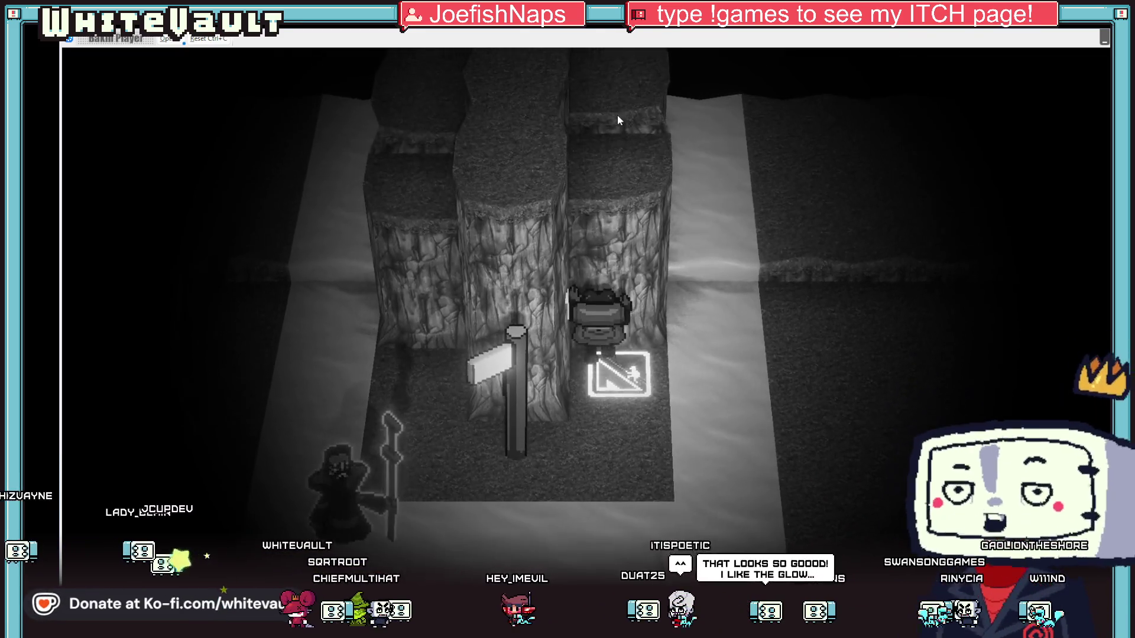
pyautogui.press('Up')
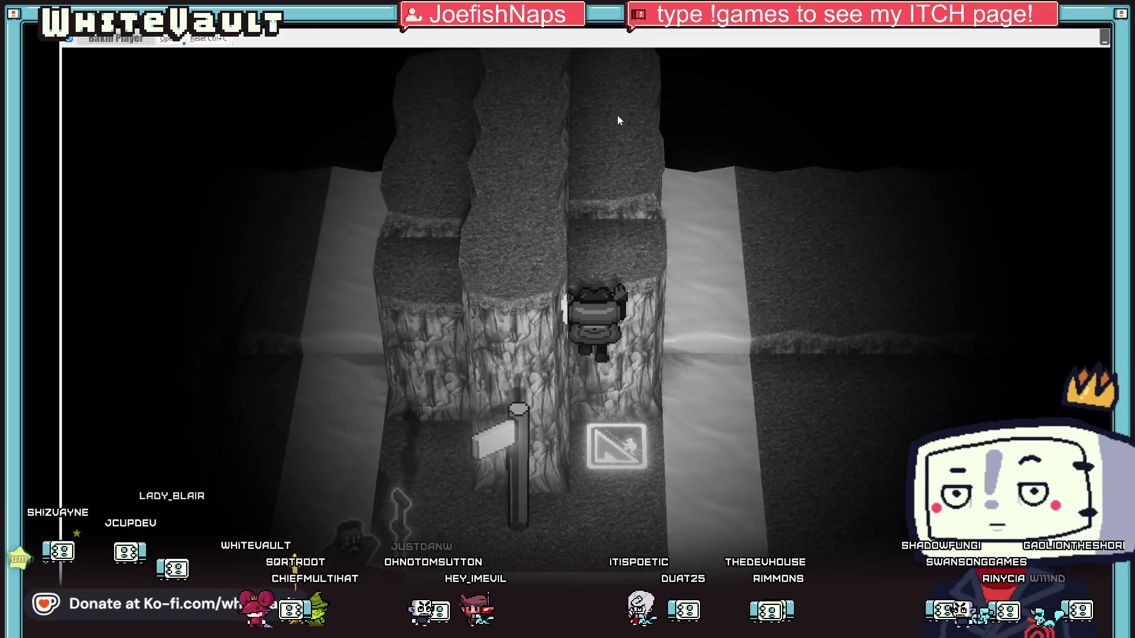
pyautogui.press('Up')
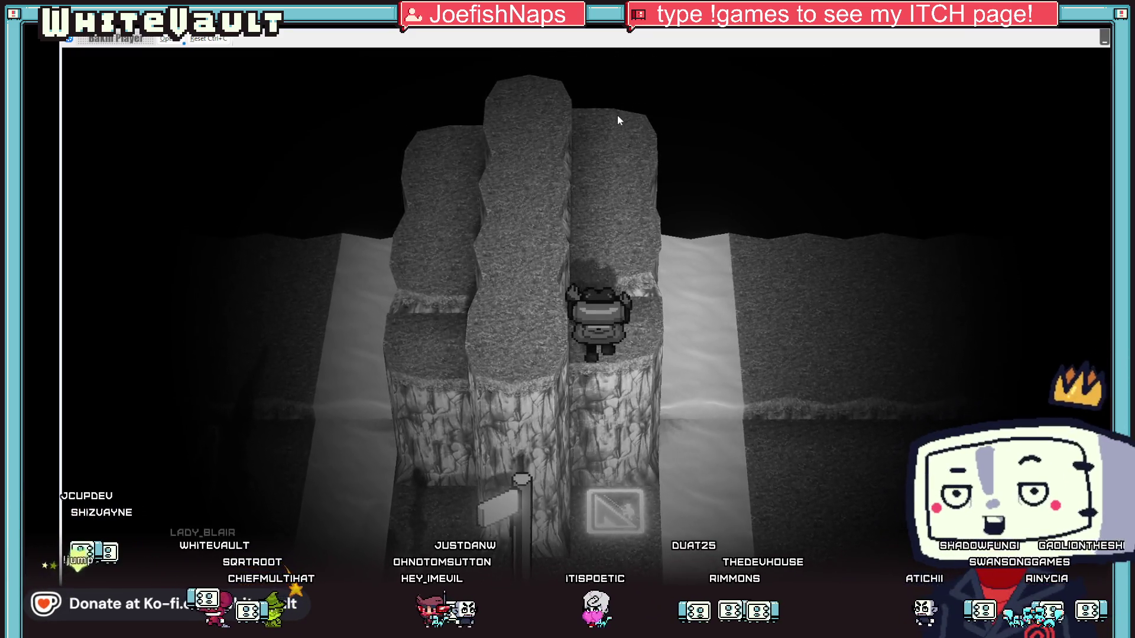
pyautogui.press('Up')
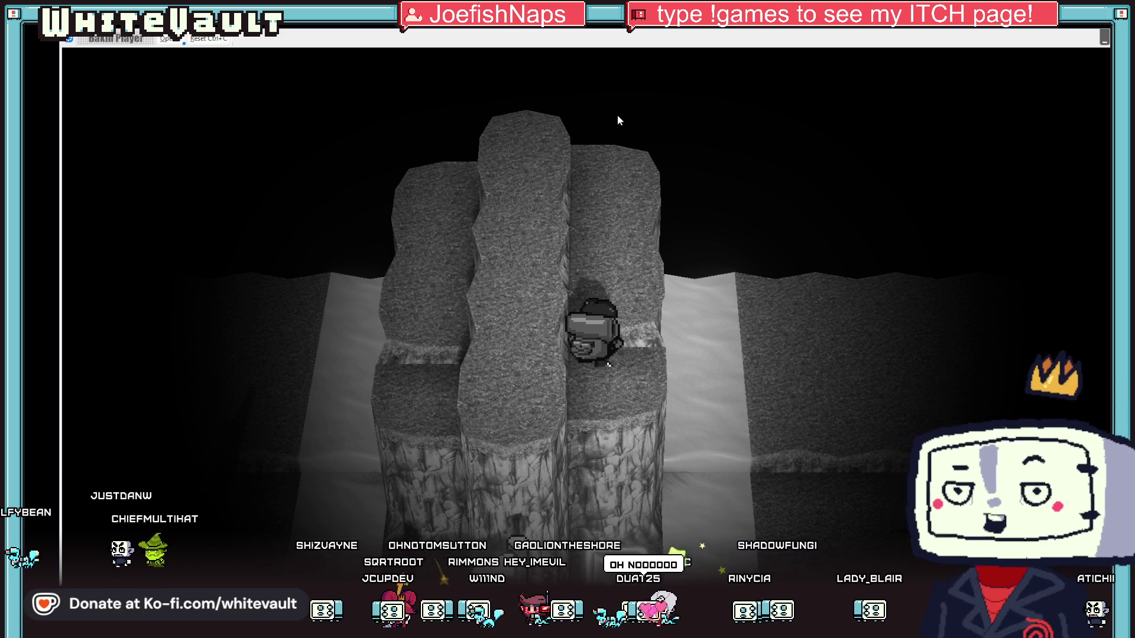
pyautogui.press('Right')
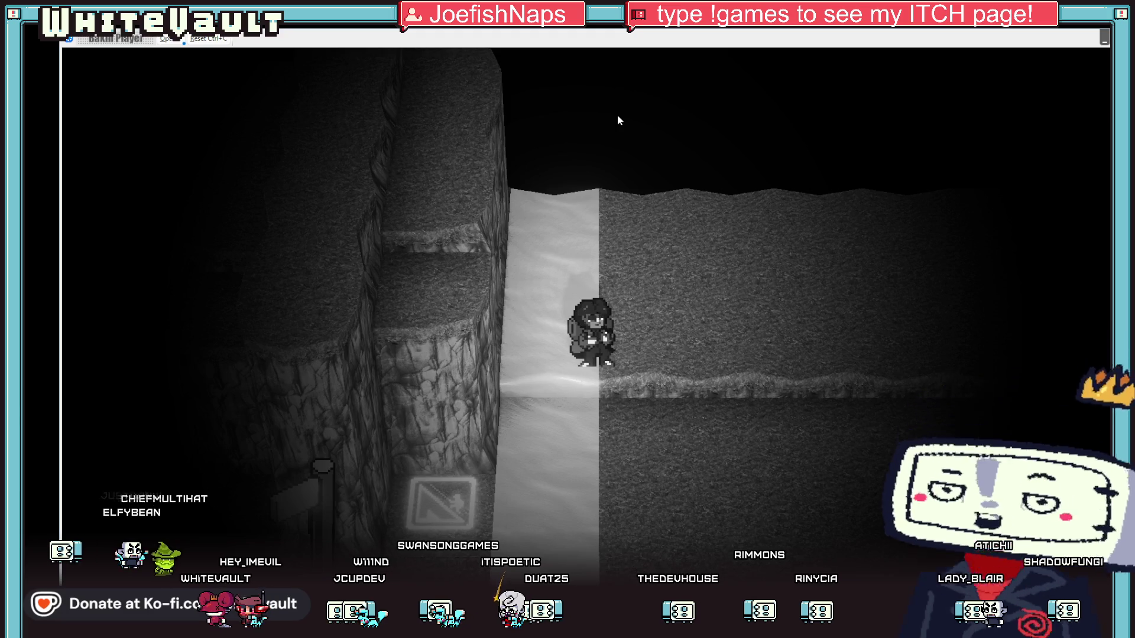
# Walk the character down from the cliff top to ground level beside the signpost.
pyautogui.press('Down')
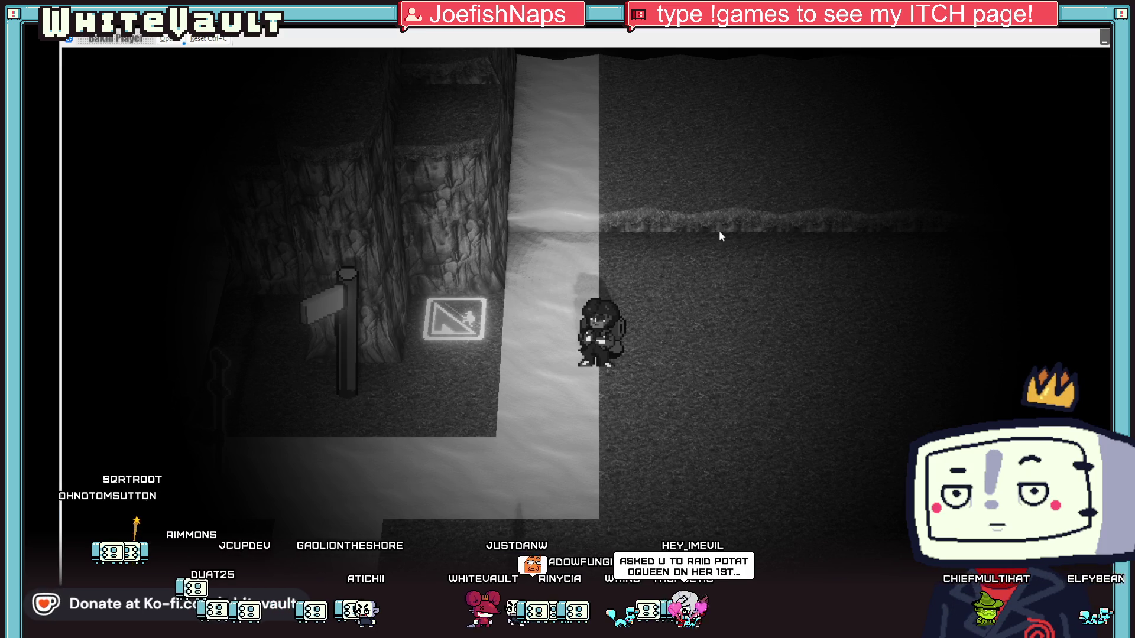
pyautogui.press('Down')
# Walk around the signpost and down the path into the room with the circular emblem.
pyautogui.press('Left')
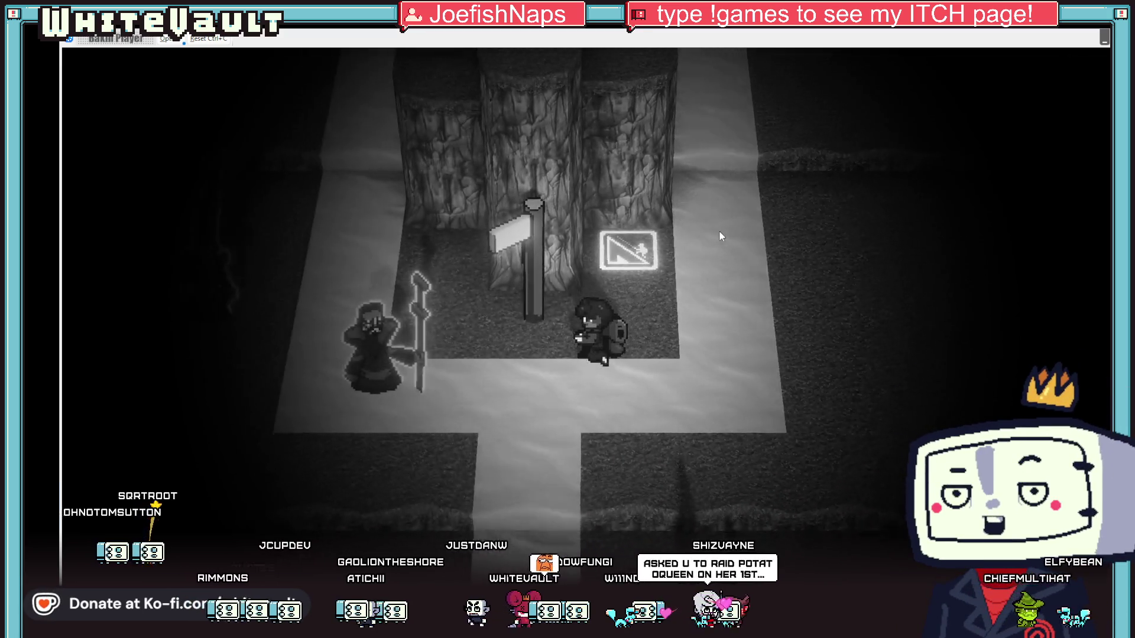
pyautogui.press('Down')
pyautogui.press('Right')
pyautogui.press('Down')
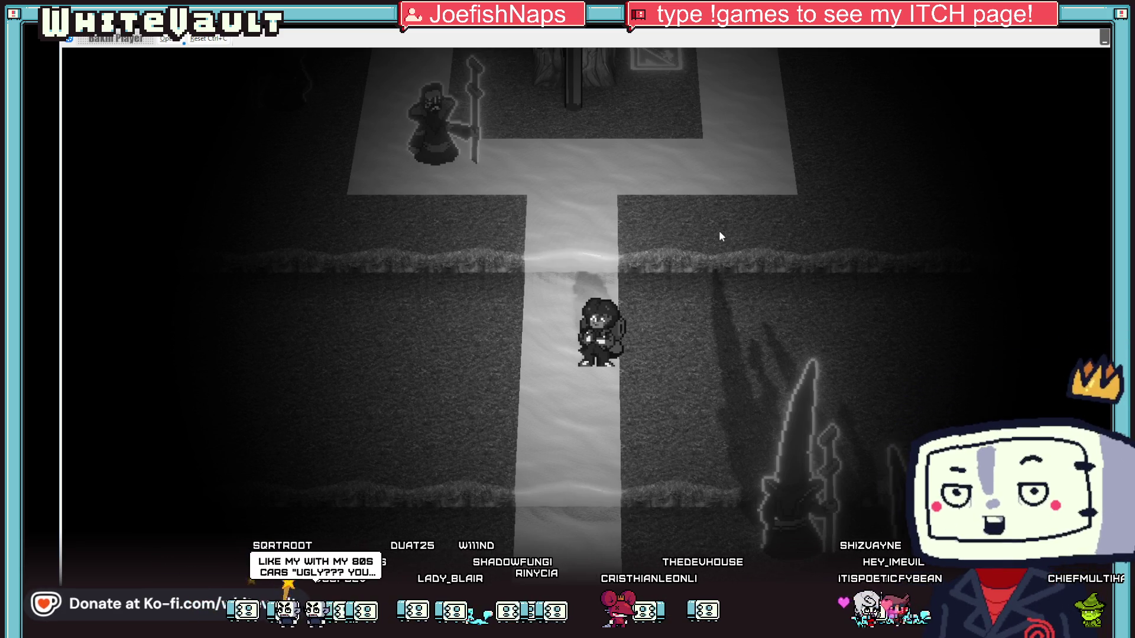
pyautogui.press('Down')
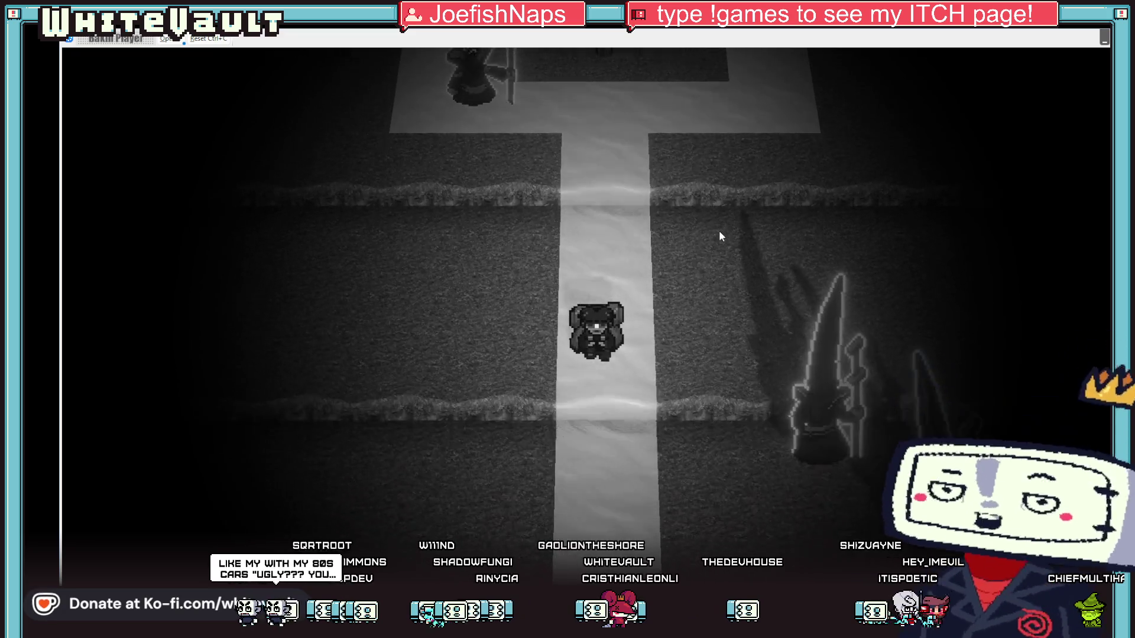
pyautogui.press('Down')
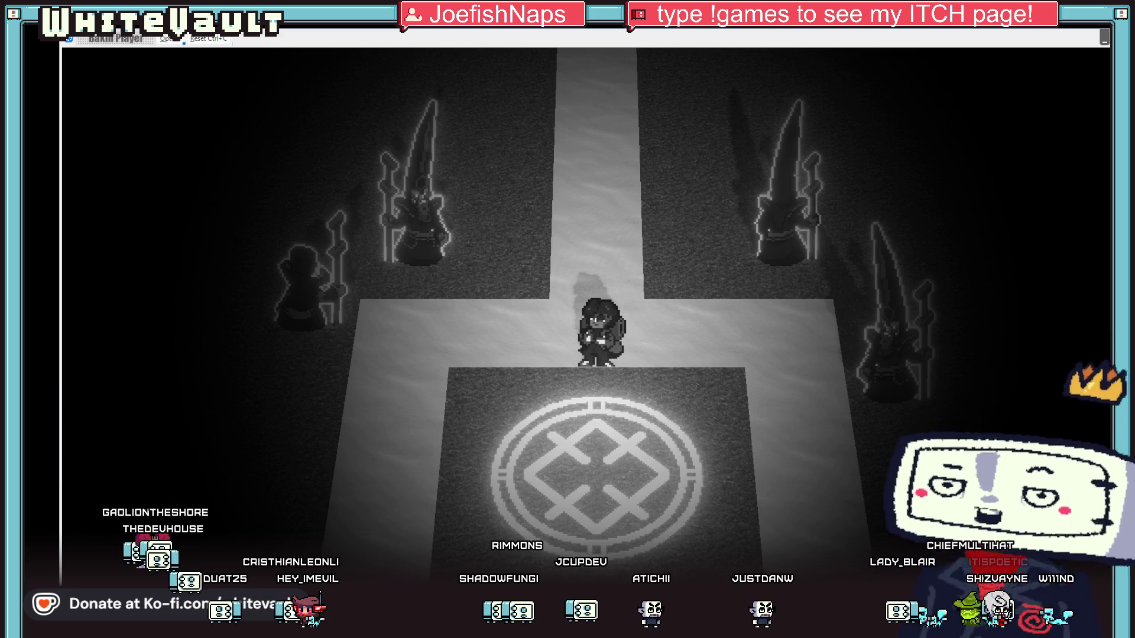
# Cancel a screen capture and switch to Aseprite to begin a new sprite.
pyautogui.press('super+shift+s')
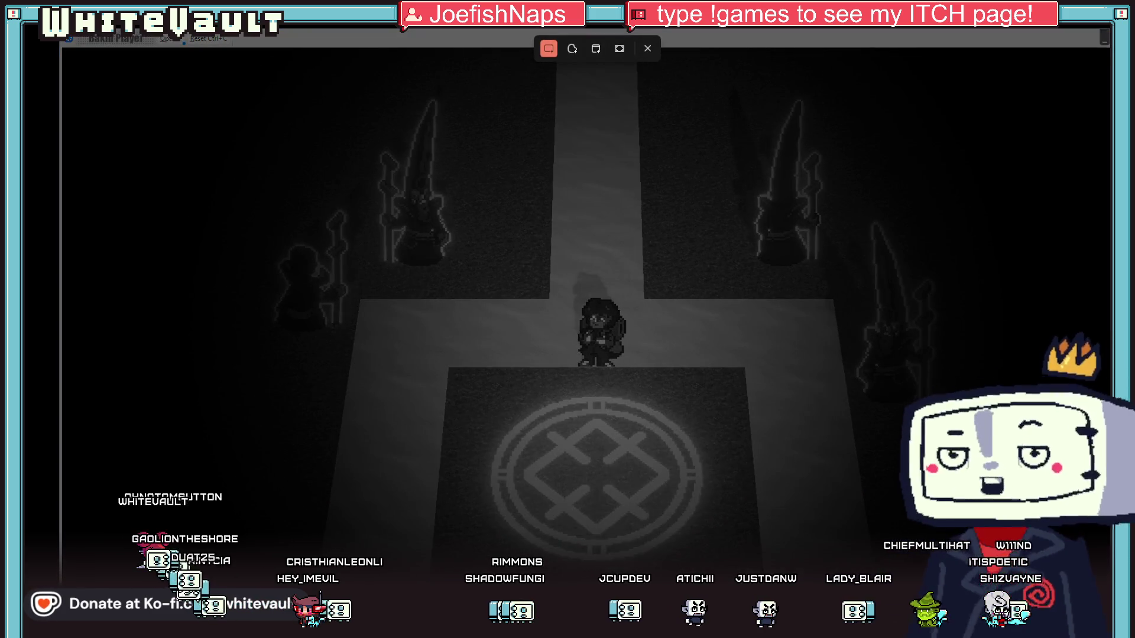
pyautogui.press('Escape')
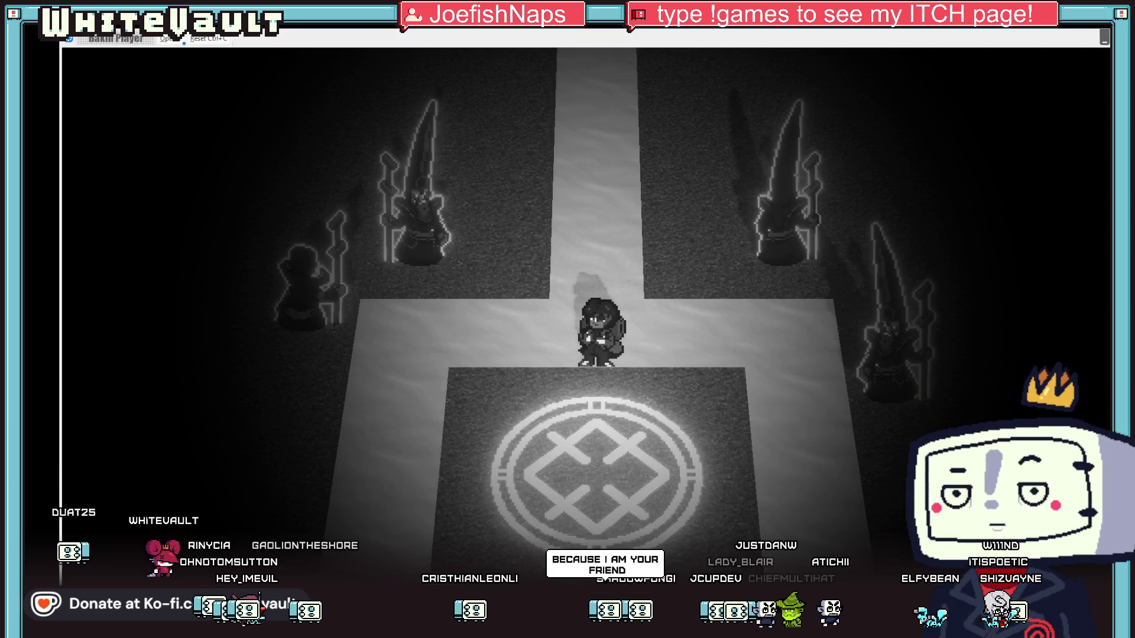
pyautogui.hotkey('alt', 'Tab')
pyautogui.click(71, 46)
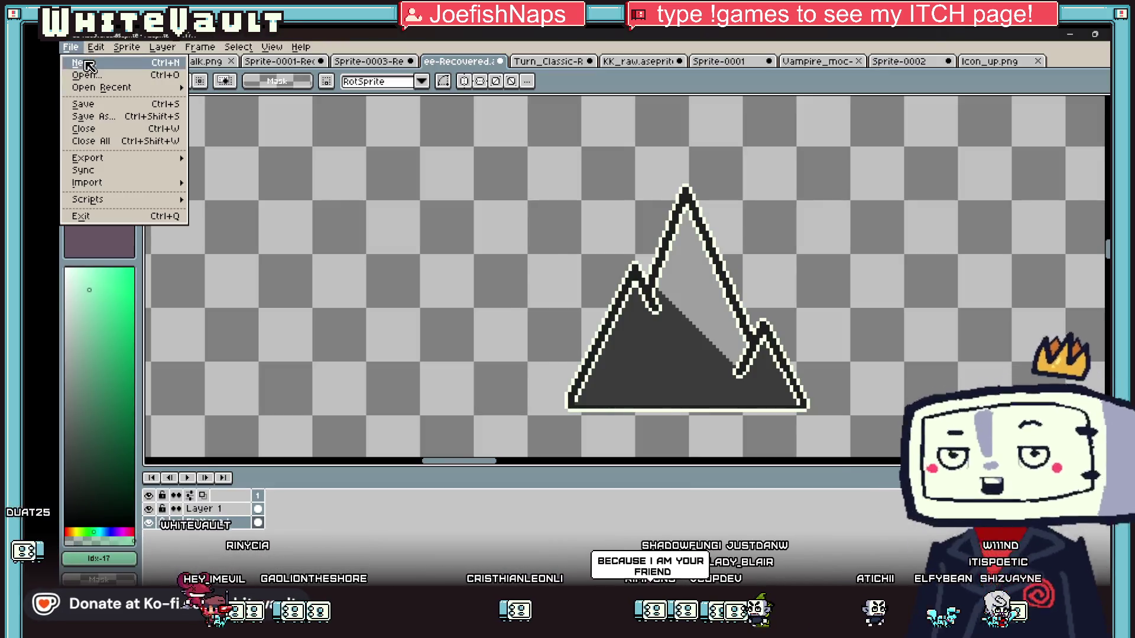
# Create the new blank sprite Sprite-0004 holding the pasted chat screenshot.
pyautogui.click(82, 56)
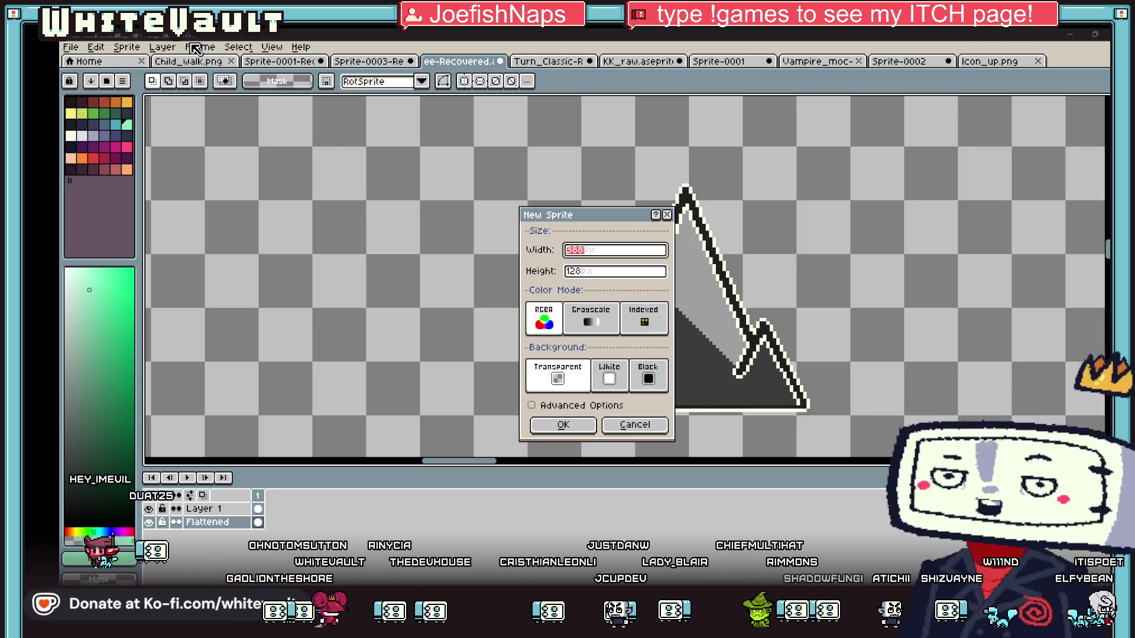
pyautogui.click(565, 425)
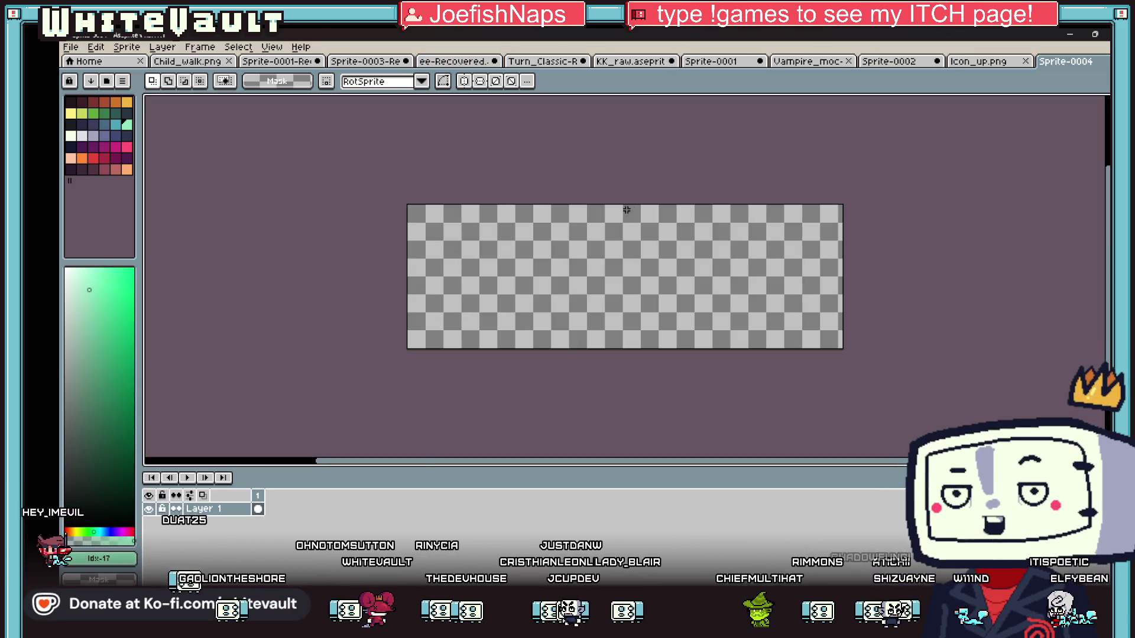
pyautogui.hotkey('ctrl', 'd')
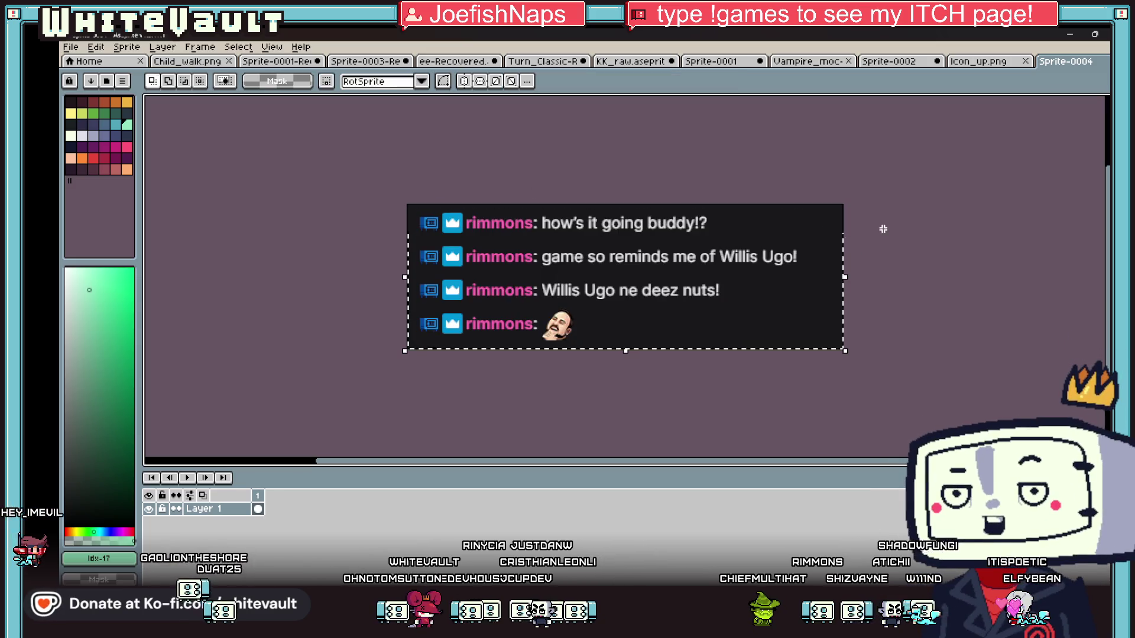
# Replace the selection around the first chat line with a marquee around the second message.
pyautogui.moveTo(407, 205); pyautogui.dragTo(759, 237)
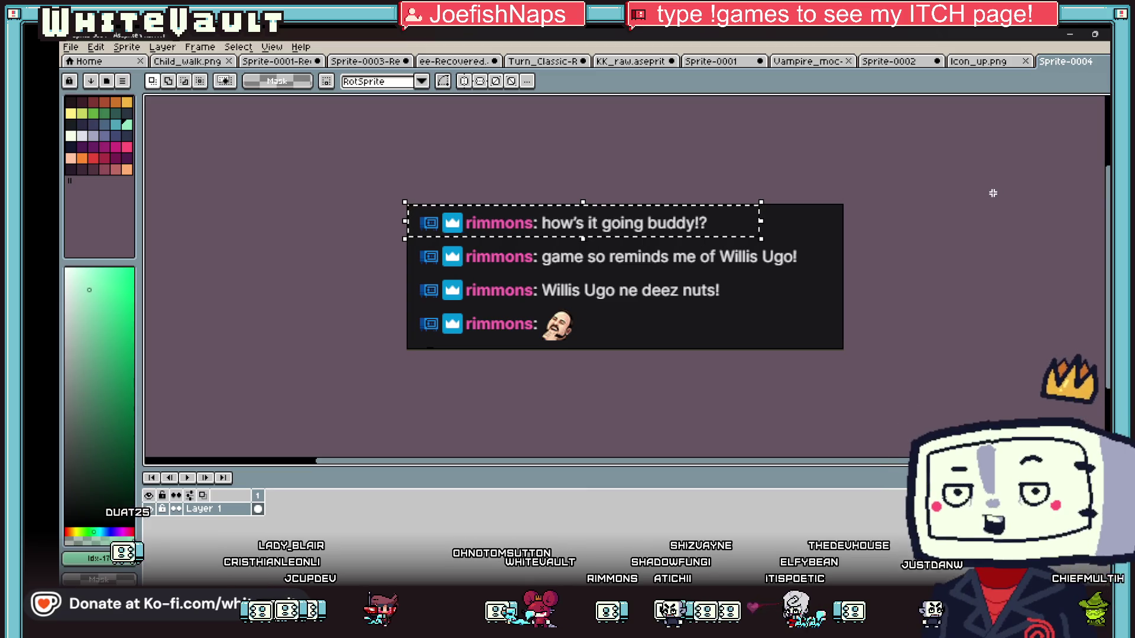
pyautogui.click(958, 161)
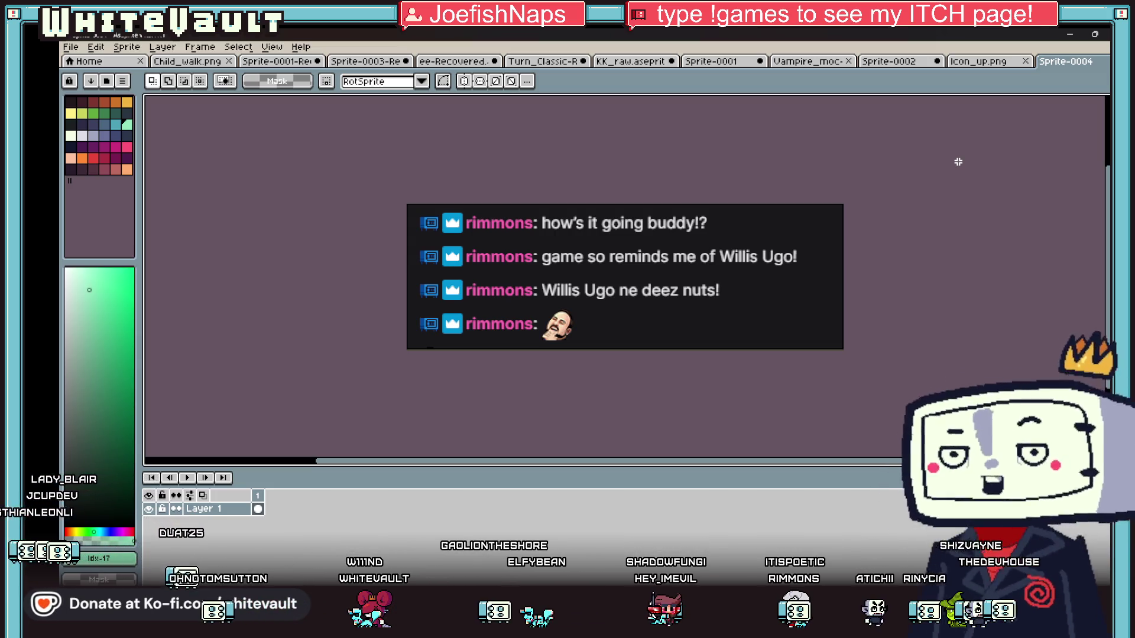
pyautogui.moveTo(403, 241)
pyautogui.mouseDown()
pyautogui.moveTo(652, 283)
pyautogui.moveTo(846, 293)
pyautogui.moveTo(857, 273)
pyautogui.mouseUp()
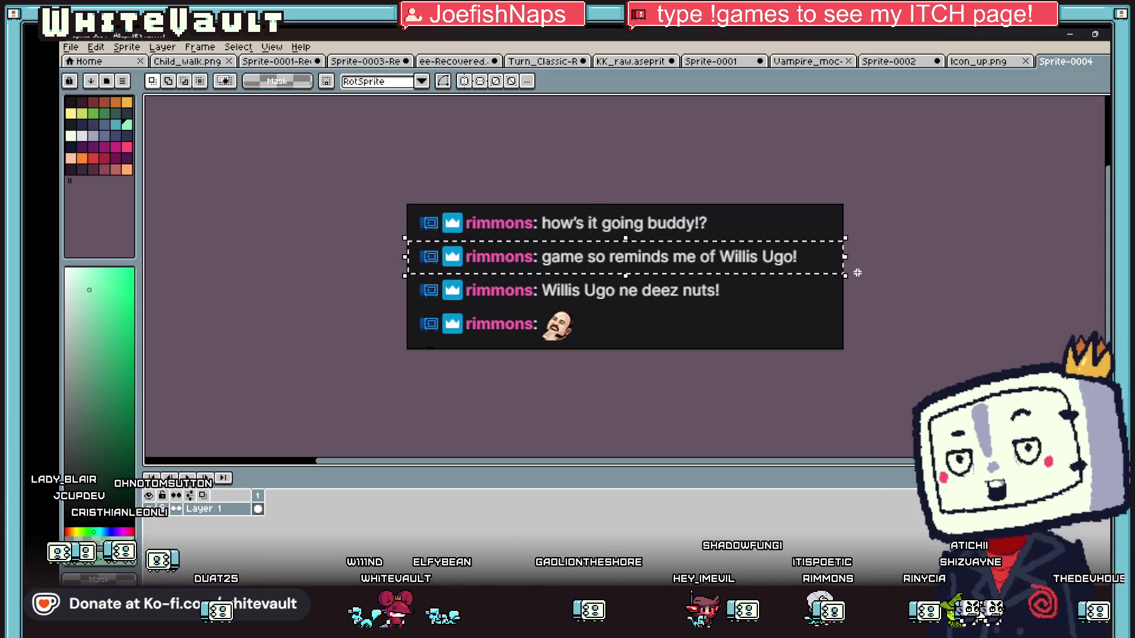